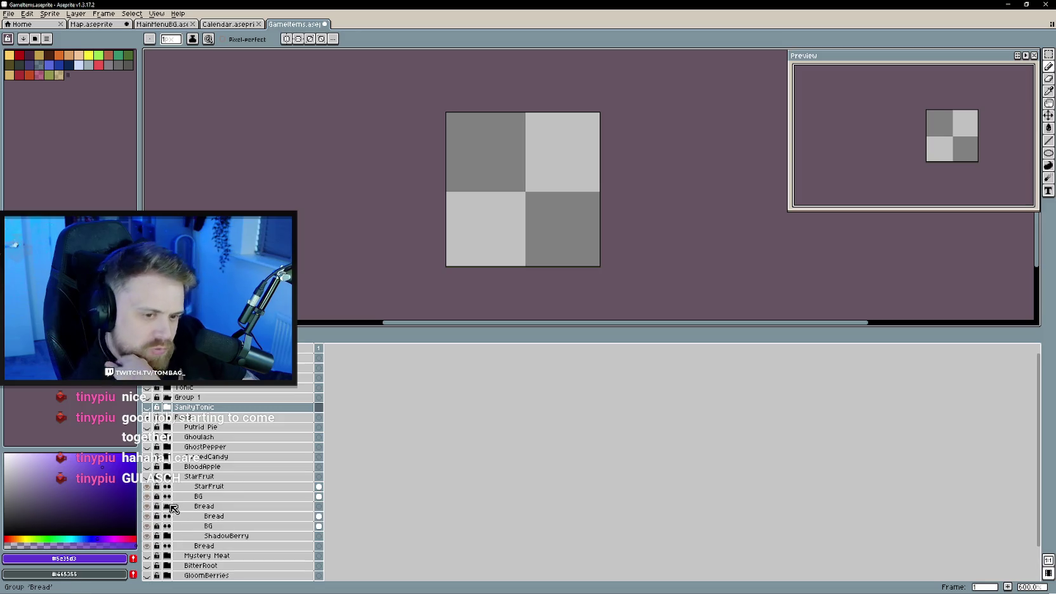
- Drag the Bread group out of StarFruit so it sits above it, and show StarFruit
{"action": "double_click", "coordinate": [184, 506]}
{"action": "left_click_drag", "start_coordinate": [187, 507], "coordinate": [192, 477]}
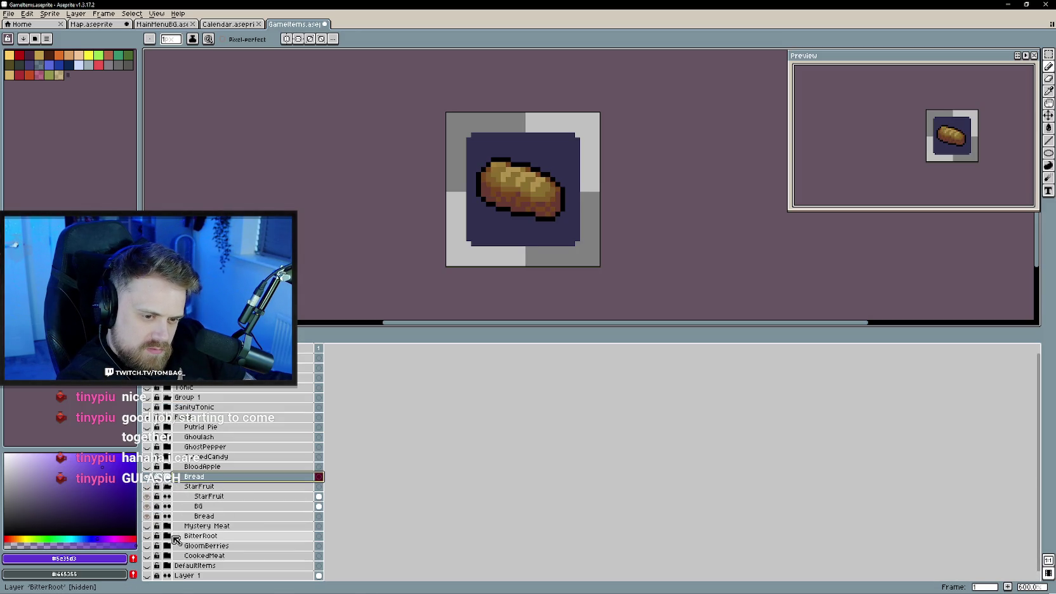
{"action": "left_click", "coordinate": [167, 486]}
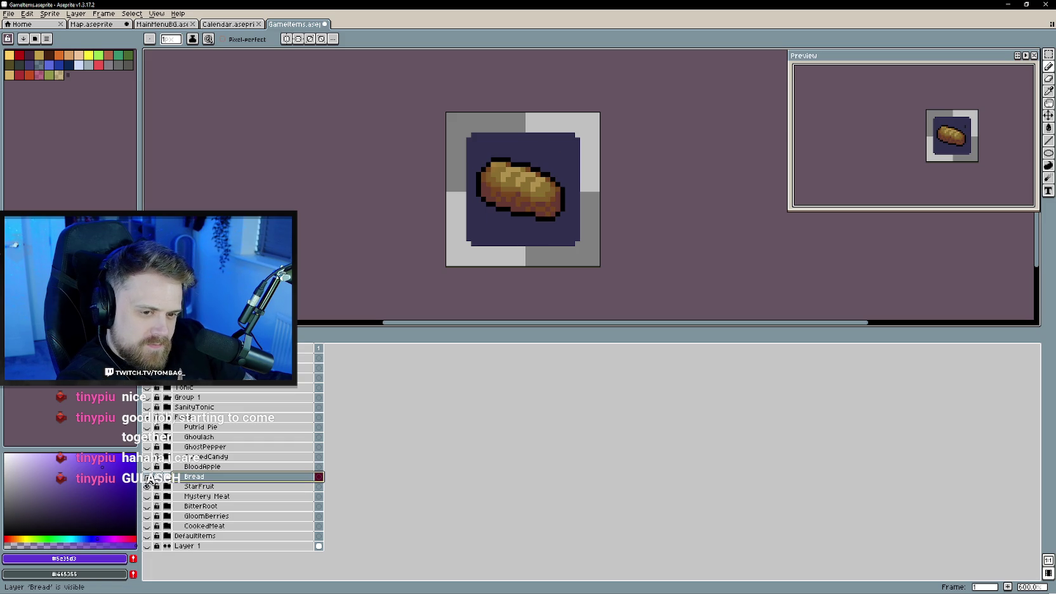
{"action": "left_click", "coordinate": [147, 486]}
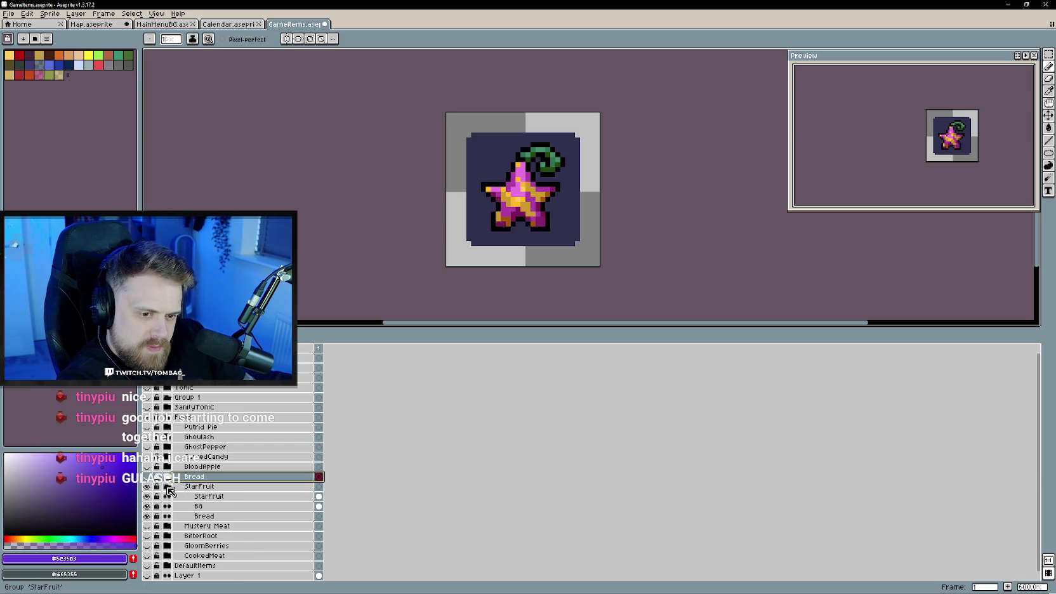
{"action": "left_click", "coordinate": [148, 476]}
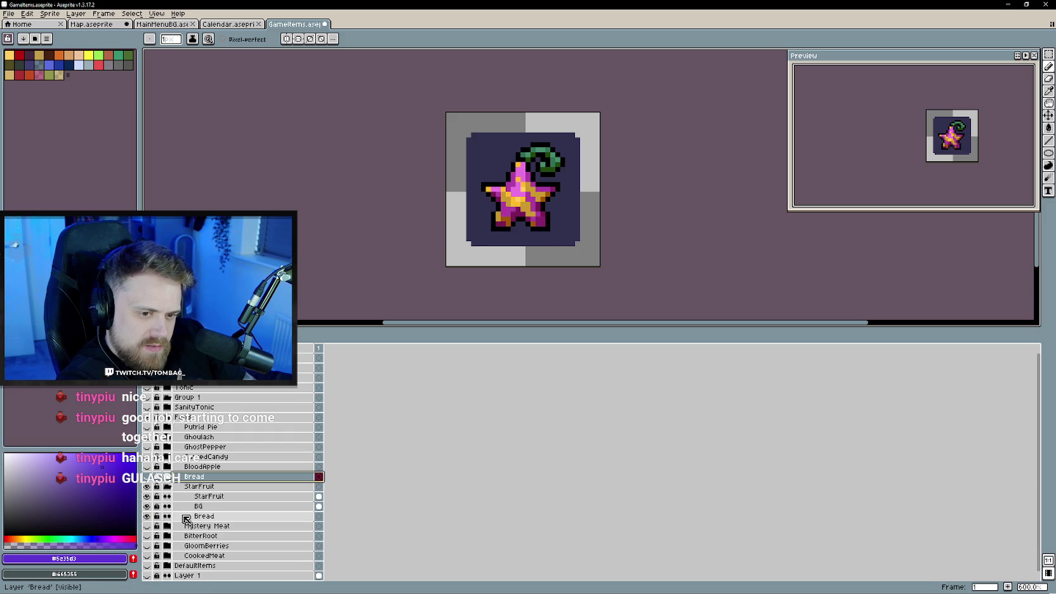
- Delete the leftover Bread layer inside the StarFruit group
{"action": "left_click", "coordinate": [152, 516]}
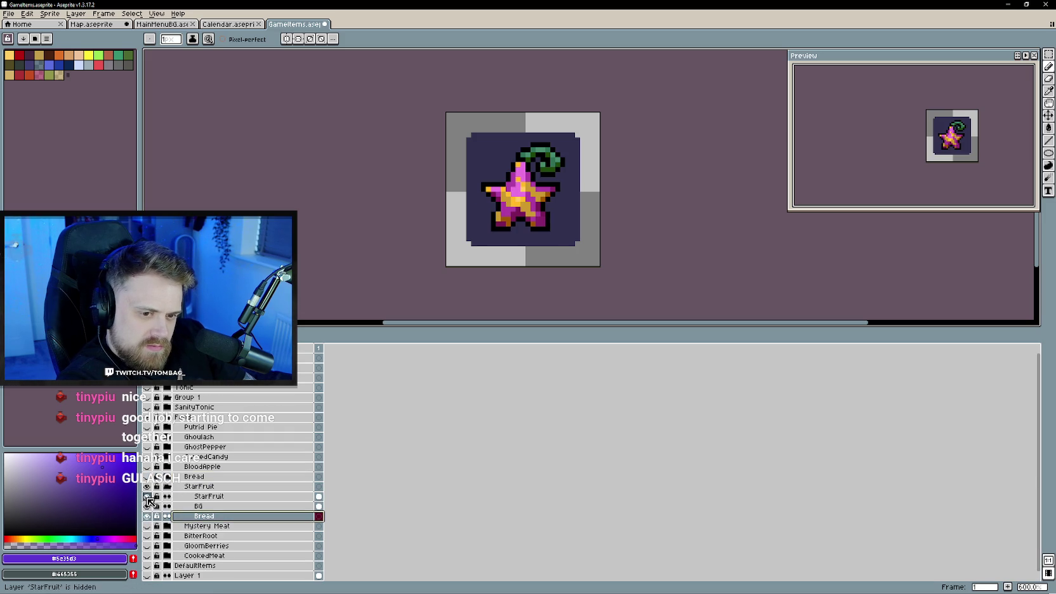
{"action": "right_click", "coordinate": [259, 522]}
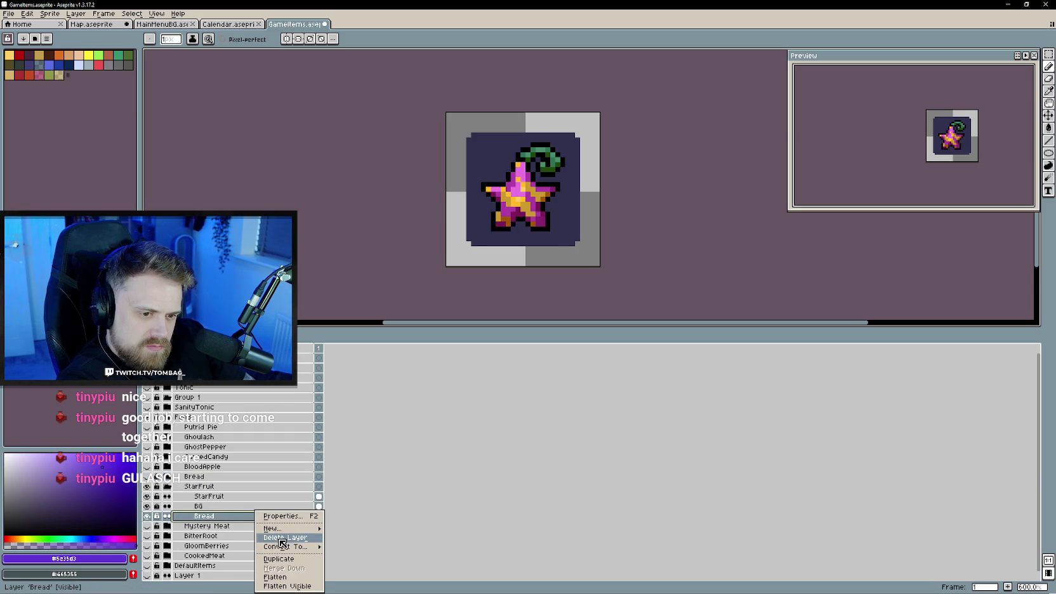
{"action": "left_click", "coordinate": [270, 544]}
{"action": "left_click", "coordinate": [168, 487]}
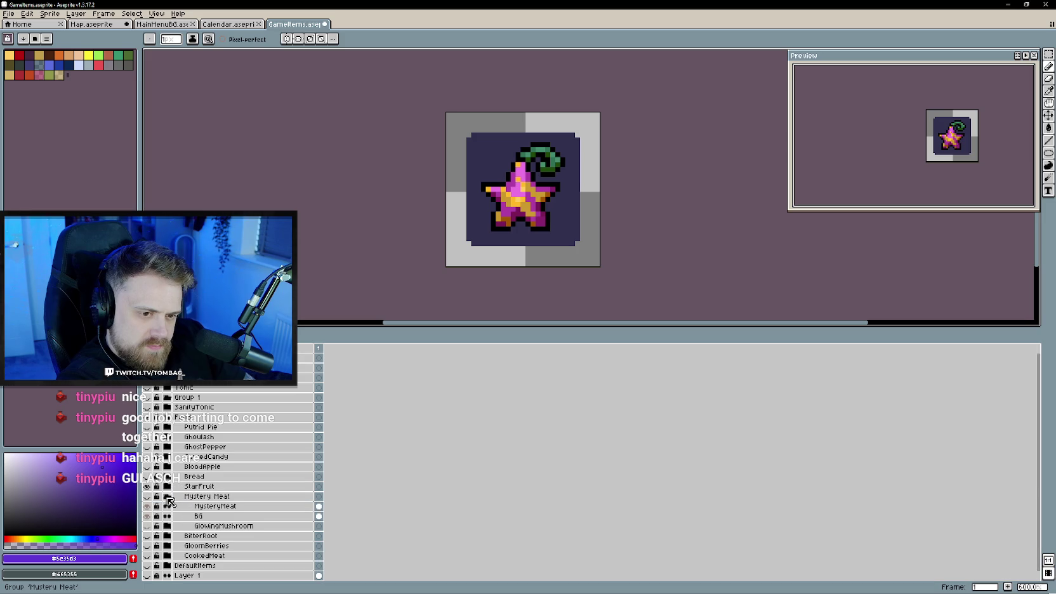
- Pull GlowingMushroom out of Mystery Meat and toggle visibility to check its sprite
{"action": "left_click_drag", "start_coordinate": [173, 527], "coordinate": [182, 536]}
{"action": "left_click", "coordinate": [168, 497]}
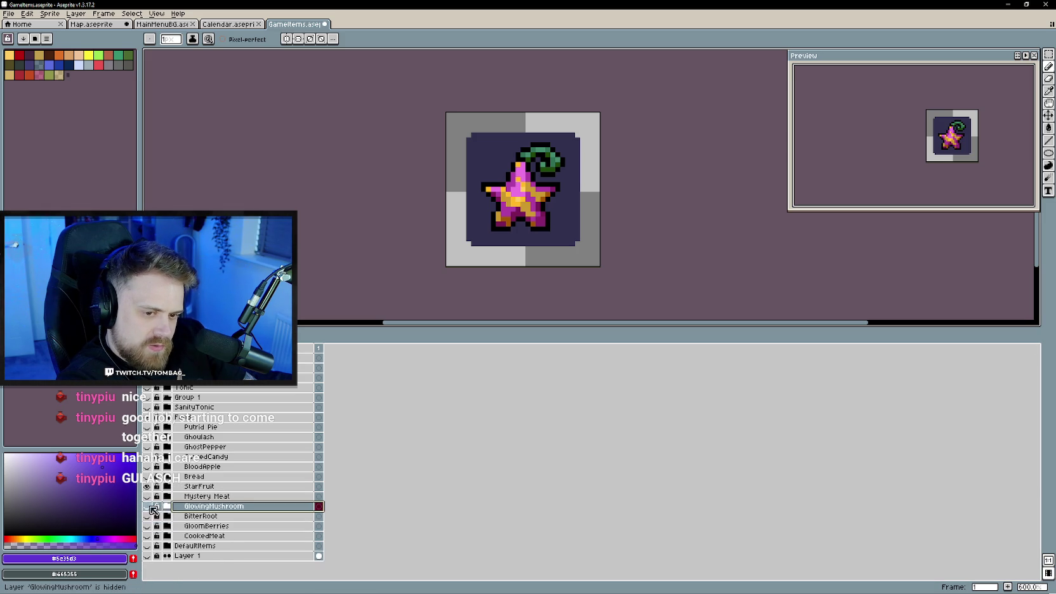
{"action": "left_click", "coordinate": [147, 487]}
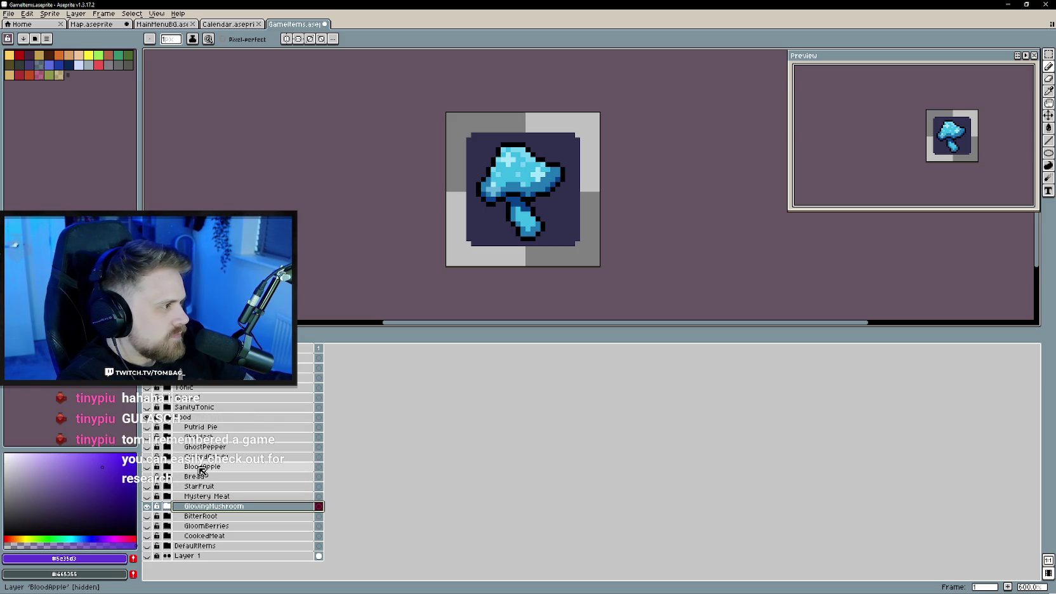
{"action": "left_click", "coordinate": [146, 506]}
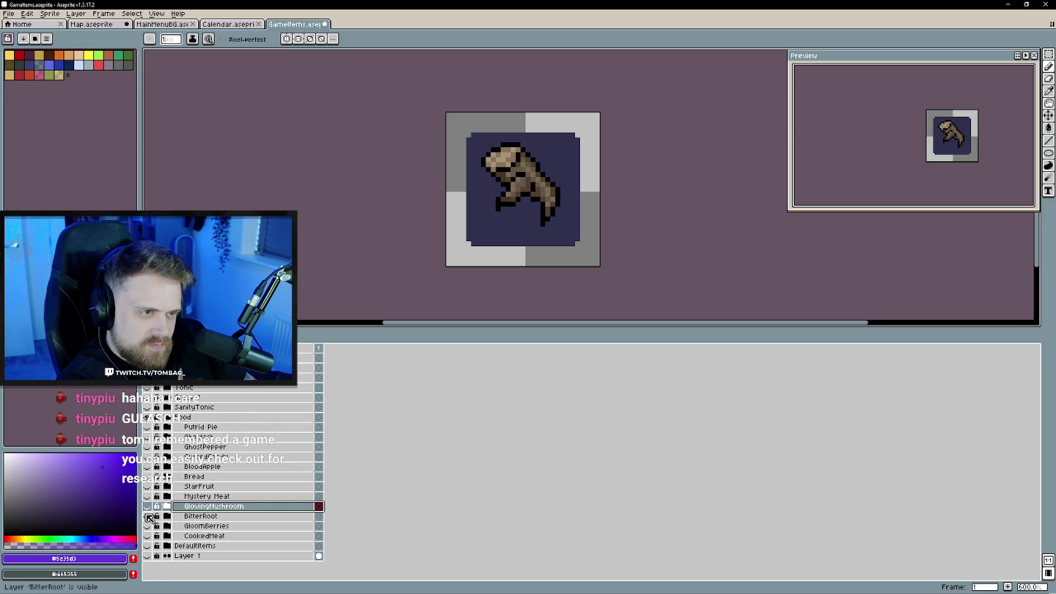
- Pull CharredFlesh out of the BitterRoot group and hide BitterRoot
{"action": "left_click", "coordinate": [167, 517]}
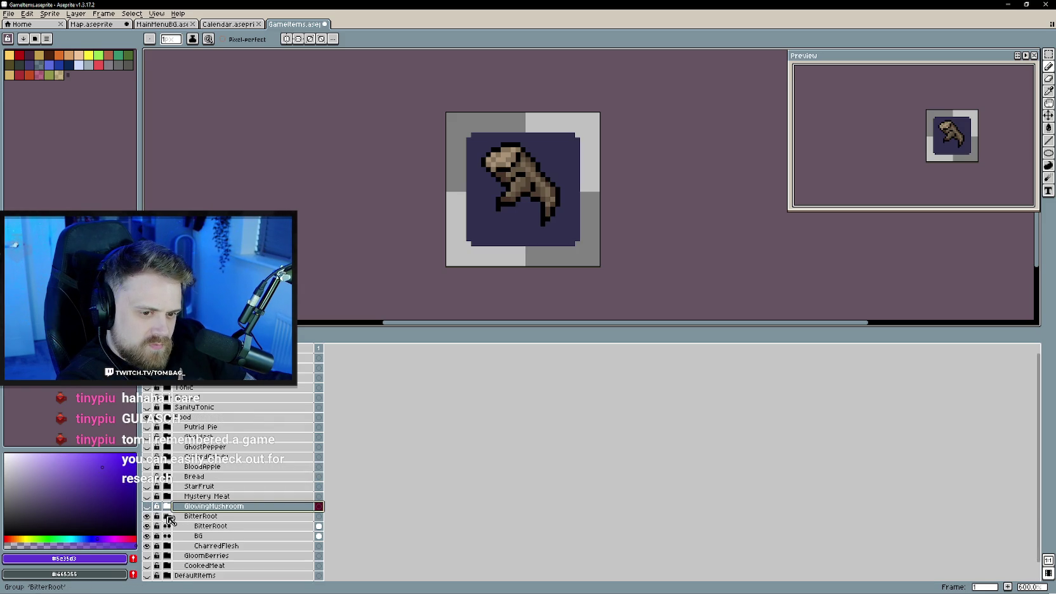
{"action": "left_click", "coordinate": [191, 546]}
{"action": "left_click", "coordinate": [167, 517]}
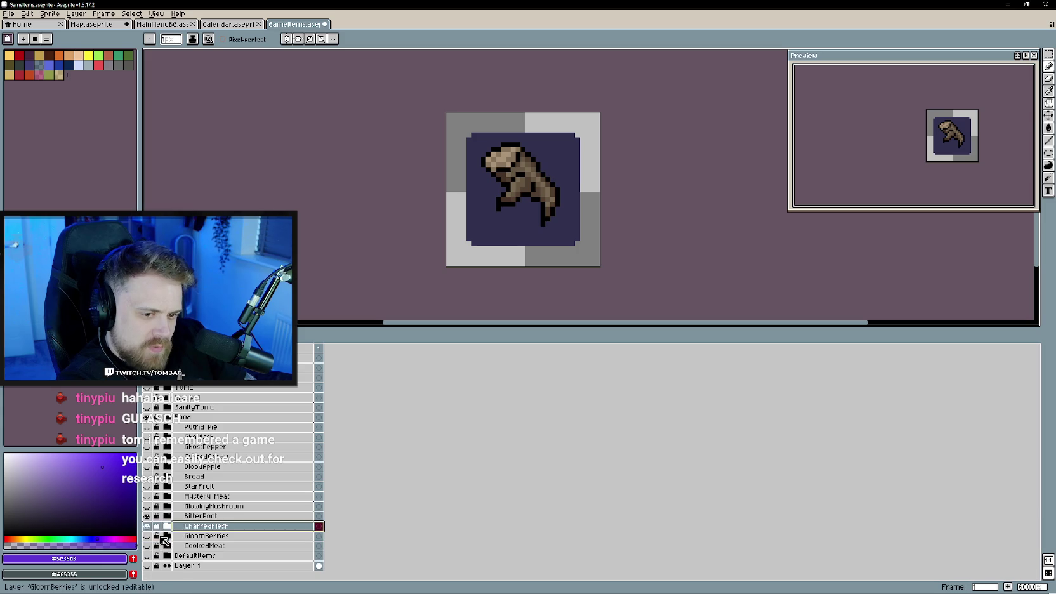
{"action": "left_click", "coordinate": [147, 516]}
- Move BoneChunk out of CharredFlesh to its own top-level spot
{"action": "left_click", "coordinate": [180, 526]}
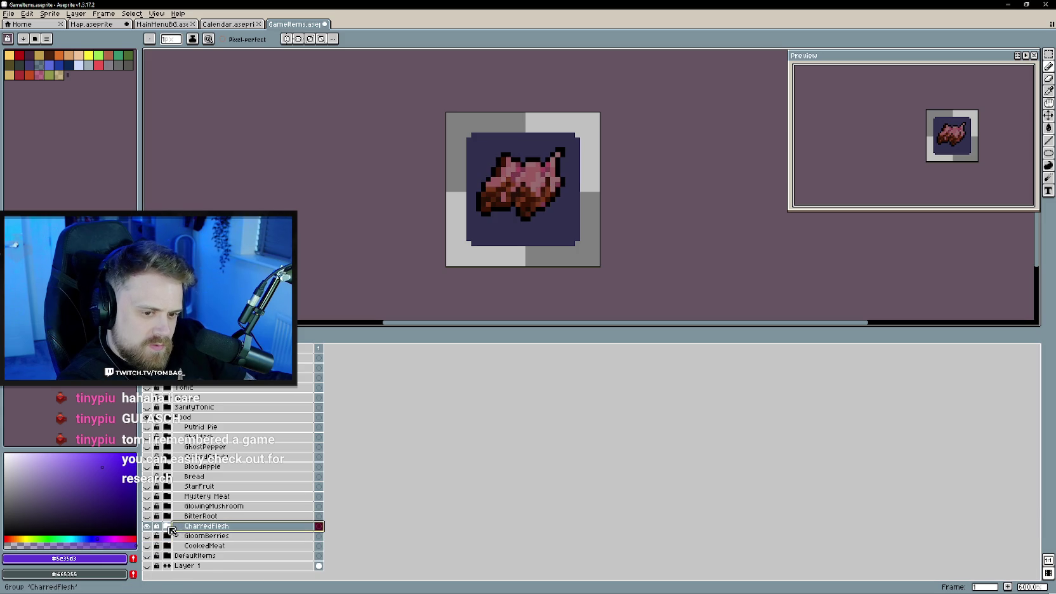
{"action": "scroll", "coordinate": [172, 533], "scroll_direction": "down", "scroll_amount": 1}
{"action": "left_click", "coordinate": [169, 527]}
{"action": "mouse_move", "coordinate": [181, 527]}
{"action": "left_mouse_down"}
{"action": "mouse_move", "coordinate": [183, 496]}
{"action": "mouse_move", "coordinate": [178, 537]}
{"action": "left_mouse_up"}
{"action": "left_click", "coordinate": [178, 507]}
{"action": "left_click", "coordinate": [147, 516]}
- Check the GloomBerries and DefaultItems groups, then show only the BoneChunk bone sprite
{"action": "left_click", "coordinate": [147, 536]}
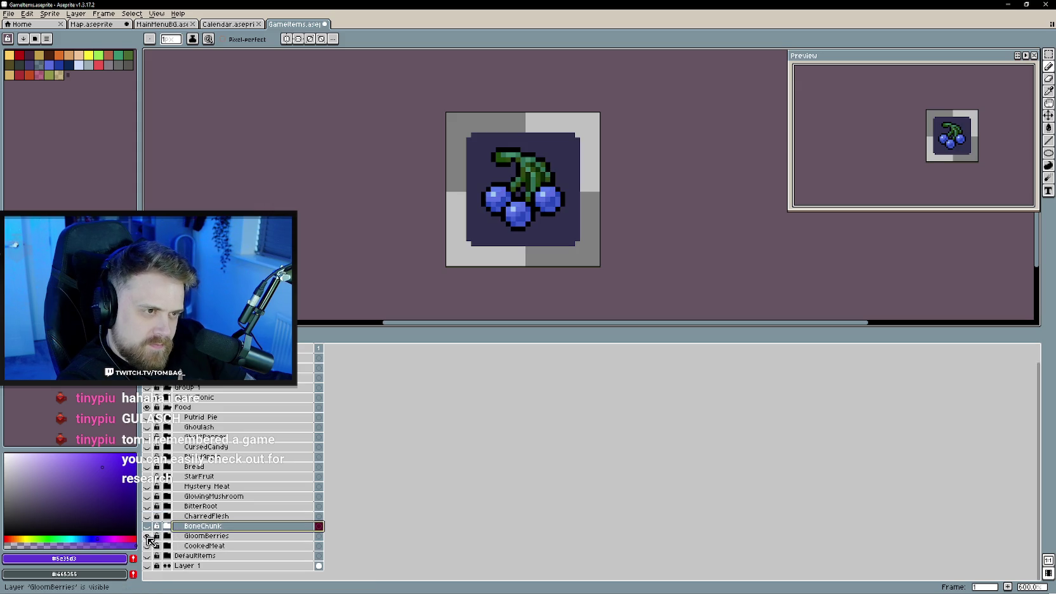
{"action": "left_click", "coordinate": [167, 536]}
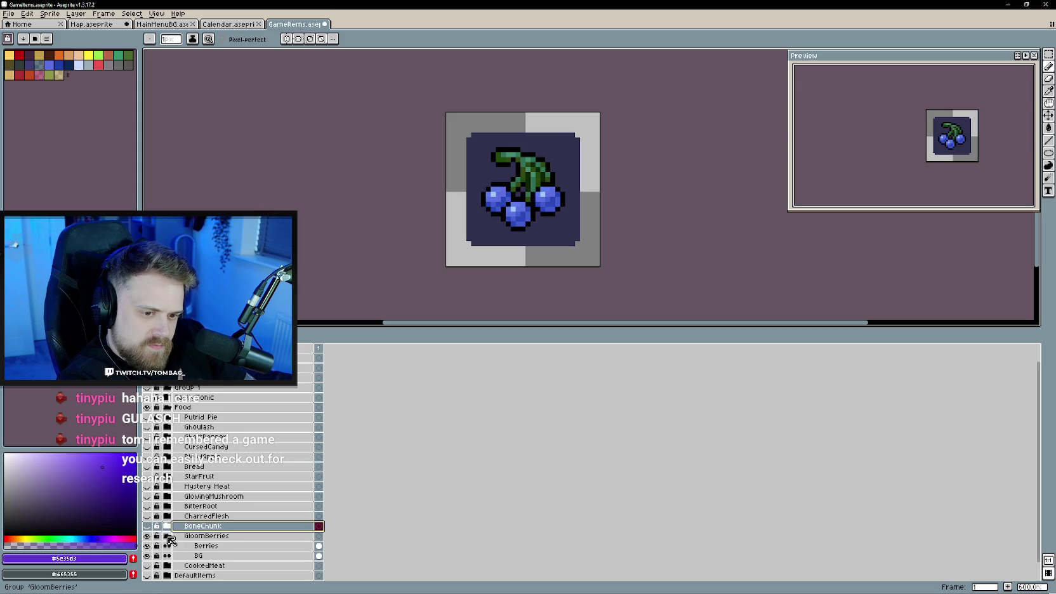
{"action": "left_click", "coordinate": [167, 537]}
{"action": "left_click", "coordinate": [167, 556]}
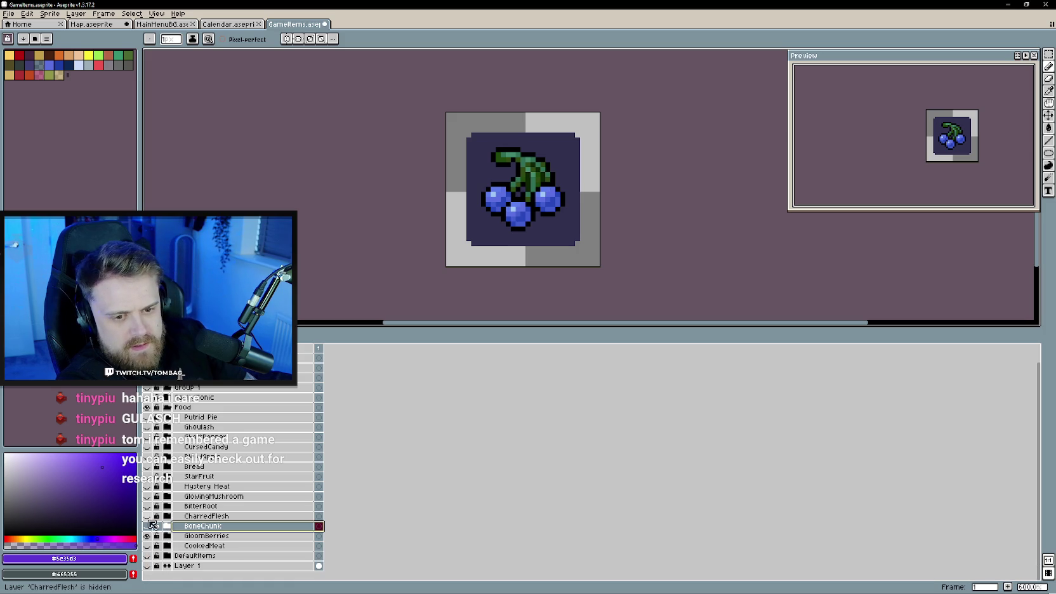
{"action": "left_click", "coordinate": [147, 526]}
{"action": "left_click", "coordinate": [147, 506]}
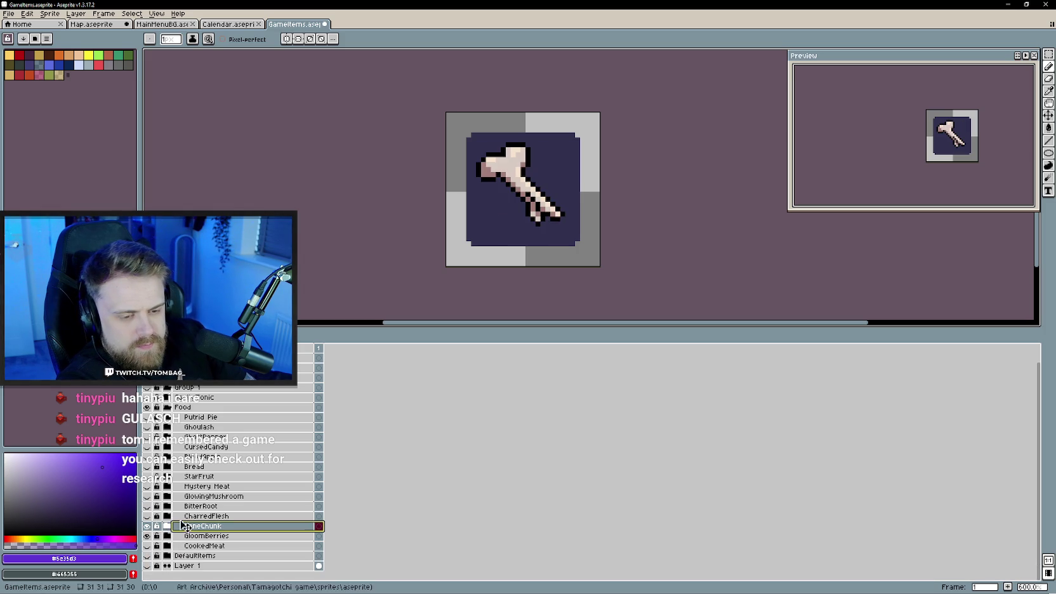
- Expand and collapse CharredFlesh, BitterRoot, GlowingMushroom, Mystery Meat and StarFruit to check contents
{"action": "left_click", "coordinate": [167, 517]}
{"action": "left_click", "coordinate": [168, 496]}
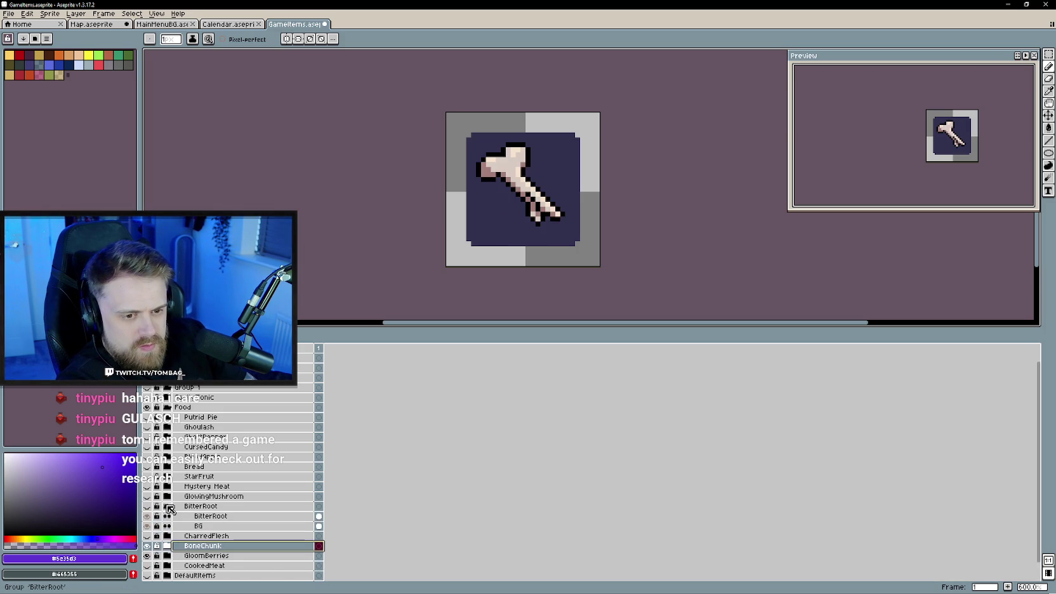
{"action": "left_click", "coordinate": [168, 497]}
{"action": "left_click", "coordinate": [168, 496]}
{"action": "left_click", "coordinate": [168, 486]}
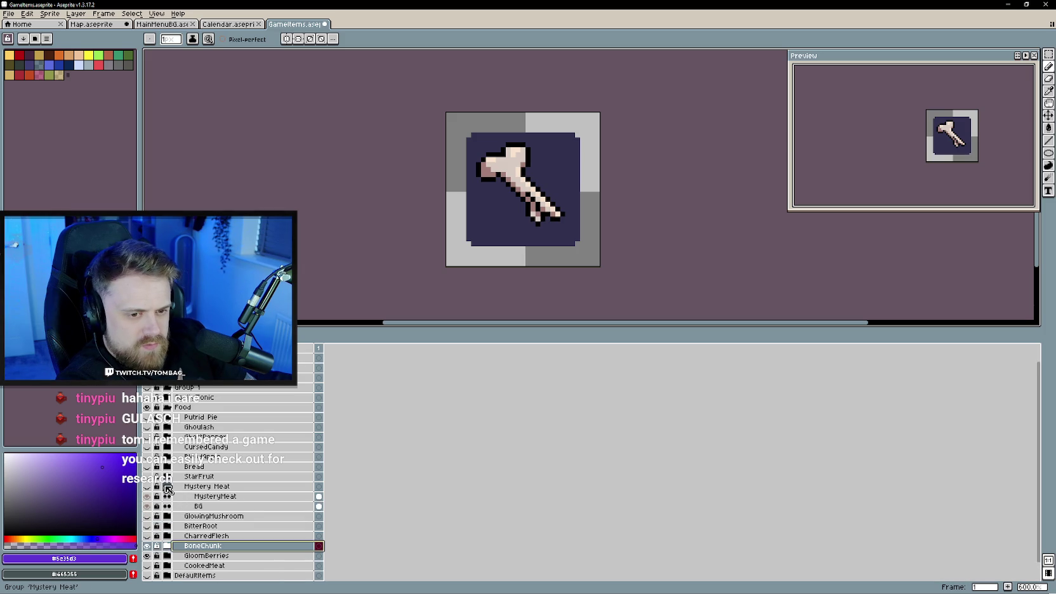
{"action": "left_click", "coordinate": [168, 476]}
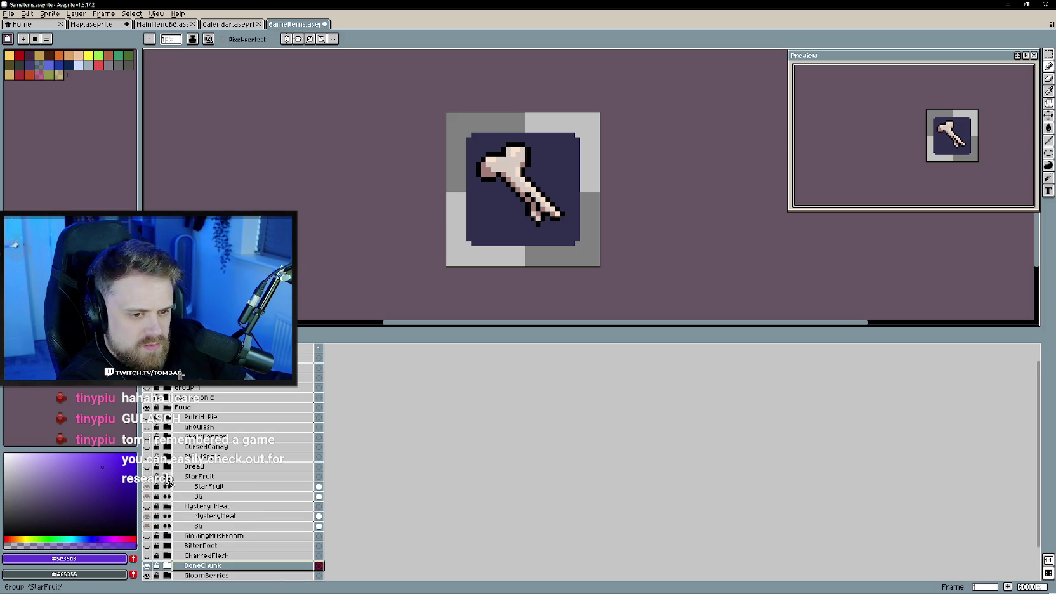
{"action": "left_click", "coordinate": [167, 478]}
{"action": "left_click", "coordinate": [168, 487]}
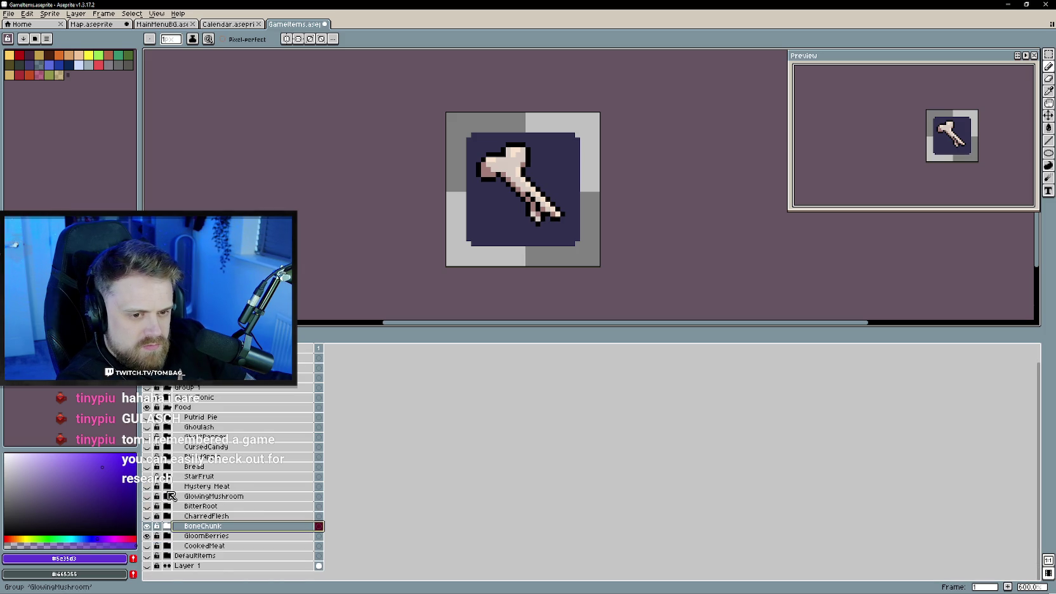
- Drag ShadowBerry out of Bread to sit above it and select its art layer
{"action": "left_click", "coordinate": [168, 467]}
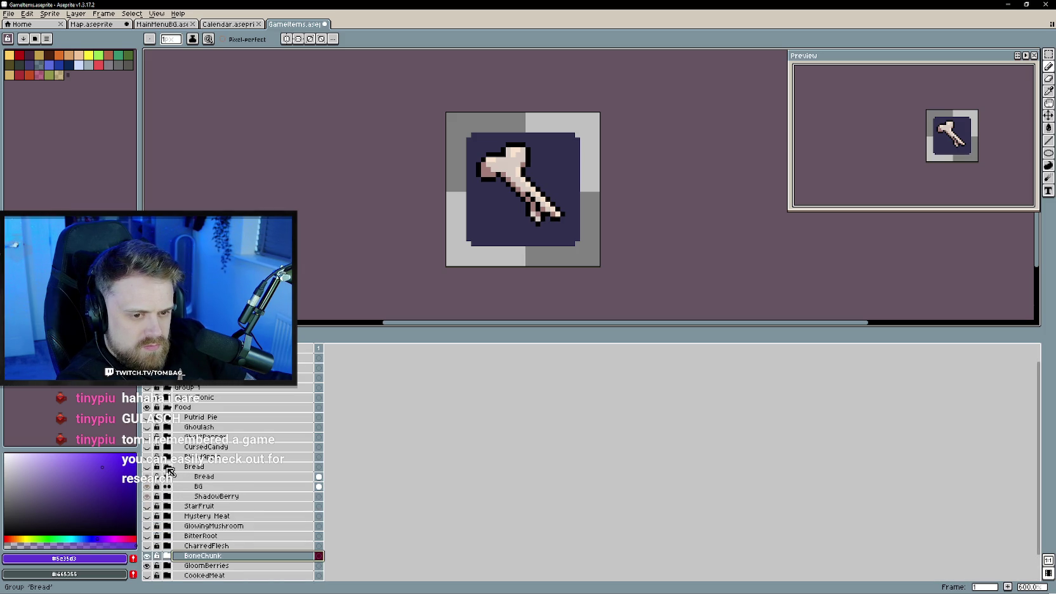
{"action": "left_click", "coordinate": [167, 496]}
{"action": "left_click_drag", "start_coordinate": [180, 502], "coordinate": [185, 469]}
{"action": "left_click", "coordinate": [168, 498]}
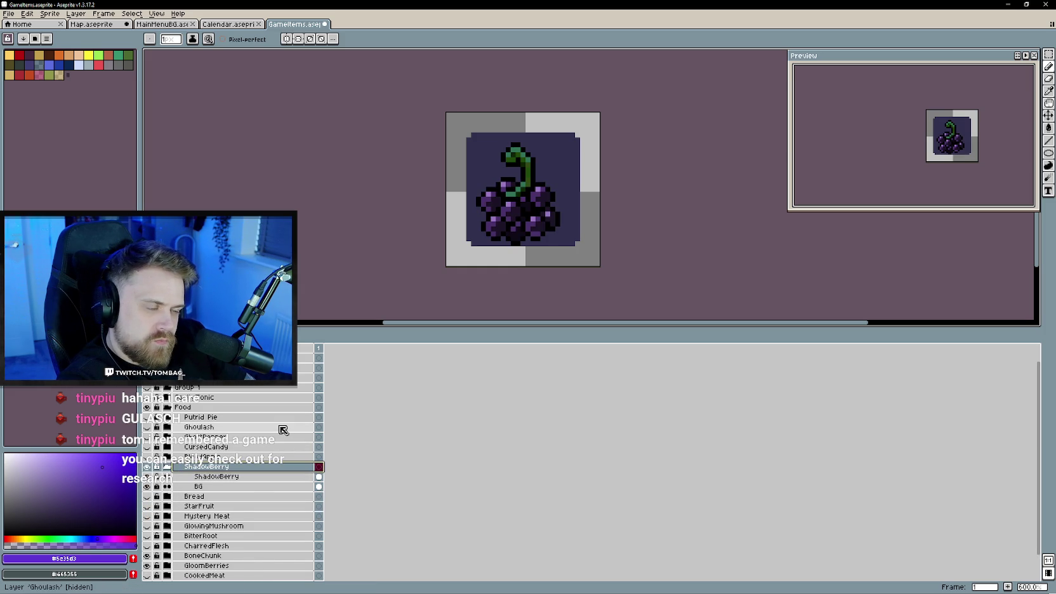
{"action": "left_click", "coordinate": [209, 476]}
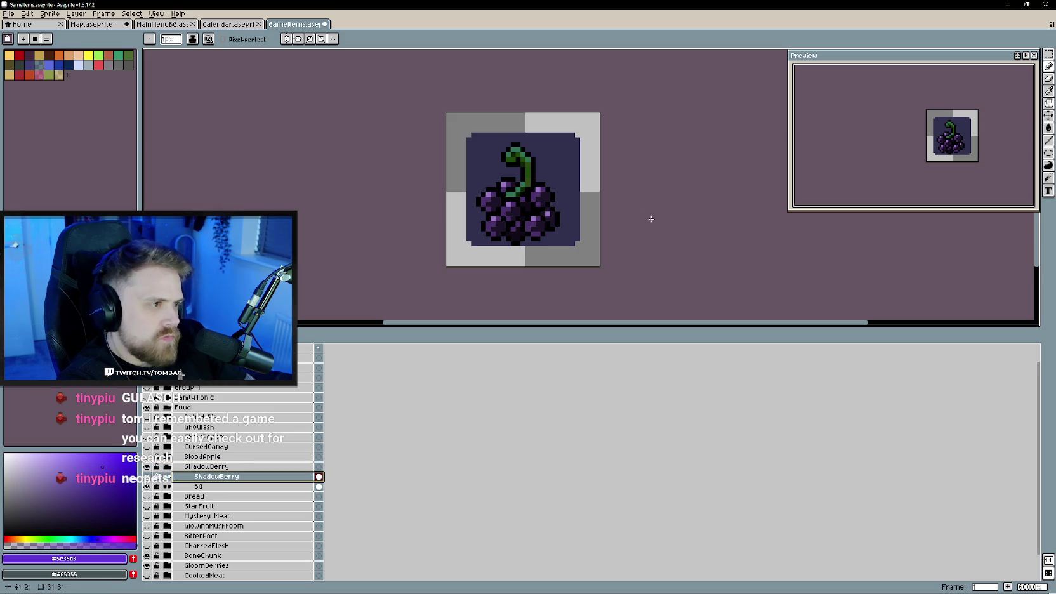
{"action": "key", "text": "v"}
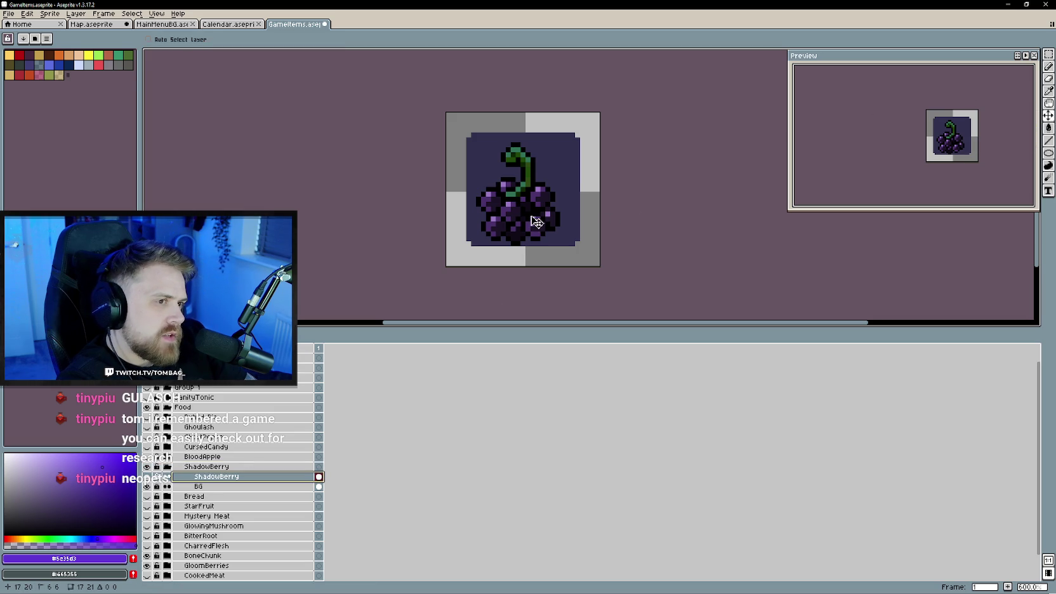
{"action": "left_click_drag", "start_coordinate": [540, 221], "coordinate": [536, 217]}
{"action": "scroll", "coordinate": [585, 236], "scroll_direction": "up", "scroll_amount": 1}
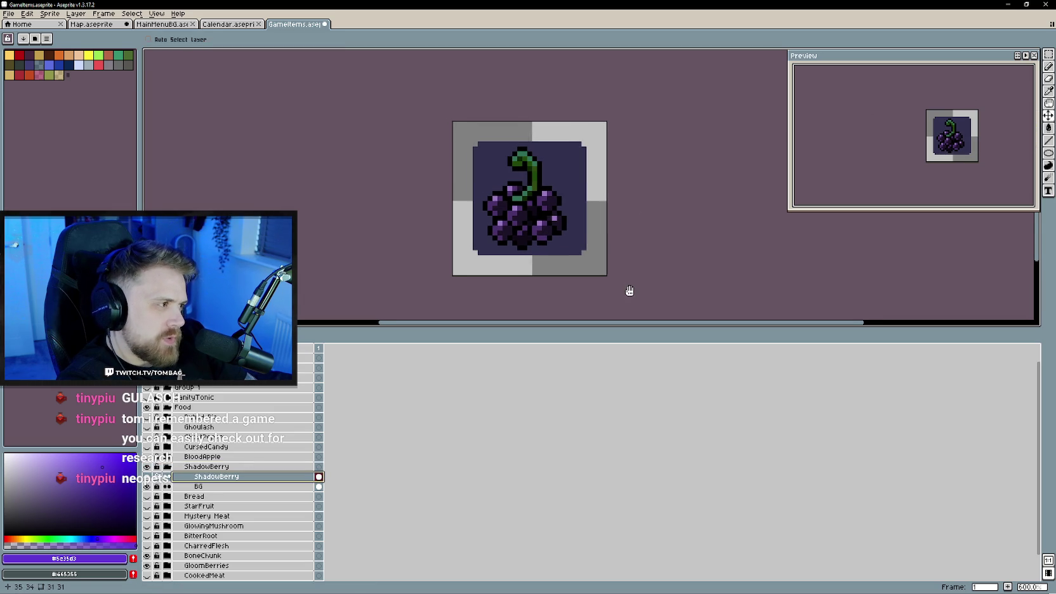
{"action": "left_click", "coordinate": [167, 467]}
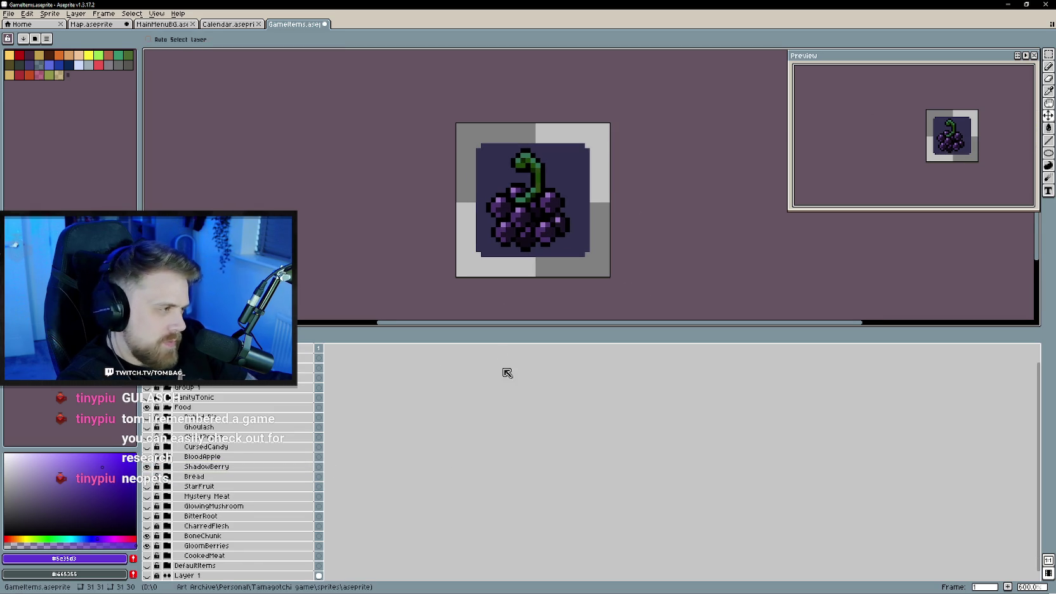
{"action": "left_click_drag", "start_coordinate": [425, 339], "coordinate": [431, 441]}
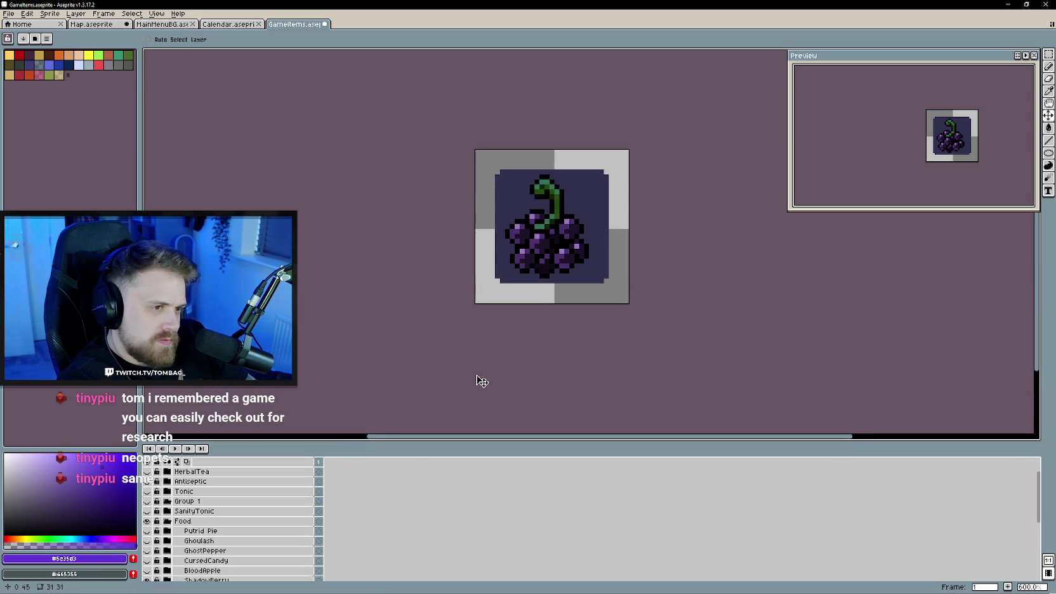
{"action": "scroll", "coordinate": [481, 381], "scroll_direction": "up", "scroll_amount": 1}
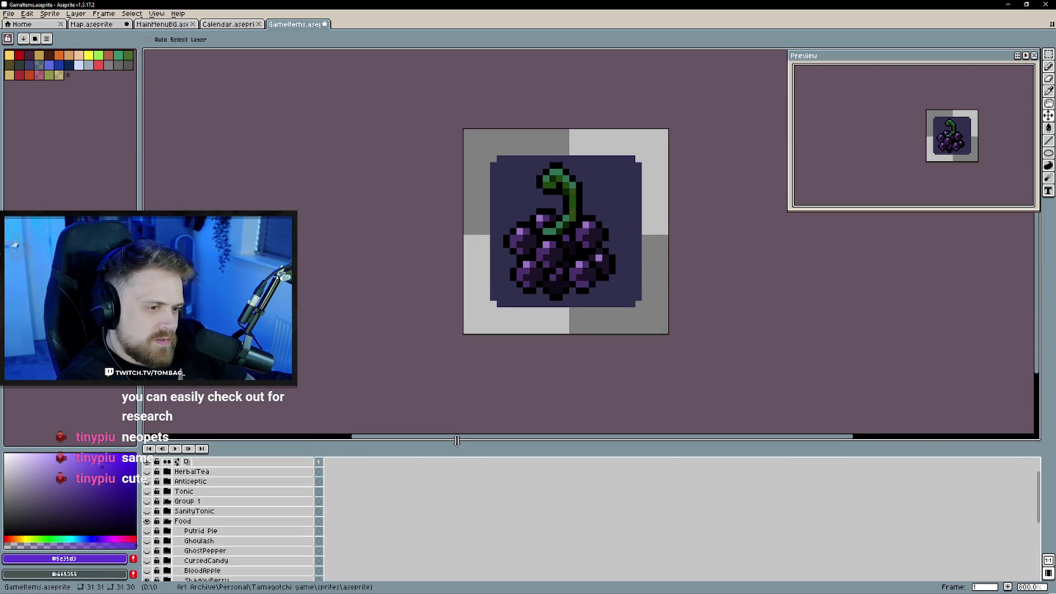
{"action": "left_click_drag", "start_coordinate": [456, 442], "coordinate": [454, 376]}
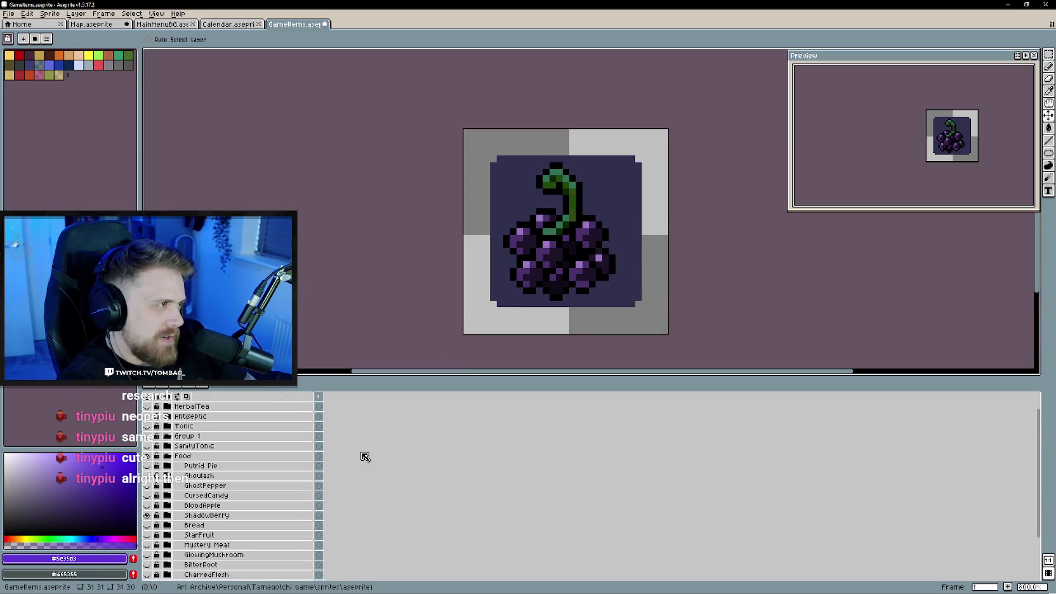
{"action": "scroll", "coordinate": [267, 473], "scroll_direction": "down", "scroll_amount": 1}
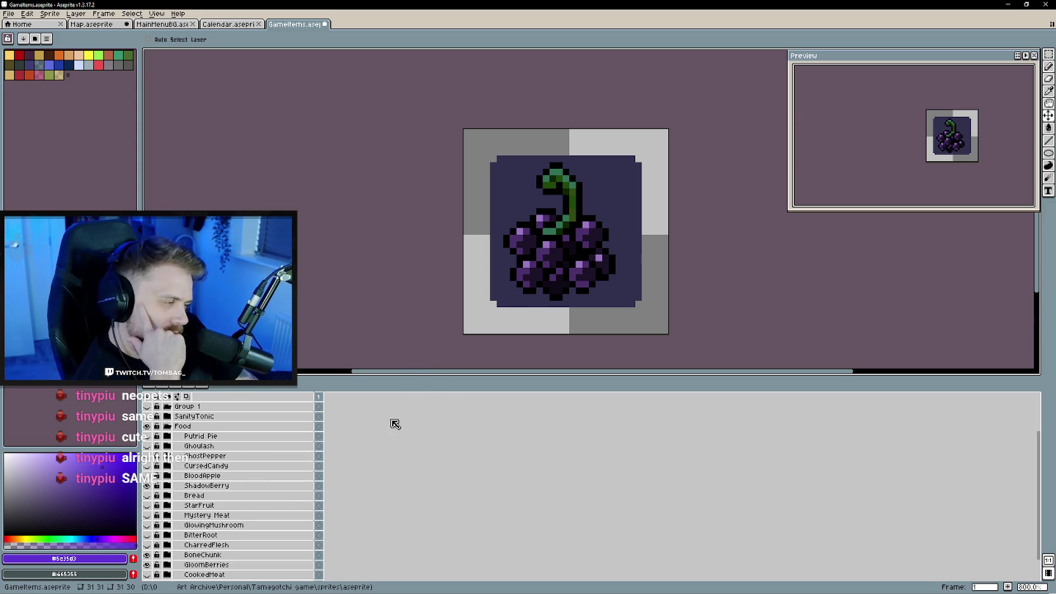
{"action": "left_click_drag", "start_coordinate": [364, 377], "coordinate": [363, 376]}
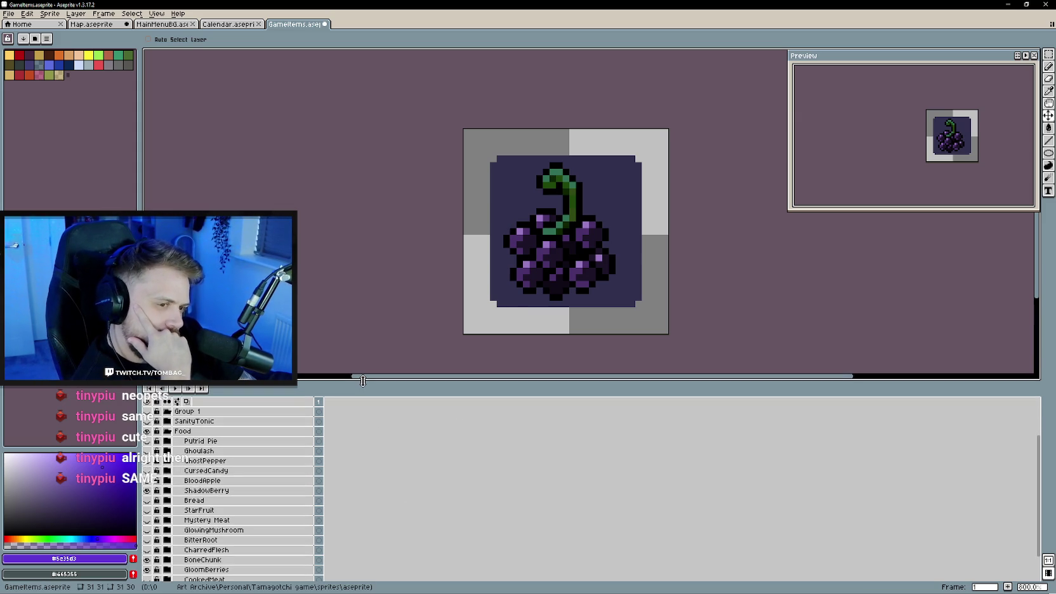
- Preview the BloodApple, CursedCandy, GhostPepper, Ghoulash, Putrid Pie and BoneChunk icons in turn
{"action": "scroll", "coordinate": [195, 497], "scroll_direction": "up", "scroll_amount": 1}
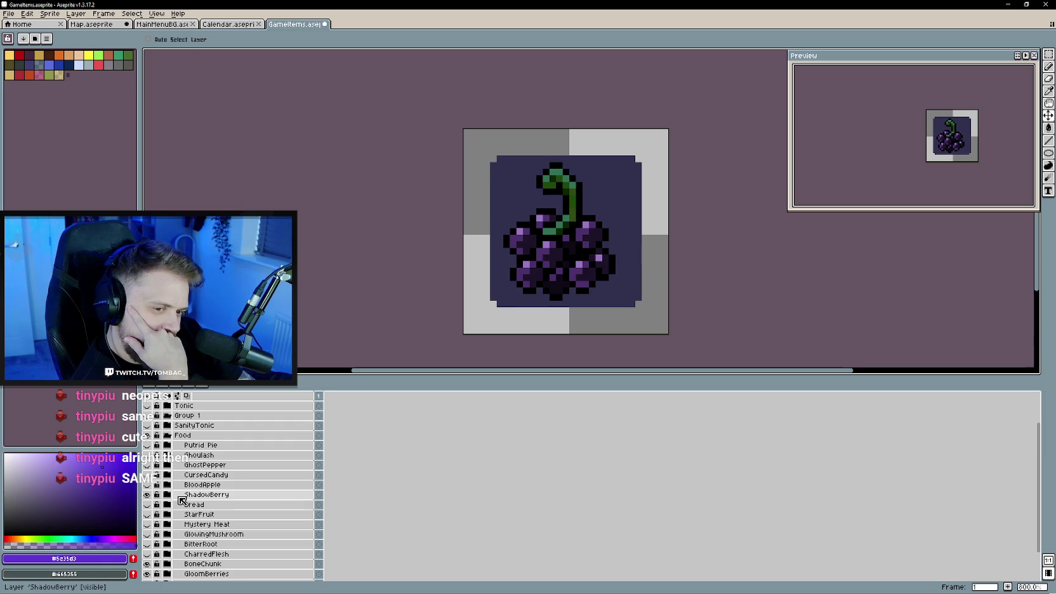
{"action": "left_click", "coordinate": [147, 494]}
{"action": "left_click", "coordinate": [147, 484]}
{"action": "left_click", "coordinate": [147, 475]}
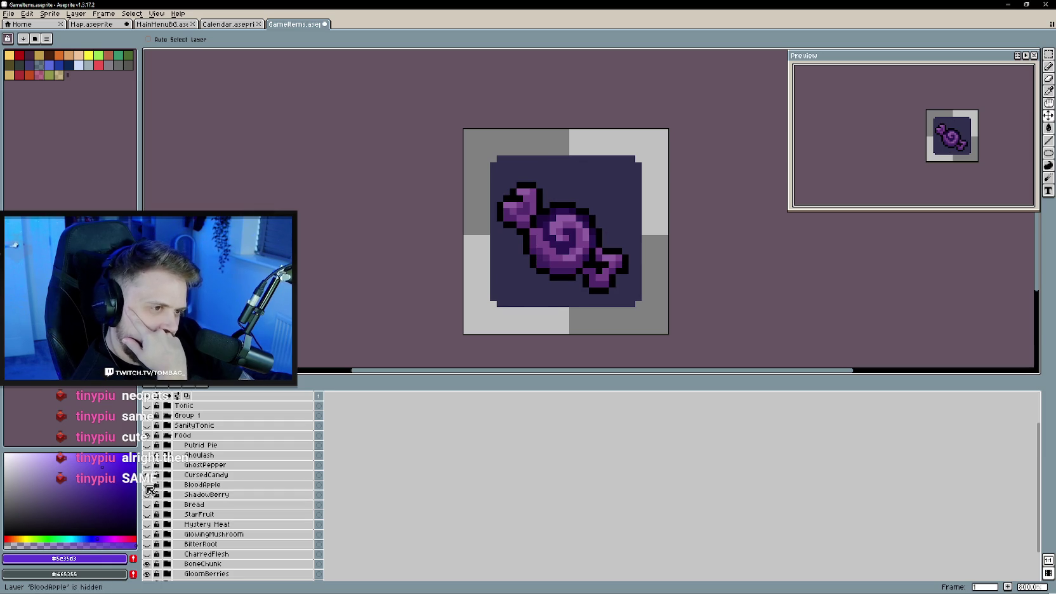
{"action": "left_click", "coordinate": [146, 464]}
{"action": "left_click", "coordinate": [146, 455]}
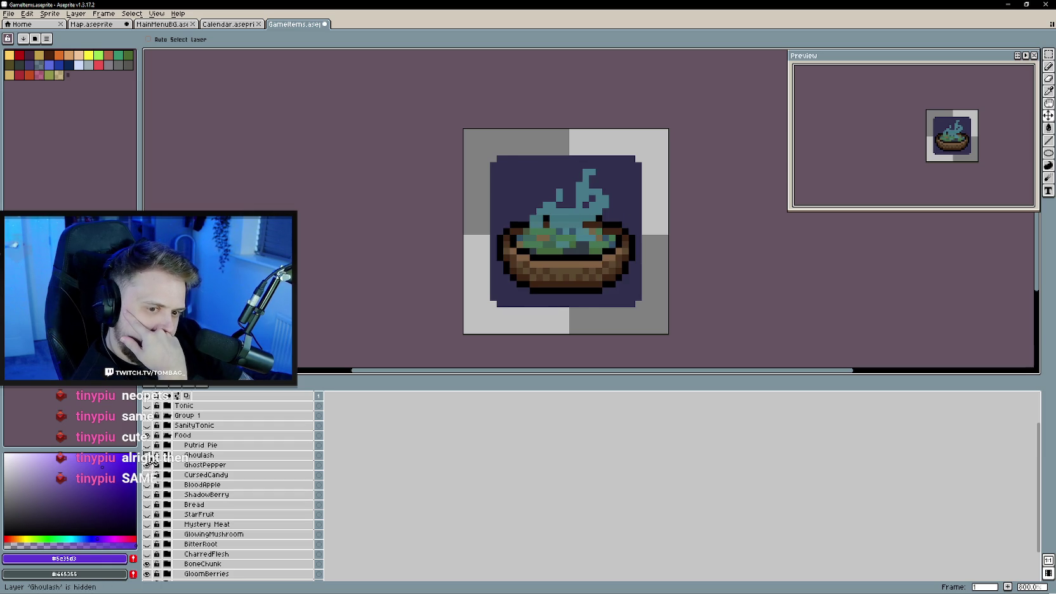
{"action": "left_click", "coordinate": [146, 445]}
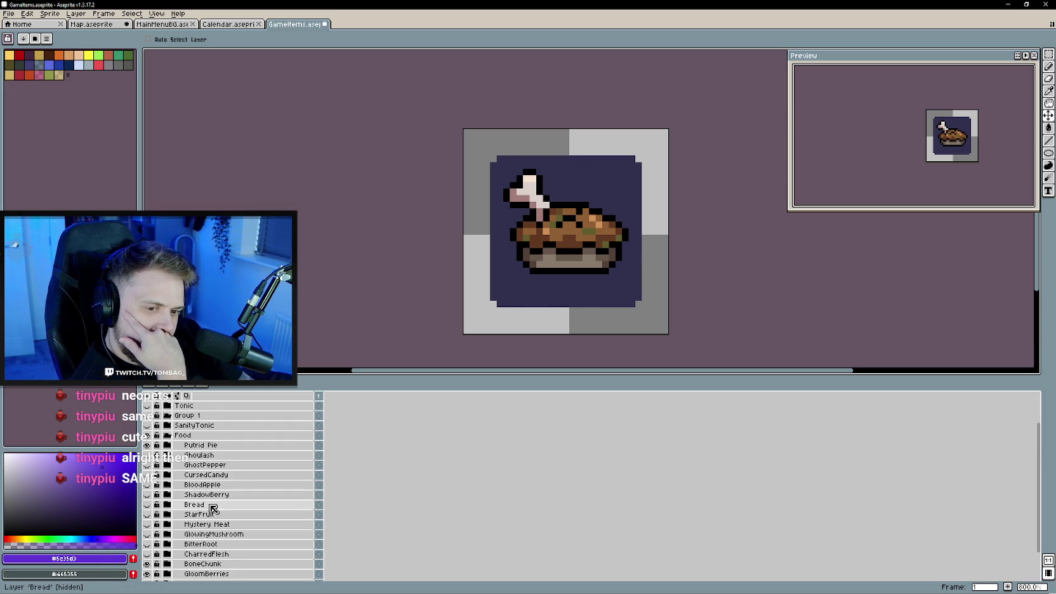
{"action": "scroll", "coordinate": [203, 514], "scroll_direction": "down", "scroll_amount": 4}
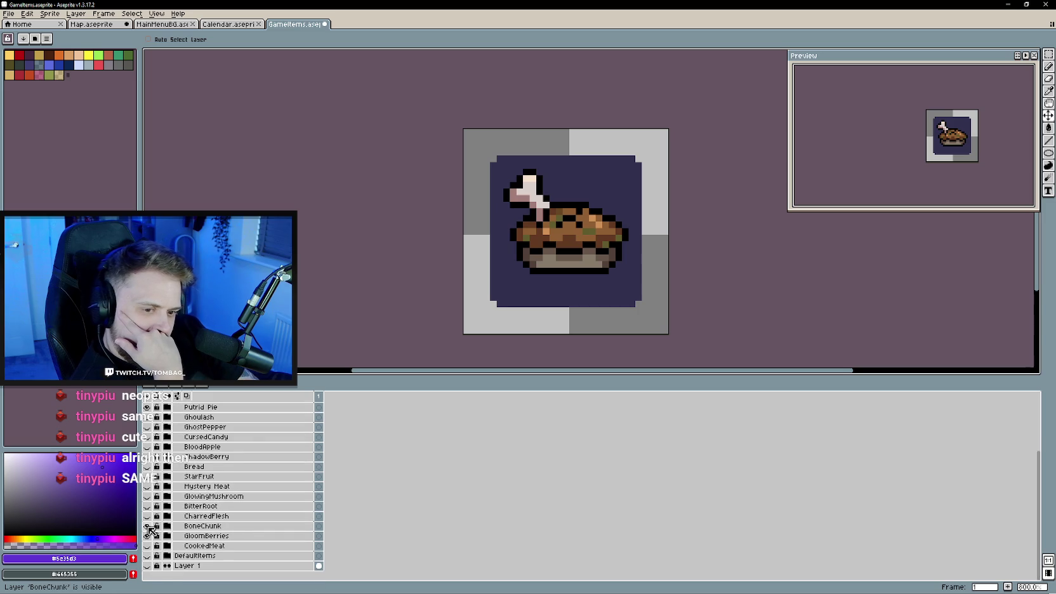
{"action": "scroll", "coordinate": [148, 520], "scroll_direction": "up", "scroll_amount": 4}
{"action": "left_click", "coordinate": [146, 447]}
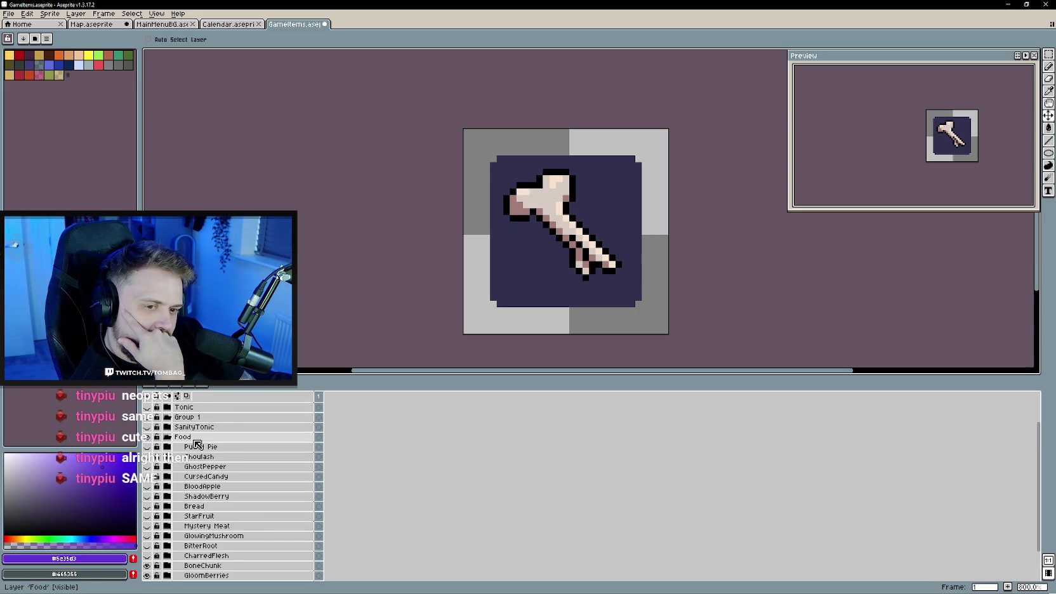
- Collapse the Food group, hide the SanityTonic icon, and select Group 1
{"action": "left_click", "coordinate": [169, 438]}
{"action": "scroll", "coordinate": [190, 454], "scroll_direction": "up", "scroll_amount": 3}
{"action": "left_click", "coordinate": [167, 465]}
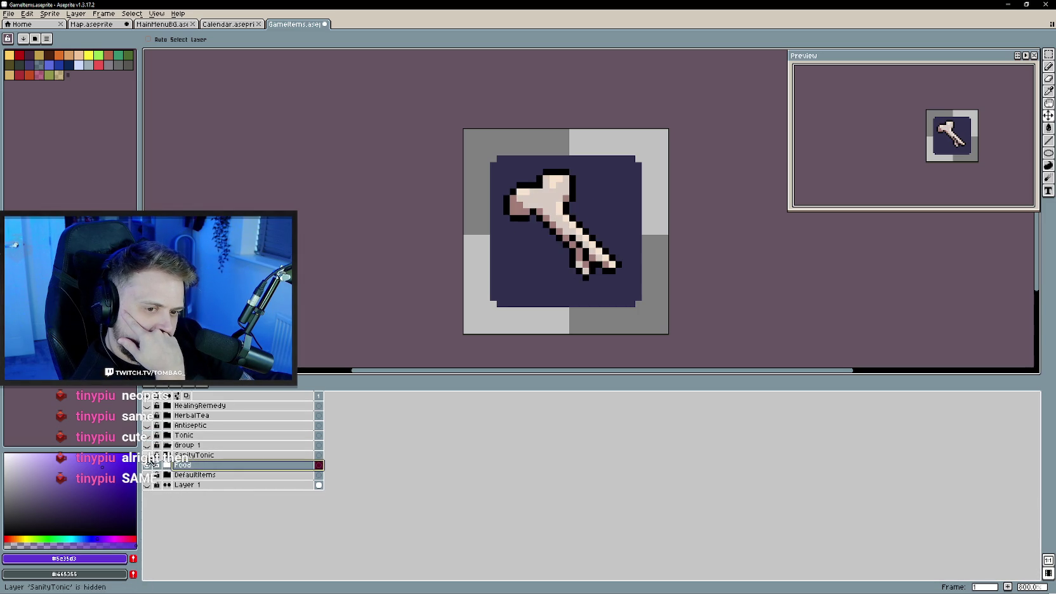
{"action": "left_click", "coordinate": [194, 456]}
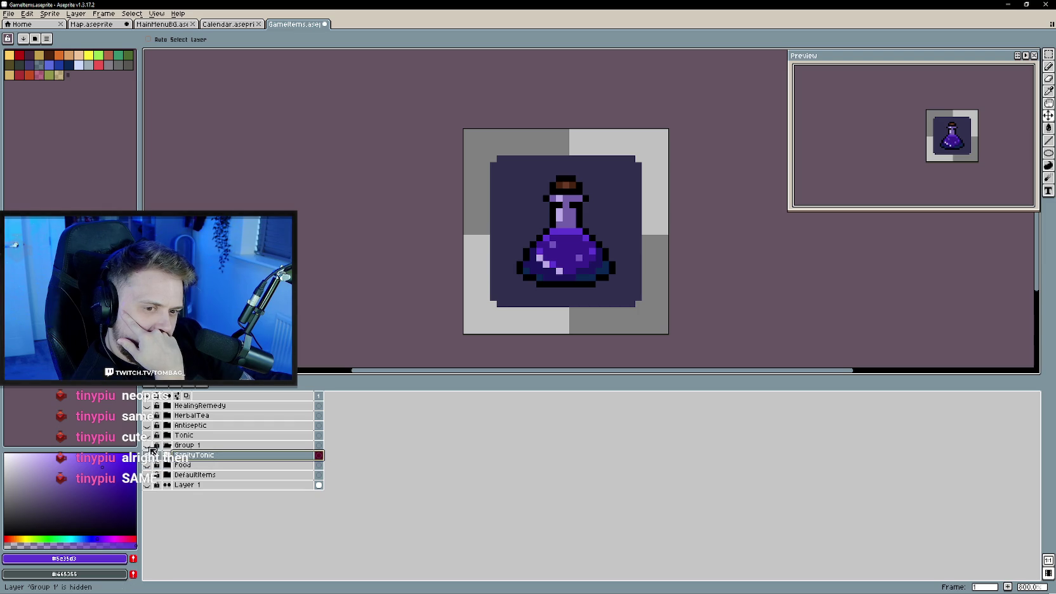
{"action": "left_click", "coordinate": [146, 455]}
{"action": "left_click", "coordinate": [190, 446]}
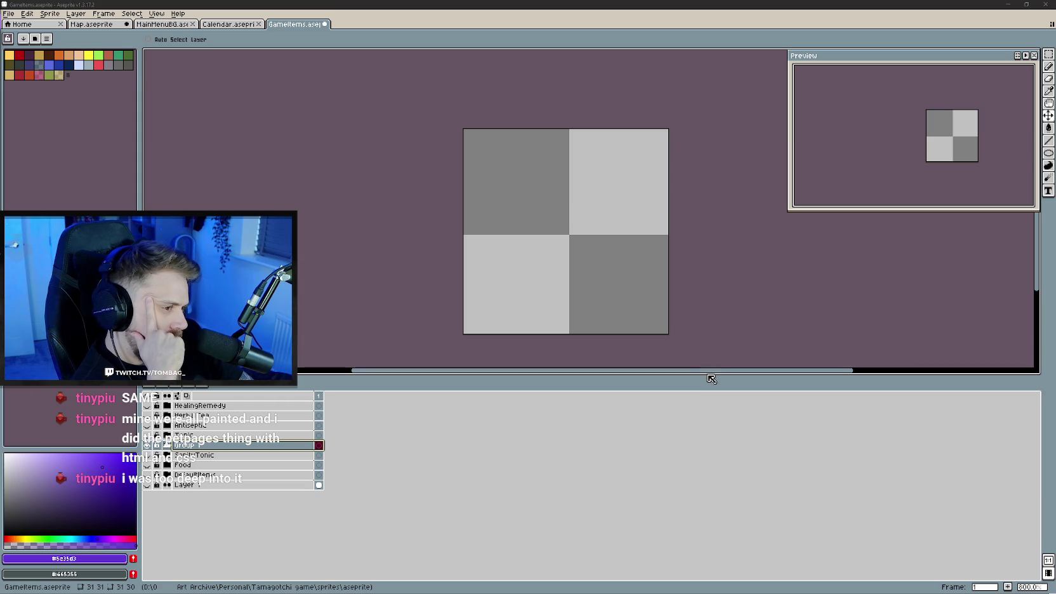
- Enlarge the canvas area and duplicate the SanityTonic group's BG layer as BG Copy
{"action": "left_click_drag", "start_coordinate": [711, 378], "coordinate": [707, 405]}
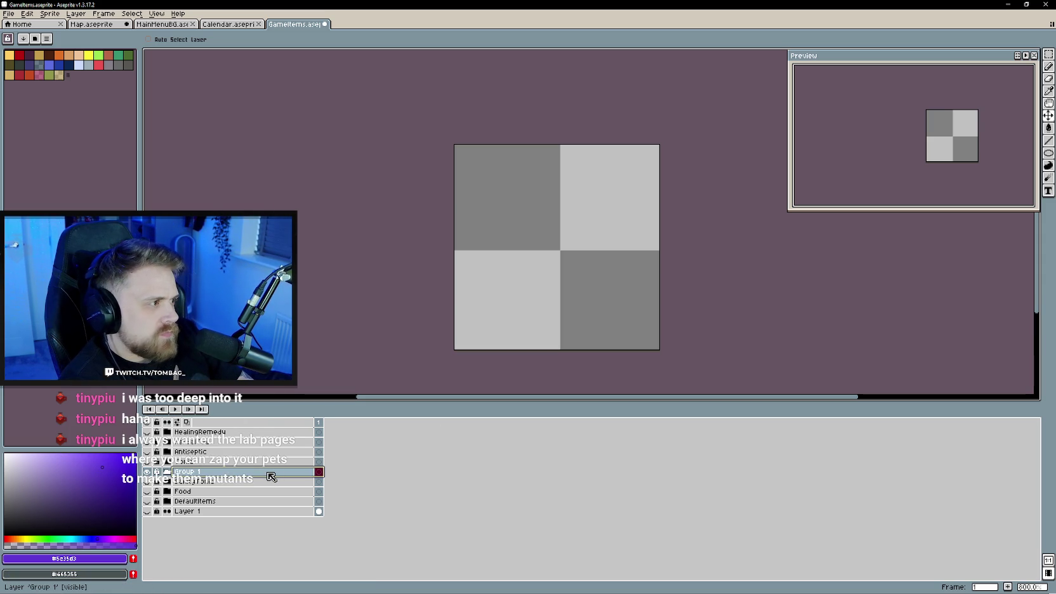
{"action": "left_click", "coordinate": [167, 472]}
{"action": "right_click", "coordinate": [211, 501]}
{"action": "left_click", "coordinate": [245, 552]}
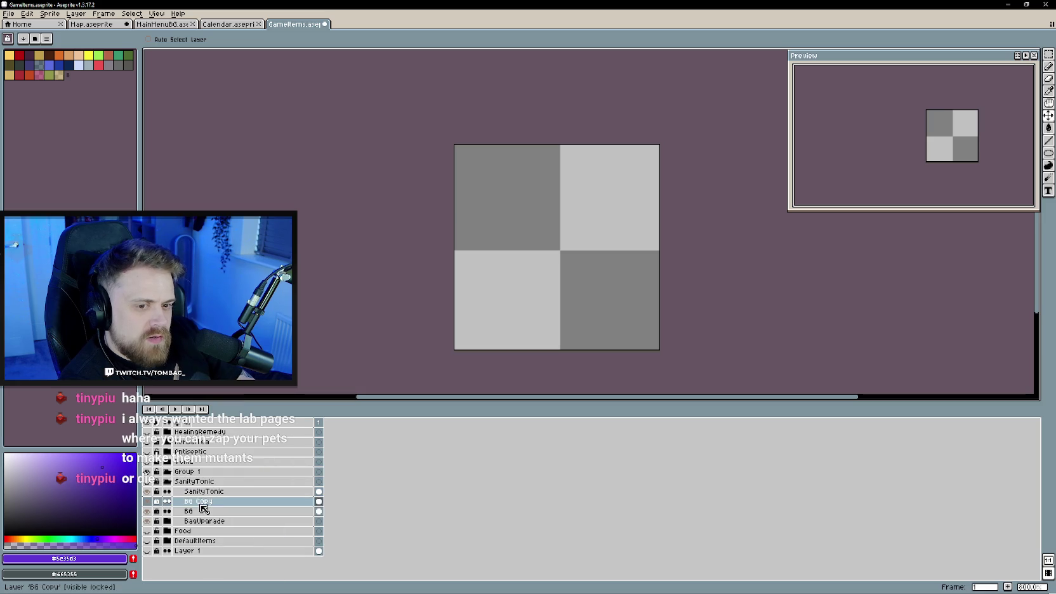
- Move BG Copy into Group 1, rename it BG, and collapse SanityTonic
{"action": "left_click_drag", "start_coordinate": [216, 500], "coordinate": [216, 479]}
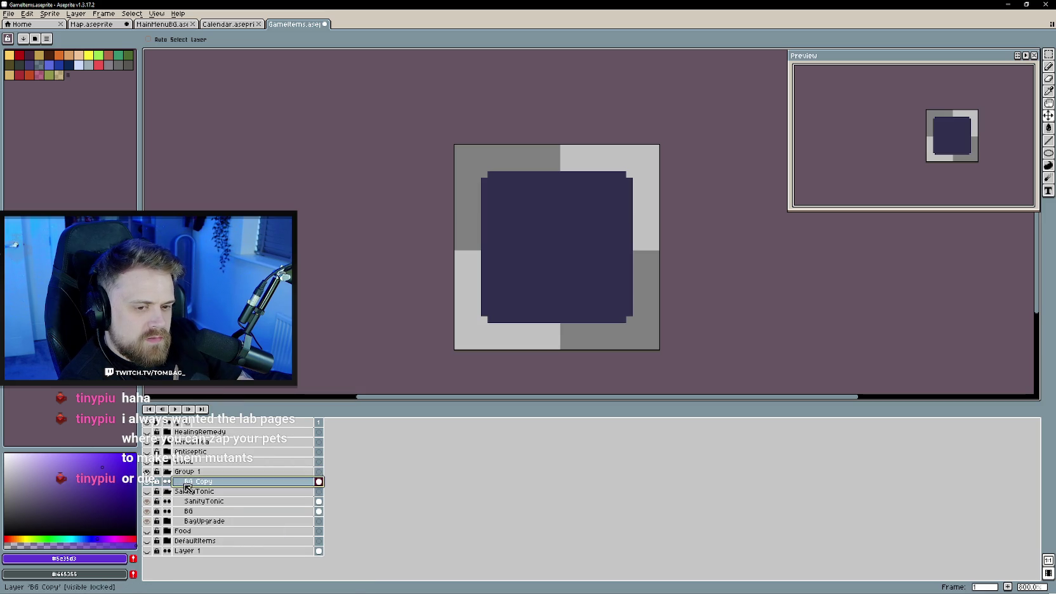
{"action": "double_click", "coordinate": [198, 482]}
{"action": "key", "text": "BackSpace"}
{"action": "key", "text": "Return"}
{"action": "left_click", "coordinate": [168, 492]}
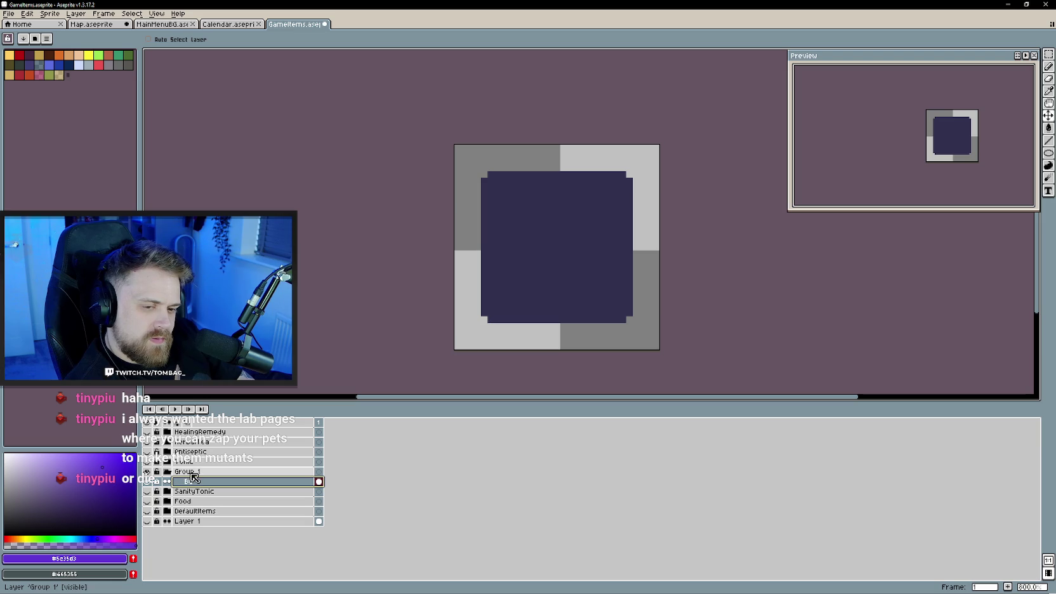
{"action": "left_click", "coordinate": [193, 473]}
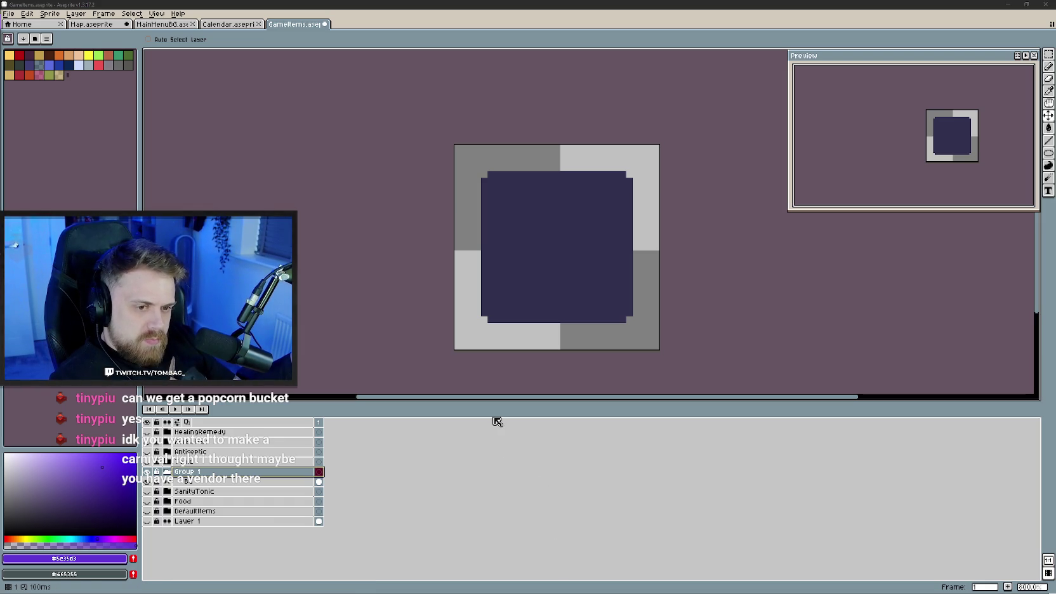
{"action": "left_click", "coordinate": [159, 26]}
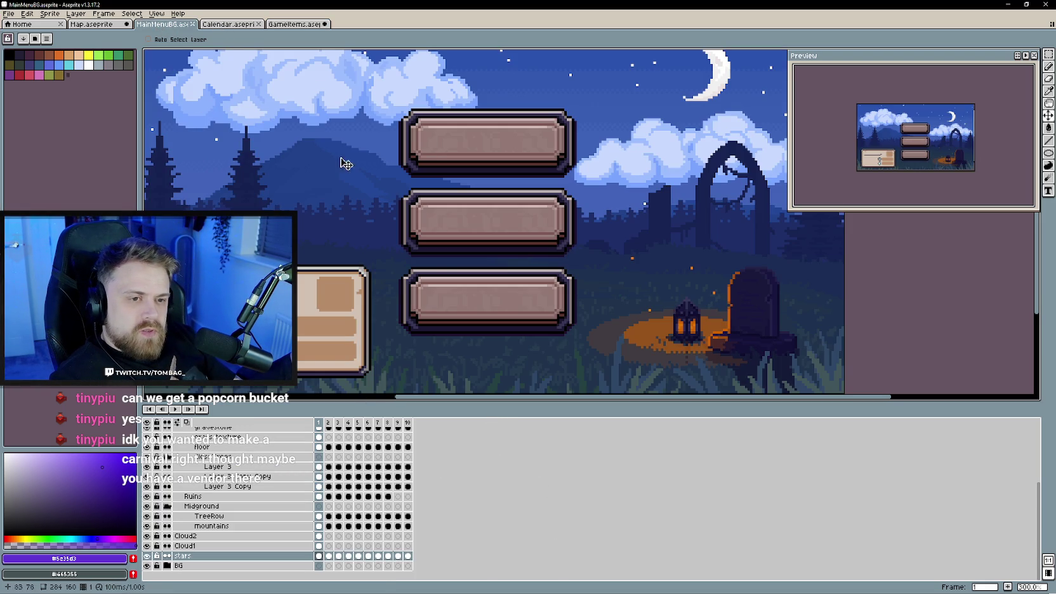
- In the Calendar file, add a new layer above spiritCatcher named Carnival
{"action": "left_click", "coordinate": [222, 25]}
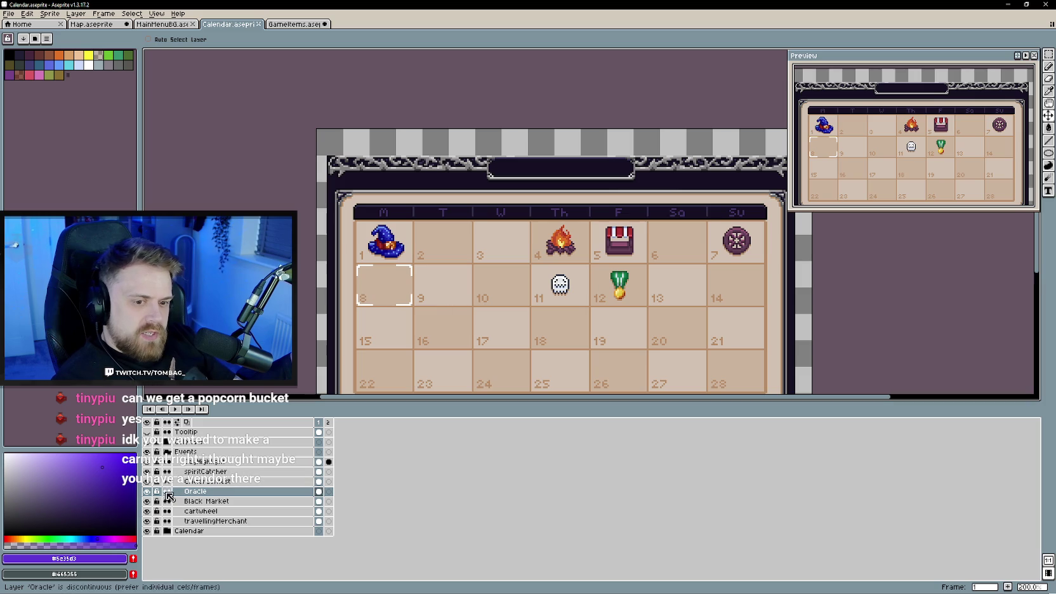
{"action": "left_click", "coordinate": [243, 466]}
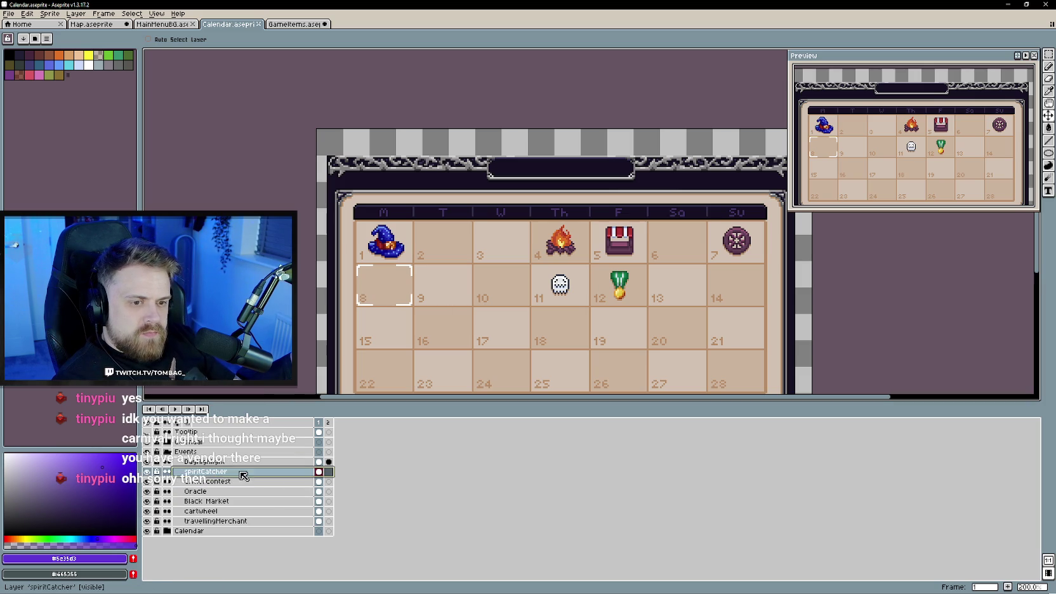
{"action": "right_click", "coordinate": [239, 472]}
{"action": "left_click", "coordinate": [342, 492]}
{"action": "double_click", "coordinate": [199, 474]}
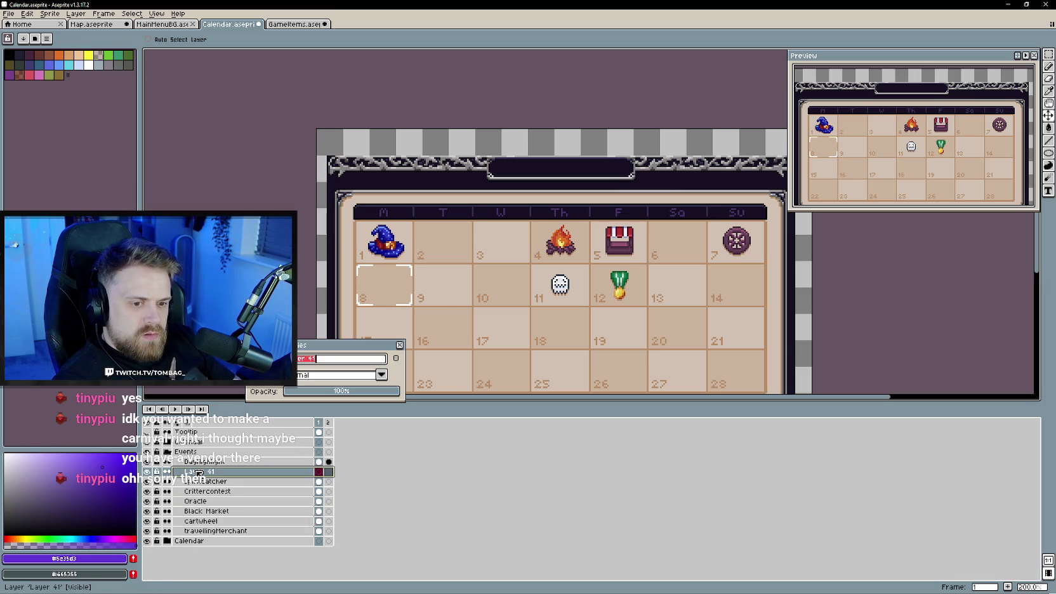
{"action": "type", "text": "Carnival"}
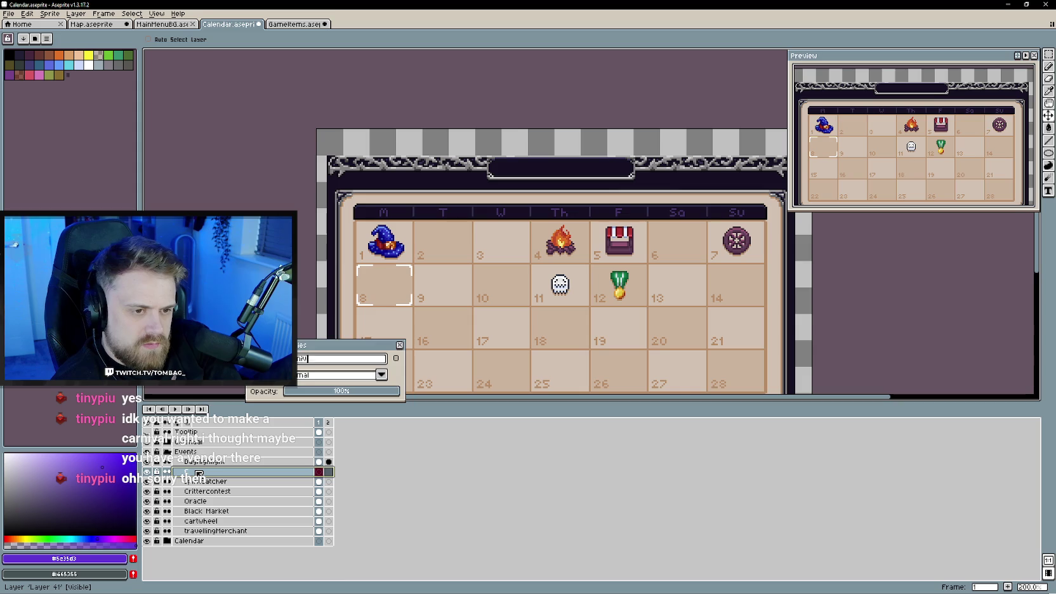
{"action": "key", "text": "Return"}
- Hand-write CARNIVAL with the pencil across the day 16–17 cells
{"action": "left_click_drag", "start_coordinate": [571, 285], "coordinate": [508, 260]}
{"action": "key", "text": "b"}
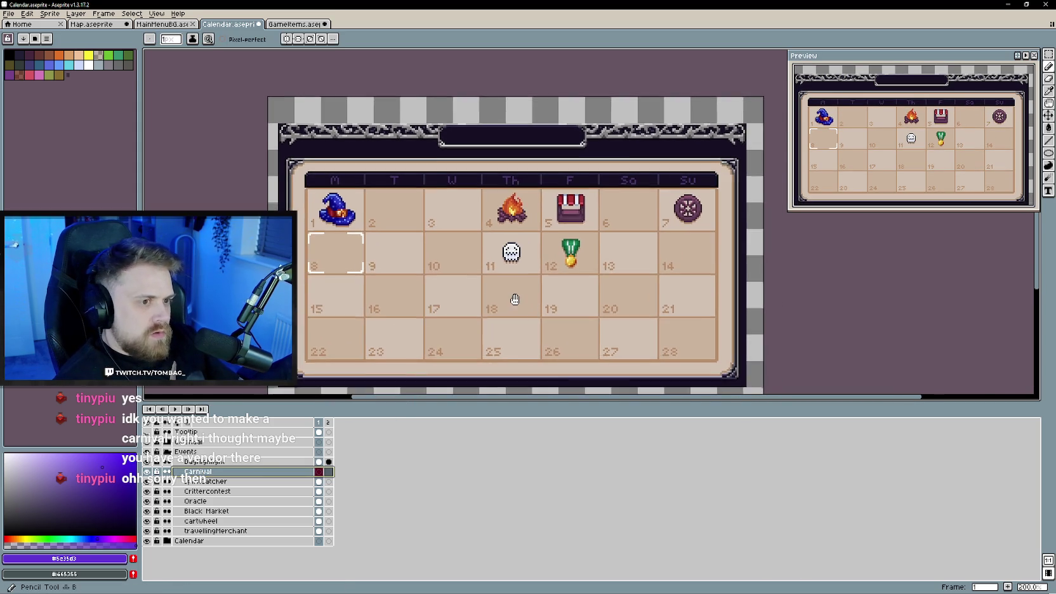
{"action": "scroll", "coordinate": [514, 320], "scroll_direction": "up", "scroll_amount": 1}
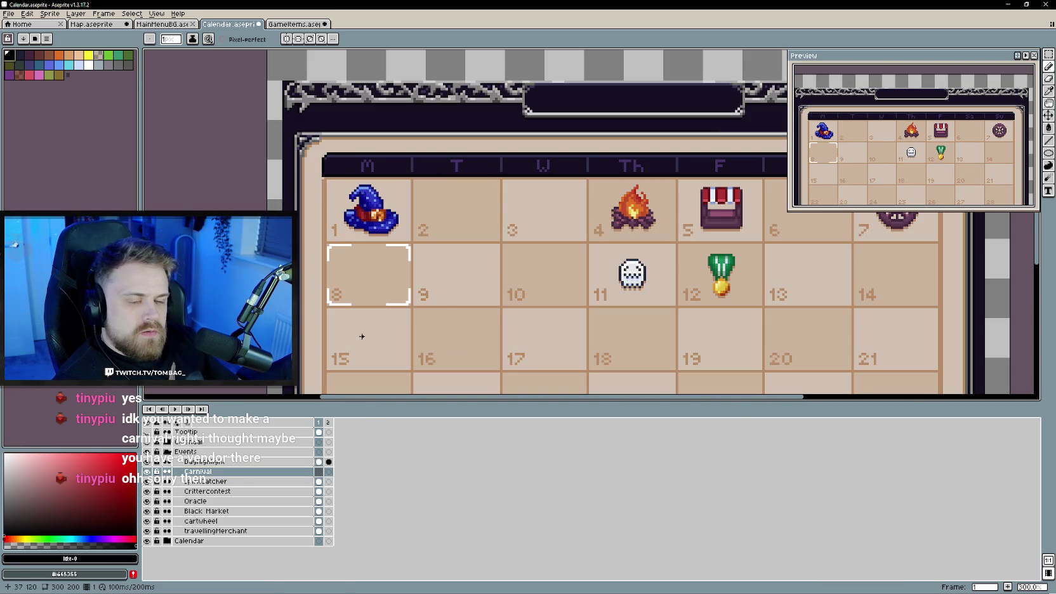
{"action": "mouse_move", "coordinate": [433, 337]}
{"action": "left_mouse_down"}
{"action": "mouse_move", "coordinate": [519, 342]}
{"action": "mouse_move", "coordinate": [557, 367]}
{"action": "left_mouse_up"}
{"action": "scroll", "coordinate": [559, 299], "scroll_direction": "down", "scroll_amount": 1}
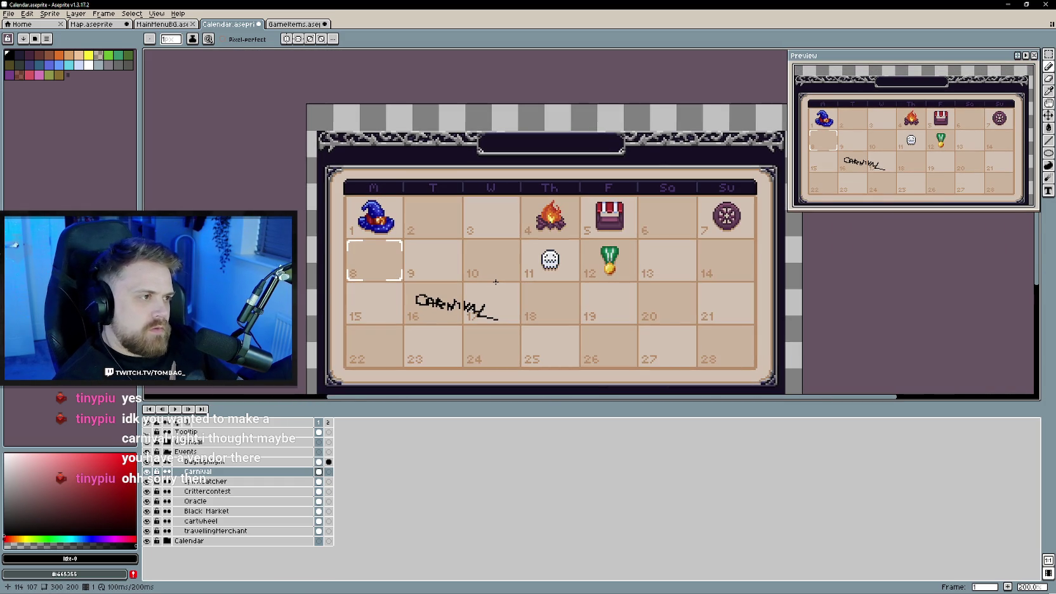
{"action": "scroll", "coordinate": [495, 261], "scroll_direction": "up", "scroll_amount": 1}
- Save the calendar file and switch to the Map file
{"action": "key", "text": "ctrl+s"}
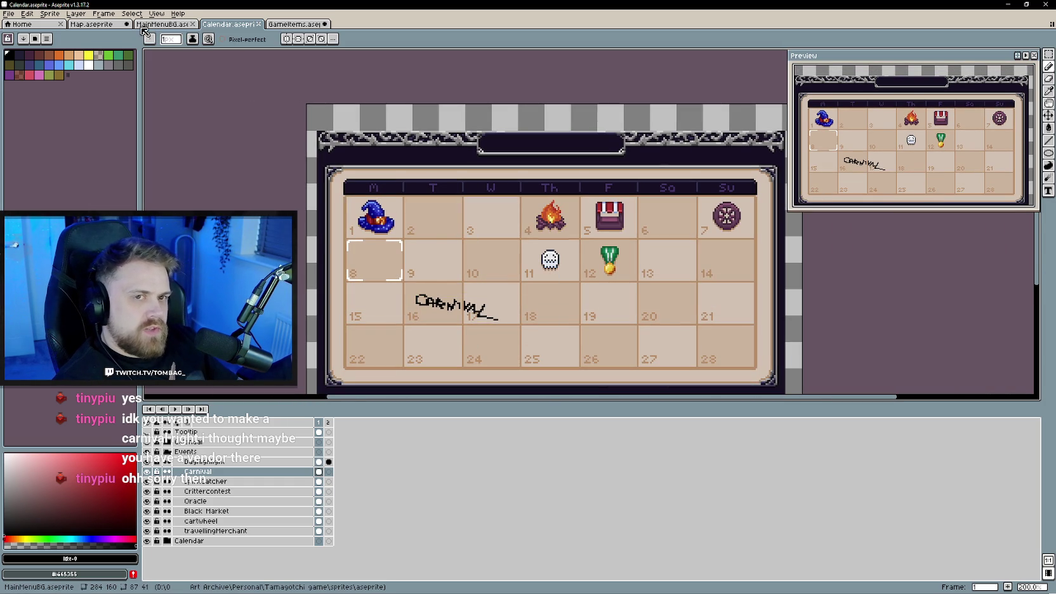
{"action": "left_click", "coordinate": [157, 28]}
{"action": "left_click", "coordinate": [92, 24]}
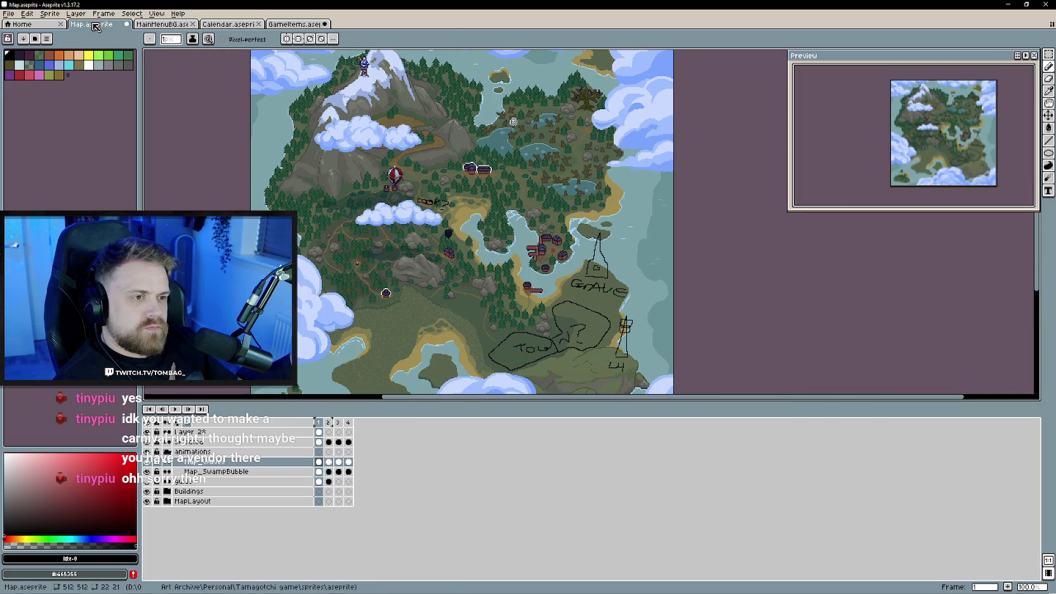
- Pan and zoom around the map to inspect the TOWN and GRAVE sketches, then return to Calendar
{"action": "mouse_move", "coordinate": [451, 304]}
{"action": "left_mouse_down"}
{"action": "mouse_move", "coordinate": [466, 308]}
{"action": "mouse_move", "coordinate": [543, 261]}
{"action": "left_mouse_up"}
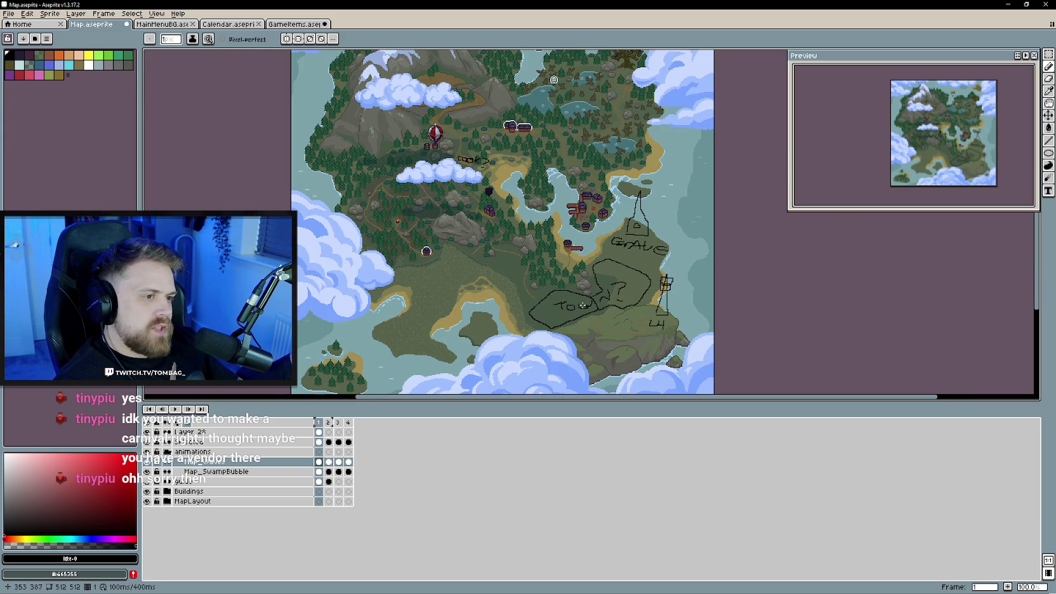
{"action": "scroll", "coordinate": [583, 305], "scroll_direction": "up", "scroll_amount": 1}
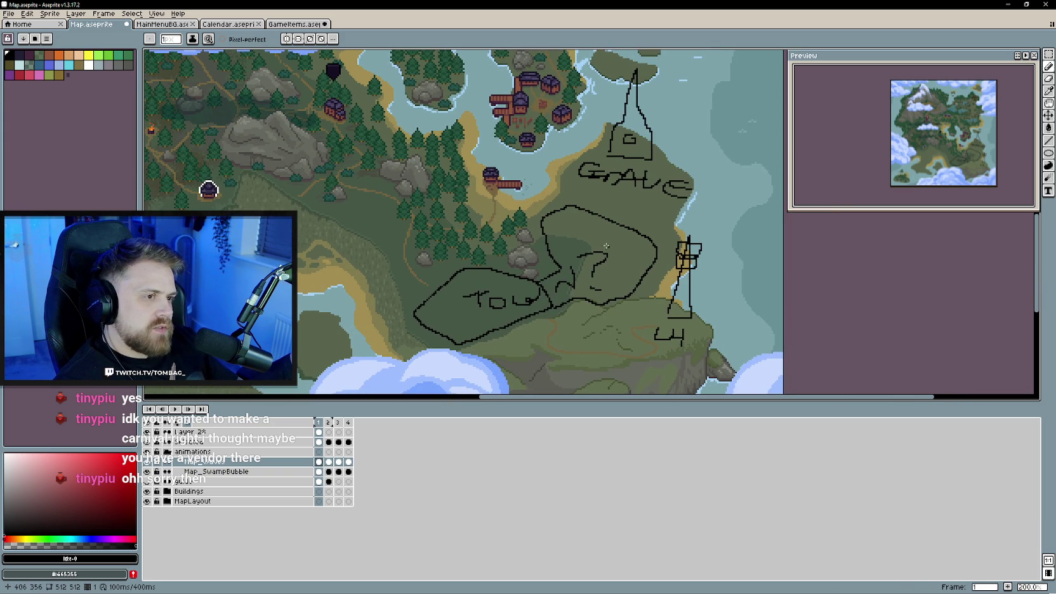
{"action": "mouse_move", "coordinate": [478, 219]}
{"action": "left_mouse_down"}
{"action": "mouse_move", "coordinate": [508, 247]}
{"action": "mouse_move", "coordinate": [503, 217]}
{"action": "left_mouse_up"}
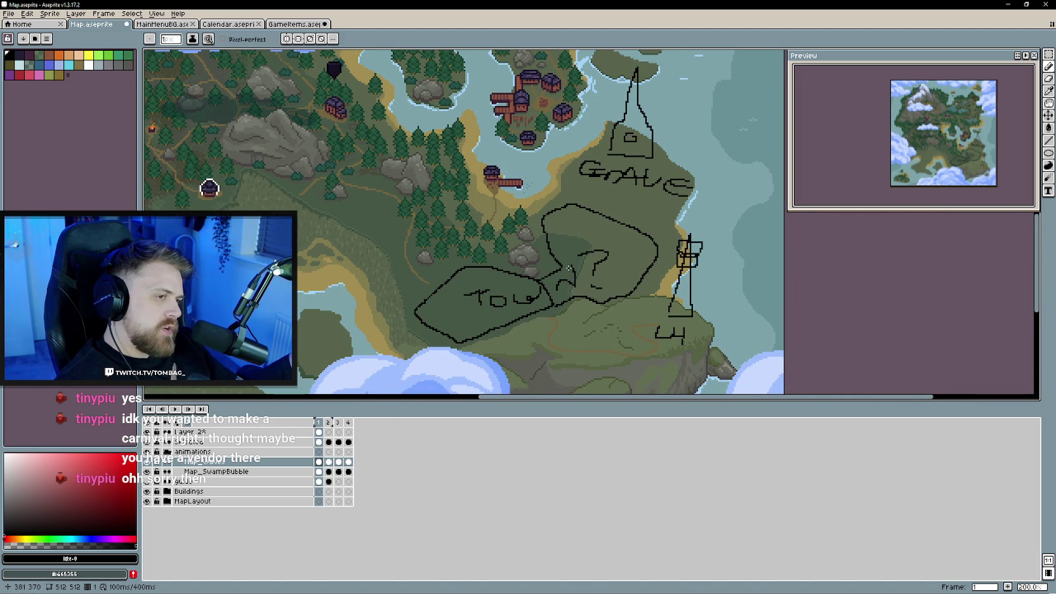
{"action": "scroll", "coordinate": [620, 313], "scroll_direction": "down", "scroll_amount": 1}
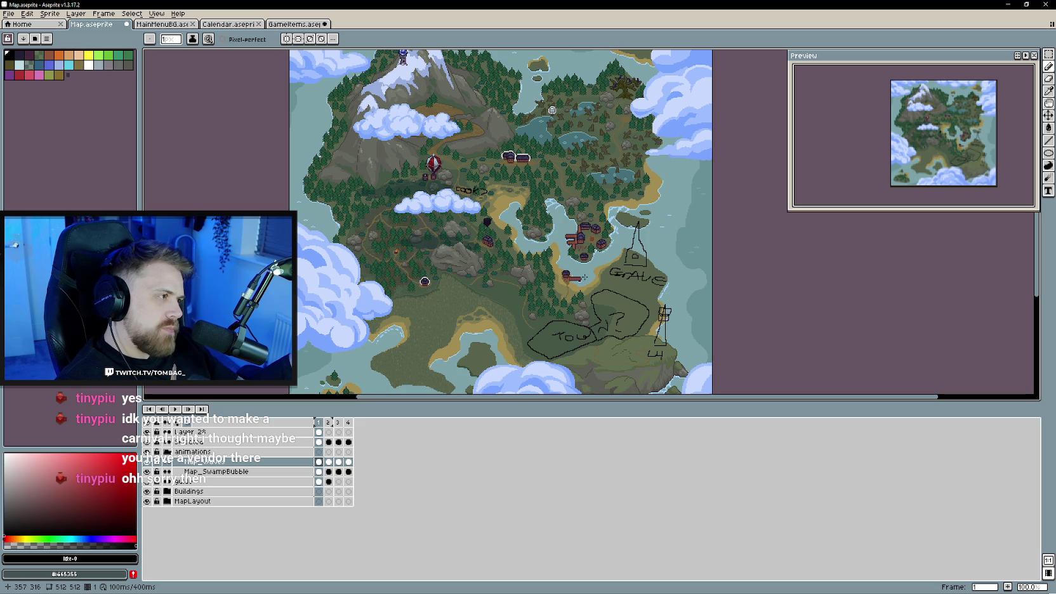
{"action": "scroll", "coordinate": [575, 277], "scroll_direction": "down", "scroll_amount": 1}
{"action": "scroll", "coordinate": [562, 278], "scroll_direction": "up", "scroll_amount": 1}
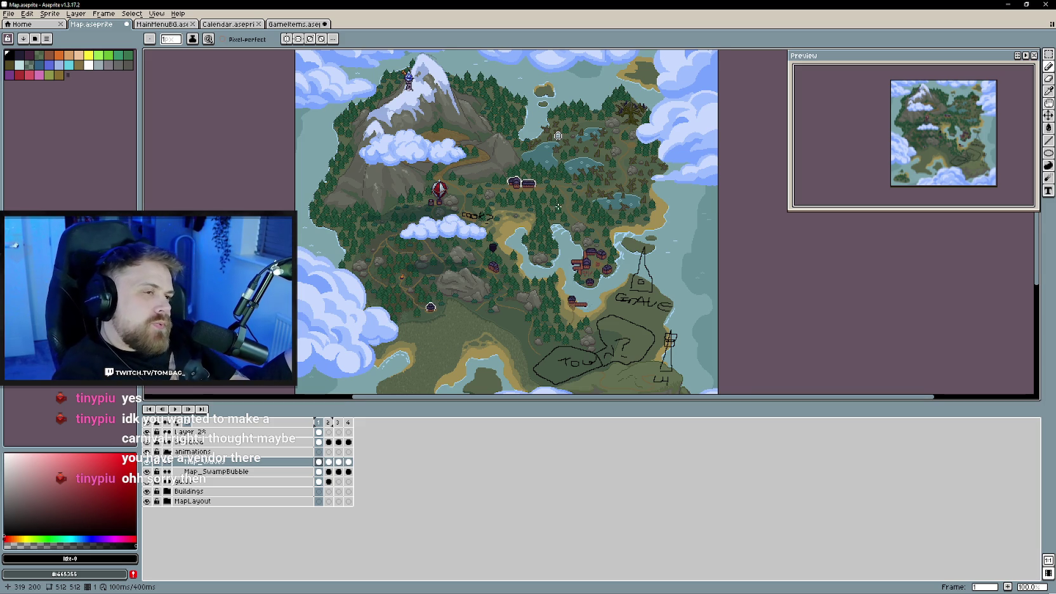
{"action": "scroll", "coordinate": [563, 216], "scroll_direction": "up", "scroll_amount": 1}
{"action": "scroll", "coordinate": [563, 215], "scroll_direction": "left", "scroll_amount": 2}
{"action": "scroll", "coordinate": [563, 216], "scroll_direction": "down", "scroll_amount": 1}
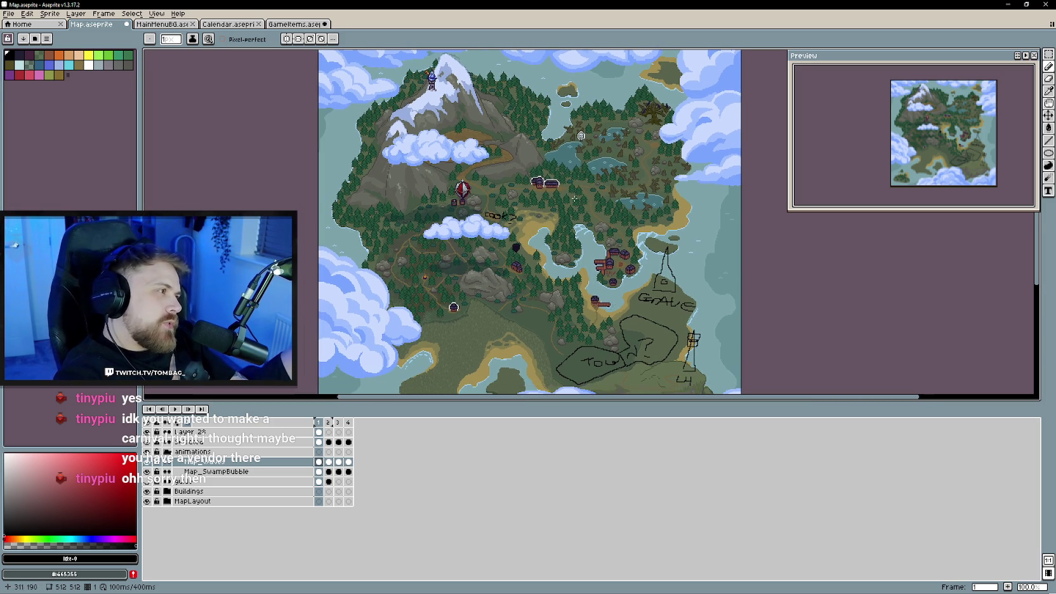
{"action": "scroll", "coordinate": [546, 241], "scroll_direction": "down", "scroll_amount": 2}
{"action": "scroll", "coordinate": [497, 296], "scroll_direction": "up", "scroll_amount": 1}
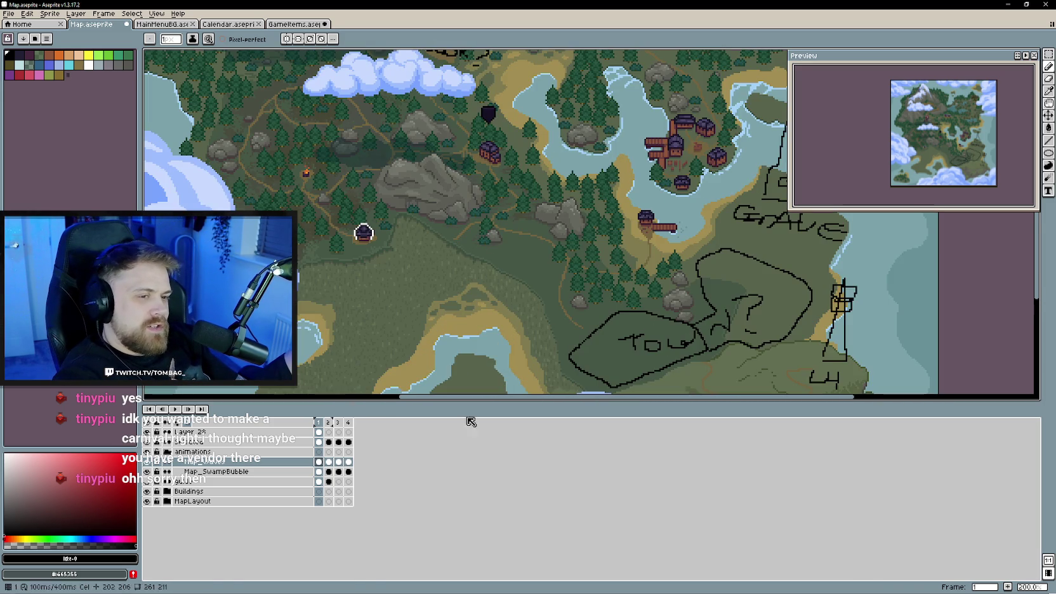
{"action": "left_click", "coordinate": [227, 24]}
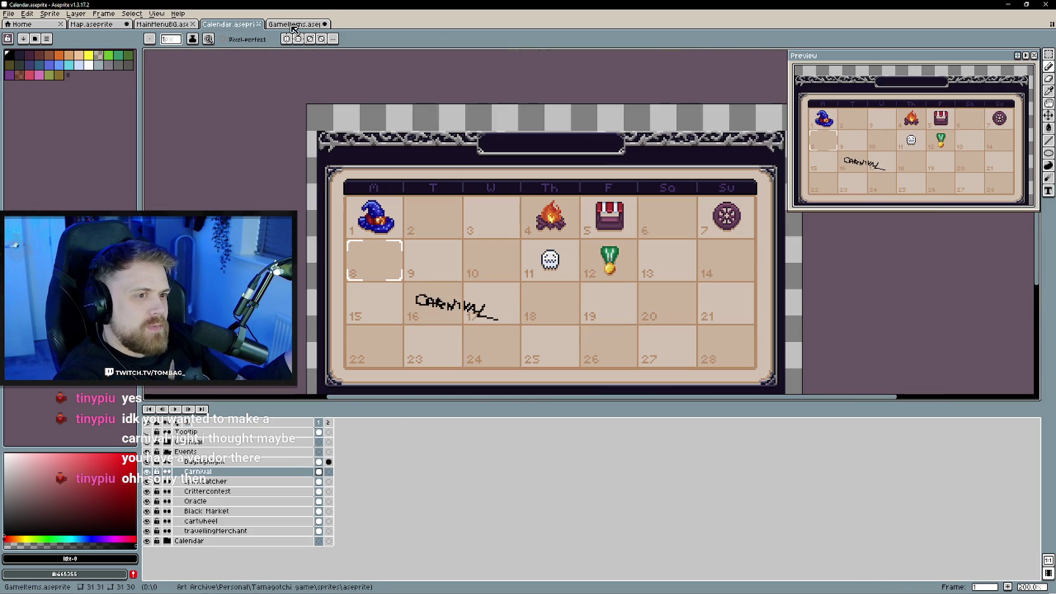
- Switch to GameItems and rename Group 1 to NatureShard
{"action": "key", "text": "ctrl+Tab"}
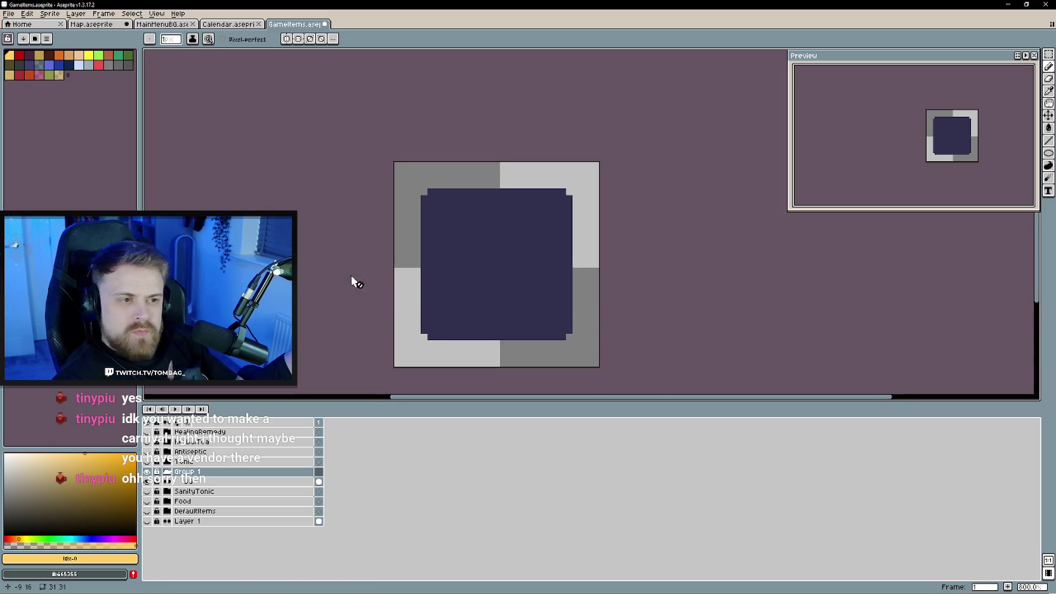
{"action": "scroll", "coordinate": [469, 277], "scroll_direction": "up", "scroll_amount": 2}
{"action": "double_click", "coordinate": [186, 473]}
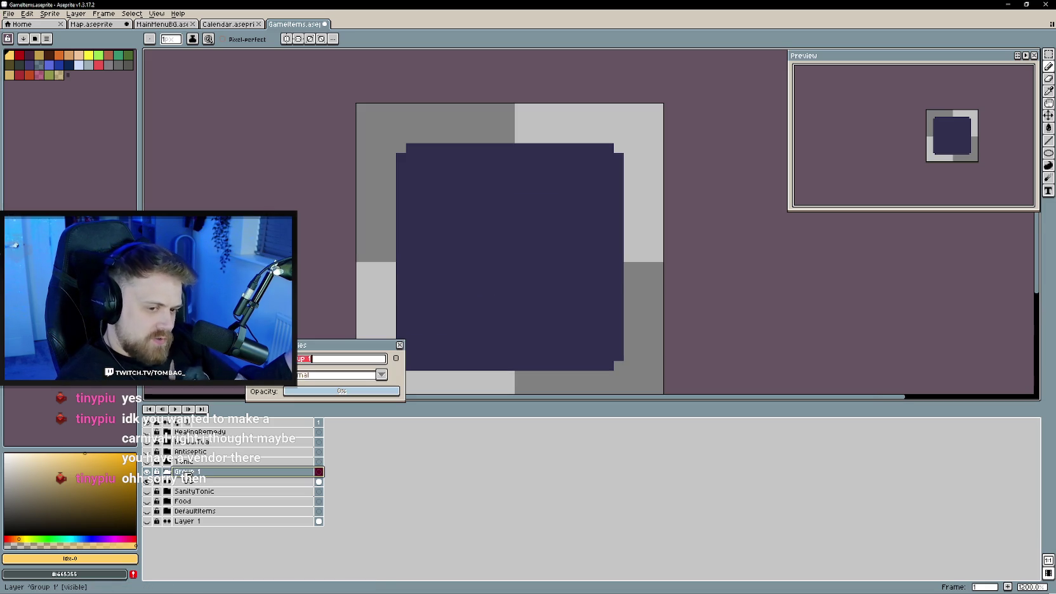
{"action": "type", "text": "NatureSh"}
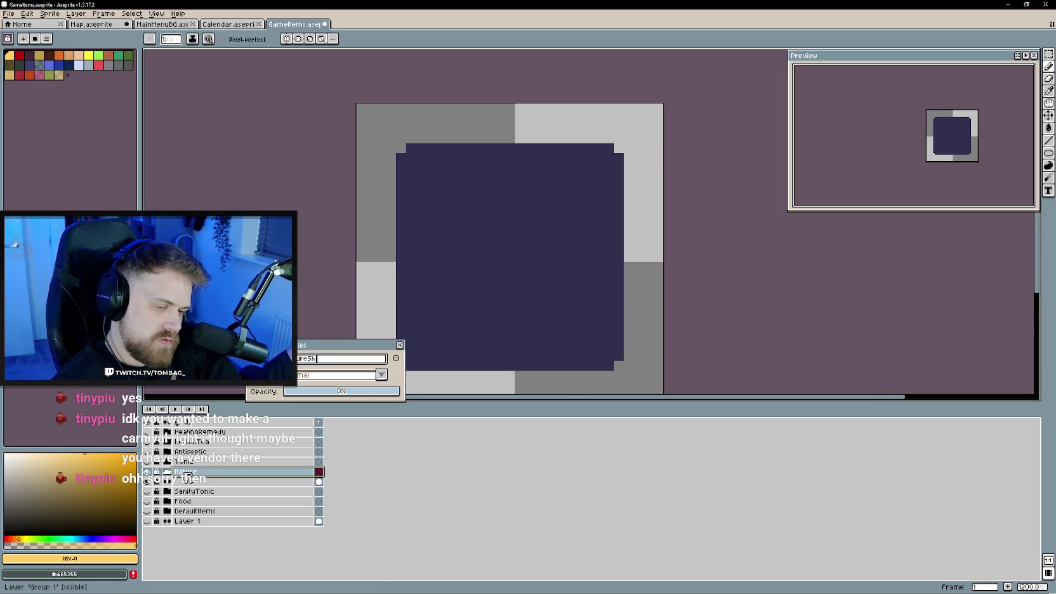
{"action": "type", "text": "ard"}
{"action": "key", "text": "Return"}
- Add a new group named NatureShard above the BG layer, then pan the canvas view
{"action": "right_click", "coordinate": [222, 482]}
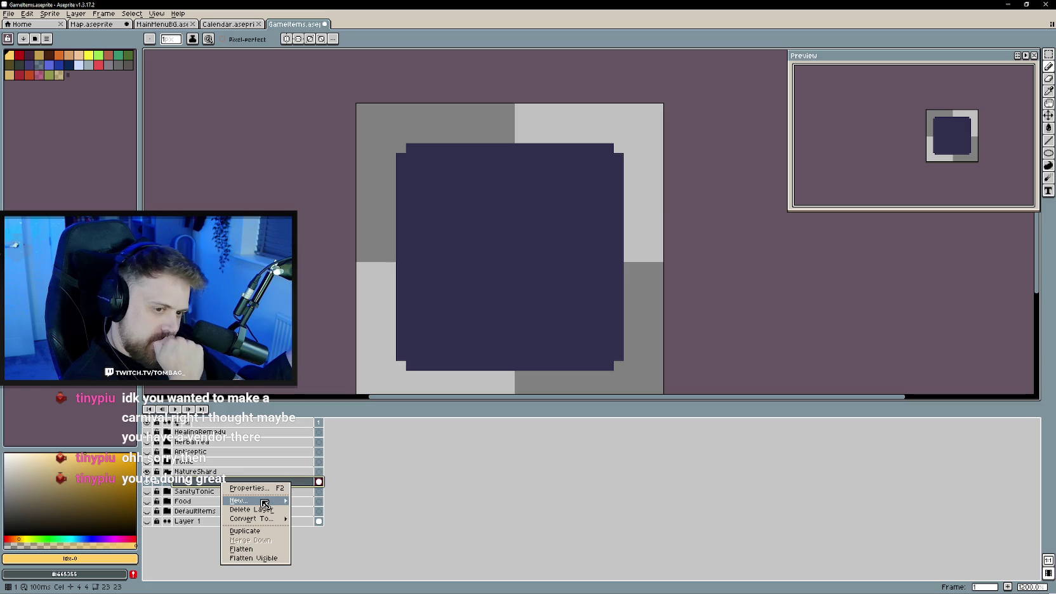
{"action": "mouse_move", "coordinate": [239, 500]}
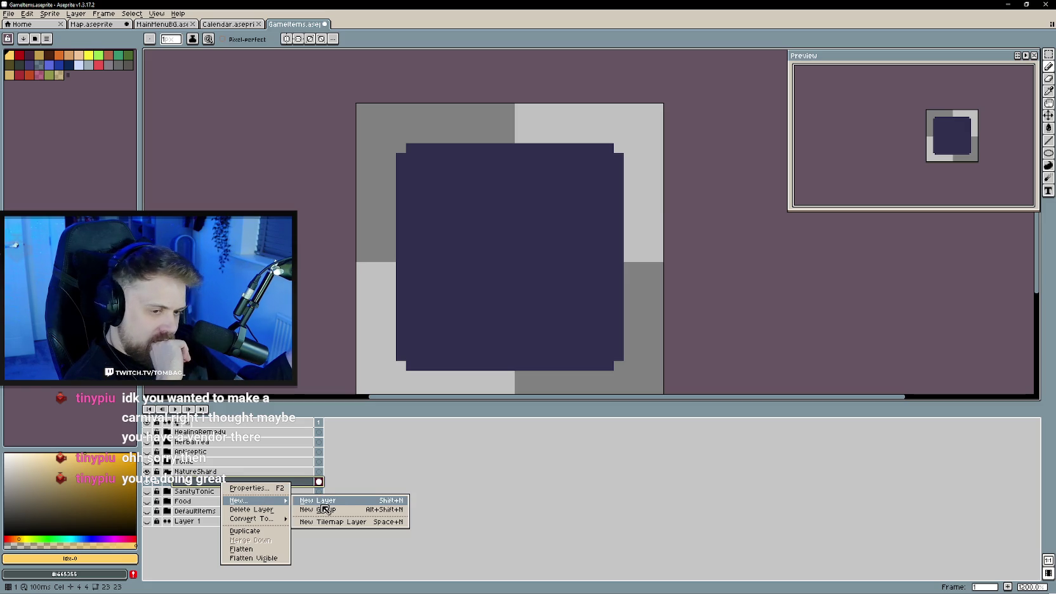
{"action": "left_click", "coordinate": [341, 508]}
{"action": "double_click", "coordinate": [271, 481]}
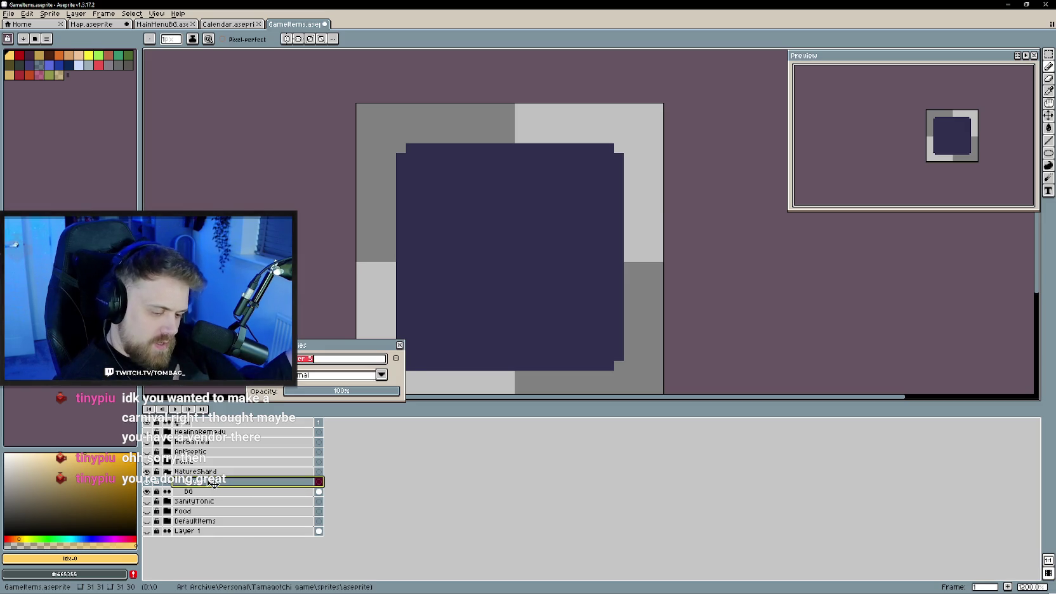
{"action": "type", "text": "HaNatureS"}
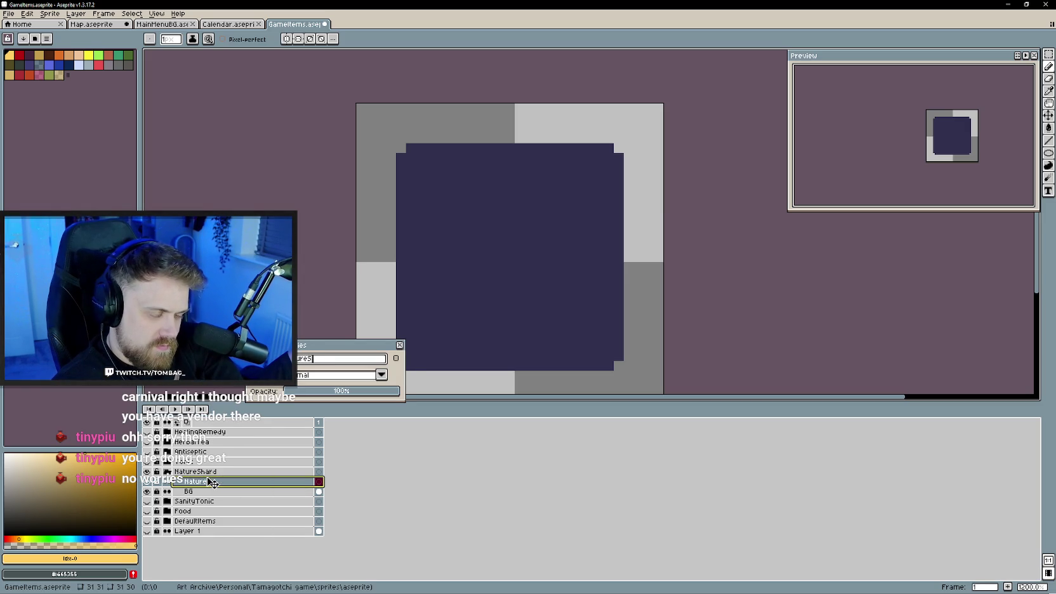
{"action": "type", "text": "hard"}
{"action": "key", "text": "Return"}
{"action": "left_click_drag", "start_coordinate": [550, 255], "coordinate": [561, 286]}
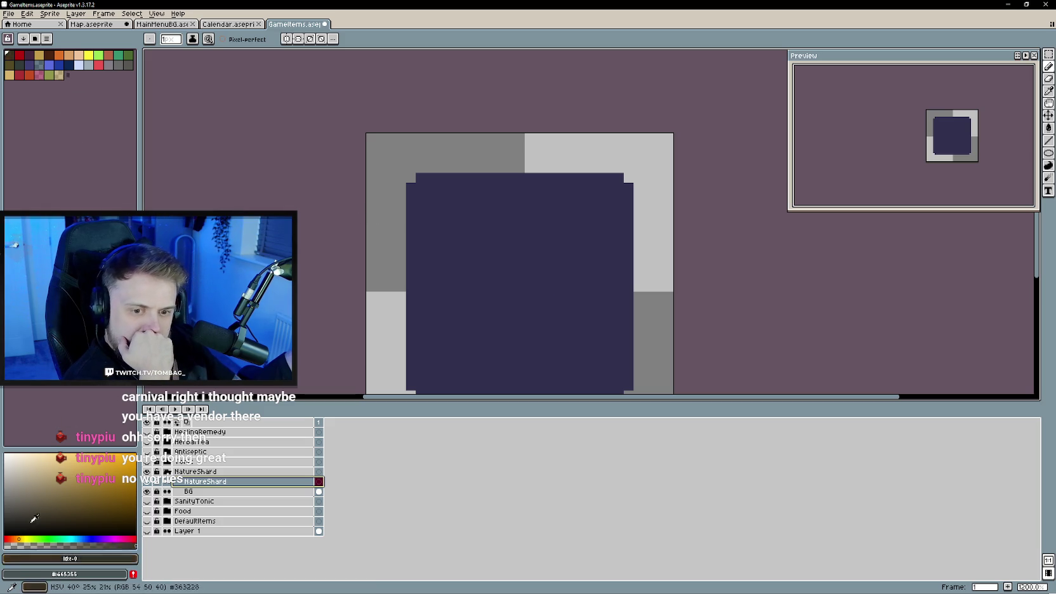
{"action": "left_click_drag", "start_coordinate": [530, 283], "coordinate": [478, 234]}
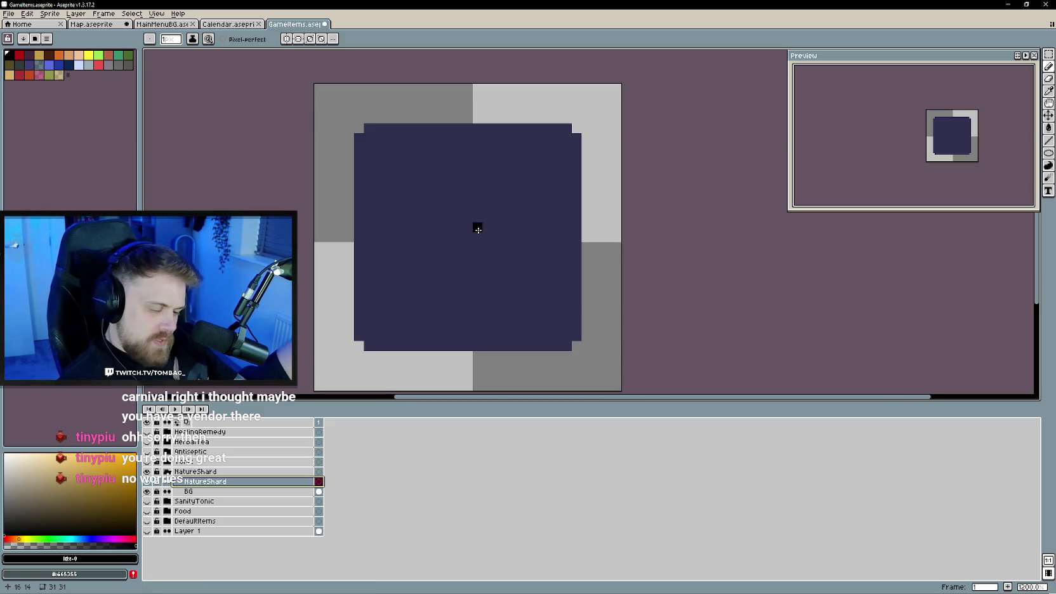
{"action": "scroll", "coordinate": [489, 233], "scroll_direction": "down", "scroll_amount": 2}
{"action": "scroll", "coordinate": [493, 273], "scroll_direction": "up", "scroll_amount": 2}
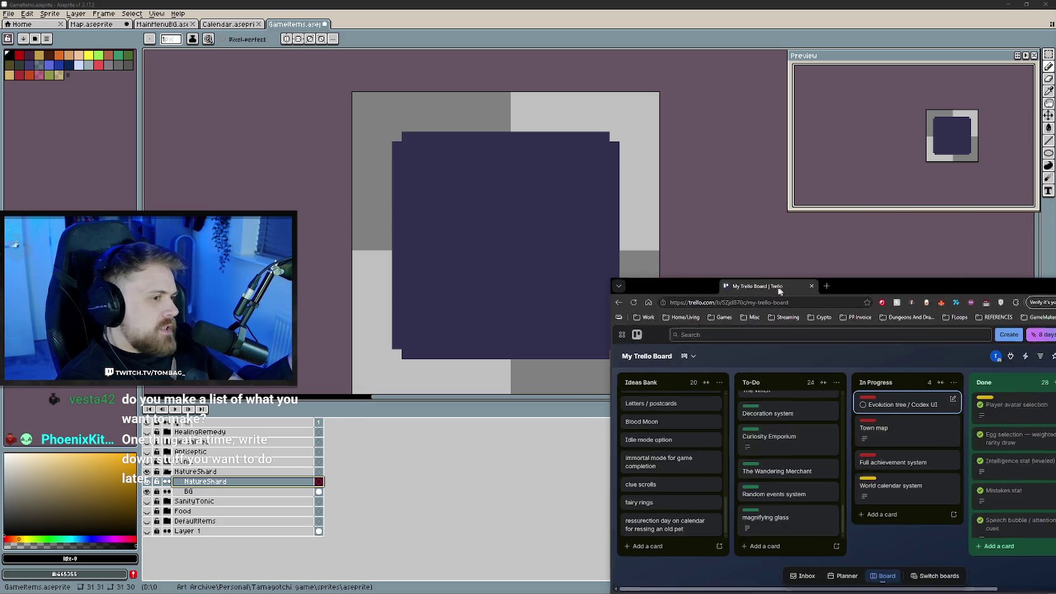
{"action": "left_click_drag", "start_coordinate": [953, 444], "coordinate": [330, 79]}
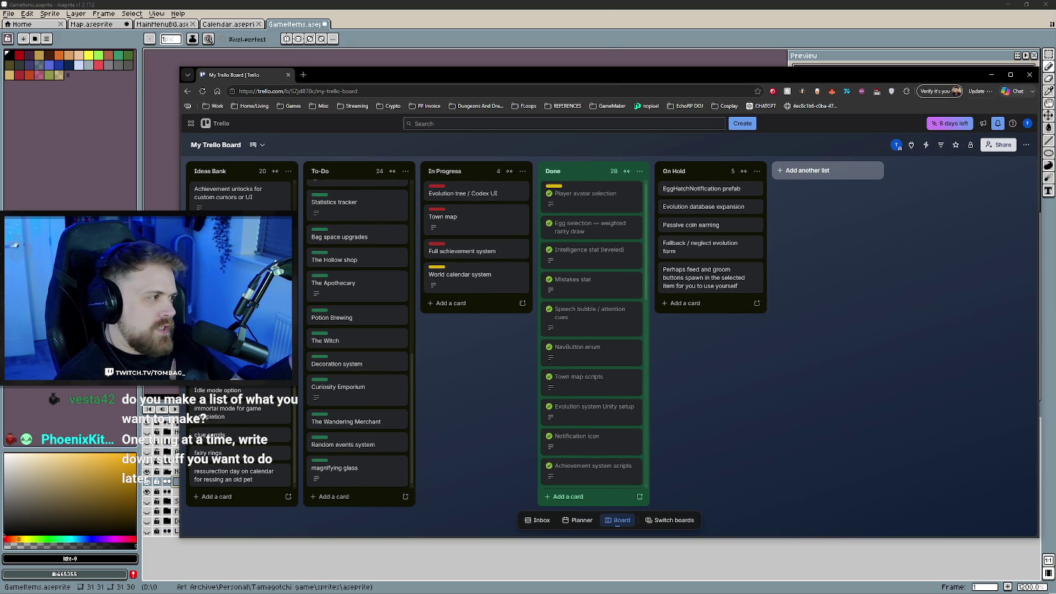
{"action": "scroll", "coordinate": [353, 364], "scroll_direction": "up", "scroll_amount": 3}
{"action": "scroll", "coordinate": [353, 364], "scroll_direction": "up", "scroll_amount": 3}
{"action": "scroll", "coordinate": [571, 266], "scroll_direction": "down", "scroll_amount": 1}
{"action": "scroll", "coordinate": [610, 336], "scroll_direction": "down", "scroll_amount": 2}
{"action": "scroll", "coordinate": [609, 336], "scroll_direction": "up", "scroll_amount": 3}
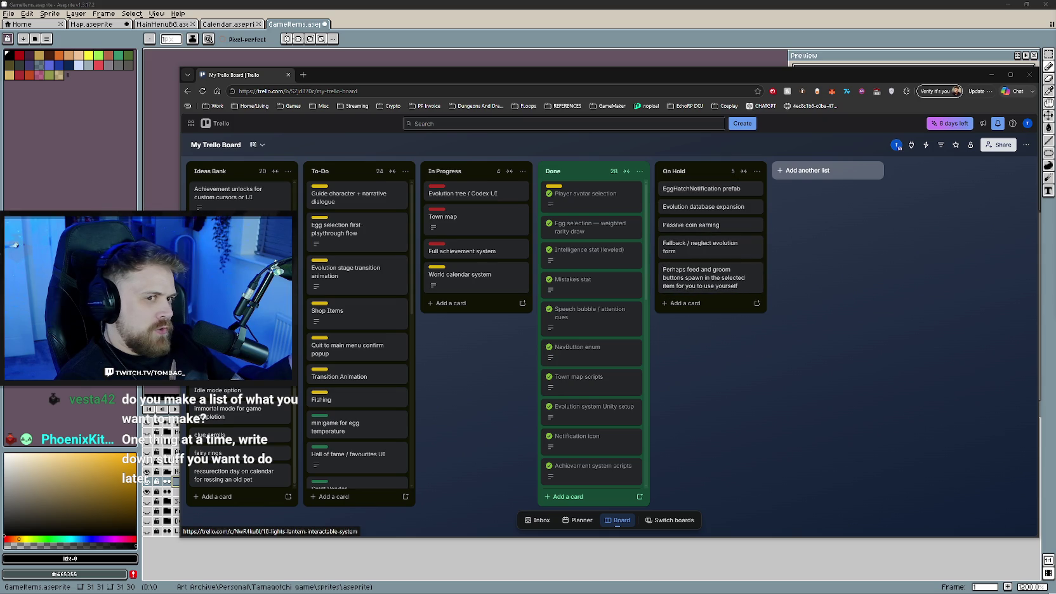
{"action": "scroll", "coordinate": [242, 336], "scroll_direction": "up", "scroll_amount": 1}
{"action": "scroll", "coordinate": [241, 337], "scroll_direction": "up", "scroll_amount": 1}
{"action": "scroll", "coordinate": [241, 337], "scroll_direction": "up", "scroll_amount": 1}
{"action": "scroll", "coordinate": [242, 337], "scroll_direction": "up", "scroll_amount": 1}
{"action": "scroll", "coordinate": [241, 337], "scroll_direction": "down", "scroll_amount": 2}
{"action": "scroll", "coordinate": [241, 336], "scroll_direction": "down", "scroll_amount": 2}
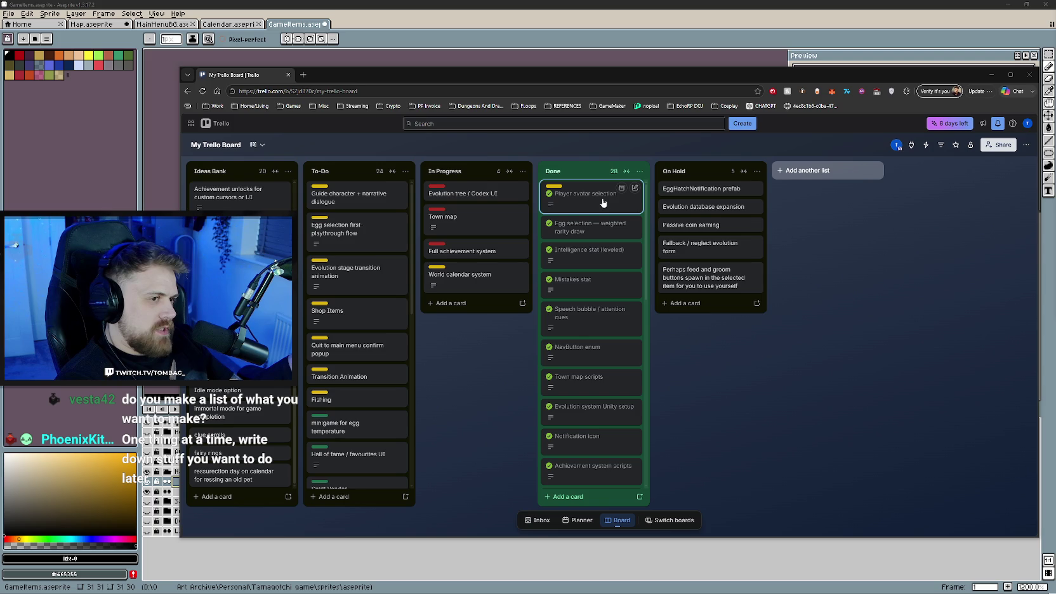
{"action": "scroll", "coordinate": [397, 273], "scroll_direction": "down", "scroll_amount": 3}
{"action": "scroll", "coordinate": [390, 355], "scroll_direction": "down", "scroll_amount": 3}
{"action": "scroll", "coordinate": [407, 413], "scroll_direction": "down", "scroll_amount": 3}
{"action": "scroll", "coordinate": [594, 356], "scroll_direction": "down", "scroll_amount": 5}
{"action": "scroll", "coordinate": [597, 394], "scroll_direction": "down", "scroll_amount": 5}
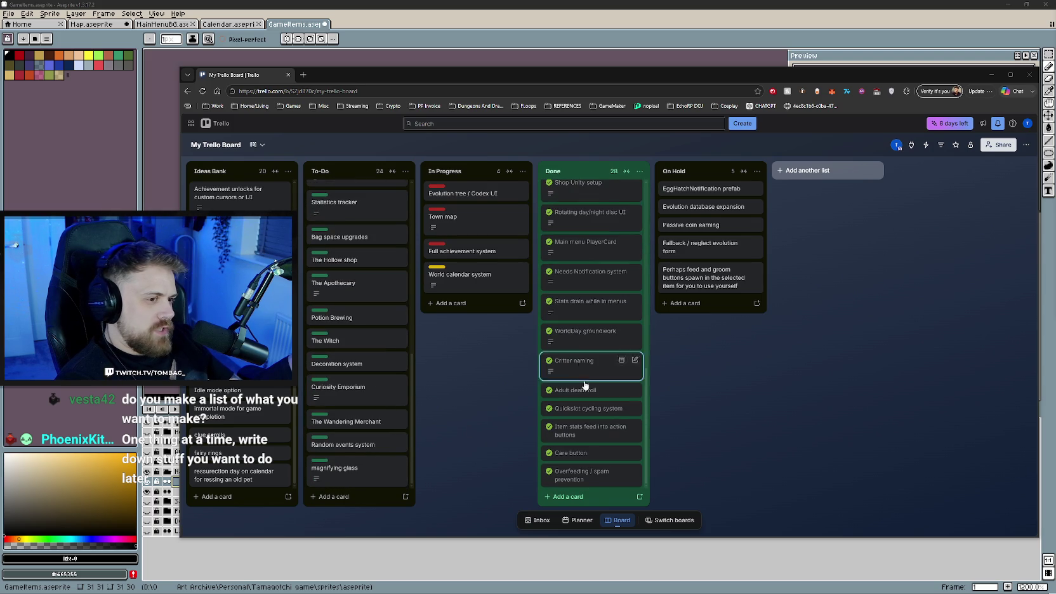
{"action": "scroll", "coordinate": [605, 456], "scroll_direction": "up", "scroll_amount": 2}
{"action": "scroll", "coordinate": [594, 381], "scroll_direction": "up", "scroll_amount": 2}
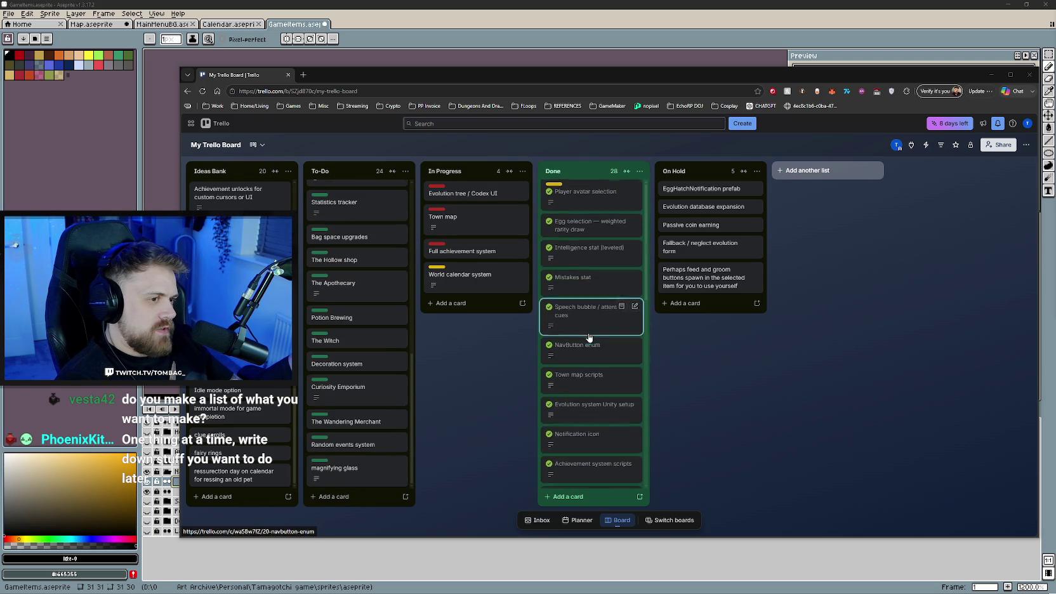
{"action": "scroll", "coordinate": [587, 381], "scroll_direction": "up", "scroll_amount": 2}
{"action": "scroll", "coordinate": [587, 393], "scroll_direction": "up", "scroll_amount": 2}
{"action": "scroll", "coordinate": [587, 394], "scroll_direction": "up", "scroll_amount": 3}
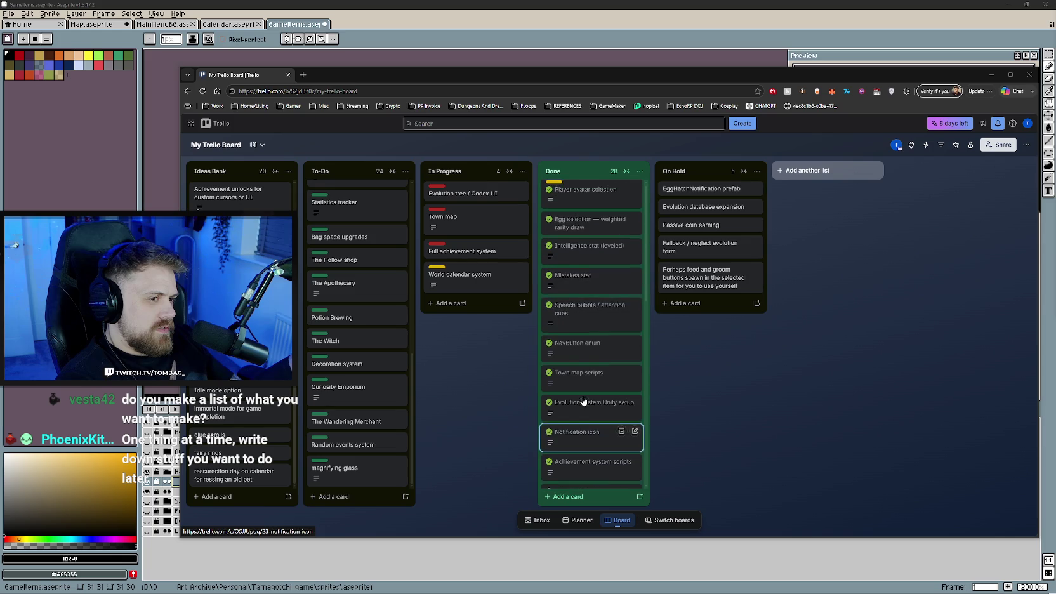
{"action": "scroll", "coordinate": [381, 324], "scroll_direction": "up", "scroll_amount": 3}
{"action": "scroll", "coordinate": [355, 331], "scroll_direction": "up", "scroll_amount": 3}
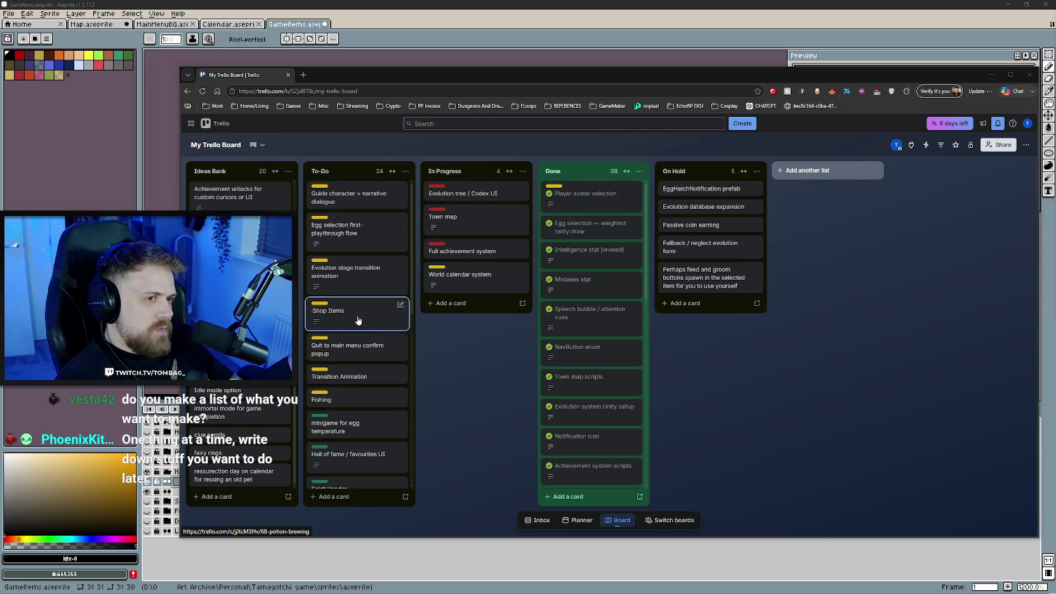
{"action": "mouse_move", "coordinate": [261, 75]}
{"action": "left_mouse_down"}
{"action": "mouse_move", "coordinate": [587, 140]}
{"action": "mouse_move", "coordinate": [1054, 146]}
{"action": "left_mouse_up"}
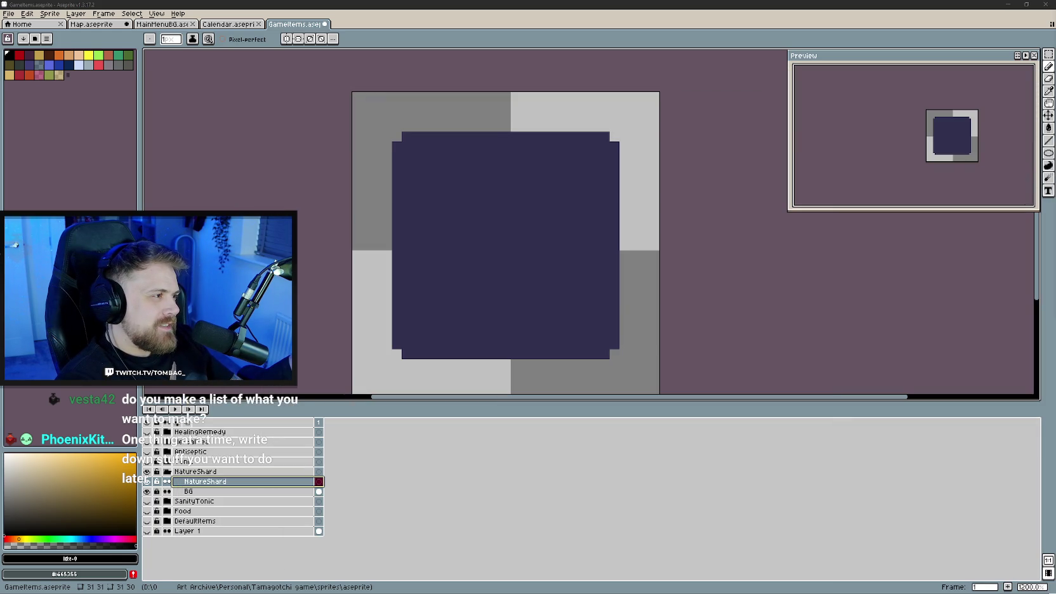
- Touch up the NatureShard's black outline and erase stray pixels at its corners
{"action": "left_click", "coordinate": [769, 290]}
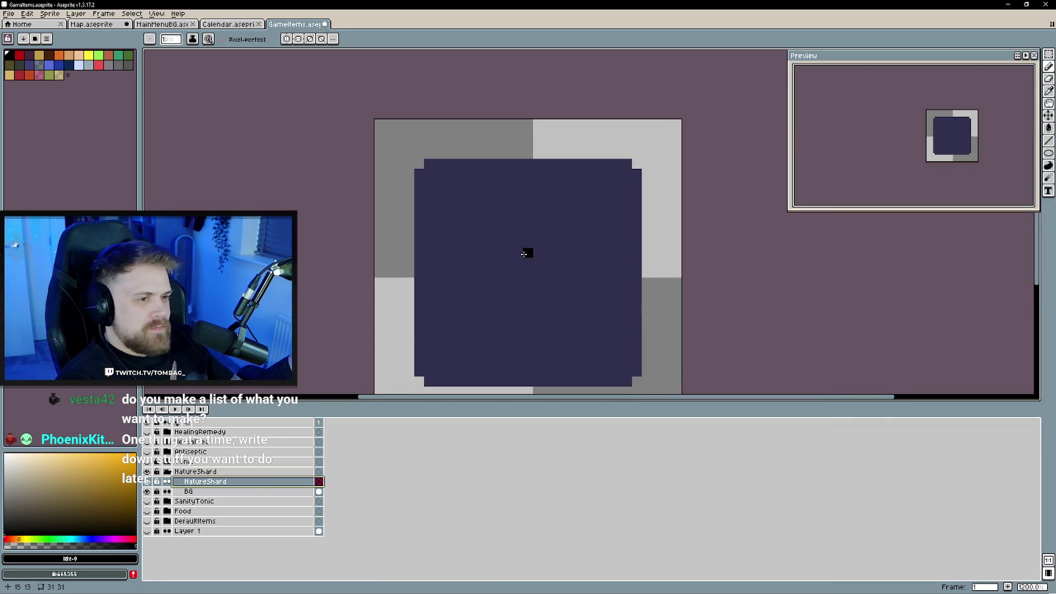
{"action": "scroll", "coordinate": [509, 248], "scroll_direction": "down", "scroll_amount": 2}
{"action": "scroll", "coordinate": [514, 245], "scroll_direction": "down", "scroll_amount": 2}
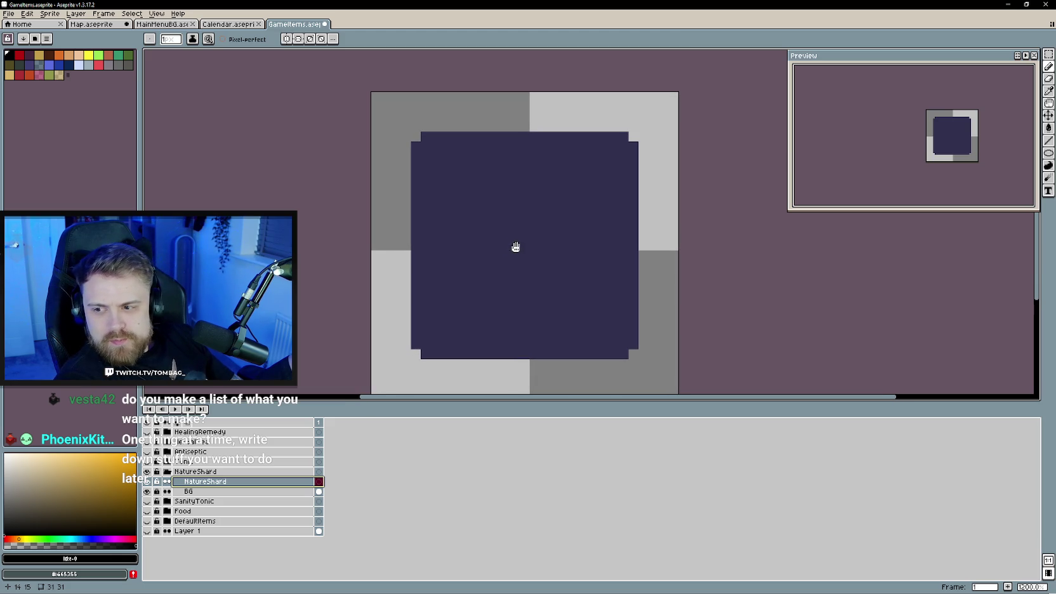
{"action": "scroll", "coordinate": [495, 246], "scroll_direction": "up", "scroll_amount": 1}
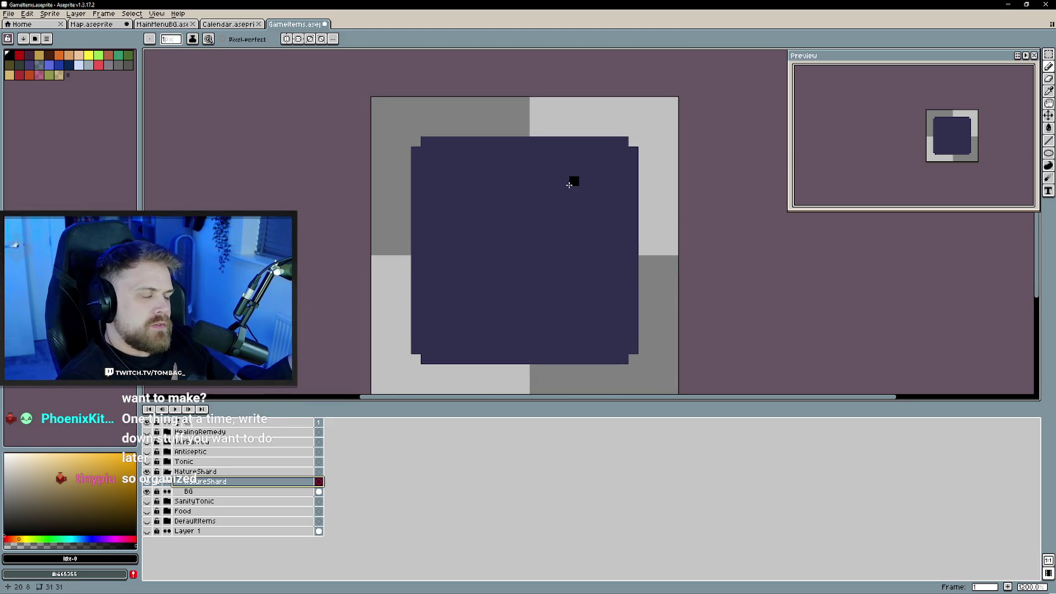
{"action": "mouse_move", "coordinate": [563, 184]}
{"action": "left_mouse_down"}
{"action": "mouse_move", "coordinate": [489, 198]}
{"action": "mouse_move", "coordinate": [444, 225]}
{"action": "mouse_move", "coordinate": [444, 317]}
{"action": "mouse_move", "coordinate": [549, 328]}
{"action": "mouse_move", "coordinate": [575, 200]}
{"action": "mouse_move", "coordinate": [563, 186]}
{"action": "left_mouse_up"}
{"action": "key", "text": "e"}
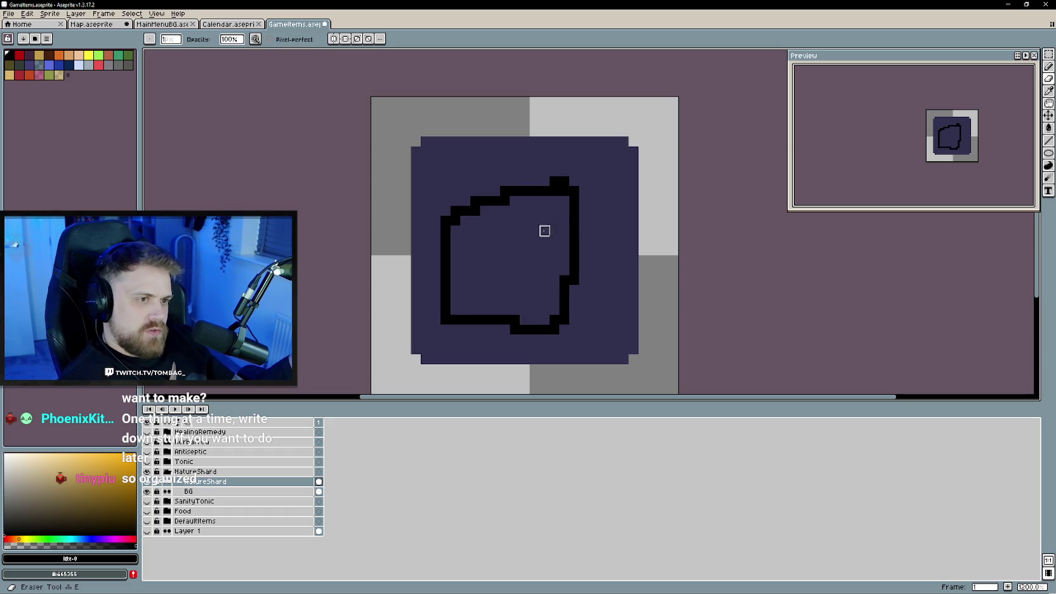
{"action": "left_click", "coordinate": [554, 181]}
{"action": "left_click", "coordinate": [505, 201]}
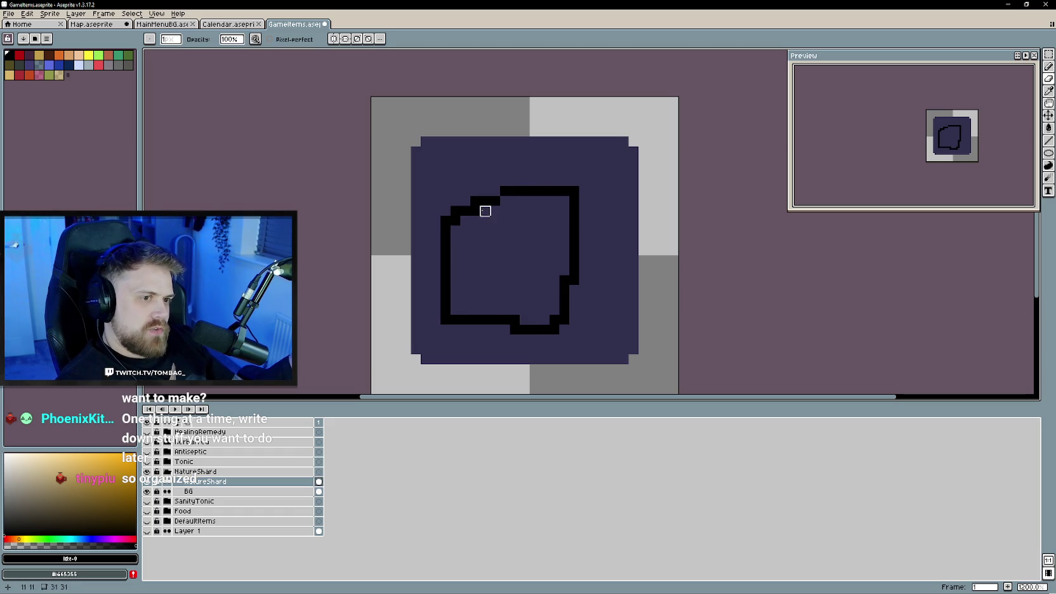
{"action": "left_click", "coordinate": [553, 328]}
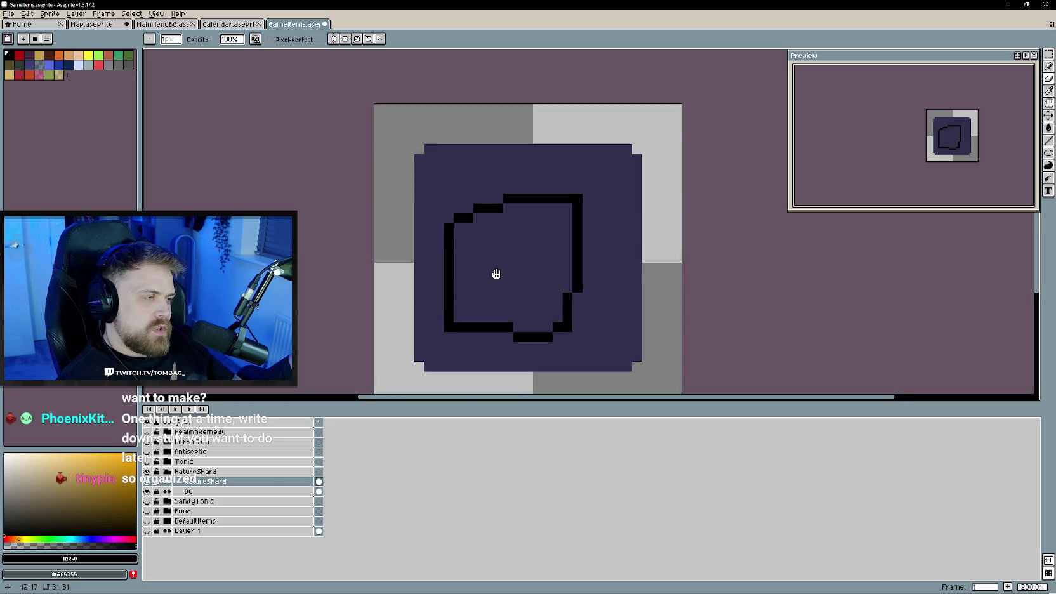
- Draw a diagonal line across the outline and clean up the stray black pixels around it
{"action": "left_click_drag", "start_coordinate": [482, 280], "coordinate": [487, 259]}
{"action": "key", "text": "b"}
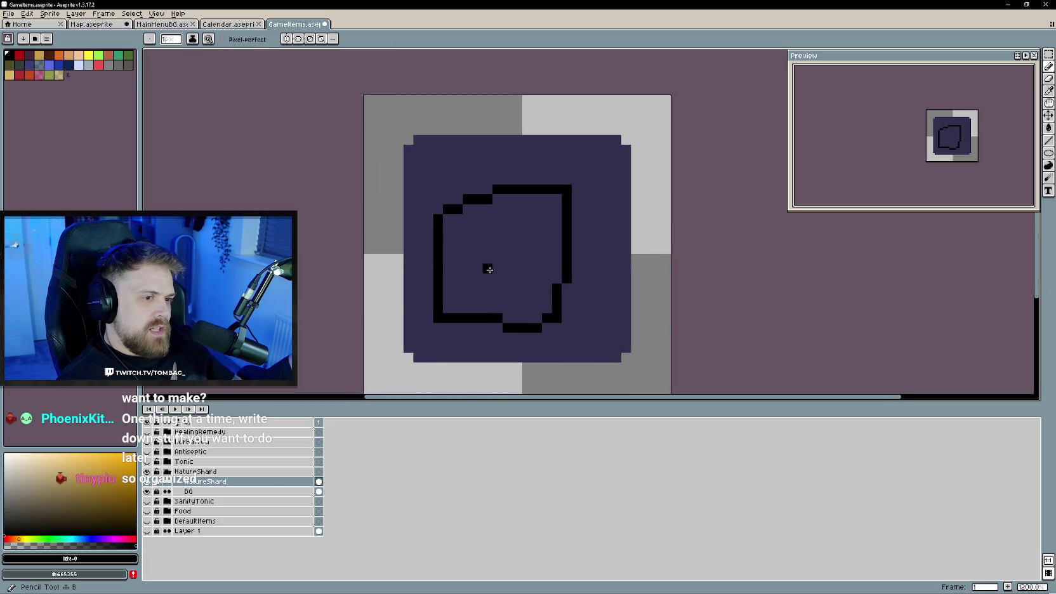
{"action": "mouse_move", "coordinate": [557, 233]}
{"action": "left_mouse_down"}
{"action": "mouse_move", "coordinate": [526, 282]}
{"action": "mouse_move", "coordinate": [457, 310]}
{"action": "left_mouse_up"}
{"action": "key", "text": "e"}
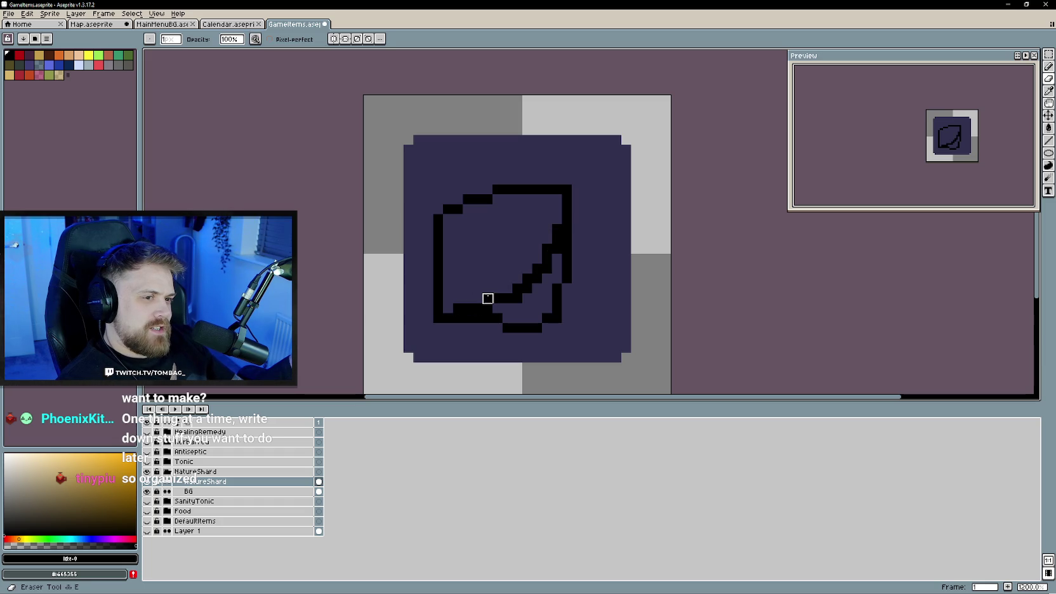
{"action": "mouse_move", "coordinate": [468, 308]}
{"action": "left_mouse_down"}
{"action": "mouse_move", "coordinate": [466, 297]}
{"action": "mouse_move", "coordinate": [478, 306]}
{"action": "mouse_move", "coordinate": [527, 279]}
{"action": "mouse_move", "coordinate": [537, 249]}
{"action": "left_mouse_up"}
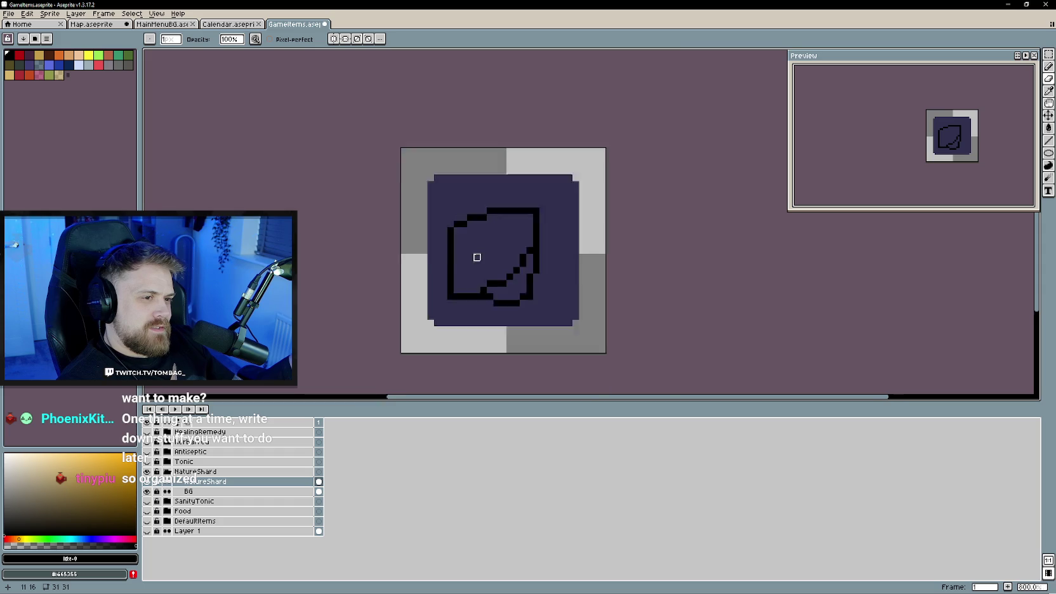
{"action": "scroll", "coordinate": [479, 253], "scroll_direction": "down", "scroll_amount": 4}
{"action": "scroll", "coordinate": [481, 248], "scroll_direction": "up", "scroll_amount": 1}
{"action": "scroll", "coordinate": [481, 247], "scroll_direction": "up", "scroll_amount": 3}
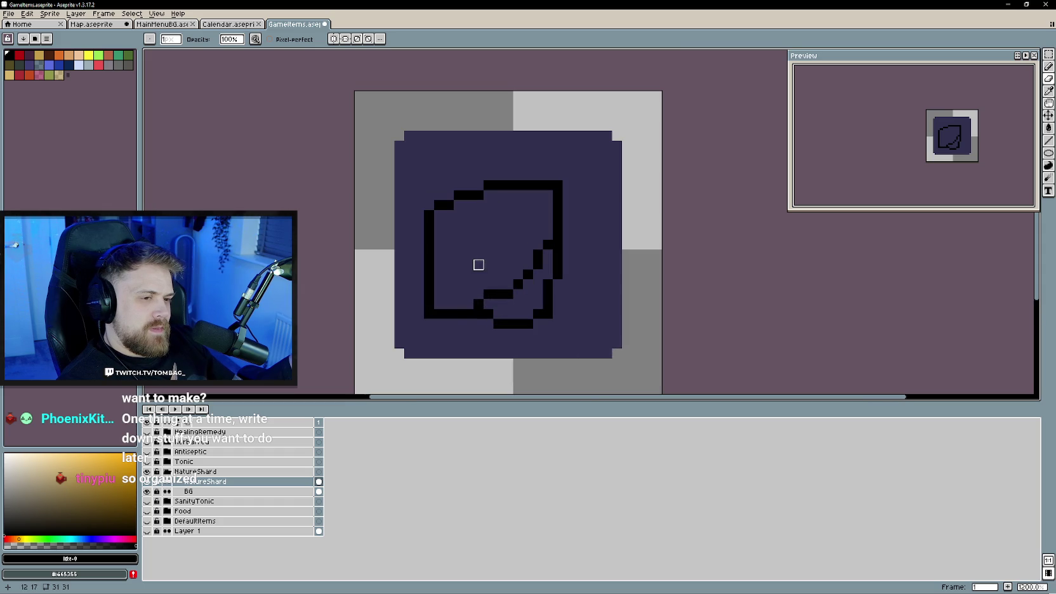
{"action": "key", "text": "b"}
{"action": "left_click", "coordinate": [496, 301]}
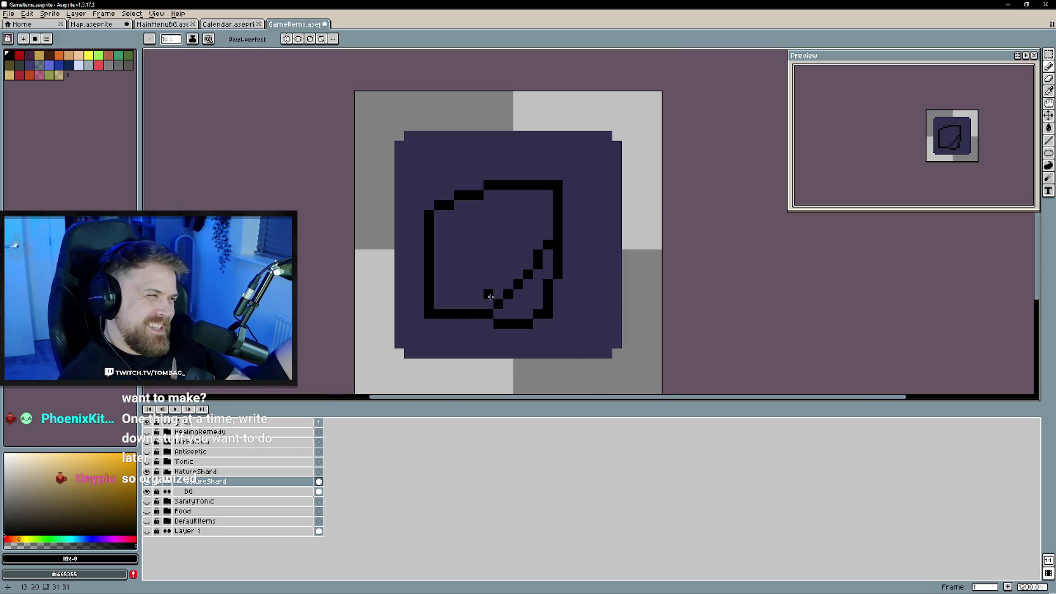
{"action": "key", "text": "e"}
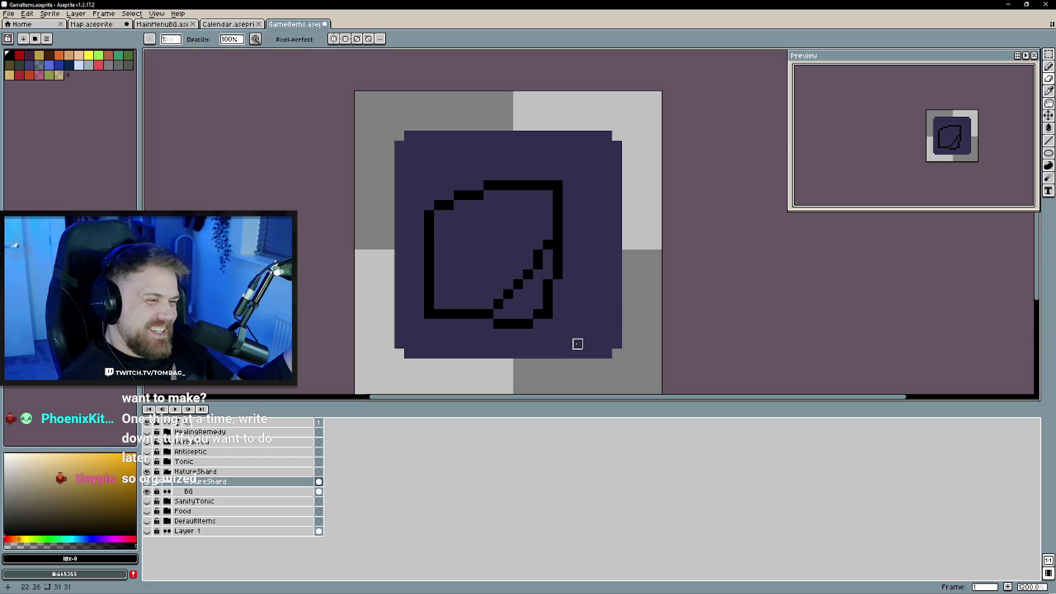
{"action": "left_click", "coordinate": [548, 313]}
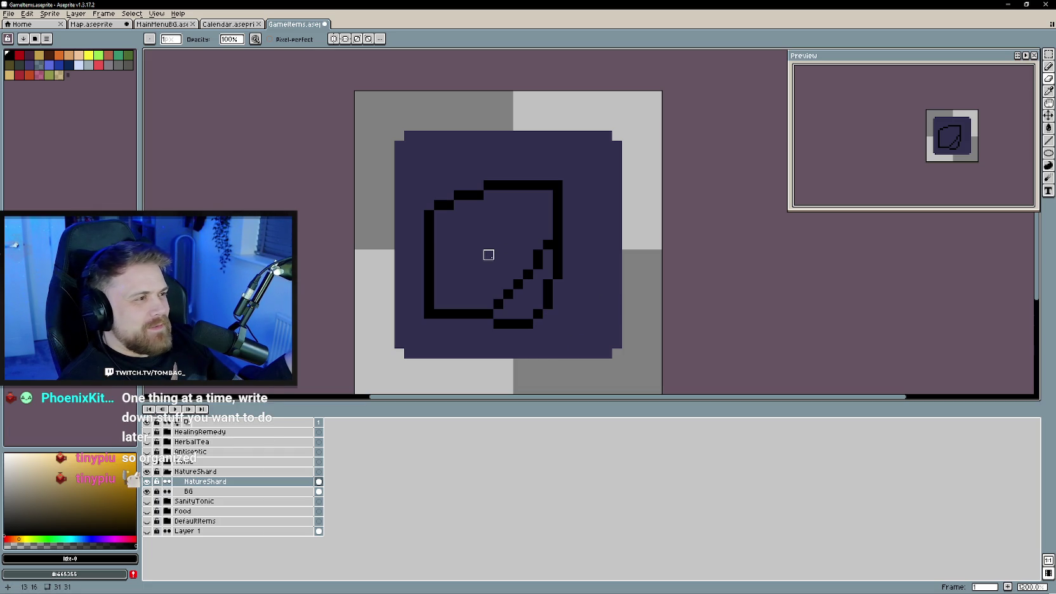
- Shift the outline up-right, extend its top edge, and erase the inner diagonal and left line
{"action": "key", "text": "v"}
{"action": "left_click_drag", "start_coordinate": [529, 245], "coordinate": [540, 234]}
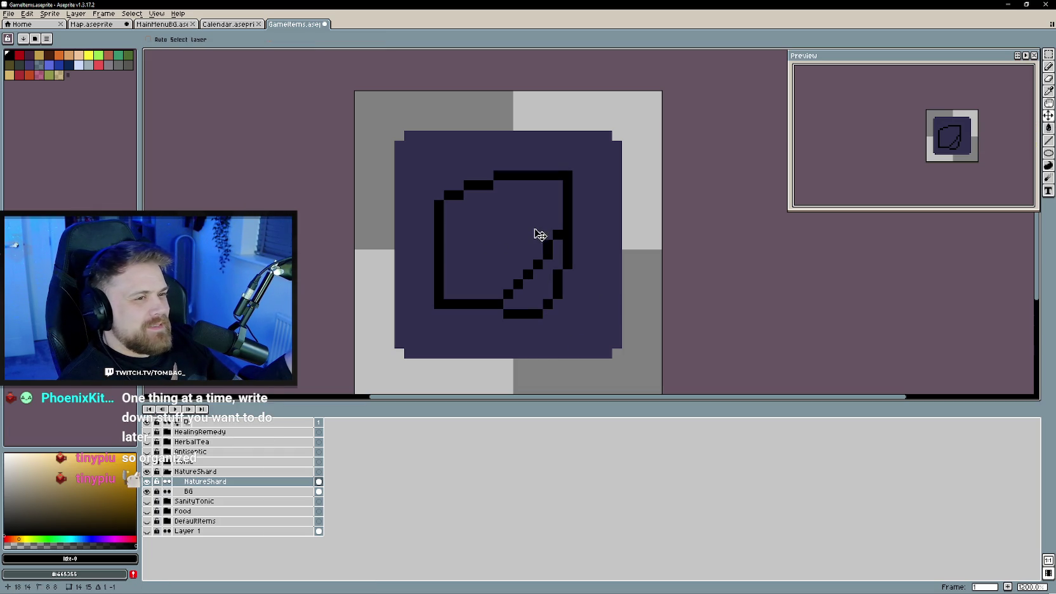
{"action": "key", "text": "b"}
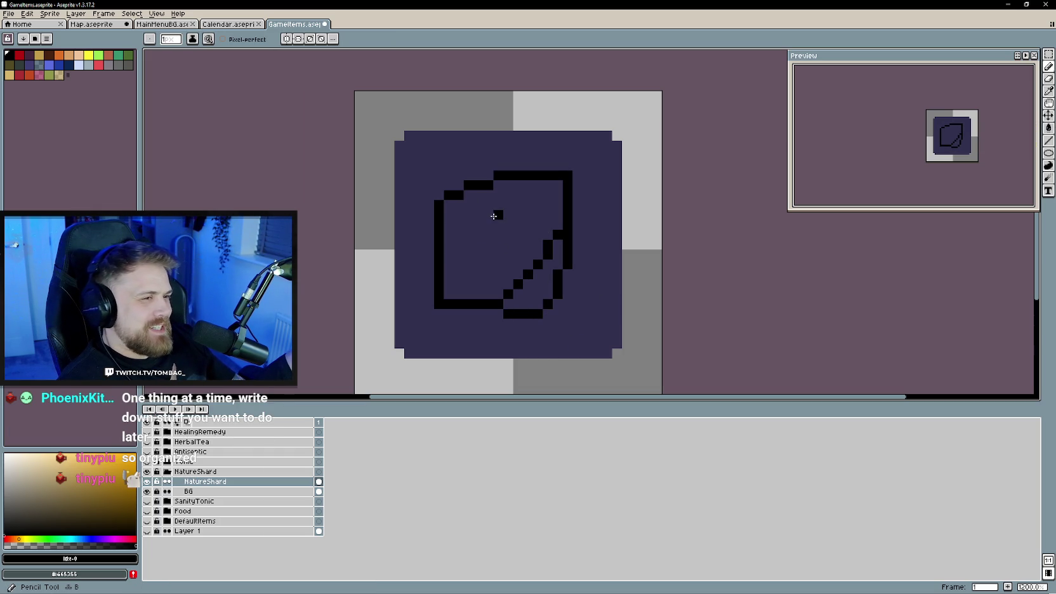
{"action": "mouse_move", "coordinate": [546, 169]}
{"action": "left_mouse_down"}
{"action": "mouse_move", "coordinate": [527, 166]}
{"action": "mouse_move", "coordinate": [589, 166]}
{"action": "mouse_move", "coordinate": [578, 196]}
{"action": "mouse_move", "coordinate": [528, 175]}
{"action": "left_mouse_up"}
{"action": "key", "text": "e"}
{"action": "key", "text": "ctrl+z"}
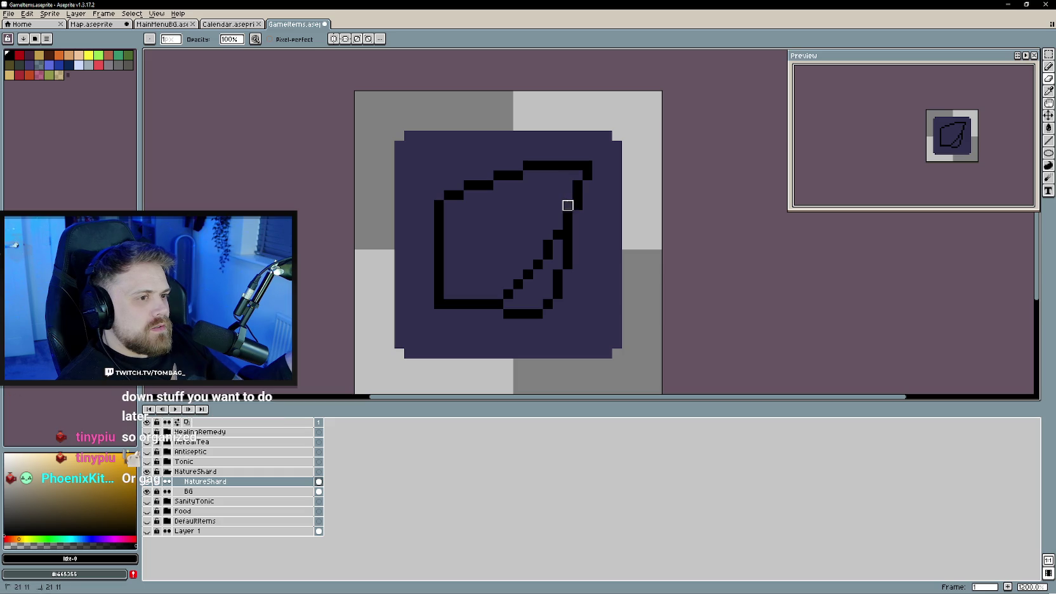
{"action": "left_click_drag", "start_coordinate": [558, 235], "coordinate": [506, 295]}
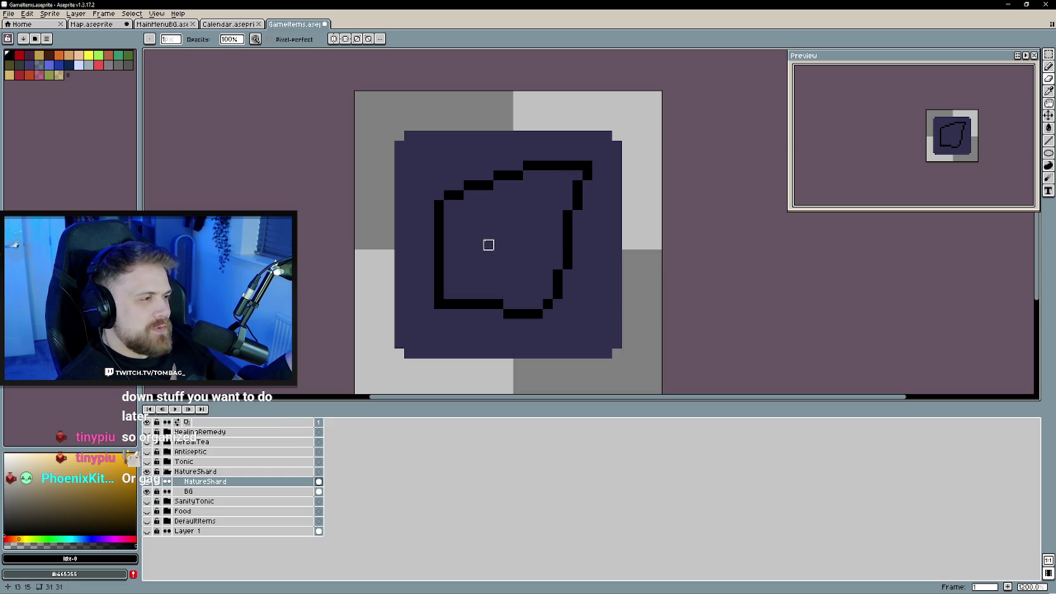
{"action": "mouse_move", "coordinate": [439, 231]}
{"action": "left_mouse_down"}
{"action": "mouse_move", "coordinate": [439, 284]}
{"action": "mouse_move", "coordinate": [476, 303]}
{"action": "mouse_move", "coordinate": [437, 303]}
{"action": "left_mouse_up"}
- Draw a new stepped left edge for the leaf and shift the outline one pixel right
{"action": "key", "text": "b"}
{"action": "left_click", "coordinate": [438, 244]}
{"action": "left_click_drag", "start_coordinate": [438, 231], "coordinate": [411, 310]}
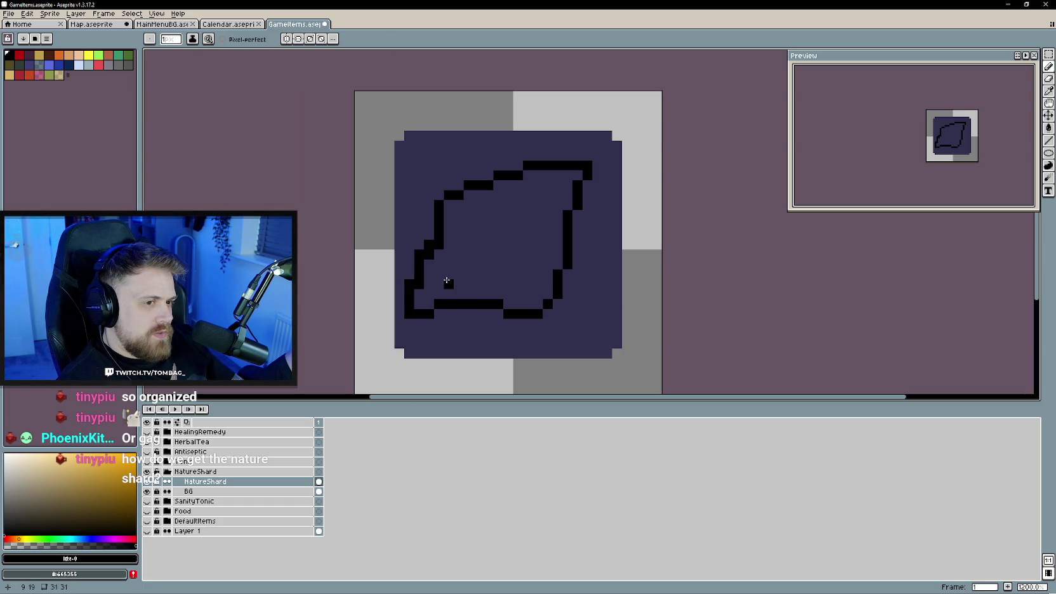
{"action": "key", "text": "e"}
{"action": "left_click", "coordinate": [429, 255]}
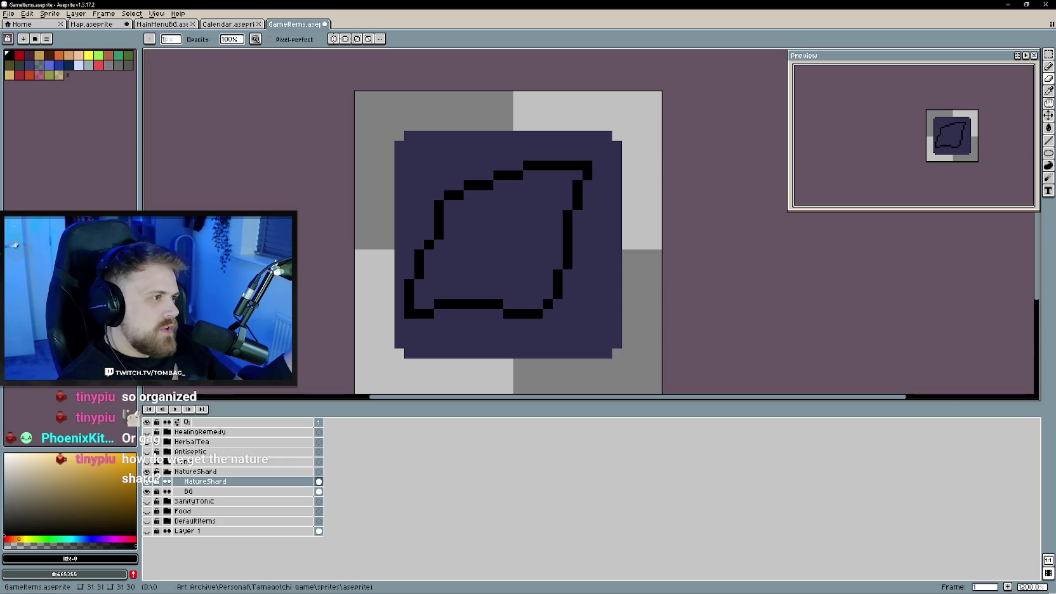
{"action": "key", "text": "v"}
{"action": "left_click_drag", "start_coordinate": [563, 254], "coordinate": [573, 260]}
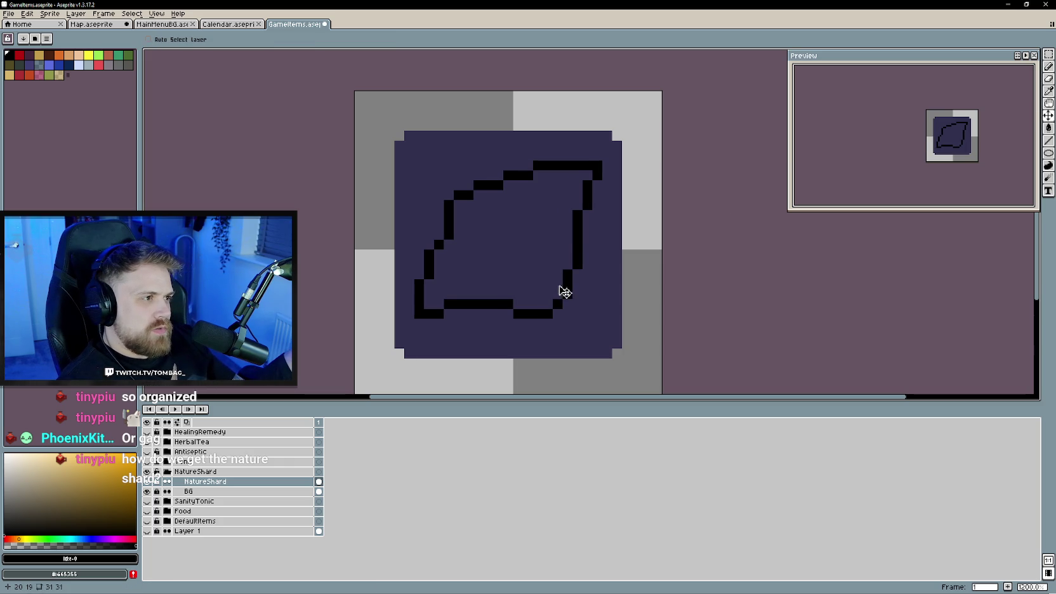
{"action": "key", "text": "ctrl+z"}
{"action": "key", "text": "ctrl+y"}
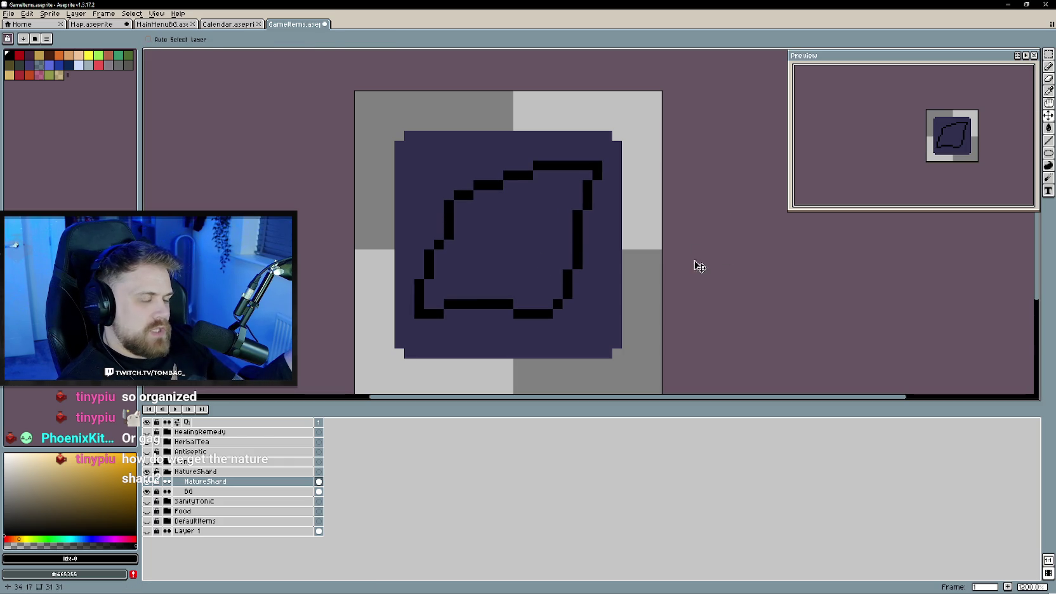
{"action": "key", "text": "b"}
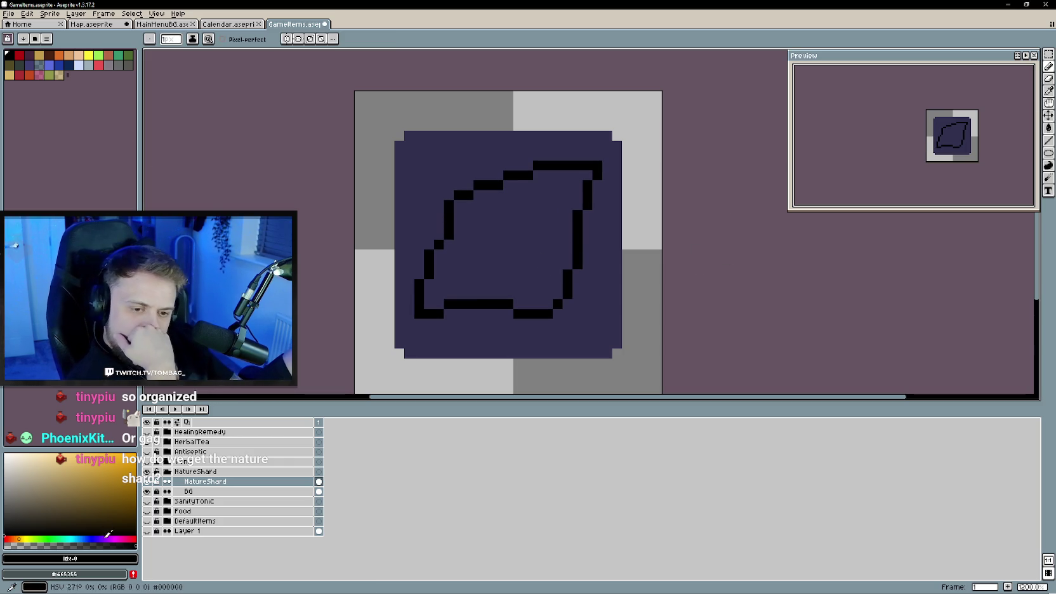
- Try orange and pink, settle on a yellow-green drawing colour, then switch over to Unity
{"action": "left_click", "coordinate": [10, 538]}
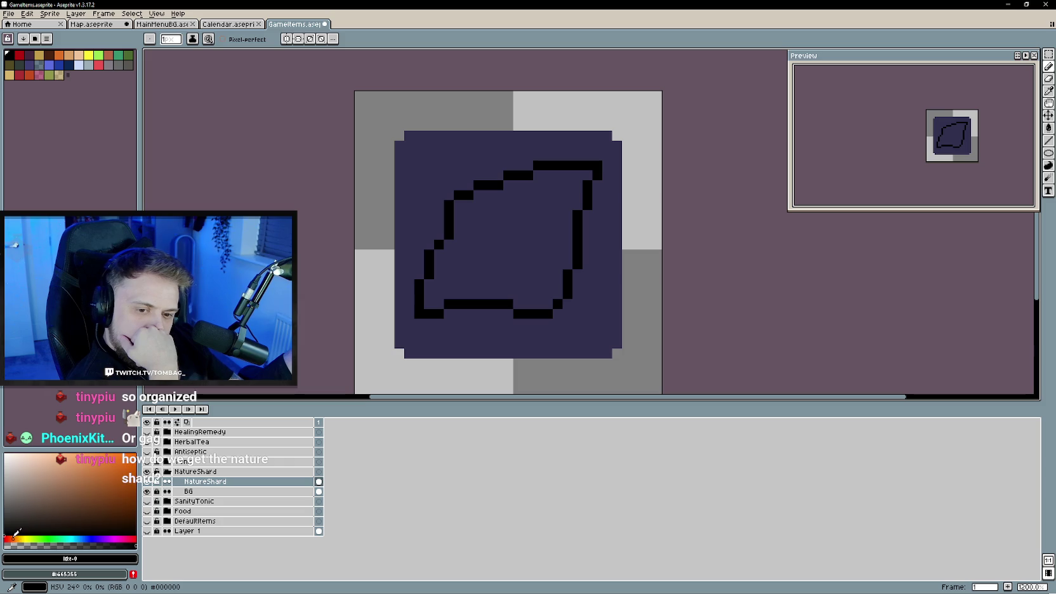
{"action": "left_click", "coordinate": [83, 461]}
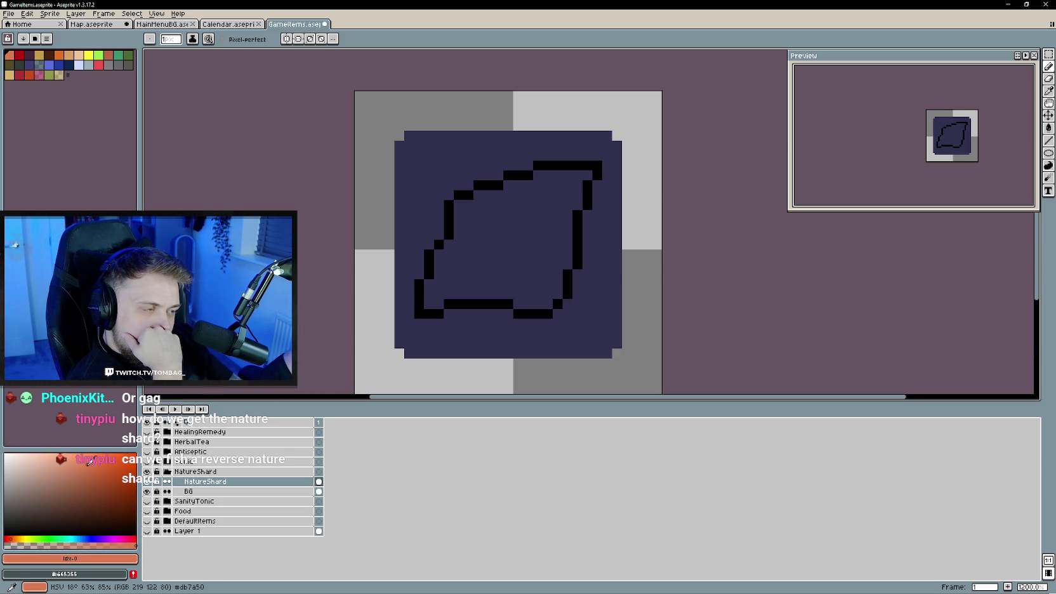
{"action": "left_click", "coordinate": [128, 539]}
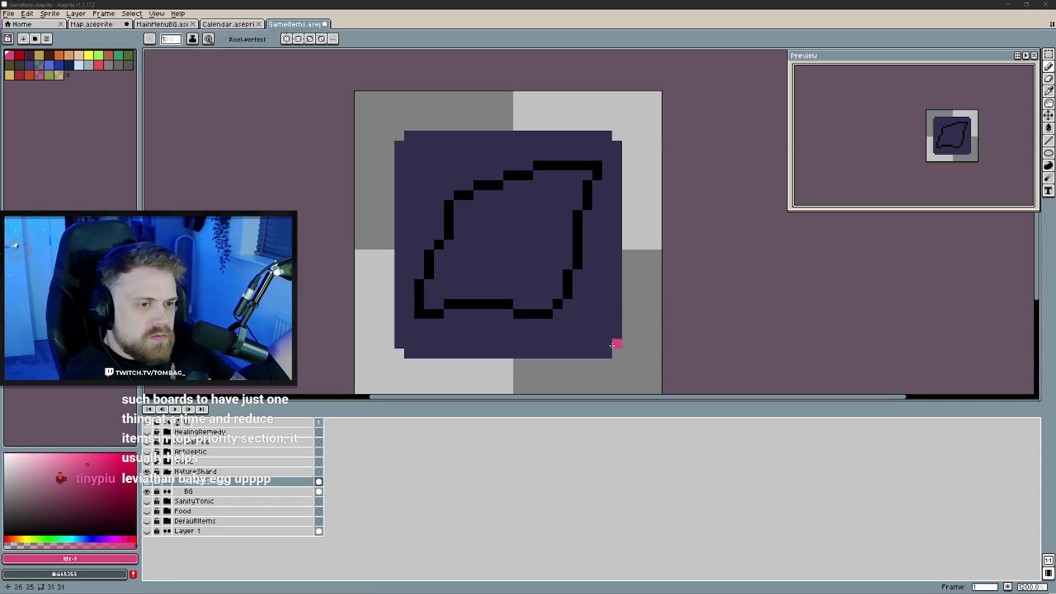
{"action": "left_click_drag", "start_coordinate": [618, 346], "coordinate": [604, 361]}
{"action": "left_click", "coordinate": [28, 539]}
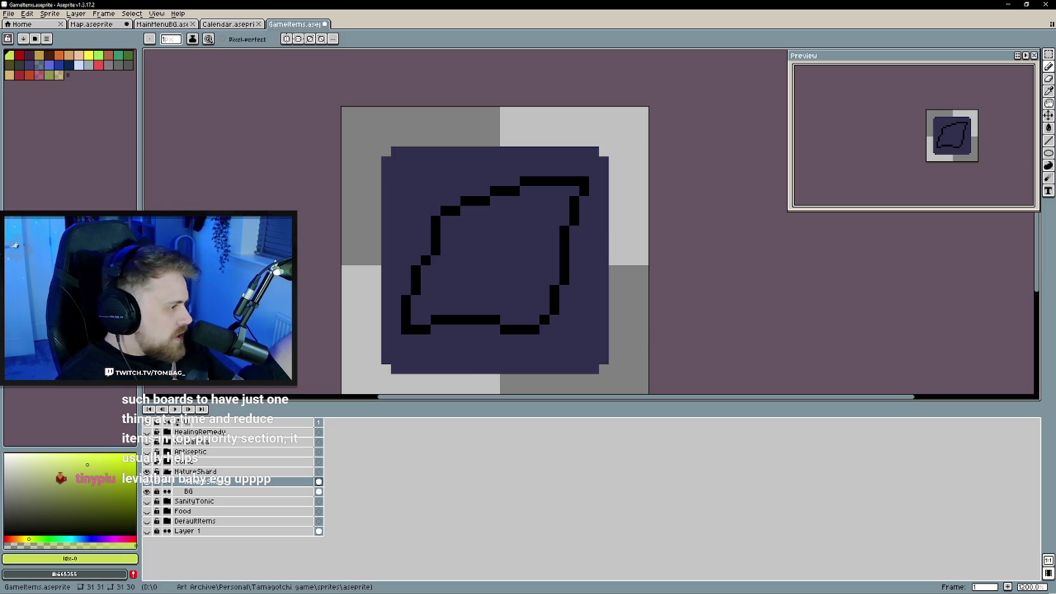
{"action": "left_click", "coordinate": [9, 14]}
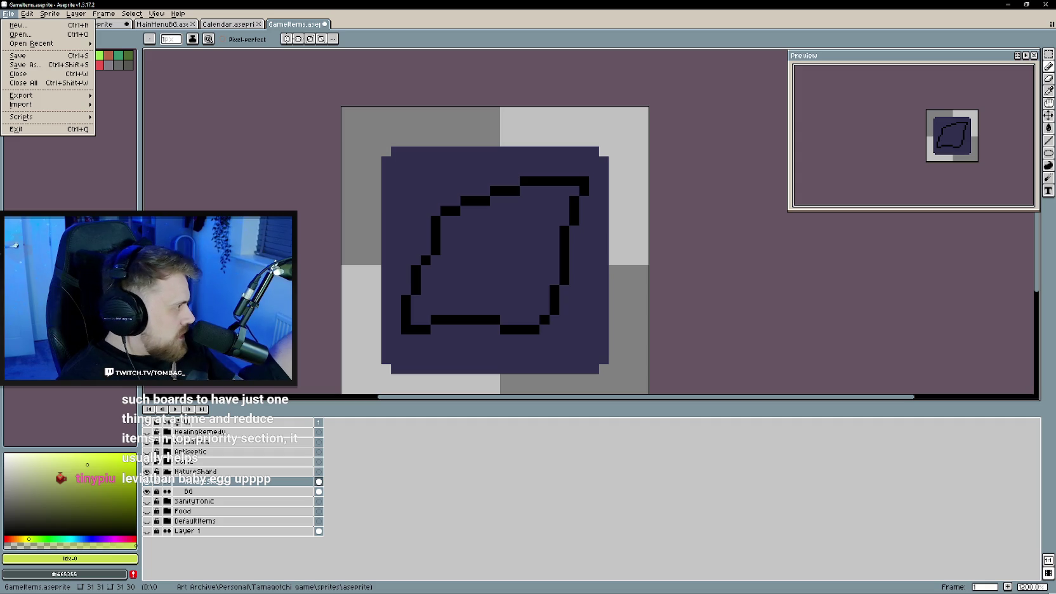
{"action": "key", "text": "alt+Tab"}
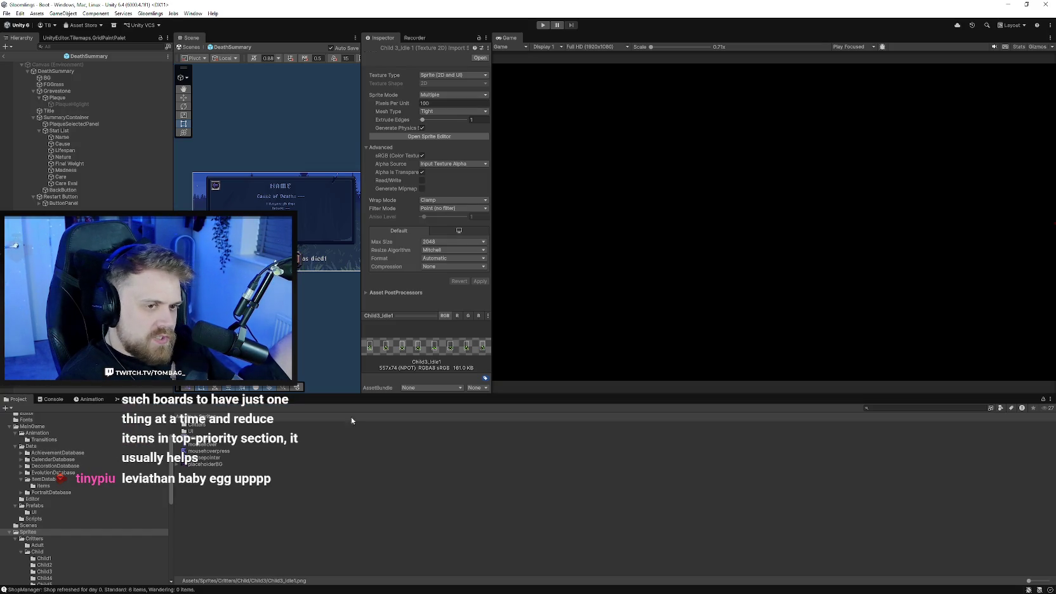
- Briefly run and stop play mode, then select the Child9_Idle1 sprite sheet in the Child9 folder
{"action": "left_click", "coordinate": [543, 25]}
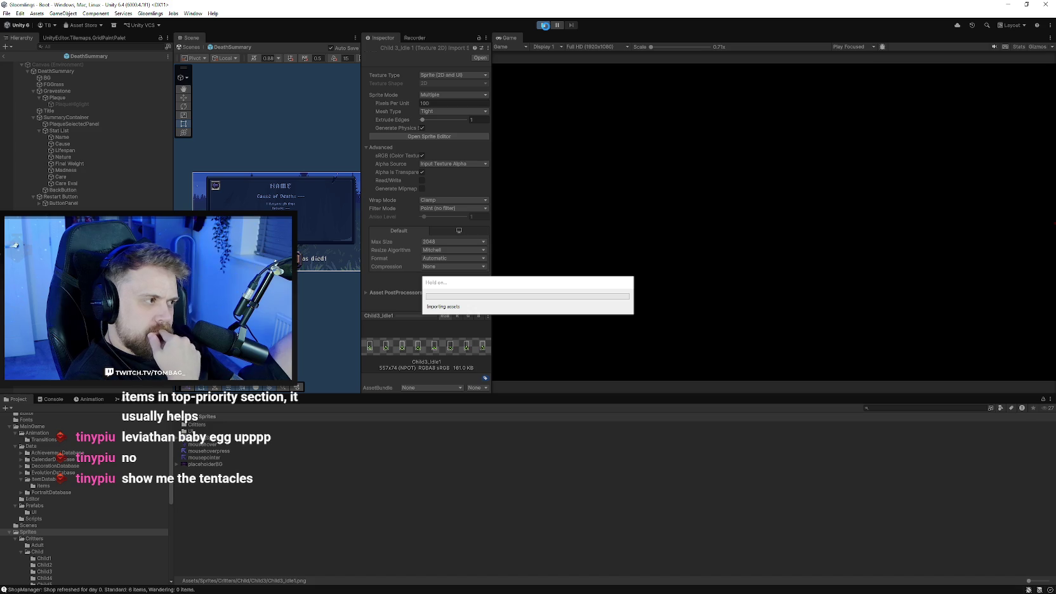
{"action": "left_click", "coordinate": [543, 25]}
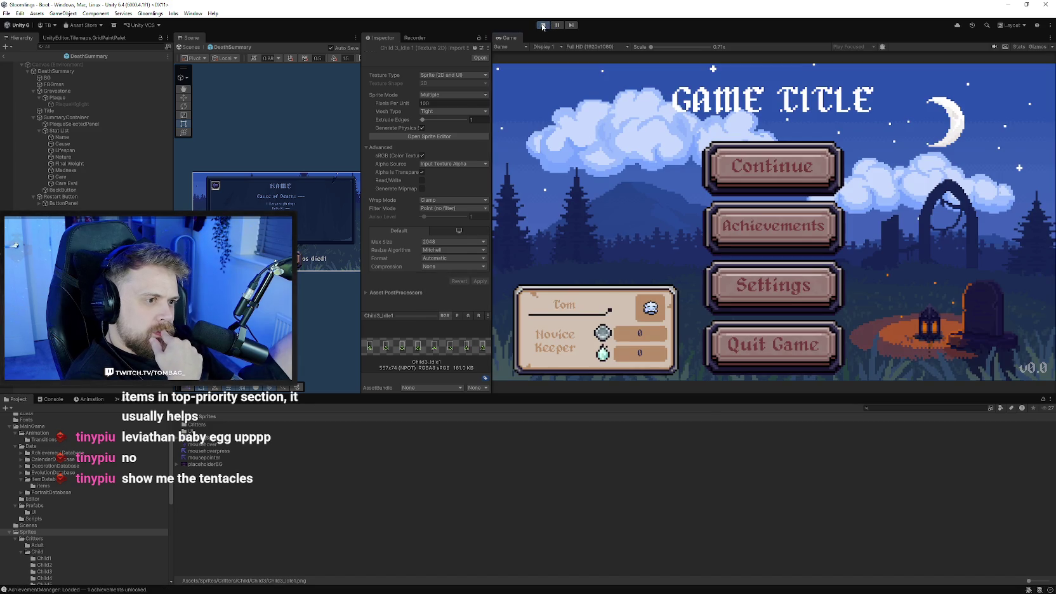
{"action": "scroll", "coordinate": [85, 508], "scroll_direction": "down", "scroll_amount": 3}
{"action": "left_click", "coordinate": [46, 542]}
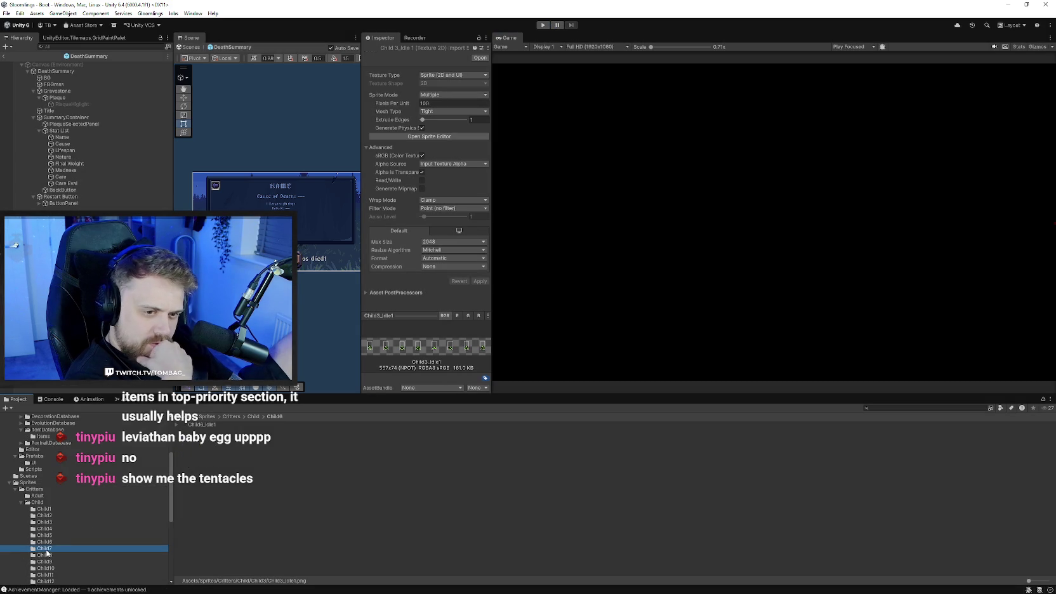
{"action": "left_click", "coordinate": [210, 423]}
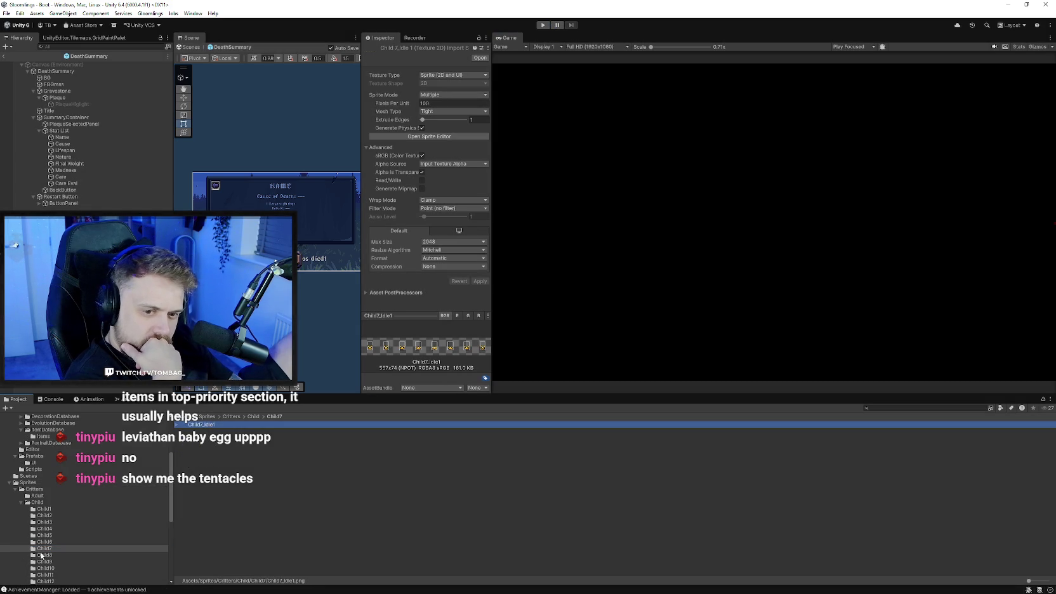
{"action": "left_click", "coordinate": [46, 554]}
{"action": "left_click", "coordinate": [212, 425]}
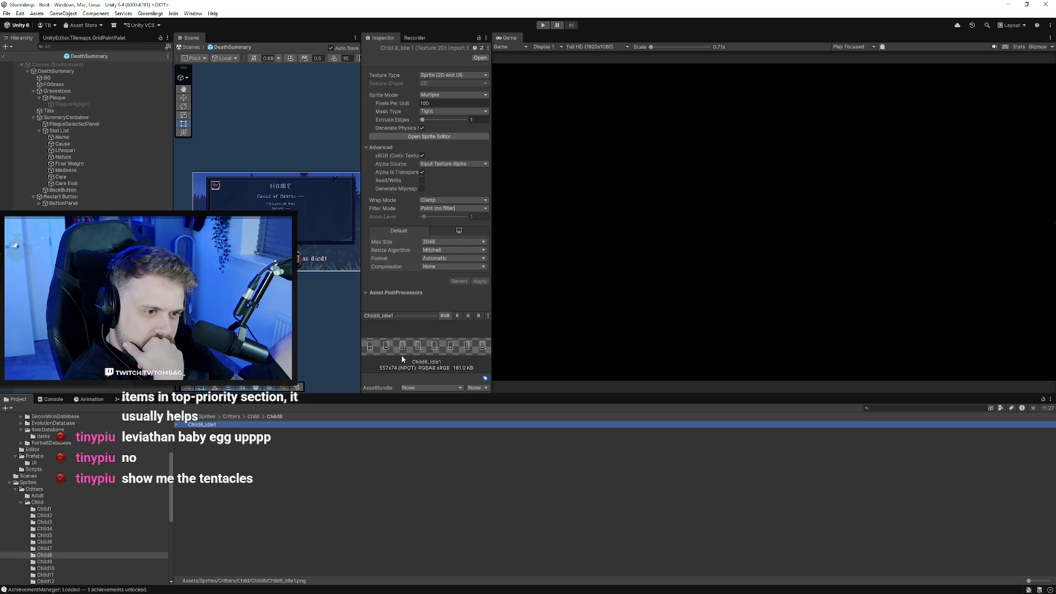
{"action": "scroll", "coordinate": [60, 545], "scroll_direction": "down", "scroll_amount": 3}
{"action": "left_click", "coordinate": [46, 513]}
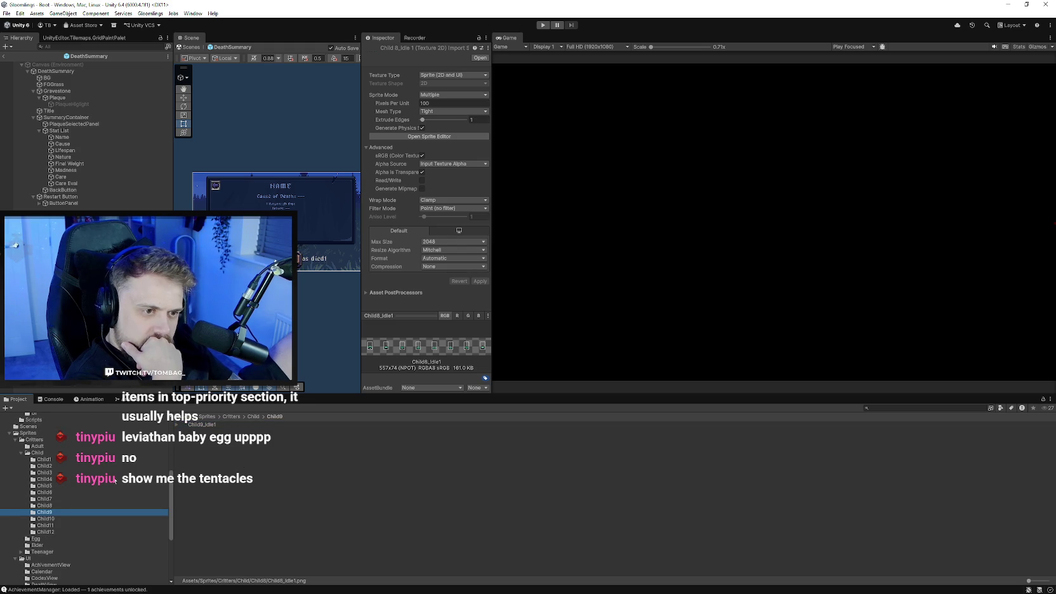
{"action": "left_click", "coordinate": [204, 425]}
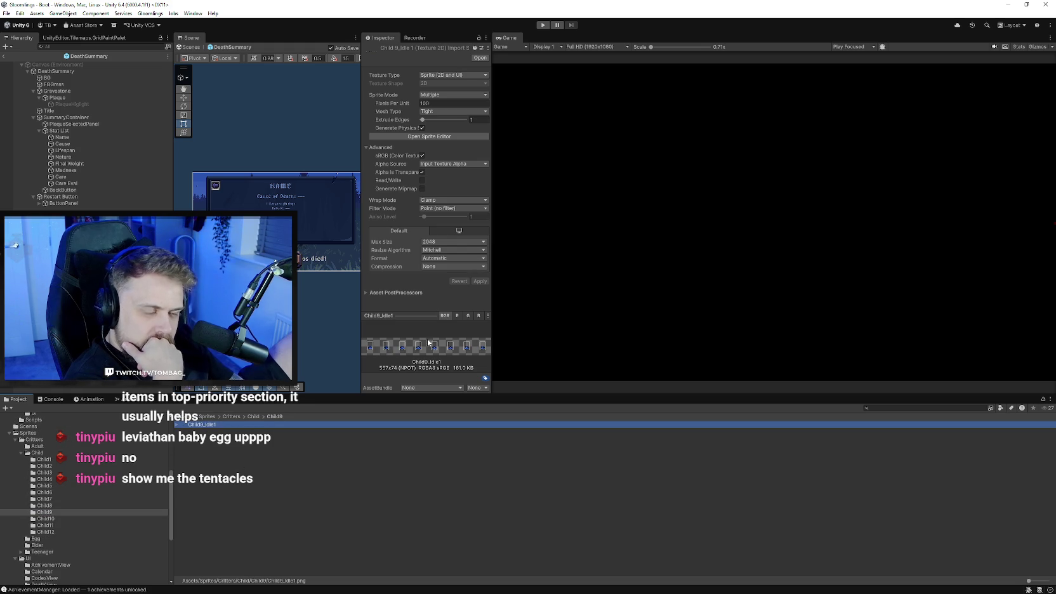
- Open Child9_Idle1 in the Sprite Editor, look over its slices, and close the editor
{"action": "left_click", "coordinate": [443, 138]}
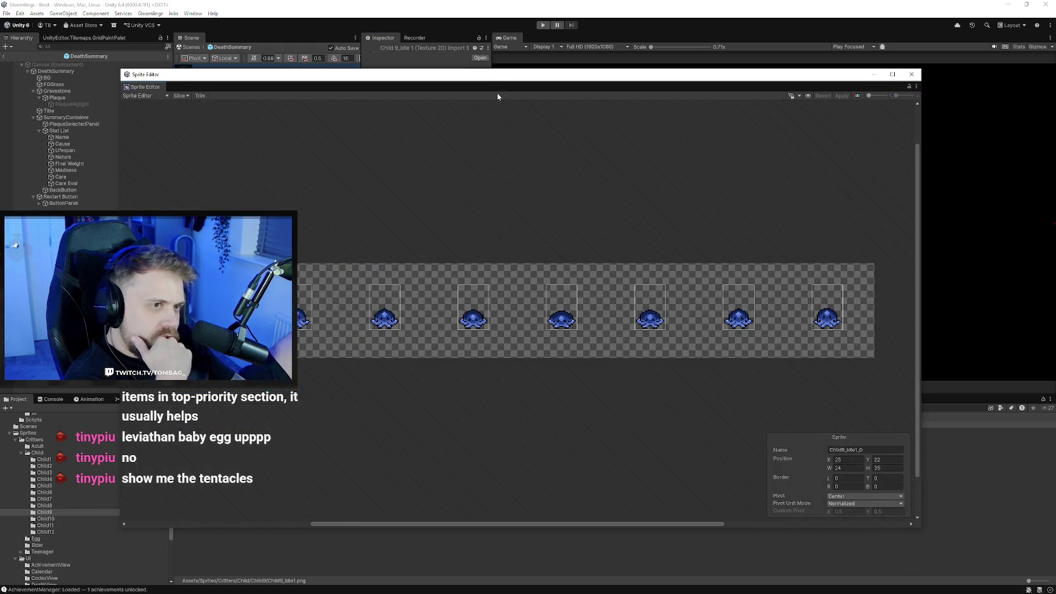
{"action": "left_click_drag", "start_coordinate": [495, 78], "coordinate": [722, 84]}
{"action": "scroll", "coordinate": [480, 349], "scroll_direction": "up", "scroll_amount": 2}
{"action": "scroll", "coordinate": [567, 347], "scroll_direction": "up", "scroll_amount": 2}
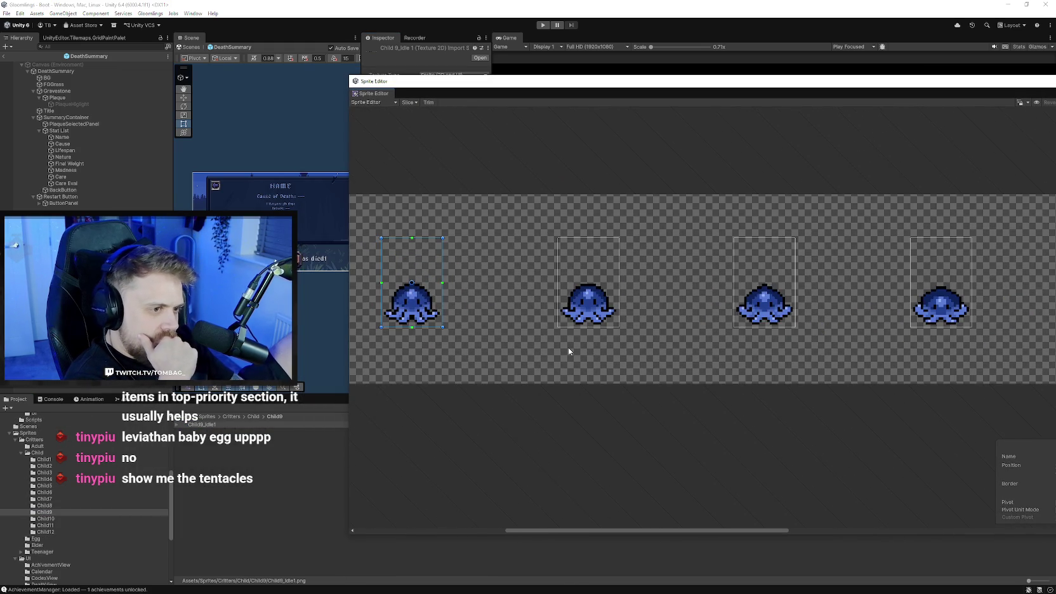
{"action": "scroll", "coordinate": [585, 322], "scroll_direction": "up", "scroll_amount": 2}
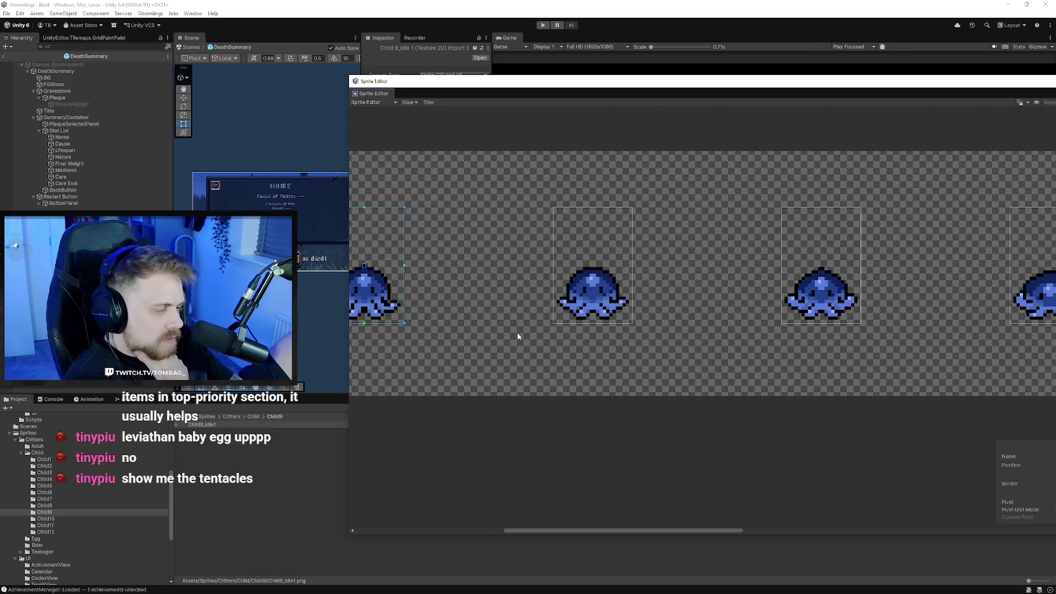
{"action": "left_click_drag", "start_coordinate": [518, 333], "coordinate": [600, 335]}
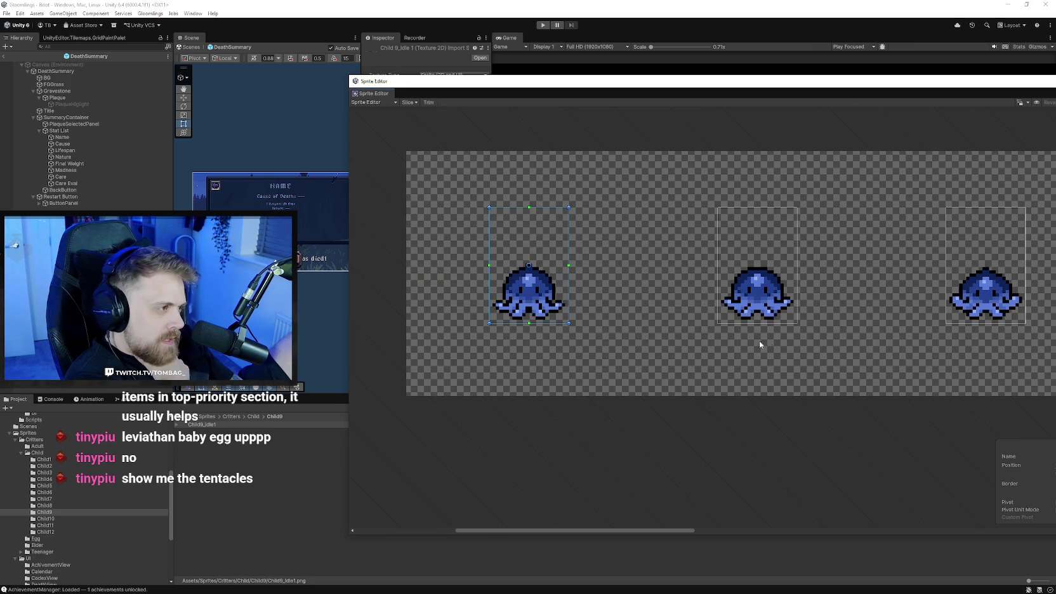
{"action": "mouse_move", "coordinate": [759, 340]}
{"action": "left_mouse_down"}
{"action": "mouse_move", "coordinate": [645, 327]}
{"action": "mouse_move", "coordinate": [739, 327]}
{"action": "mouse_move", "coordinate": [696, 338]}
{"action": "left_mouse_up"}
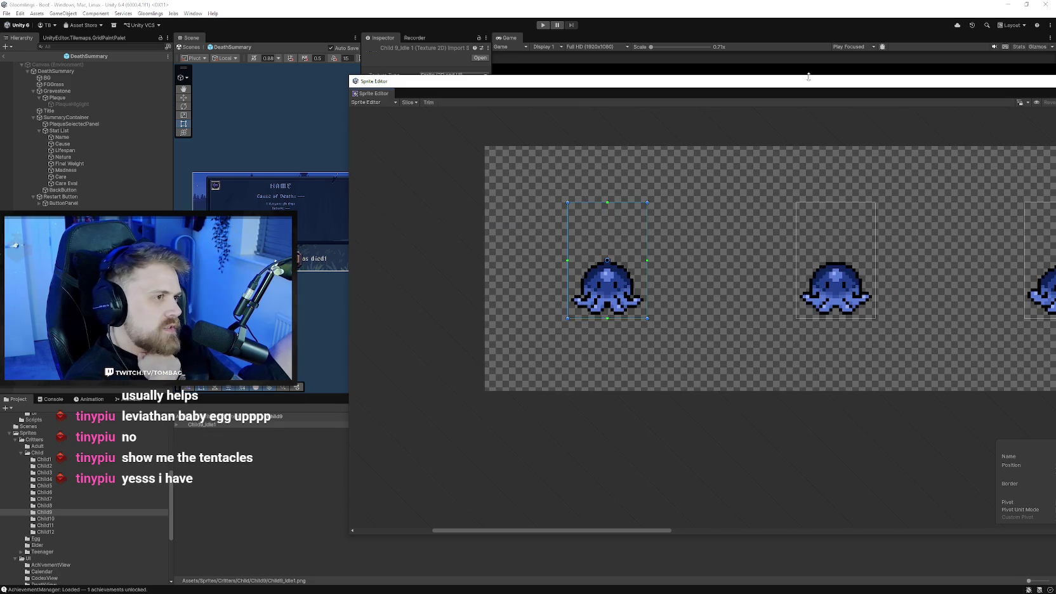
{"action": "left_click_drag", "start_coordinate": [808, 76], "coordinate": [730, 68]}
{"action": "left_click", "coordinate": [938, 71]}
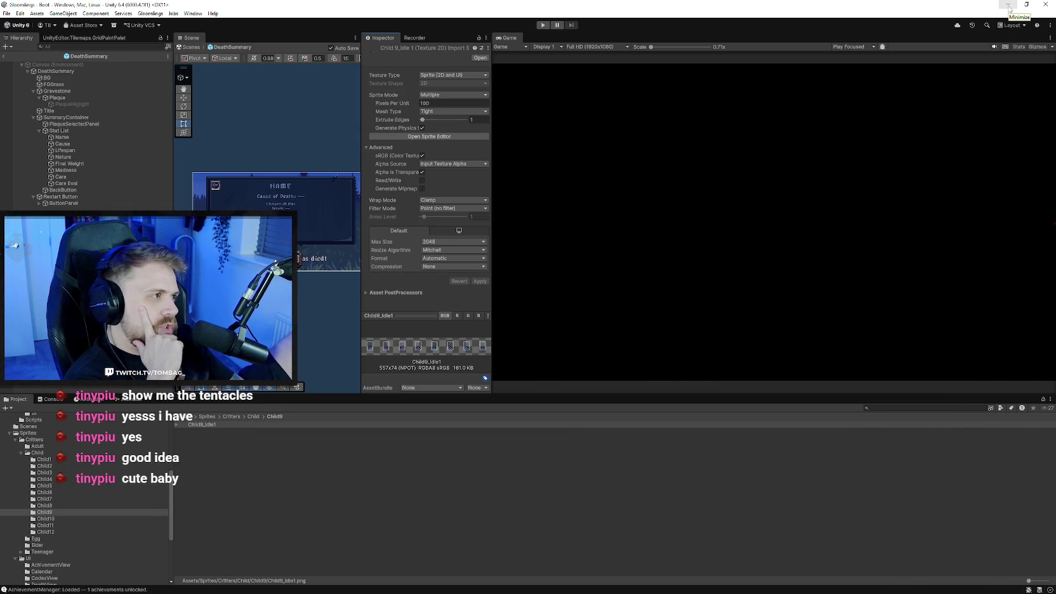
- Return to Aseprite and fill the leaf interior lime green
{"action": "left_click", "coordinate": [1008, 6]}
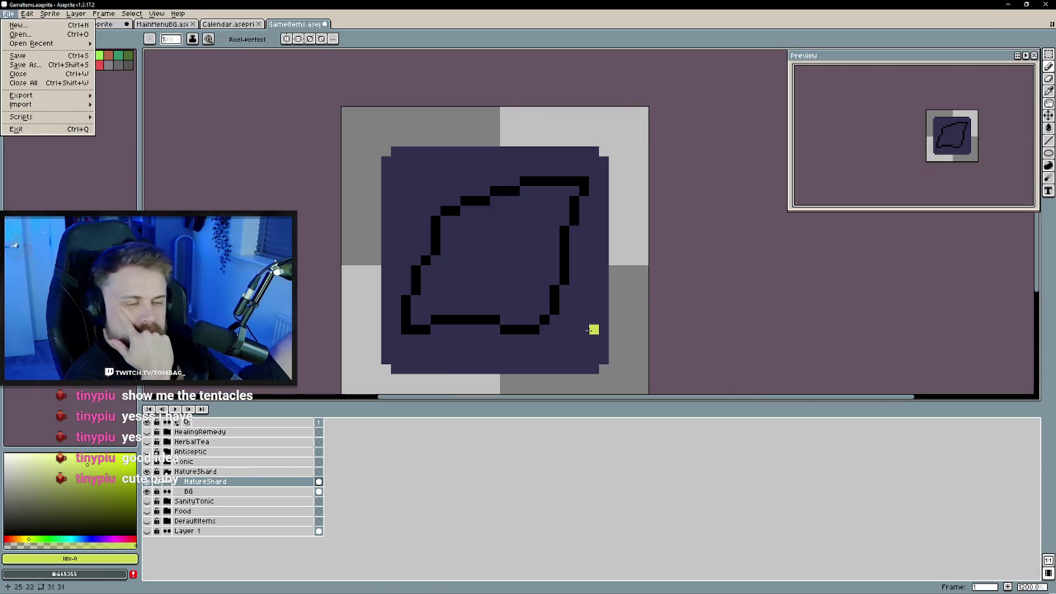
{"action": "mouse_move", "coordinate": [558, 289]}
{"action": "left_mouse_down"}
{"action": "mouse_move", "coordinate": [564, 304]}
{"action": "mouse_move", "coordinate": [532, 296]}
{"action": "left_mouse_up"}
{"action": "key", "text": "g"}
{"action": "left_click", "coordinate": [526, 291]}
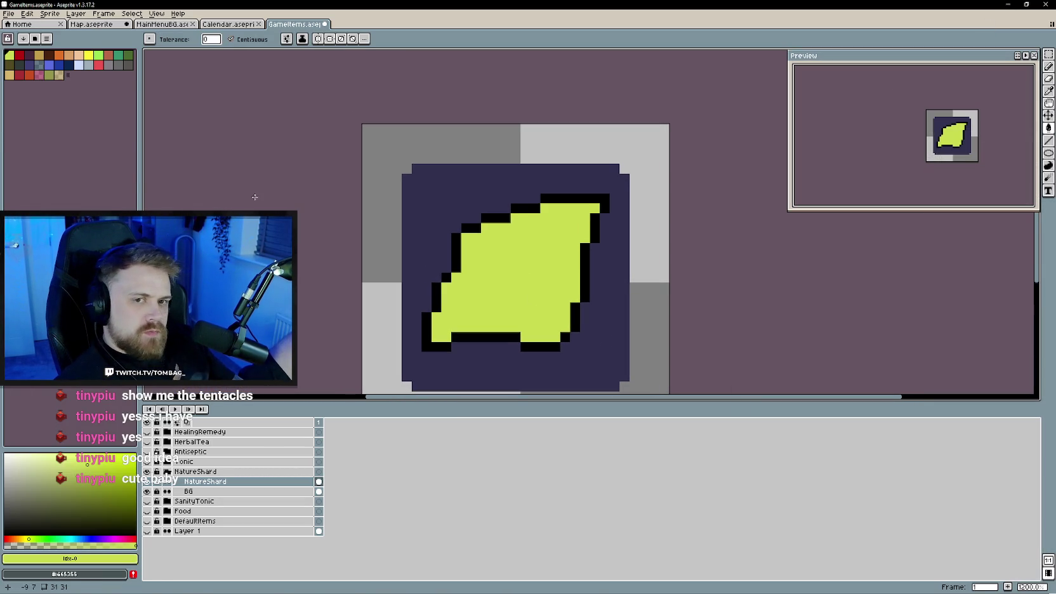
- Try a brownish-gold fill on the leaf, then undo it
{"action": "left_click", "coordinate": [117, 475]}
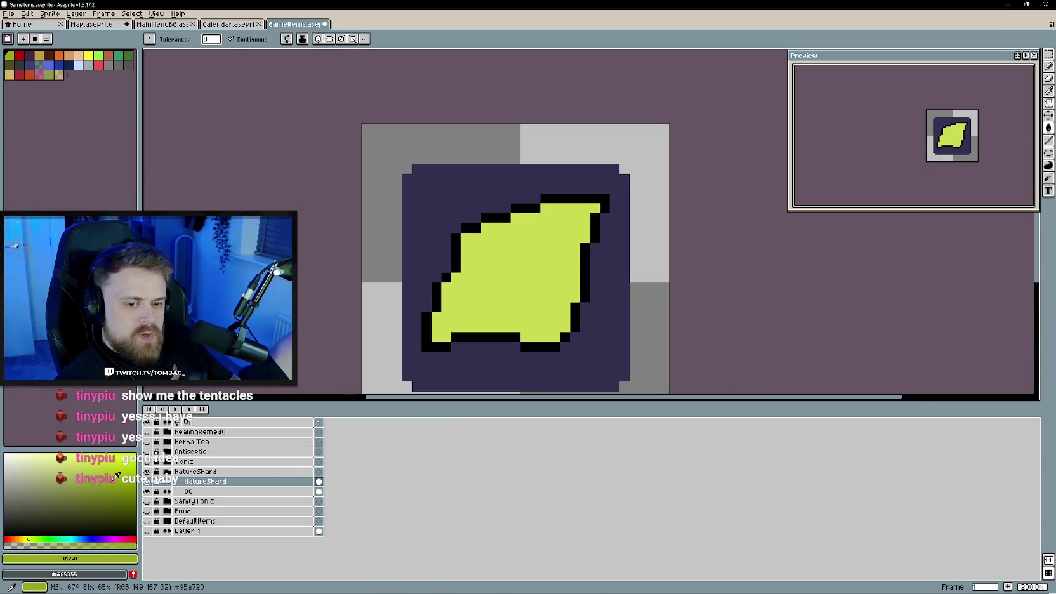
{"action": "left_click_drag", "start_coordinate": [29, 539], "coordinate": [25, 537]}
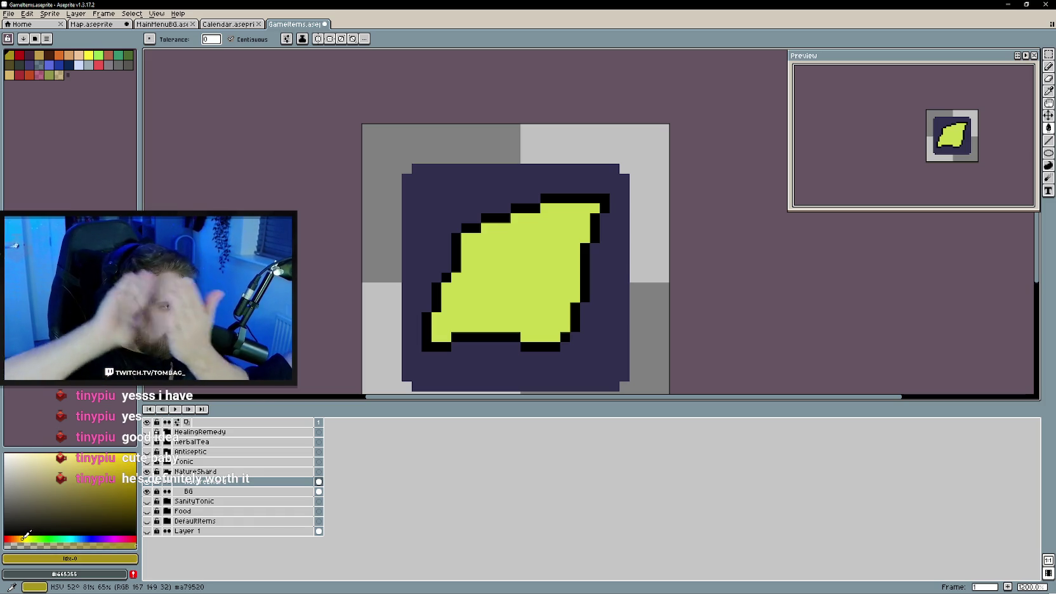
{"action": "left_click", "coordinate": [95, 524]}
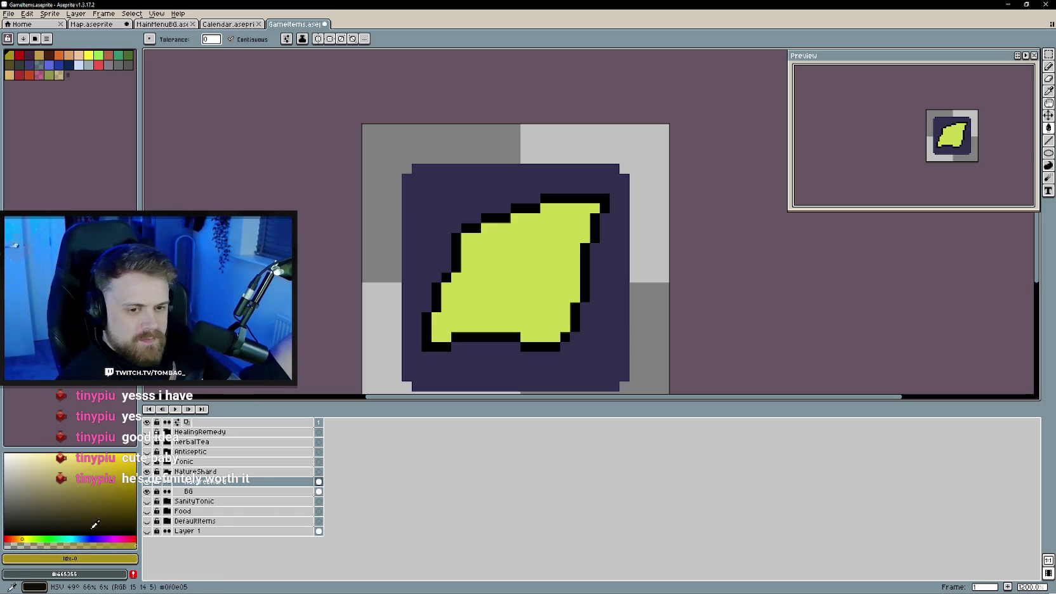
{"action": "left_click", "coordinate": [19, 539]}
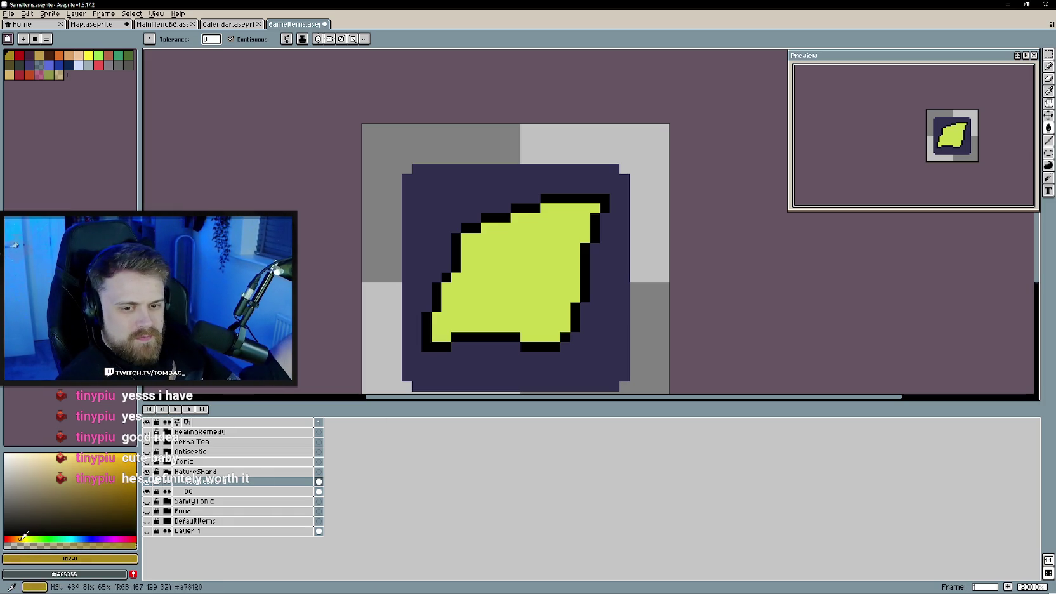
{"action": "left_click", "coordinate": [442, 334]}
{"action": "key", "text": "b"}
{"action": "key", "text": "ctrl+z"}
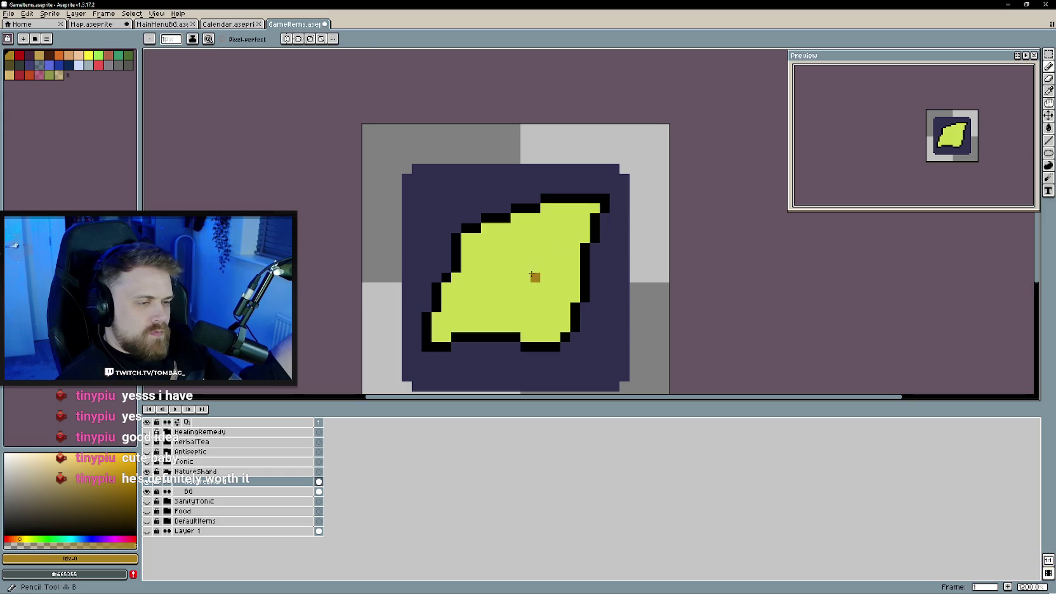
- Draw a brown diagonal across the leaf and fill the area below it brown
{"action": "mouse_move", "coordinate": [579, 237]}
{"action": "left_mouse_down"}
{"action": "mouse_move", "coordinate": [562, 264]}
{"action": "mouse_move", "coordinate": [461, 324]}
{"action": "left_mouse_up"}
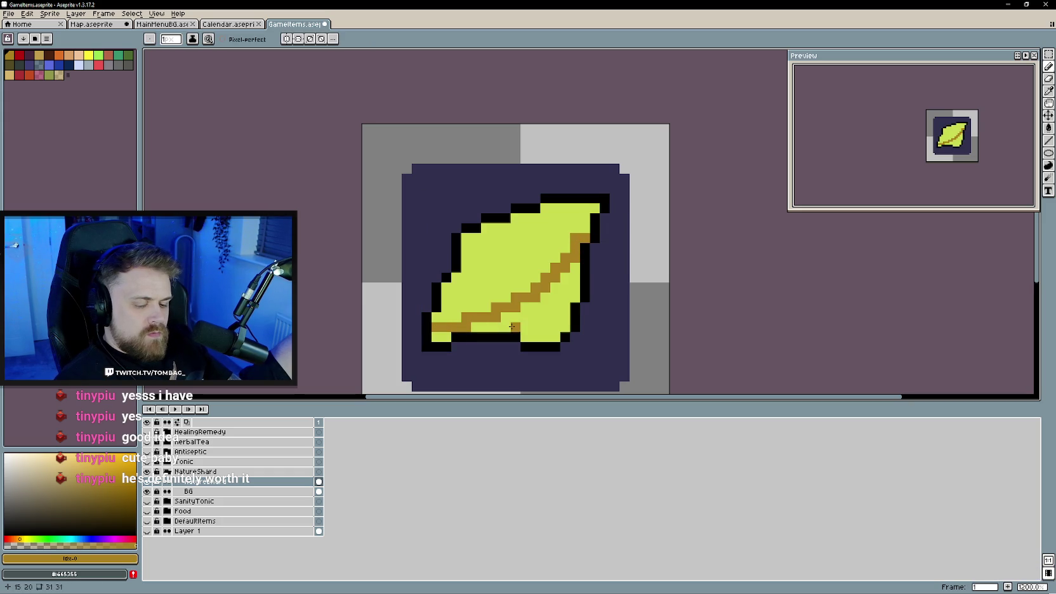
{"action": "key", "text": "g"}
{"action": "left_click", "coordinate": [482, 327]}
{"action": "left_click", "coordinate": [427, 336]}
{"action": "key", "text": "ctrl+z"}
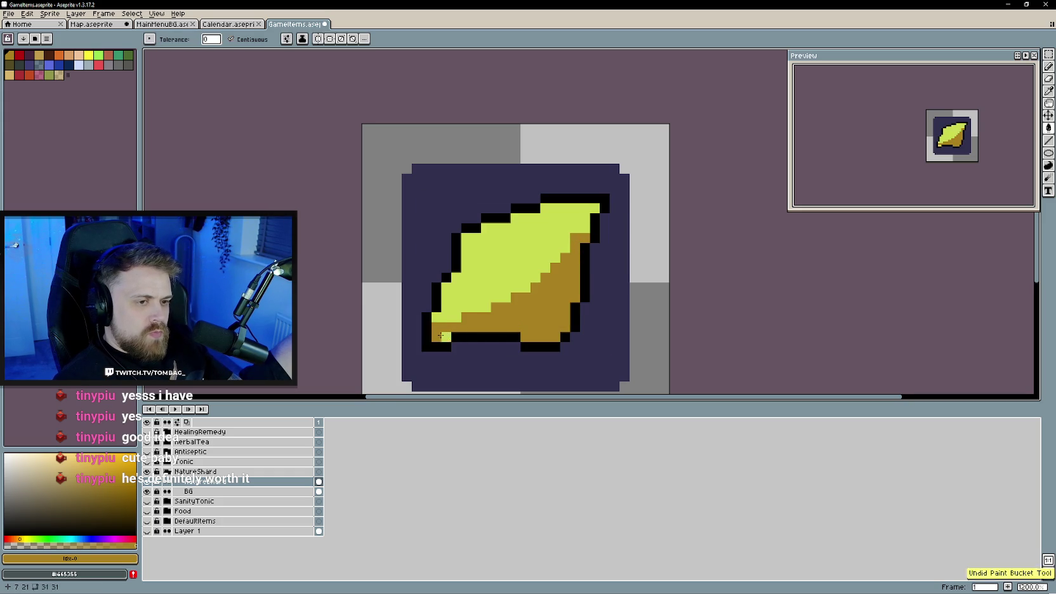
{"action": "left_click", "coordinate": [440, 336]}
{"action": "scroll", "coordinate": [440, 335], "scroll_direction": "down", "scroll_amount": 4}
{"action": "scroll", "coordinate": [508, 286], "scroll_direction": "up", "scroll_amount": 2}
{"action": "scroll", "coordinate": [539, 254], "scroll_direction": "up", "scroll_amount": 2}
{"action": "key", "text": "b"}
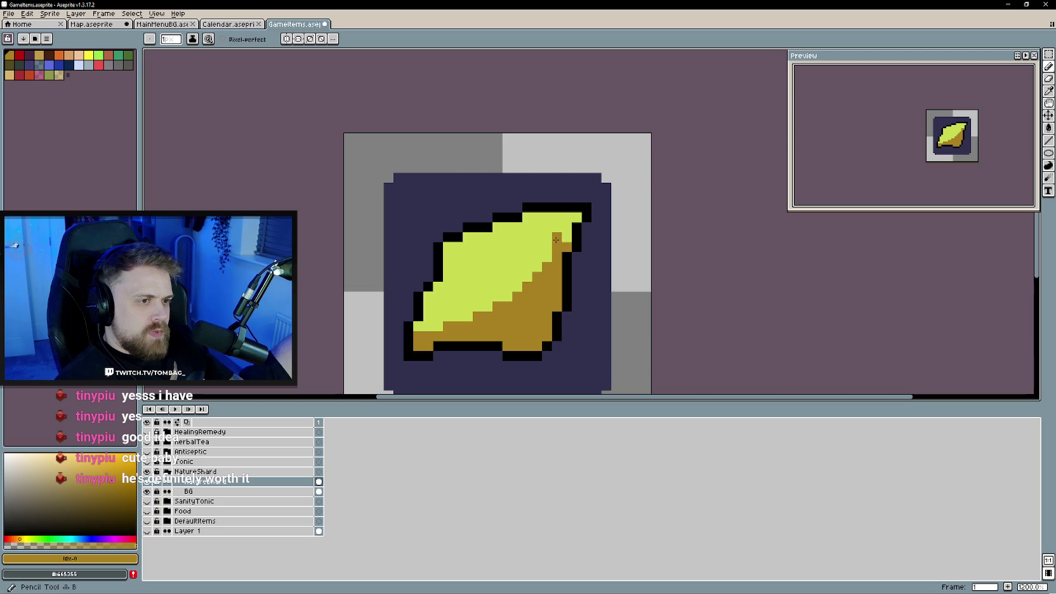
- Recolour the lower shadow area, trying orange-brown and green before settling on teal
{"action": "left_click", "coordinate": [15, 538]}
{"action": "key", "text": "g"}
{"action": "left_click", "coordinate": [518, 307]}
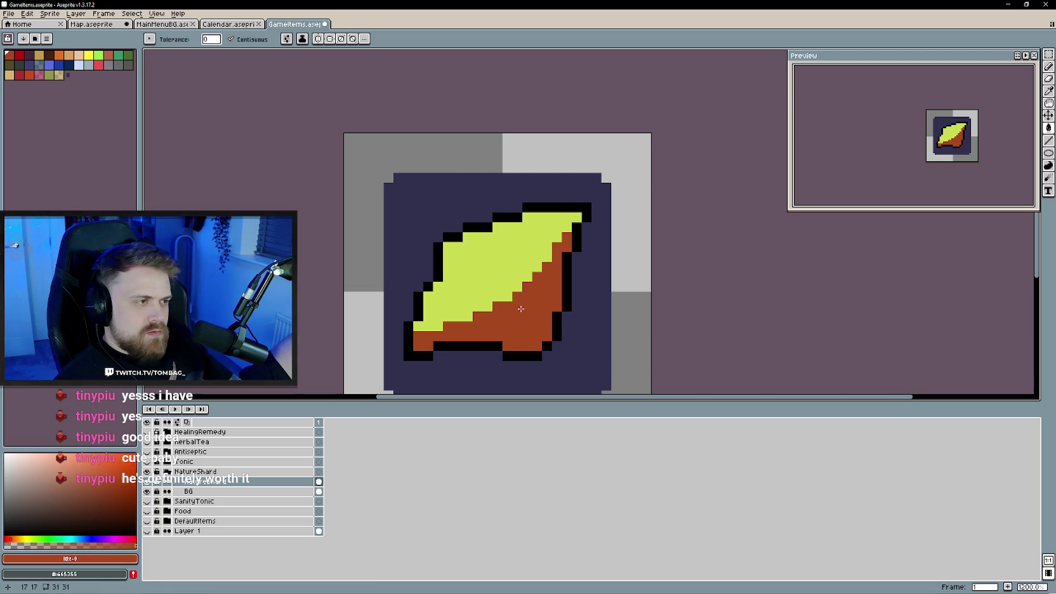
{"action": "scroll", "coordinate": [520, 309], "scroll_direction": "down", "scroll_amount": 1}
{"action": "scroll", "coordinate": [520, 308], "scroll_direction": "up", "scroll_amount": 1}
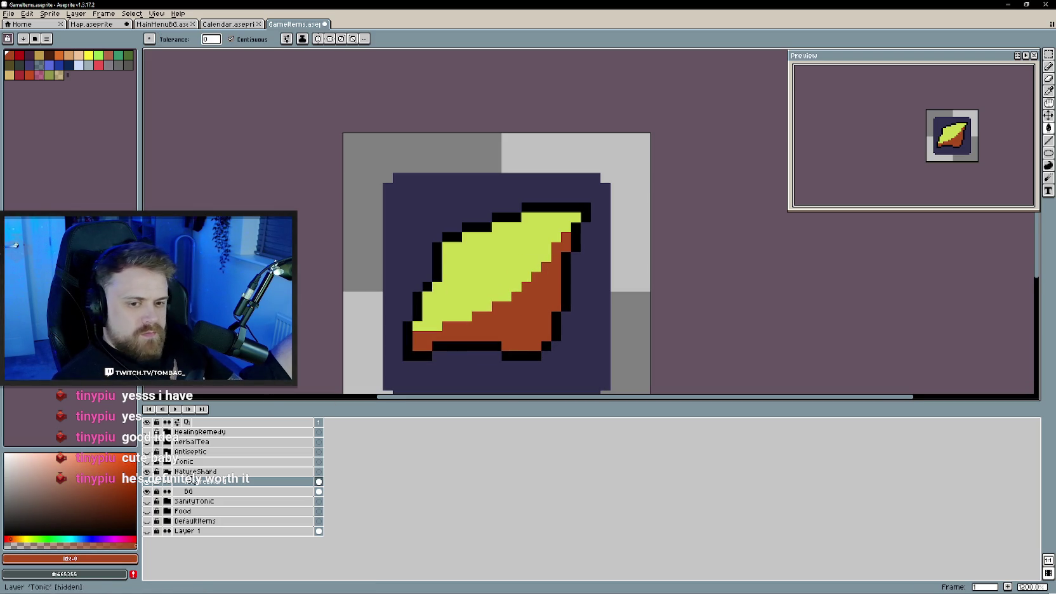
{"action": "left_click", "coordinate": [56, 532]}
{"action": "left_click", "coordinate": [508, 318]}
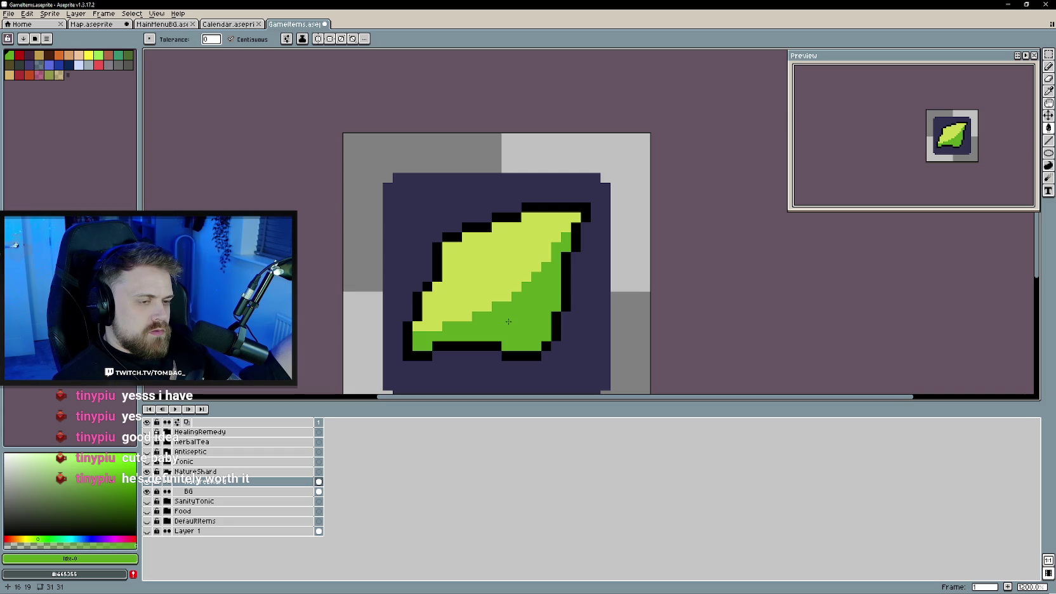
{"action": "left_click", "coordinate": [64, 539]}
{"action": "left_click", "coordinate": [478, 311]}
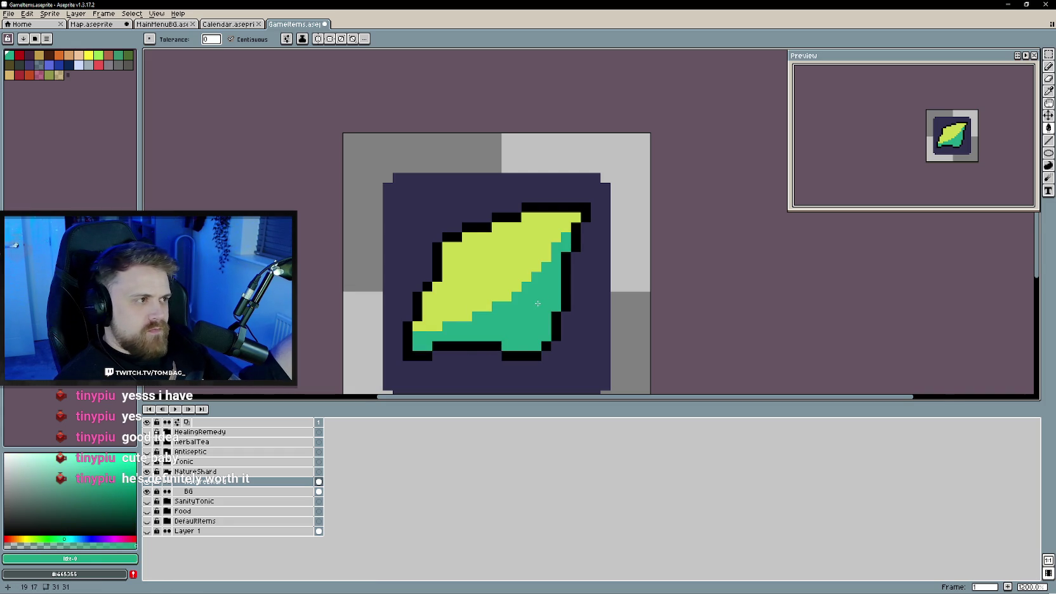
- Paint teal streaks across the yellow area and recolour stray yellow pixels teal
{"action": "scroll", "coordinate": [537, 306], "scroll_direction": "up", "scroll_amount": 1}
{"action": "key", "text": "alt"}
{"action": "left_click_drag", "start_coordinate": [432, 320], "coordinate": [511, 223]}
{"action": "mouse_move", "coordinate": [473, 263]}
{"action": "left_mouse_down"}
{"action": "mouse_move", "coordinate": [390, 330]}
{"action": "mouse_move", "coordinate": [403, 331]}
{"action": "left_mouse_up"}
{"action": "left_click", "coordinate": [469, 305]}
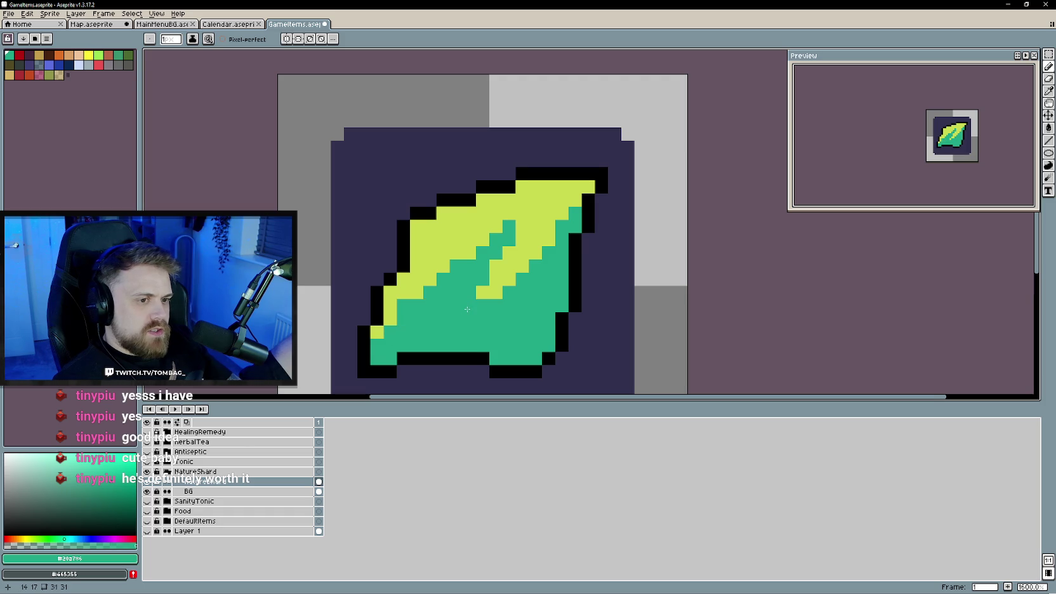
- Pick a darker teal and repaint the leaf's bottom outline with it
{"action": "scroll", "coordinate": [504, 283], "scroll_direction": "down", "scroll_amount": 1}
{"action": "scroll", "coordinate": [505, 283], "scroll_direction": "up", "scroll_amount": 1}
{"action": "scroll", "coordinate": [502, 292], "scroll_direction": "down", "scroll_amount": 4}
{"action": "scroll", "coordinate": [511, 282], "scroll_direction": "up", "scroll_amount": 1}
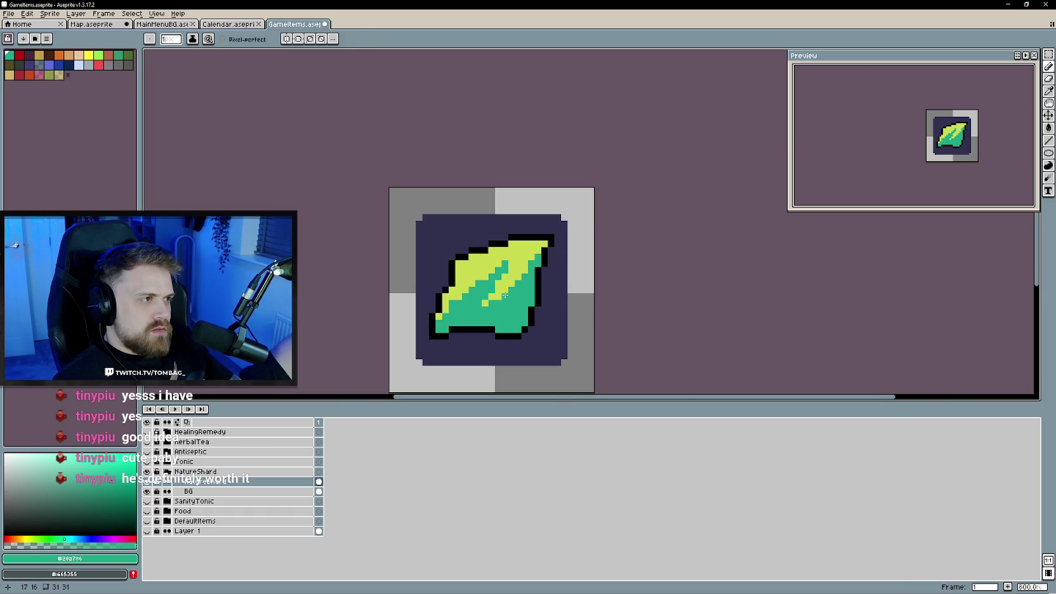
{"action": "scroll", "coordinate": [511, 309], "scroll_direction": "up", "scroll_amount": 2}
{"action": "left_click_drag", "start_coordinate": [127, 501], "coordinate": [123, 501]}
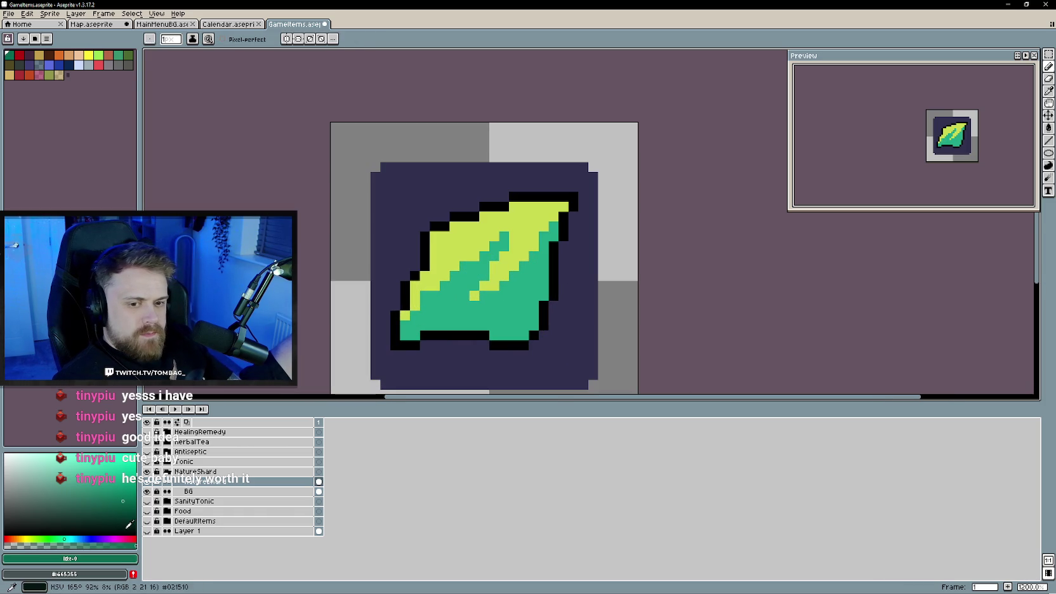
{"action": "left_click_drag", "start_coordinate": [64, 539], "coordinate": [75, 539]}
{"action": "scroll", "coordinate": [467, 360], "scroll_direction": "up", "scroll_amount": 1}
{"action": "mouse_move", "coordinate": [517, 327]}
{"action": "left_mouse_down"}
{"action": "mouse_move", "coordinate": [505, 327]}
{"action": "mouse_move", "coordinate": [544, 327]}
{"action": "mouse_move", "coordinate": [410, 315]}
{"action": "left_mouse_up"}
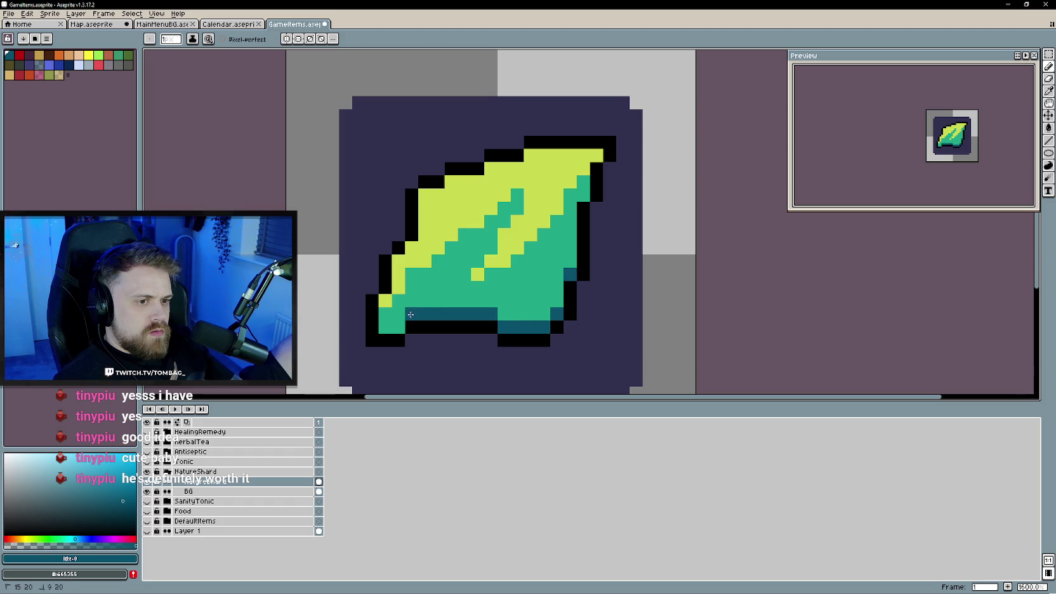
- Paint dark teal along the lower-right edge and add dark teal pixels at the lower-left
{"action": "scroll", "coordinate": [515, 284], "scroll_direction": "down", "scroll_amount": 3}
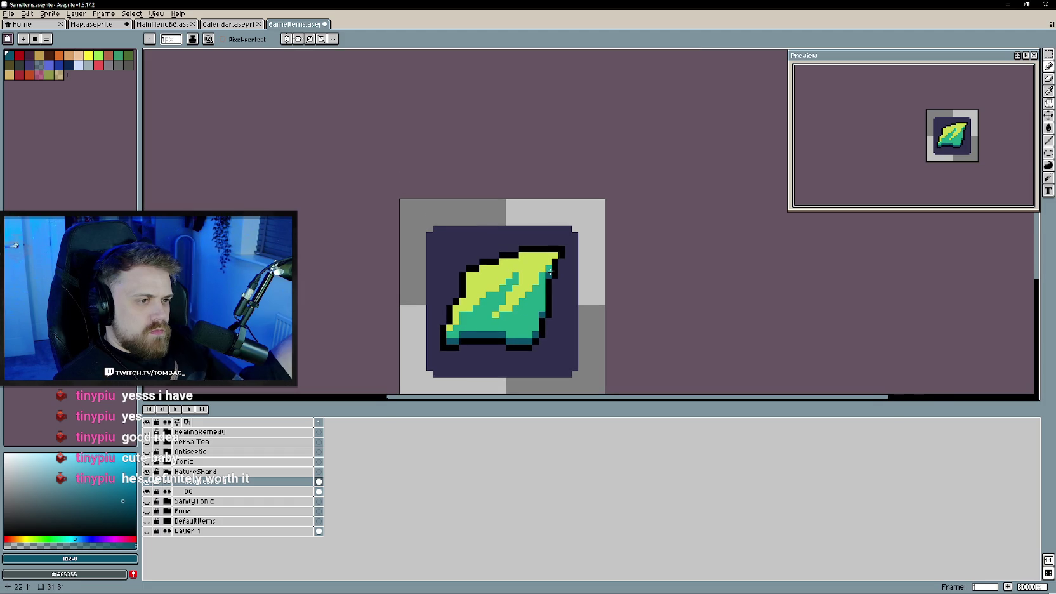
{"action": "scroll", "coordinate": [494, 302], "scroll_direction": "up", "scroll_amount": 3}
{"action": "mouse_move", "coordinate": [482, 343]}
{"action": "left_mouse_down"}
{"action": "mouse_move", "coordinate": [581, 289]}
{"action": "mouse_move", "coordinate": [558, 340]}
{"action": "mouse_move", "coordinate": [537, 351]}
{"action": "left_mouse_up"}
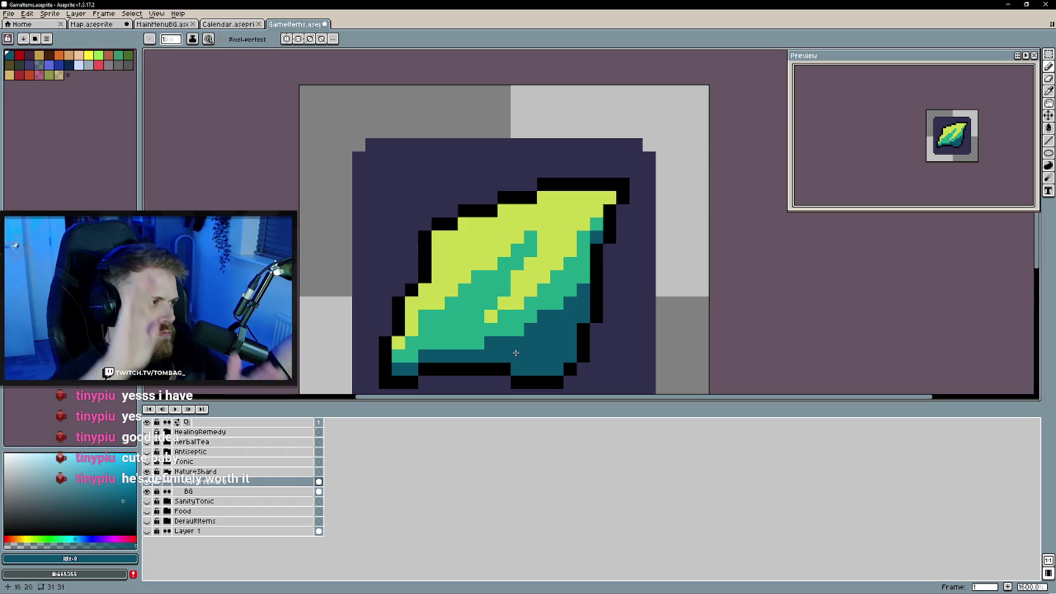
{"action": "scroll", "coordinate": [535, 352], "scroll_direction": "right", "scroll_amount": 1}
{"action": "left_click", "coordinate": [429, 343]}
{"action": "left_click", "coordinate": [442, 329]}
{"action": "left_click_drag", "start_coordinate": [441, 332], "coordinate": [455, 315]}
{"action": "left_click", "coordinate": [443, 343]}
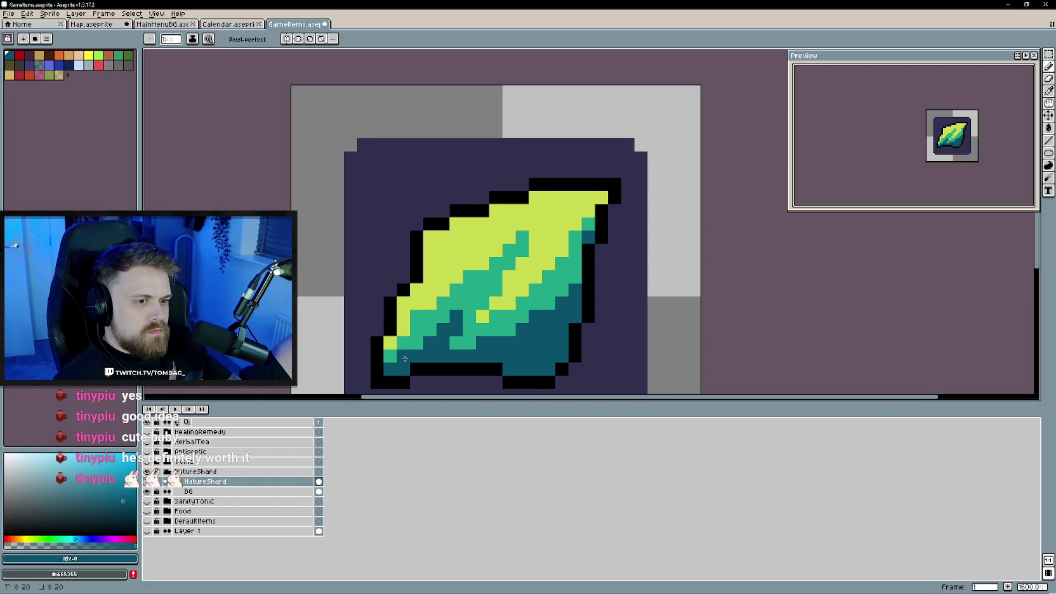
{"action": "scroll", "coordinate": [470, 336], "scroll_direction": "down", "scroll_amount": 1}
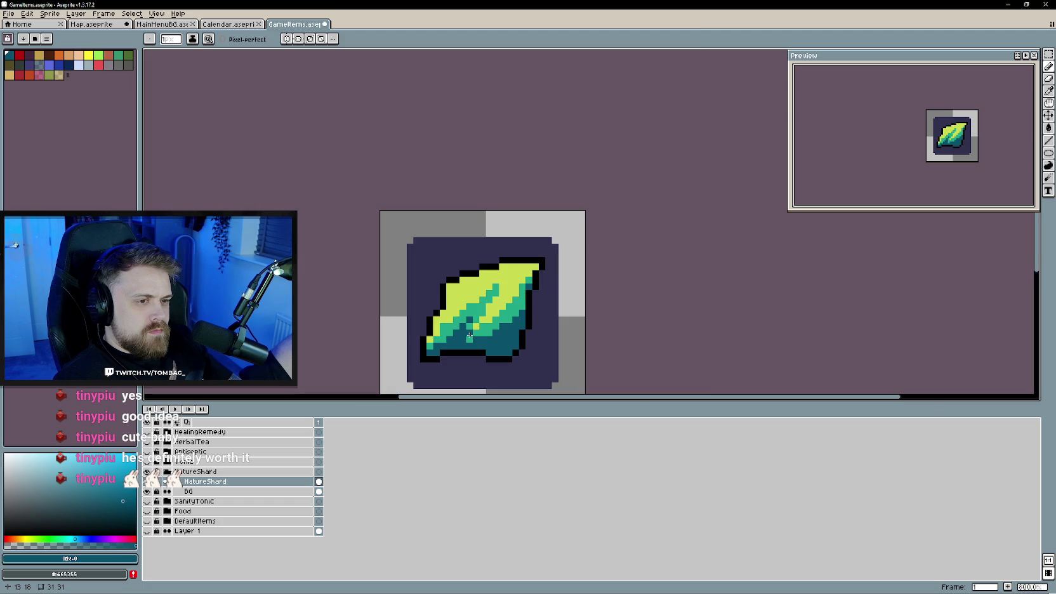
- Darken the leaf's bottom row and lower-right edge pixels with a dark navy shade
{"action": "scroll", "coordinate": [470, 348], "scroll_direction": "up", "scroll_amount": 1}
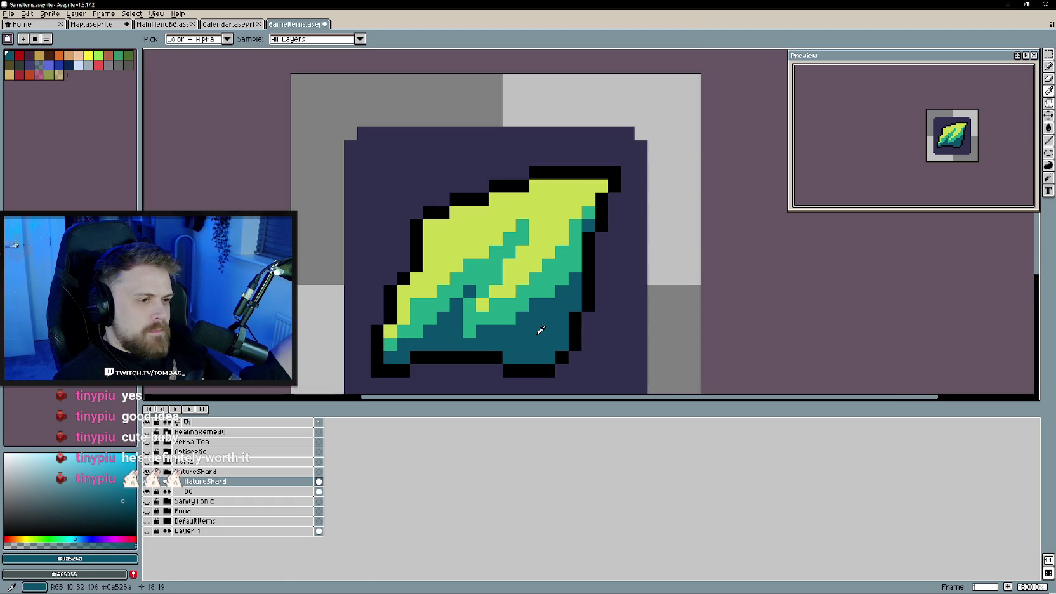
{"action": "left_click", "coordinate": [512, 356], "text": "alt"}
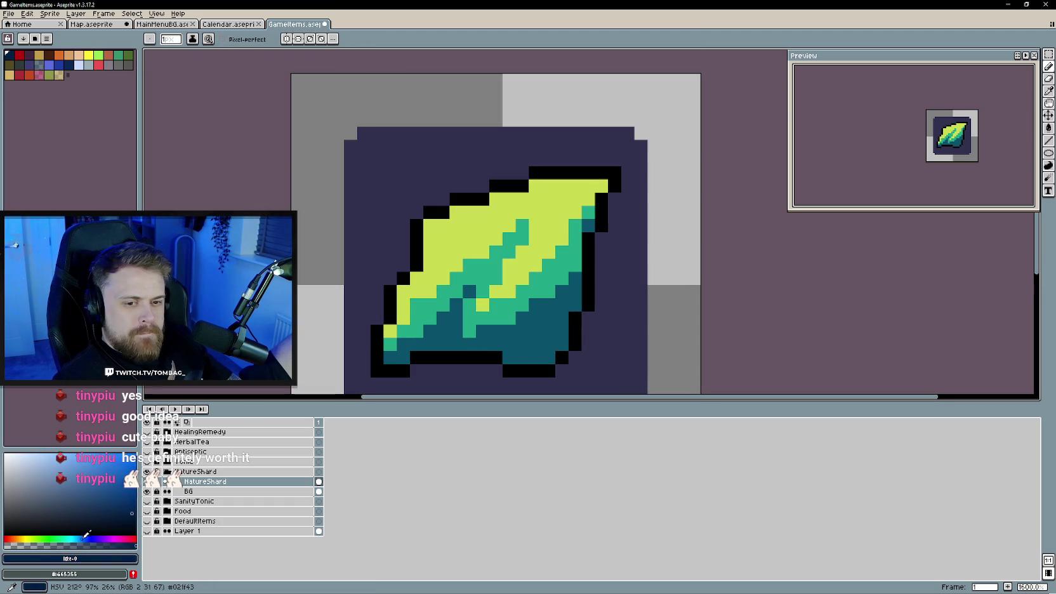
{"action": "left_click", "coordinate": [549, 357]}
{"action": "left_click", "coordinate": [574, 304]}
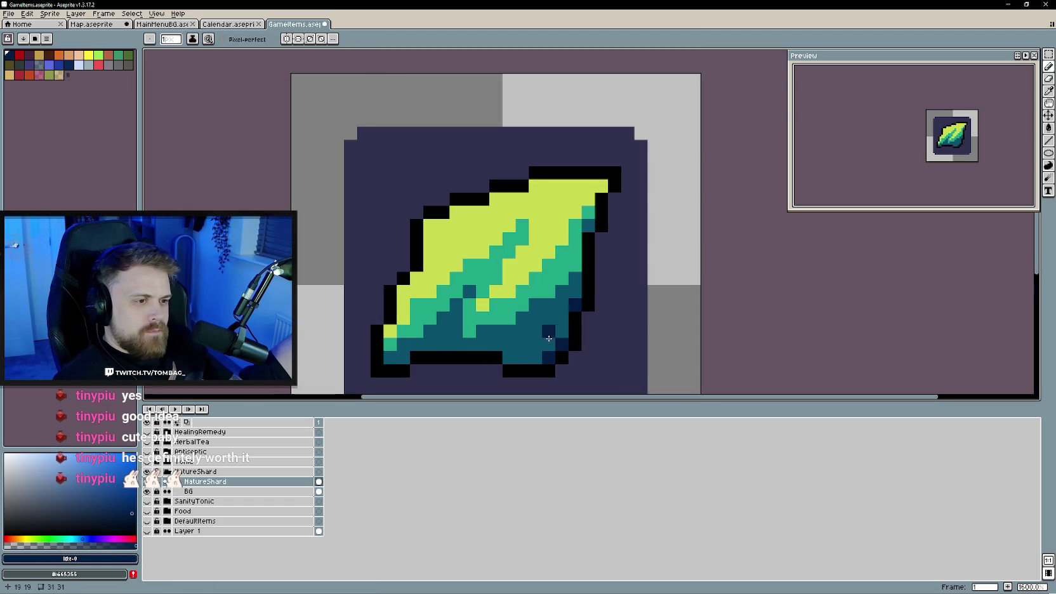
{"action": "mouse_move", "coordinate": [530, 356]}
{"action": "left_mouse_down"}
{"action": "mouse_move", "coordinate": [560, 332]}
{"action": "mouse_move", "coordinate": [499, 350]}
{"action": "mouse_move", "coordinate": [446, 346]}
{"action": "left_mouse_up"}
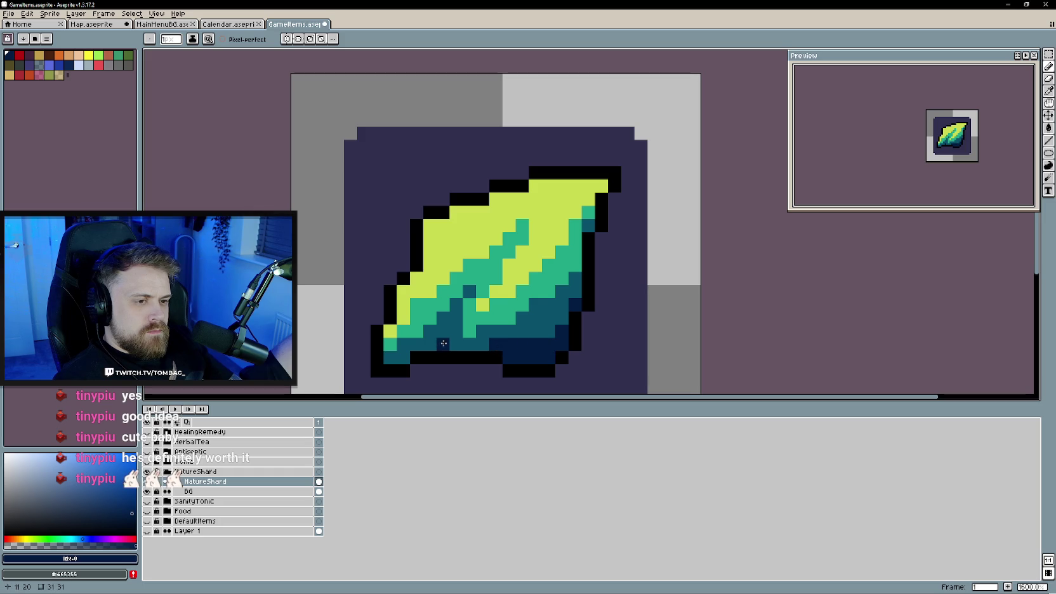
{"action": "left_click", "coordinate": [452, 345]}
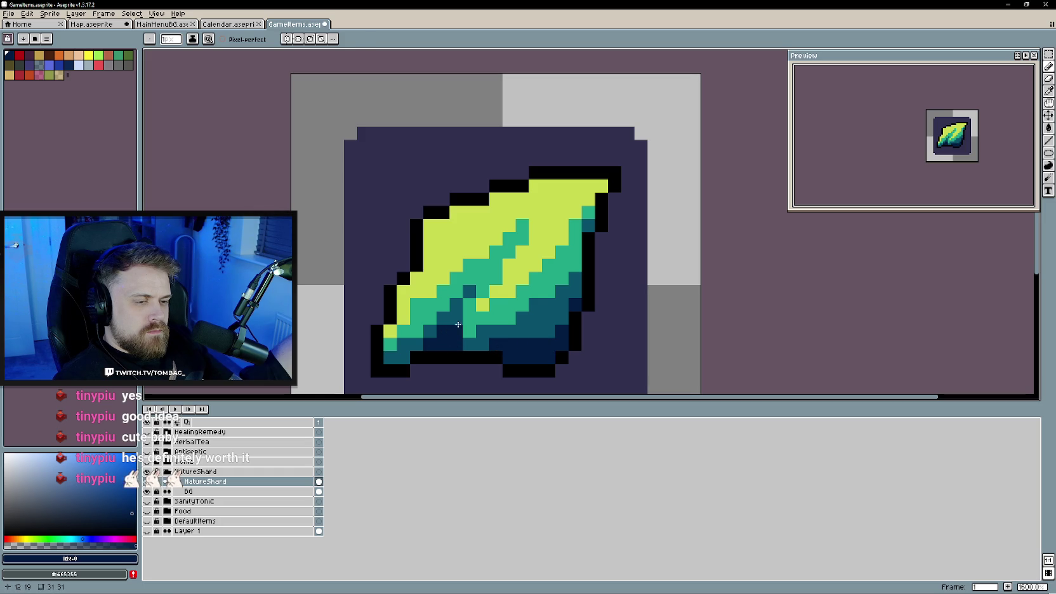
- Sample the dark teal, then select the pale yellow highlight colour
{"action": "left_click", "coordinate": [443, 331], "text": "alt"}
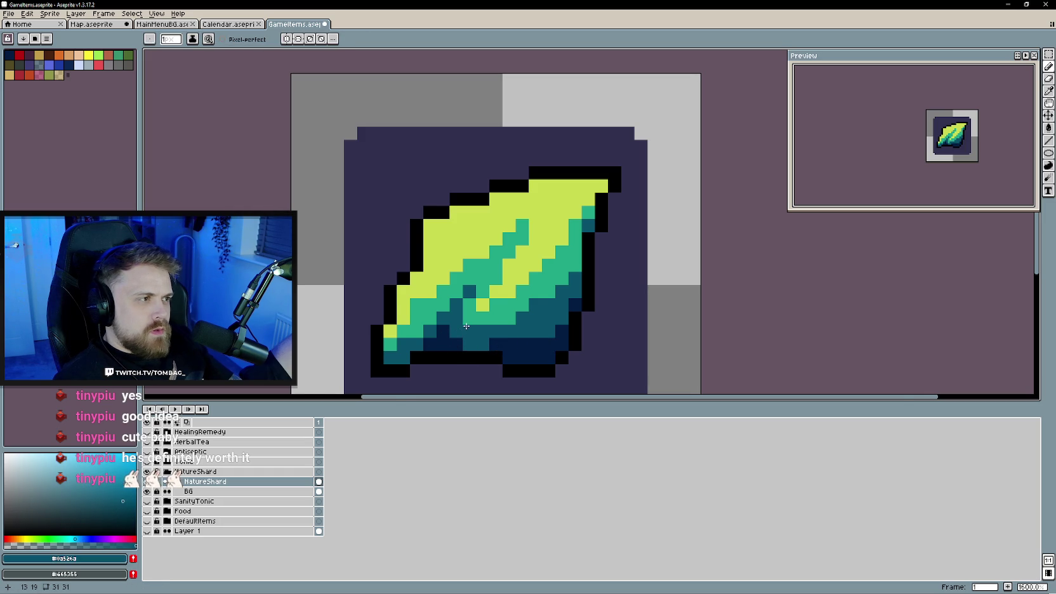
{"action": "scroll", "coordinate": [467, 326], "scroll_direction": "down", "scroll_amount": 1}
{"action": "left_click", "coordinate": [481, 297], "text": "alt"}
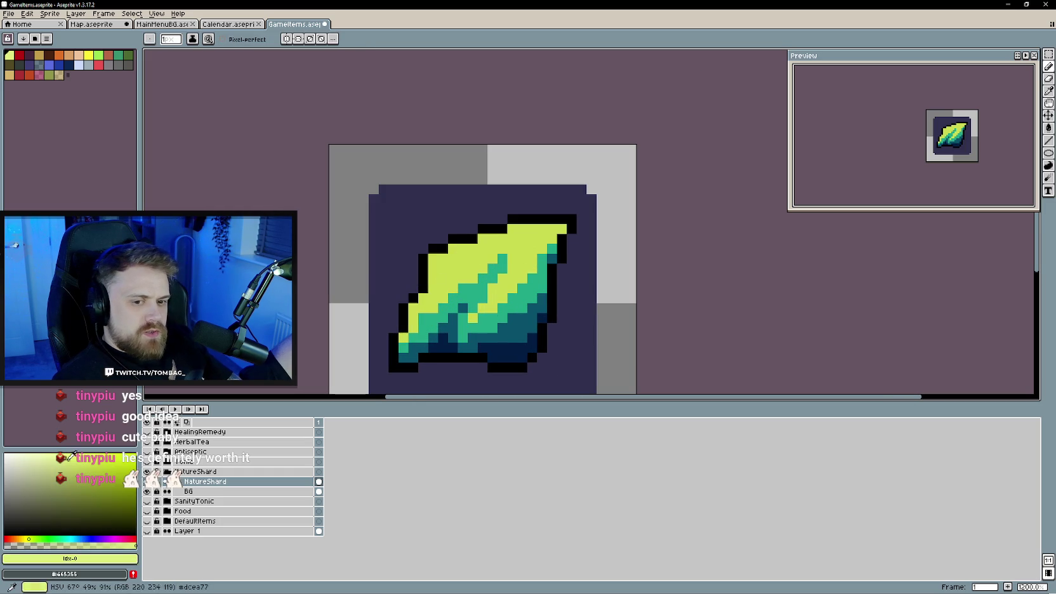
- Add pale yellow highlight pixels along the shard's top and upper-left edges
{"action": "left_click", "coordinate": [532, 238]}
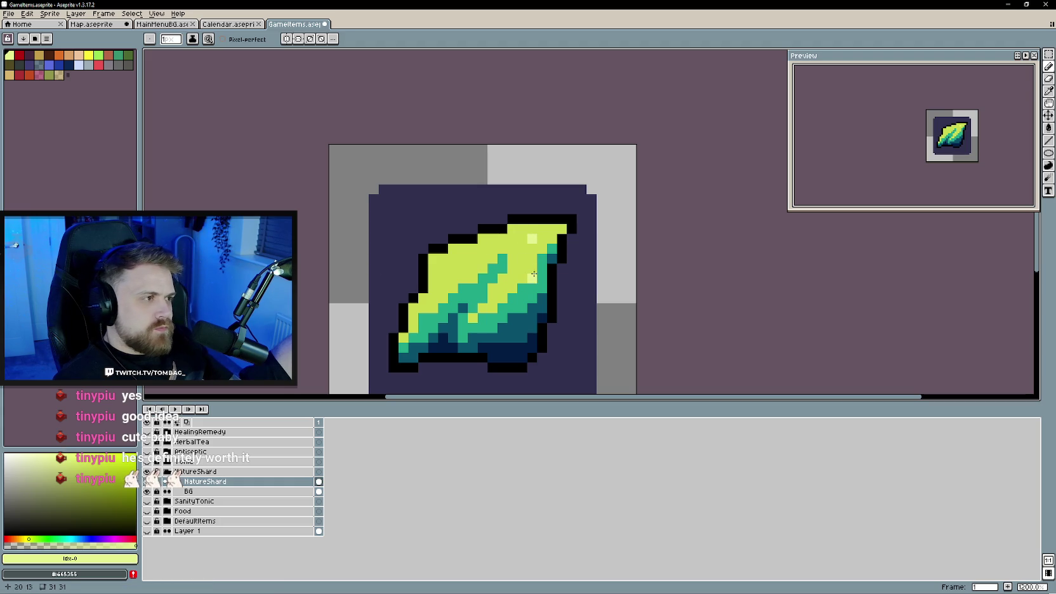
{"action": "mouse_move", "coordinate": [522, 229]}
{"action": "left_mouse_down"}
{"action": "mouse_move", "coordinate": [559, 227]}
{"action": "mouse_move", "coordinate": [476, 253]}
{"action": "left_mouse_up"}
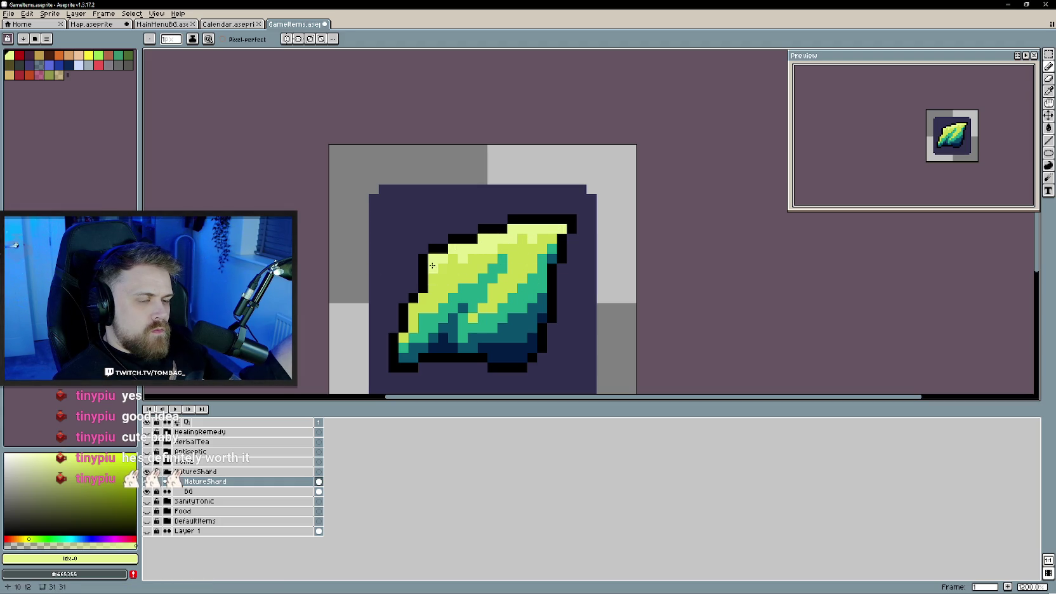
{"action": "left_click_drag", "start_coordinate": [433, 278], "coordinate": [420, 300]}
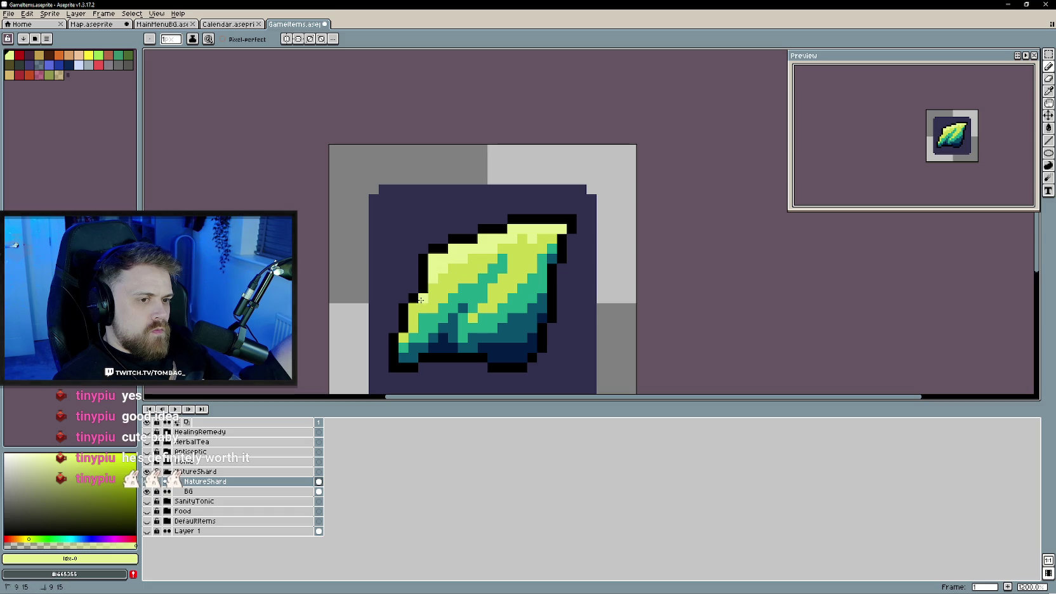
- Sample the teal and paint a diagonal run of teal pixels across the shard
{"action": "scroll", "coordinate": [497, 311], "scroll_direction": "down", "scroll_amount": 2}
{"action": "scroll", "coordinate": [558, 335], "scroll_direction": "down", "scroll_amount": 1}
{"action": "scroll", "coordinate": [523, 286], "scroll_direction": "up", "scroll_amount": 2}
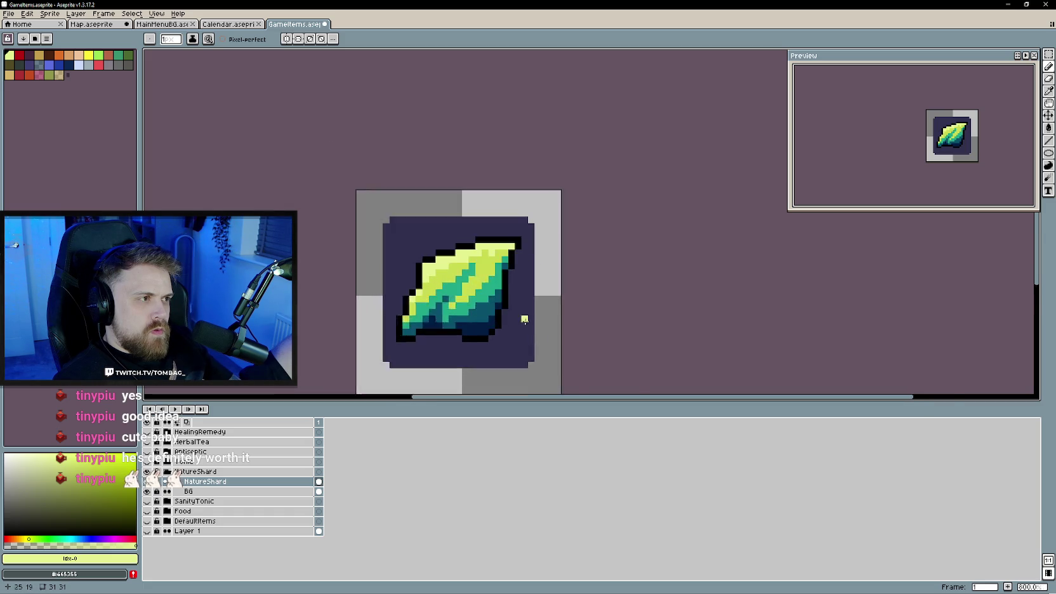
{"action": "scroll", "coordinate": [513, 338], "scroll_direction": "up", "scroll_amount": 1}
{"action": "scroll", "coordinate": [513, 338], "scroll_direction": "up", "scroll_amount": 1}
{"action": "left_click", "coordinate": [514, 264], "text": "alt"}
{"action": "left_click_drag", "start_coordinate": [515, 264], "coordinate": [486, 295]}
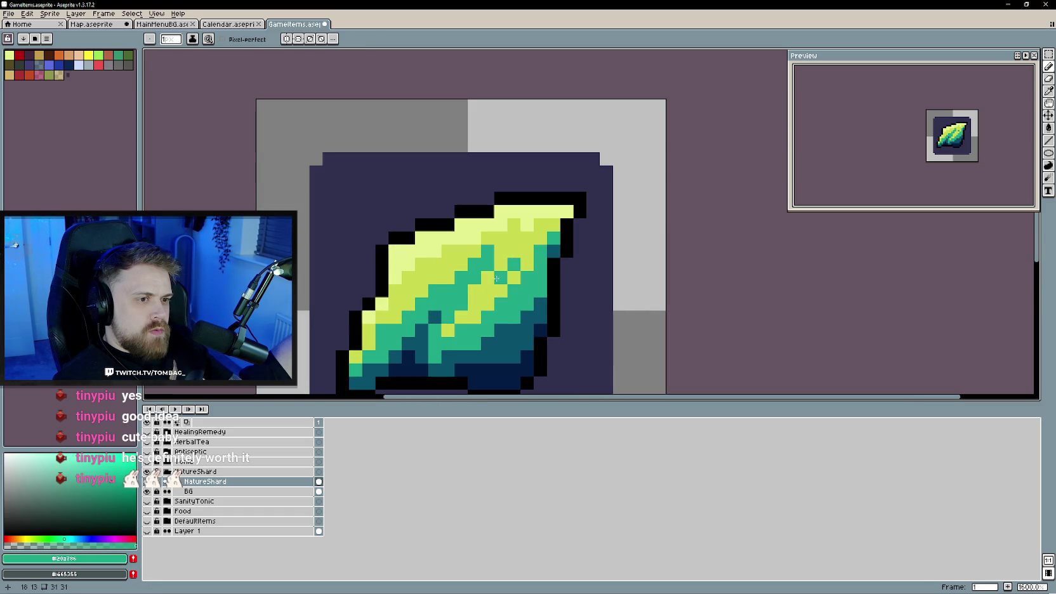
{"action": "scroll", "coordinate": [508, 279], "scroll_direction": "down", "scroll_amount": 2}
{"action": "scroll", "coordinate": [501, 317], "scroll_direction": "down", "scroll_amount": 2}
{"action": "scroll", "coordinate": [498, 327], "scroll_direction": "up", "scroll_amount": 2}
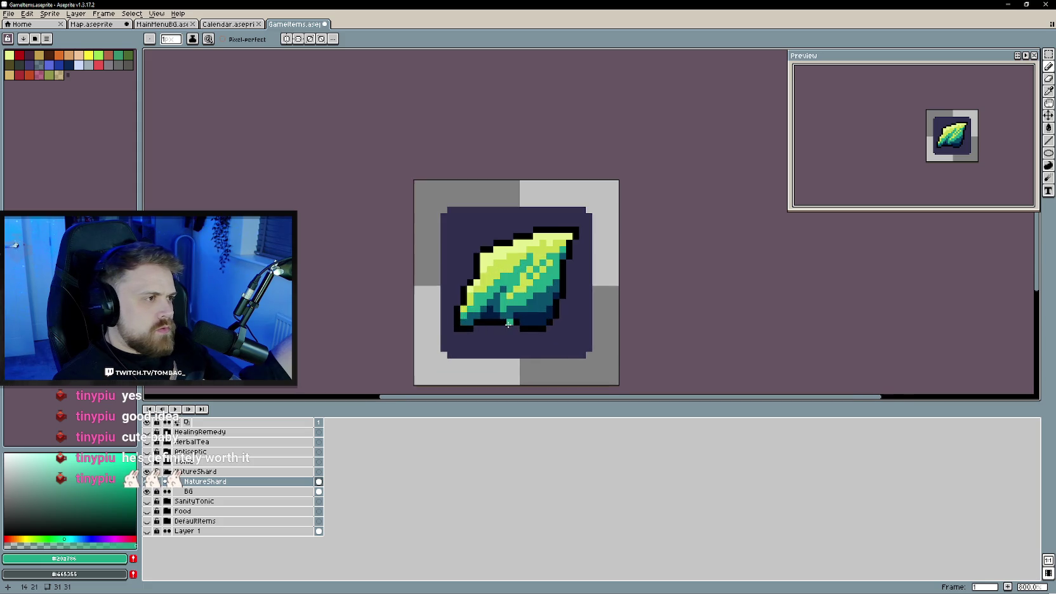
{"action": "scroll", "coordinate": [521, 333], "scroll_direction": "up", "scroll_amount": 2}
{"action": "left_click", "coordinate": [539, 328], "text": "alt"}
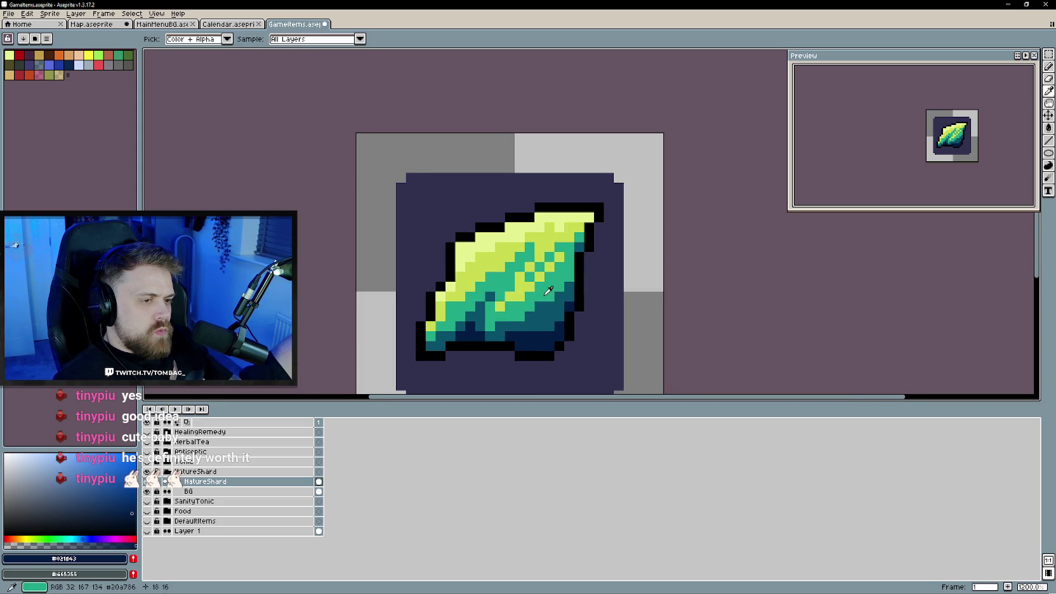
{"action": "left_click", "coordinate": [543, 297], "text": "alt"}
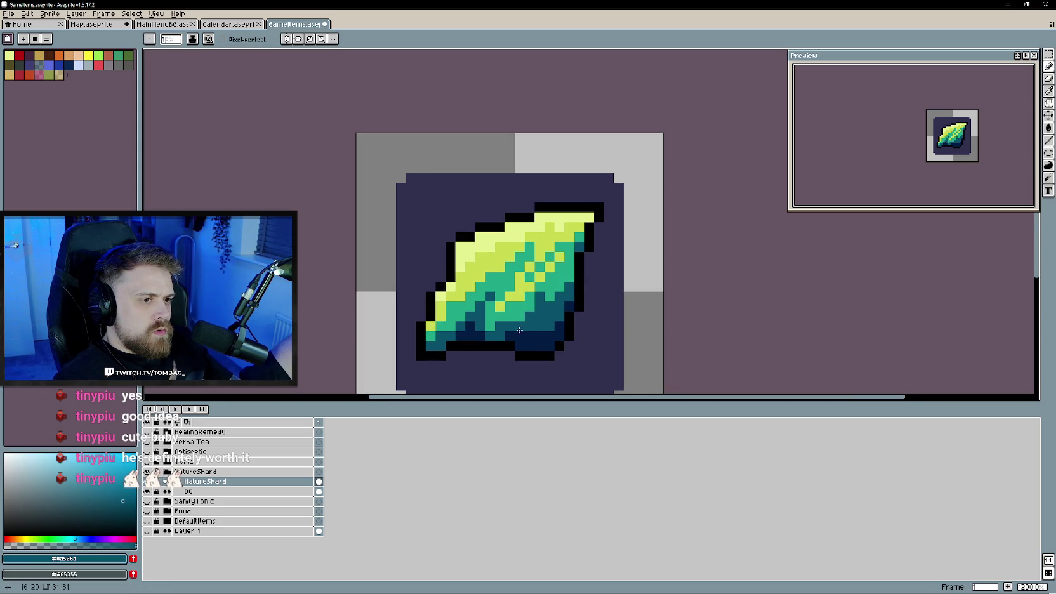
{"action": "scroll", "coordinate": [474, 356], "scroll_direction": "down", "scroll_amount": 4}
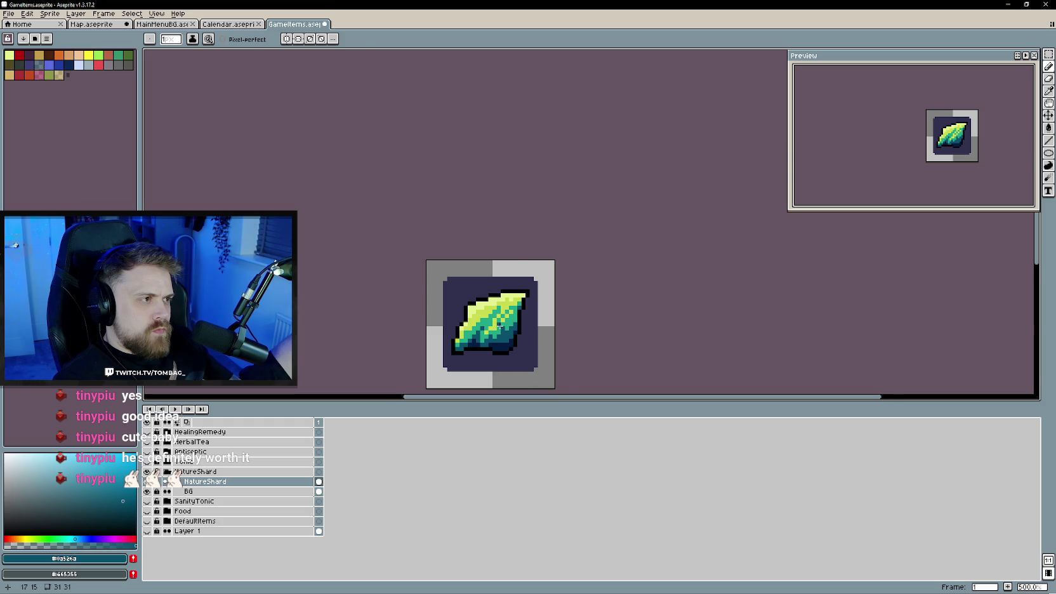
{"action": "scroll", "coordinate": [501, 326], "scroll_direction": "up", "scroll_amount": 2}
{"action": "left_click", "coordinate": [510, 337], "text": "alt"}
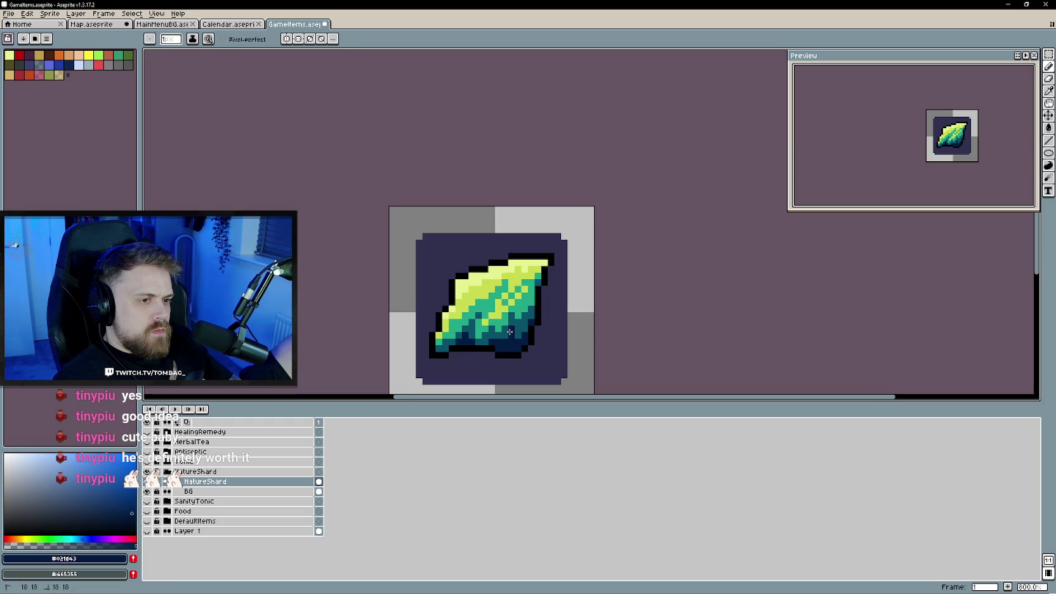
{"action": "scroll", "coordinate": [492, 338], "scroll_direction": "down", "scroll_amount": 2}
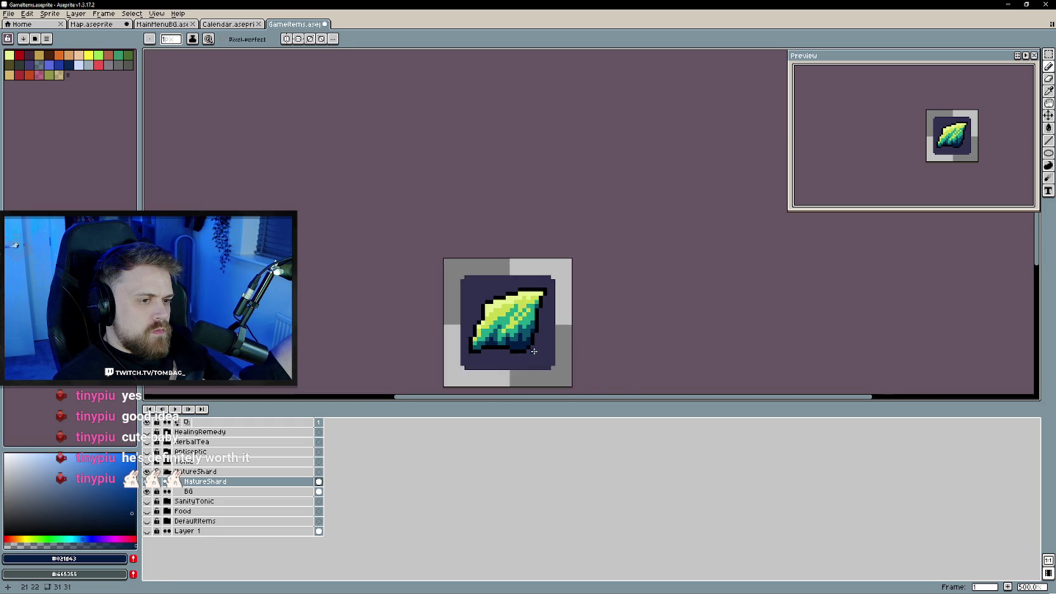
{"action": "scroll", "coordinate": [520, 321], "scroll_direction": "up", "scroll_amount": 4}
{"action": "left_click_drag", "start_coordinate": [519, 326], "coordinate": [537, 343]}
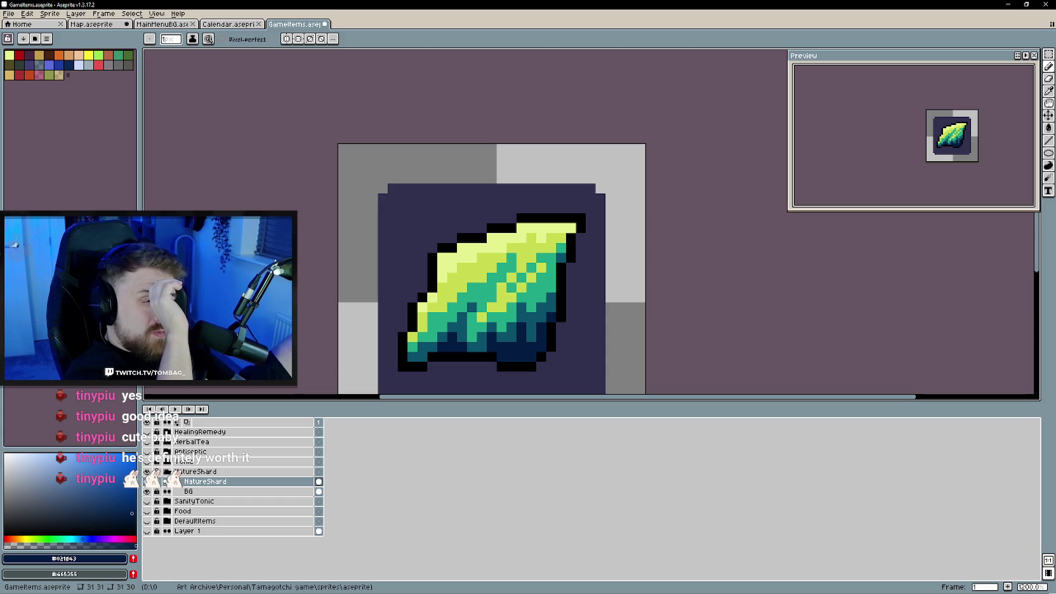
{"action": "left_click_drag", "start_coordinate": [527, 331], "coordinate": [539, 345]}
{"action": "left_click", "coordinate": [515, 325], "text": "alt"}
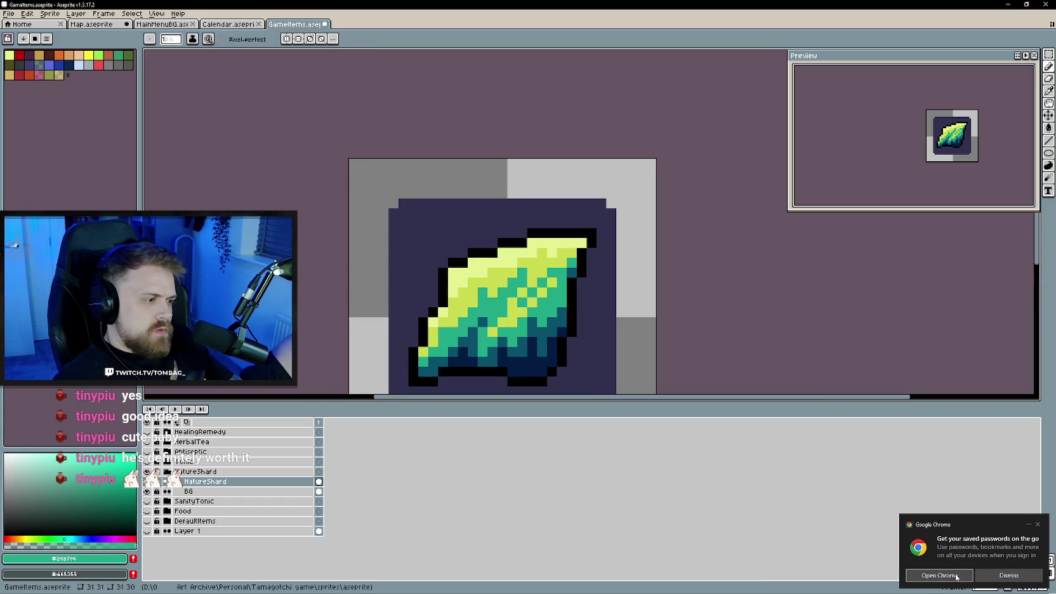
{"action": "left_click", "coordinate": [1038, 579]}
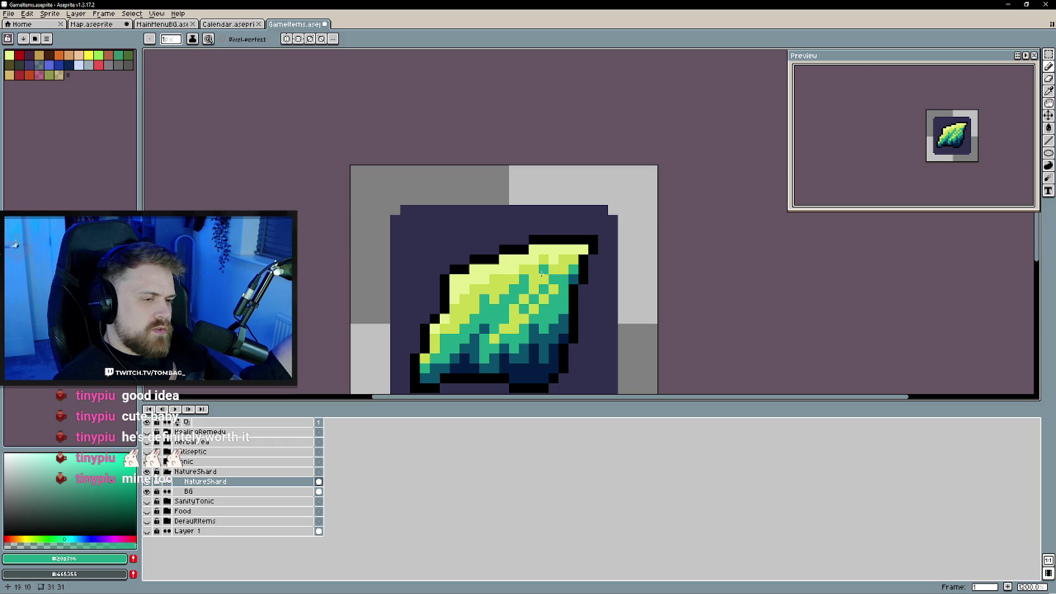
- Sample yellow-green #c9db50 and repaint two shard pixels with it
{"action": "scroll", "coordinate": [527, 312], "scroll_direction": "up", "scroll_amount": 1}
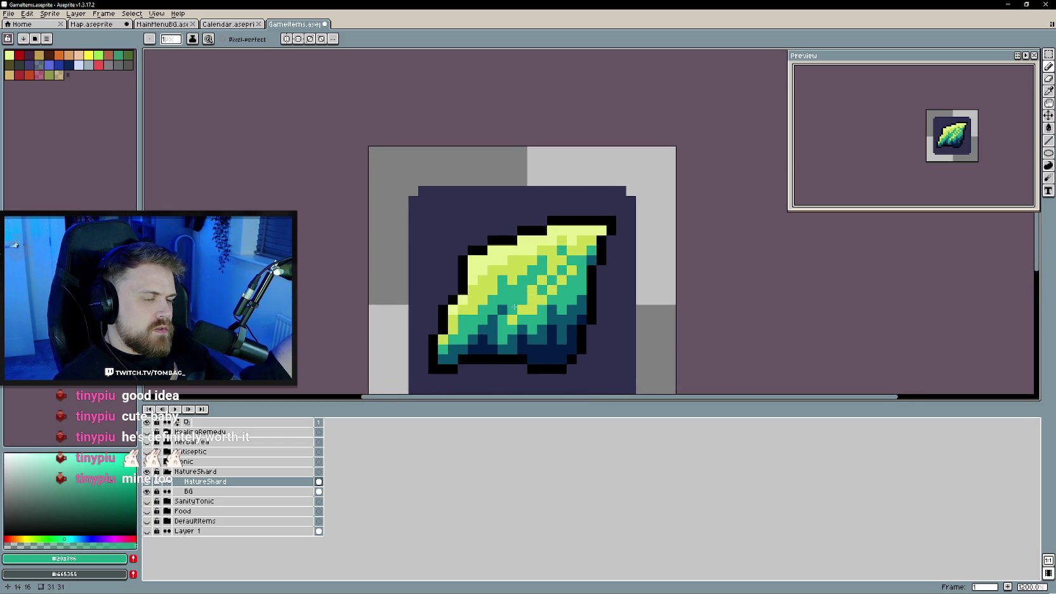
{"action": "left_click", "coordinate": [487, 284], "text": "alt"}
{"action": "left_click_drag", "start_coordinate": [501, 298], "coordinate": [500, 287]}
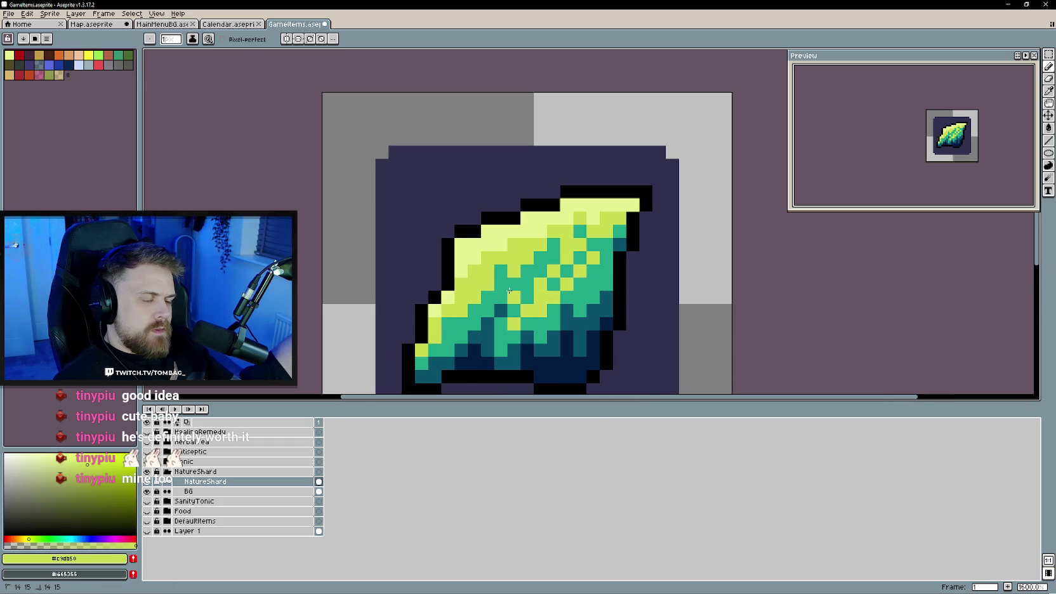
{"action": "scroll", "coordinate": [467, 295], "scroll_direction": "down", "scroll_amount": 5}
{"action": "scroll", "coordinate": [467, 293], "scroll_direction": "up", "scroll_amount": 1}
{"action": "scroll", "coordinate": [467, 294], "scroll_direction": "up", "scroll_amount": 1}
{"action": "scroll", "coordinate": [469, 289], "scroll_direction": "up", "scroll_amount": 2}
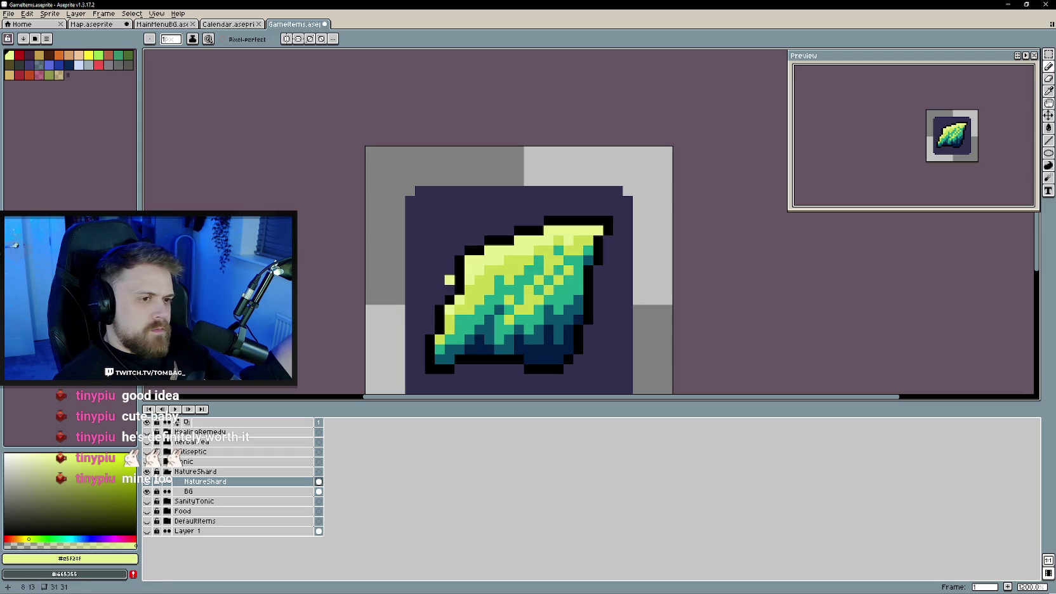
- Add a pale yellow highlight pixel and sample the palest yellow #f8ffc7
{"action": "left_click", "coordinate": [539, 241], "text": "alt"}
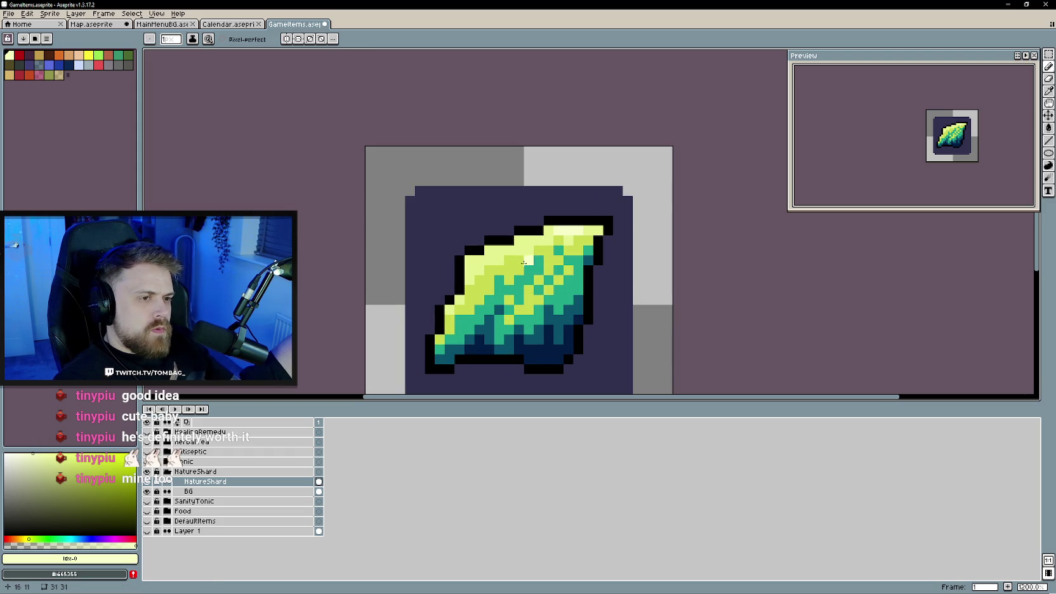
{"action": "left_click", "coordinate": [499, 250]}
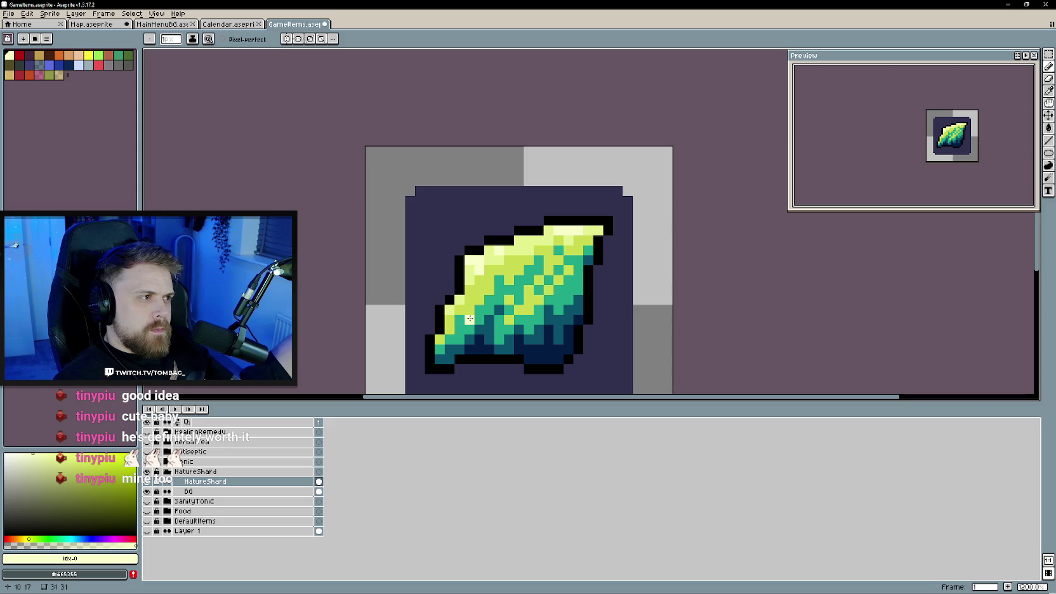
{"action": "key", "text": "alt"}
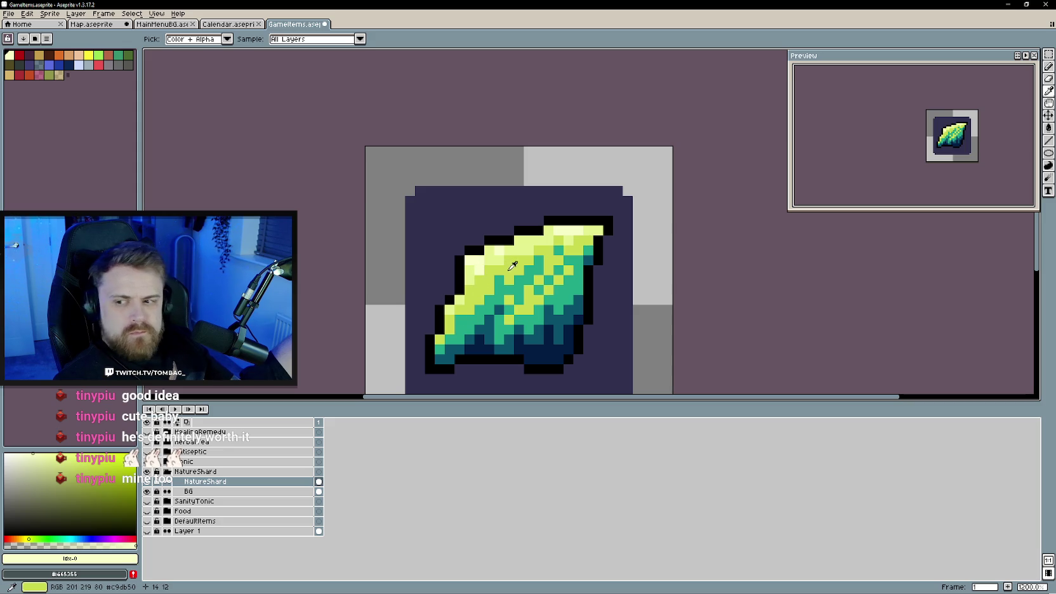
{"action": "left_click", "coordinate": [487, 257]}
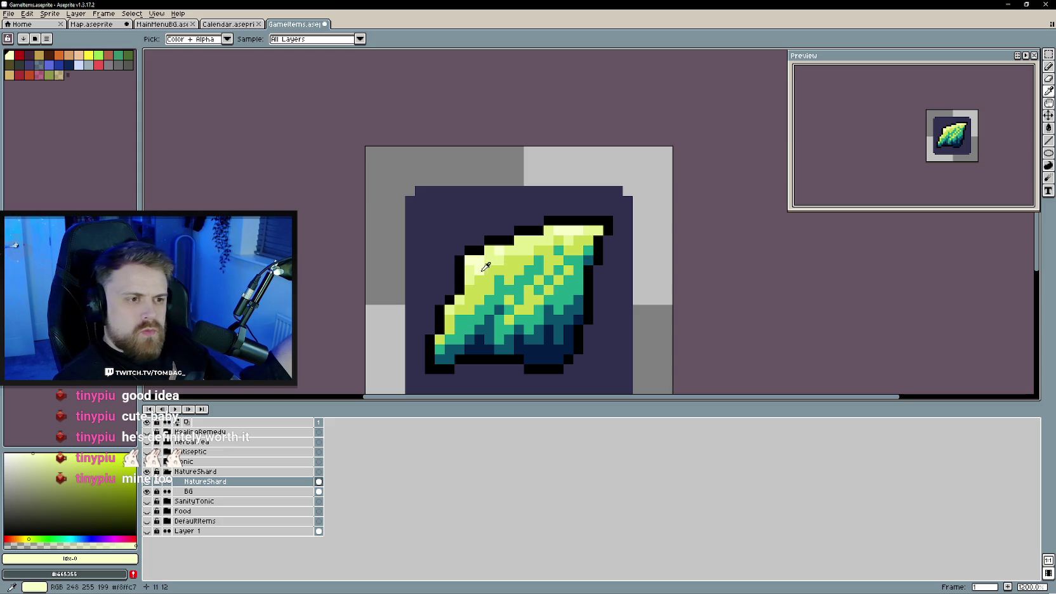
{"action": "left_click", "coordinate": [486, 257]}
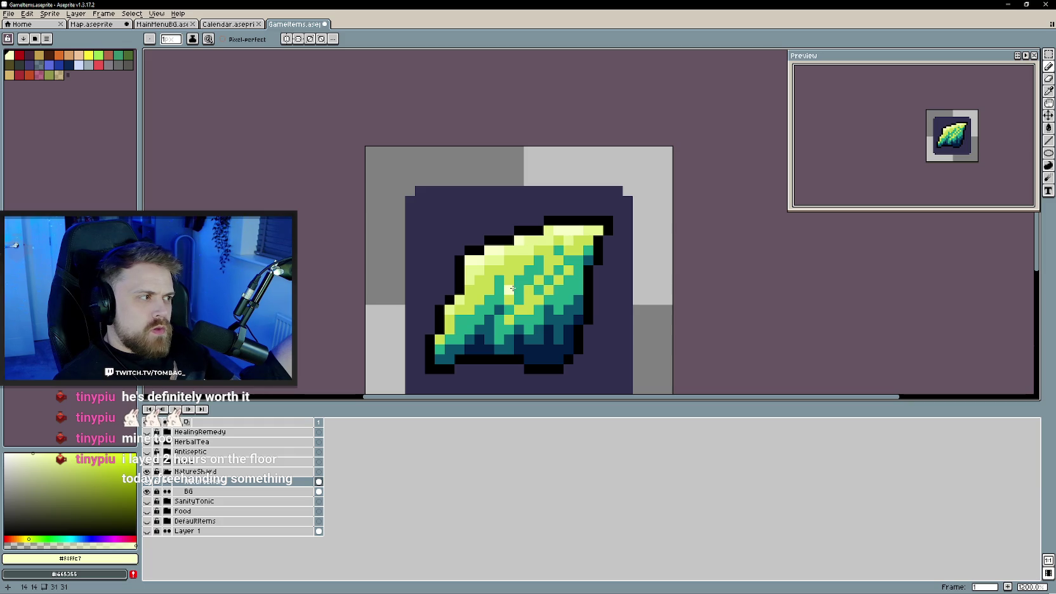
{"action": "scroll", "coordinate": [526, 309], "scroll_direction": "down", "scroll_amount": 2}
{"action": "scroll", "coordinate": [526, 309], "scroll_direction": "up", "scroll_amount": 2}
{"action": "scroll", "coordinate": [458, 314], "scroll_direction": "up", "scroll_amount": 1}
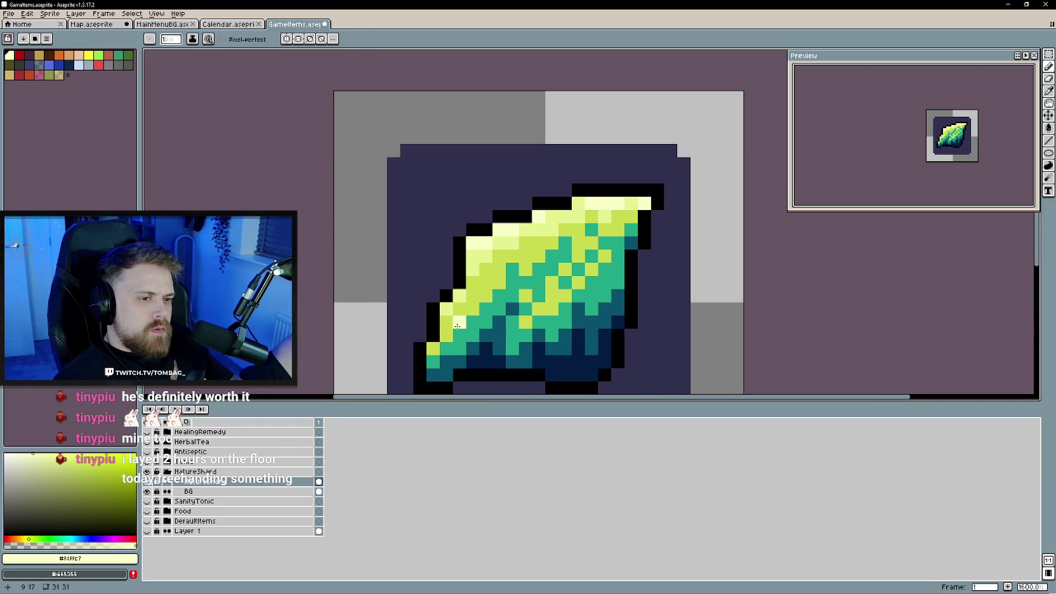
- Sample the yellow-green #C9D850 from the shard
{"action": "key", "text": "alt"}
{"action": "left_click", "coordinate": [466, 324]}
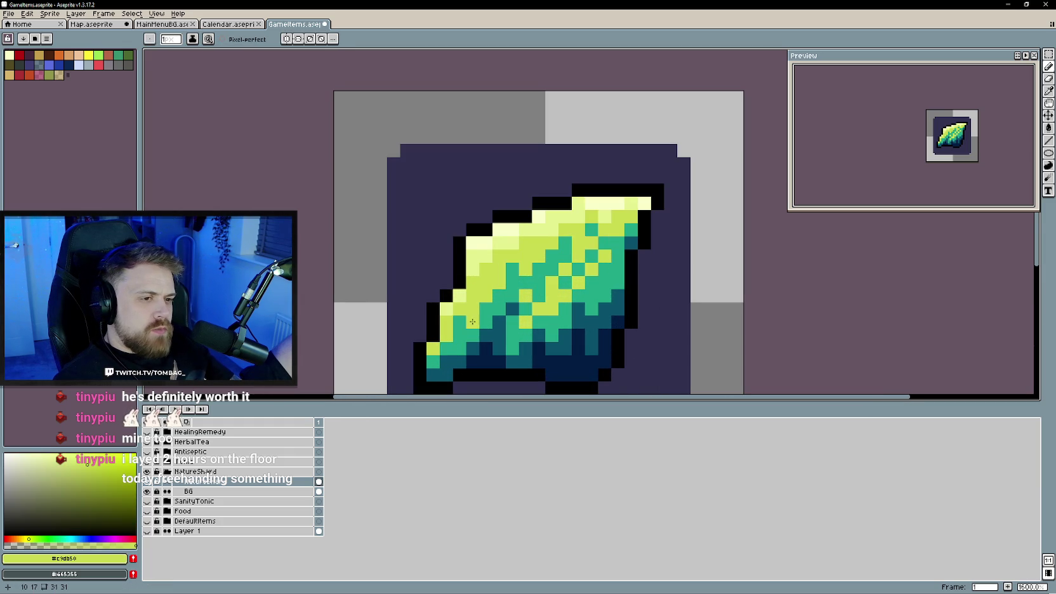
{"action": "scroll", "coordinate": [473, 368], "scroll_direction": "down", "scroll_amount": 3}
{"action": "scroll", "coordinate": [519, 350], "scroll_direction": "down", "scroll_amount": 2}
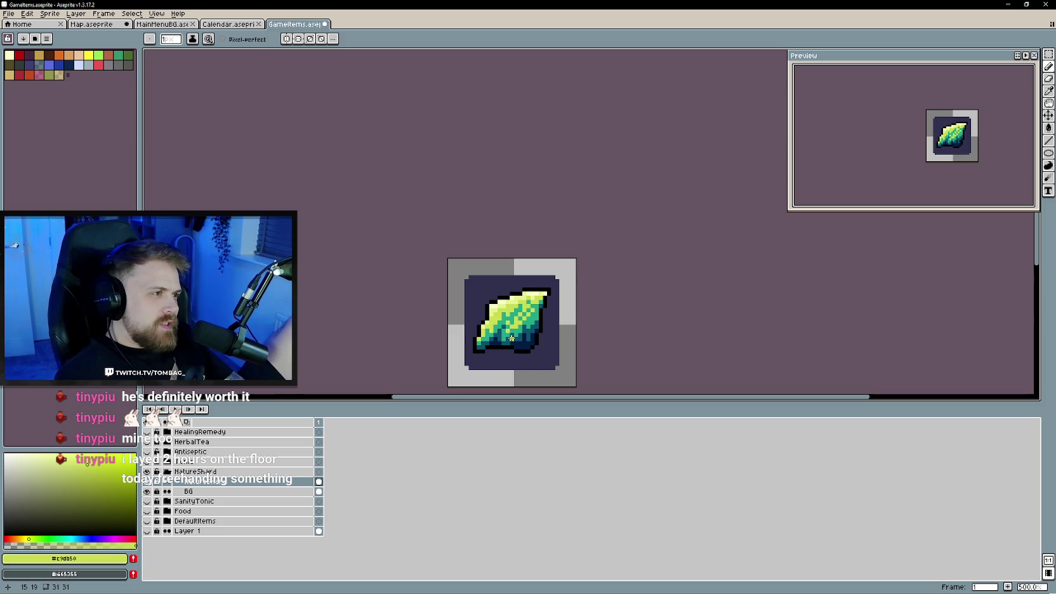
{"action": "scroll", "coordinate": [512, 340], "scroll_direction": "up", "scroll_amount": 2}
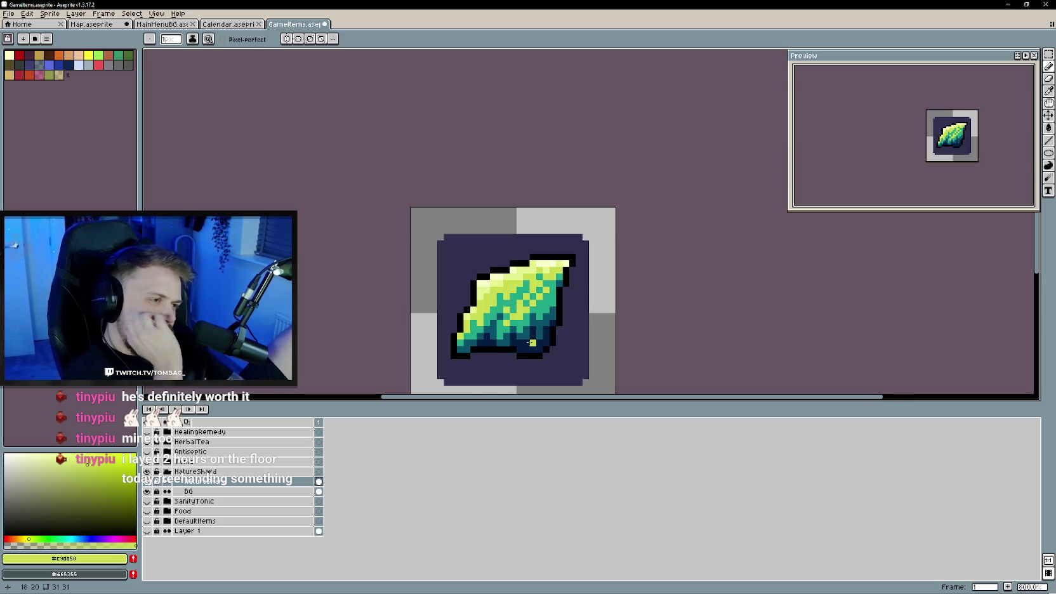
{"action": "scroll", "coordinate": [539, 331], "scroll_direction": "down", "scroll_amount": 1}
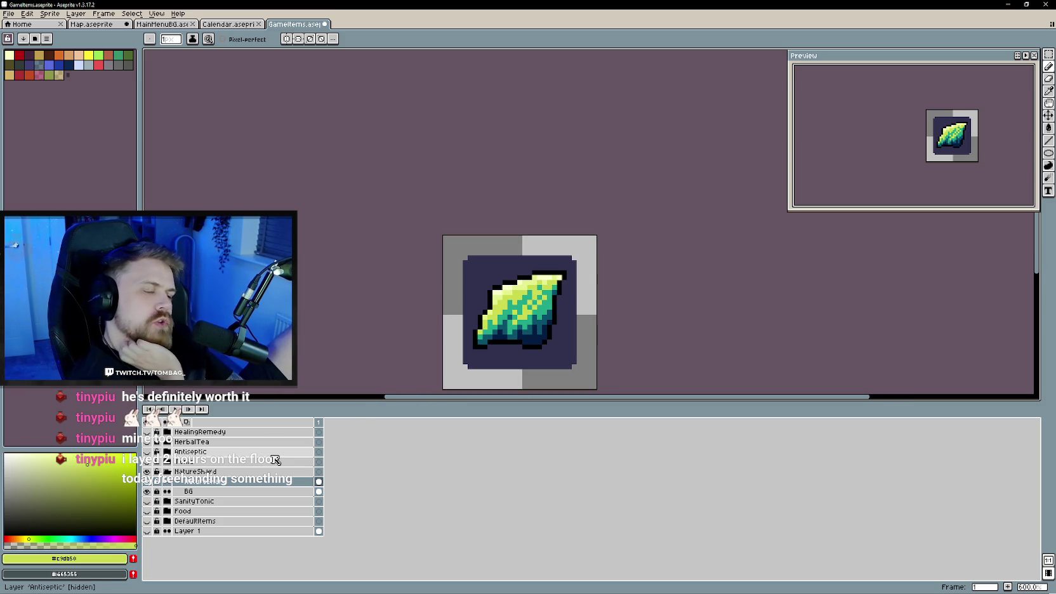
- Try an olive green fill on a dark shard area, then undo it
{"action": "left_click", "coordinate": [276, 356], "text": "alt"}
{"action": "scroll", "coordinate": [547, 316], "scroll_direction": "up", "scroll_amount": 2}
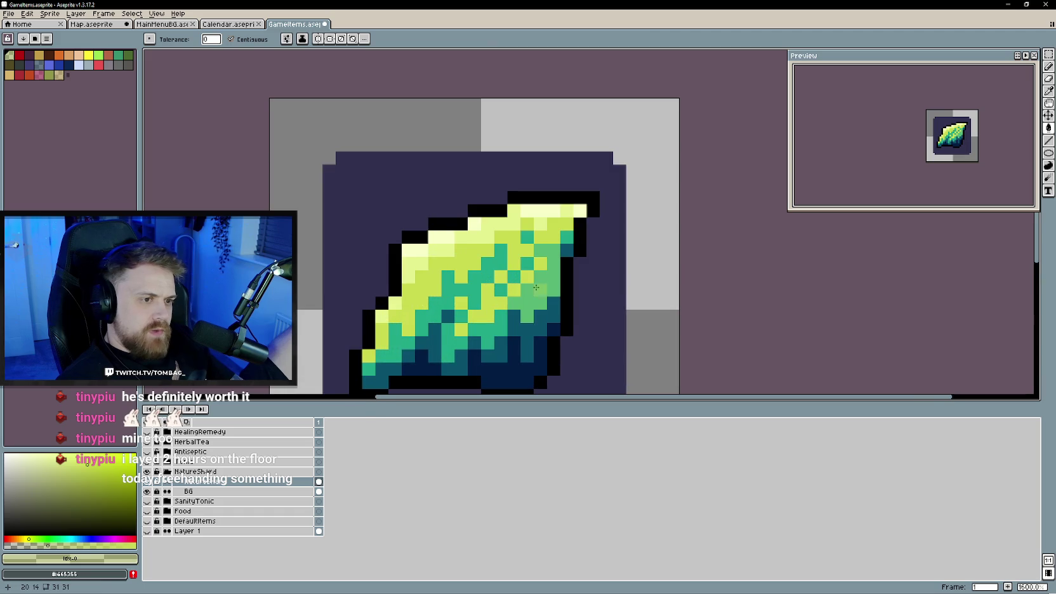
{"action": "scroll", "coordinate": [547, 316], "scroll_direction": "up", "scroll_amount": 2}
{"action": "left_click", "coordinate": [561, 340]}
{"action": "scroll", "coordinate": [561, 339], "scroll_direction": "down", "scroll_amount": 2}
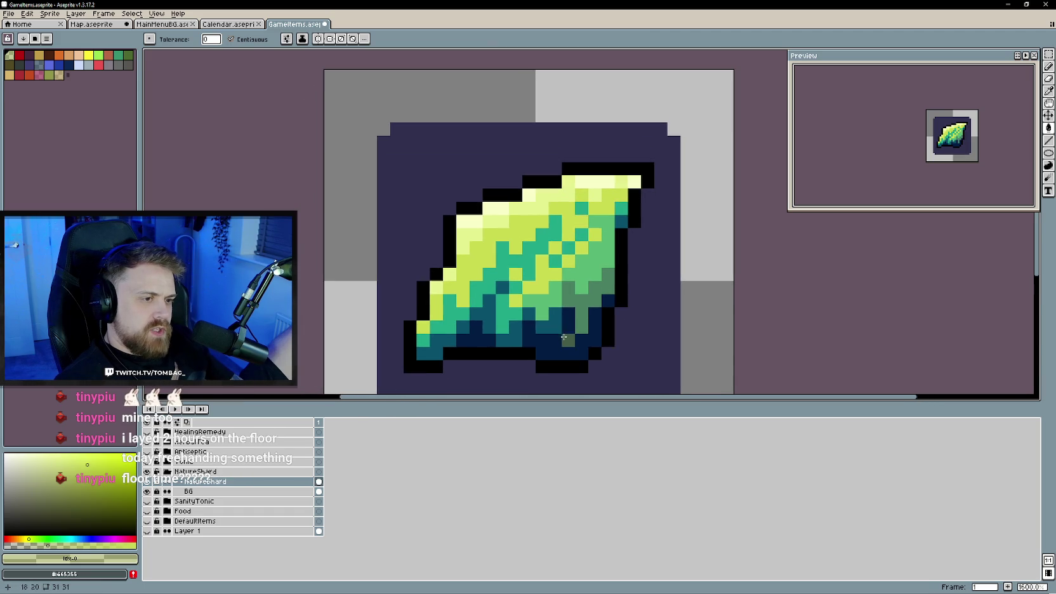
{"action": "scroll", "coordinate": [537, 362], "scroll_direction": "down", "scroll_amount": 2}
{"action": "key", "text": "ctrl+z"}
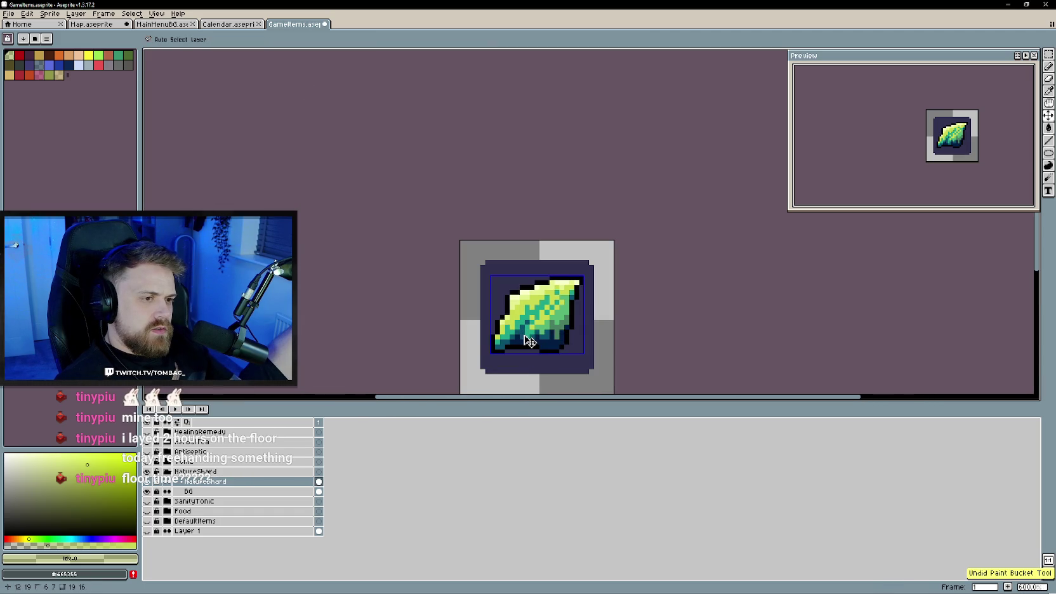
{"action": "scroll", "coordinate": [535, 327], "scroll_direction": "up", "scroll_amount": 3}
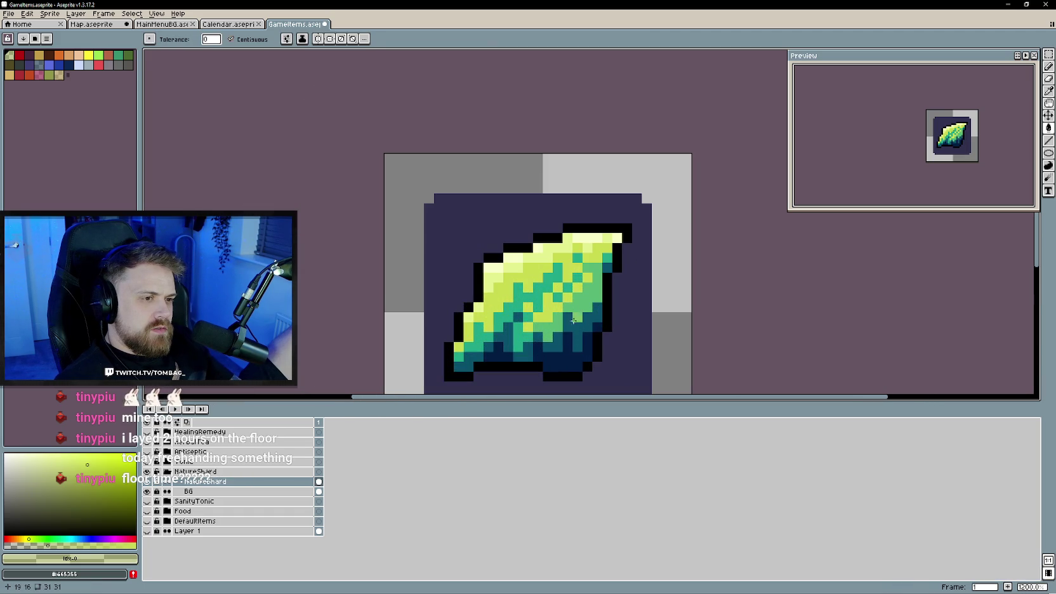
- Fill shard pixels, including the lower-left ones, with the mid green
{"action": "left_click", "coordinate": [573, 320], "text": "alt"}
{"action": "left_click", "coordinate": [488, 356]}
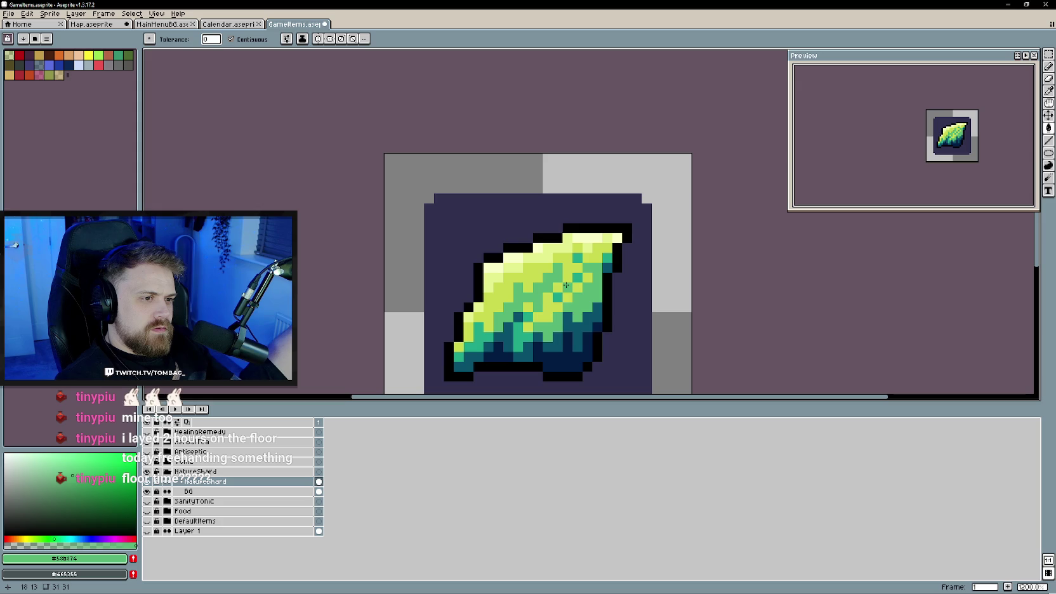
{"action": "left_click", "coordinate": [480, 342]}
{"action": "scroll", "coordinate": [521, 336], "scroll_direction": "down", "scroll_amount": 3}
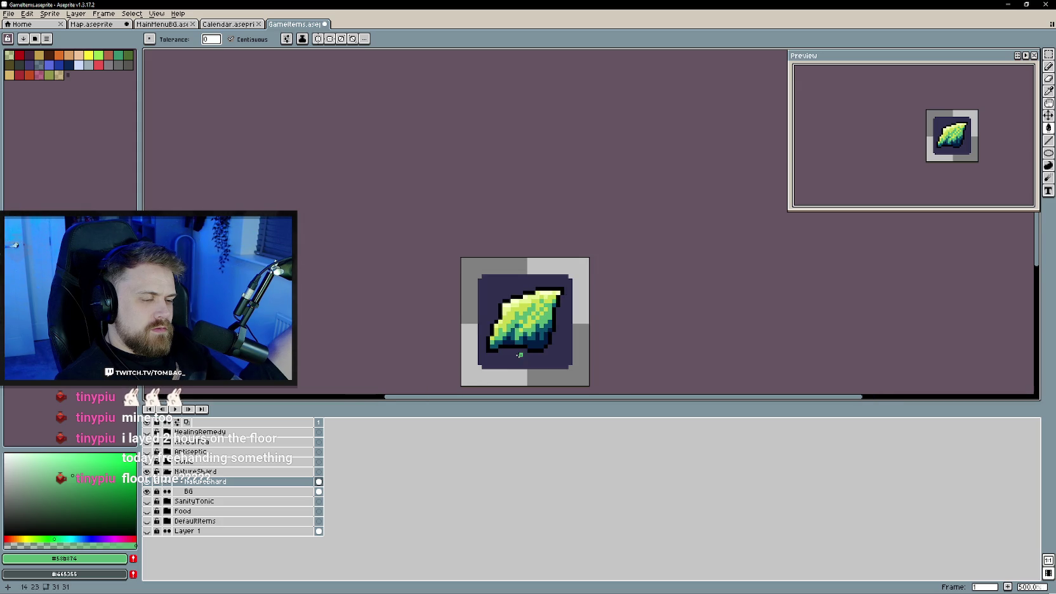
{"action": "scroll", "coordinate": [520, 346], "scroll_direction": "up", "scroll_amount": 2}
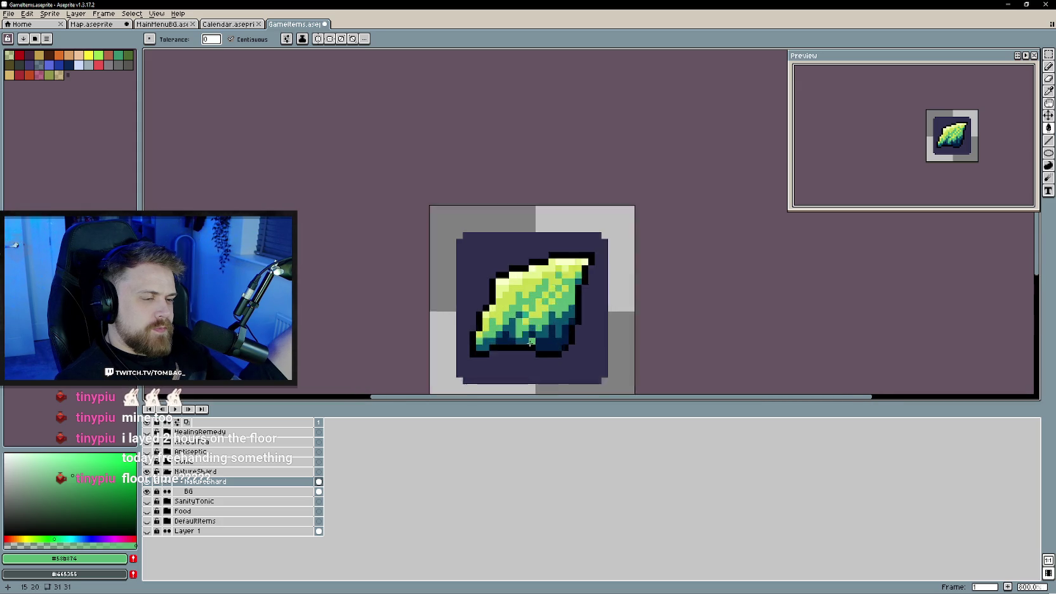
{"action": "scroll", "coordinate": [520, 346], "scroll_direction": "up", "scroll_amount": 2}
- Pick the shard's pale yellow and fill an area with it
{"action": "key", "text": "i"}
{"action": "left_click", "coordinate": [521, 238]}
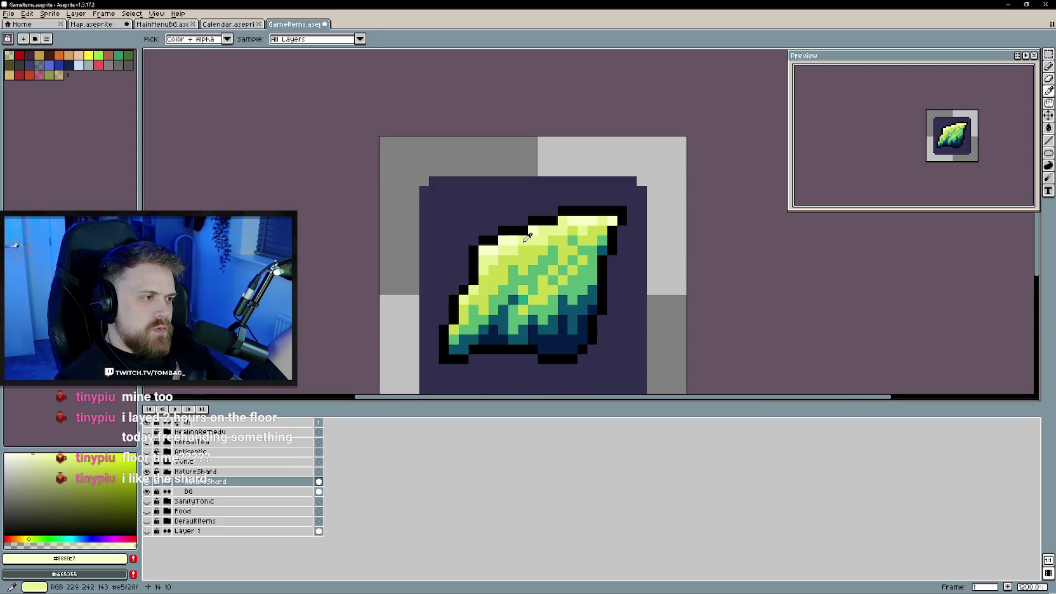
{"action": "key", "text": "g"}
{"action": "left_click", "coordinate": [424, 313], "text": "alt"}
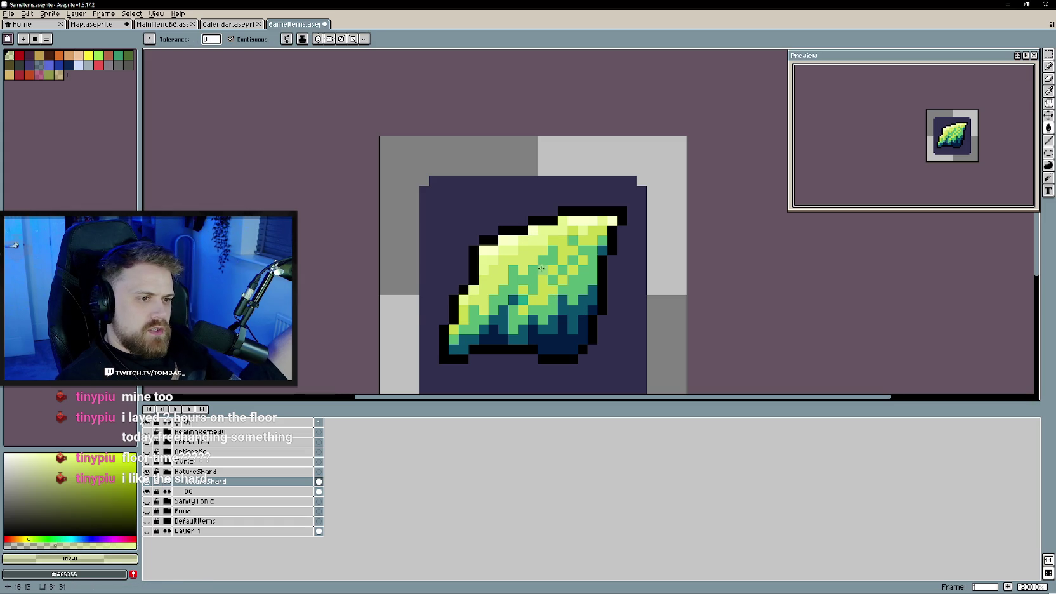
- Repaint several shard pixels in lighter tones, then undo the repaint
{"action": "key", "text": "b"}
{"action": "mouse_move", "coordinate": [543, 260]}
{"action": "left_mouse_down"}
{"action": "mouse_move", "coordinate": [568, 330]}
{"action": "mouse_move", "coordinate": [495, 298]}
{"action": "mouse_move", "coordinate": [553, 306]}
{"action": "left_mouse_up"}
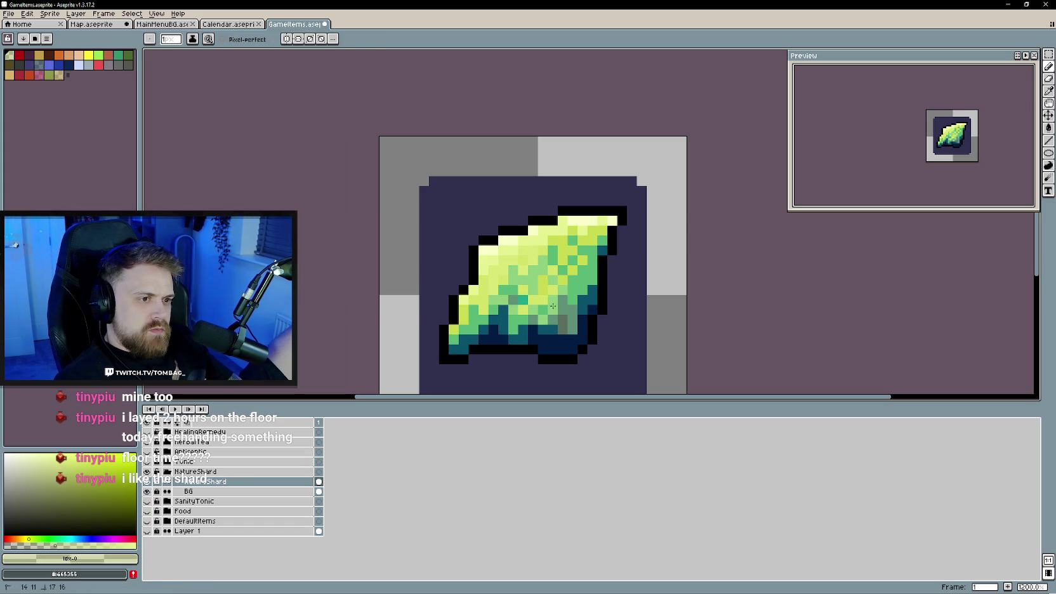
{"action": "scroll", "coordinate": [662, 349], "scroll_direction": "down", "scroll_amount": 2}
{"action": "scroll", "coordinate": [608, 330], "scroll_direction": "down", "scroll_amount": 1}
{"action": "key", "text": "ctrl+z"}
{"action": "key", "text": "v"}
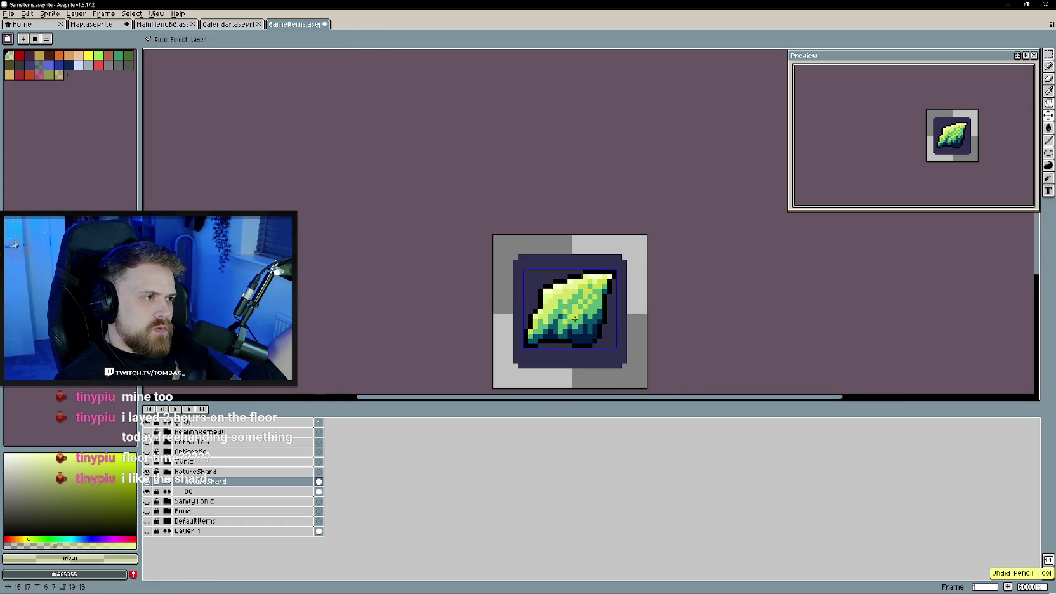
{"action": "key", "text": "b"}
{"action": "scroll", "coordinate": [575, 318], "scroll_direction": "up", "scroll_amount": 1}
{"action": "scroll", "coordinate": [567, 295], "scroll_direction": "down", "scroll_amount": 1}
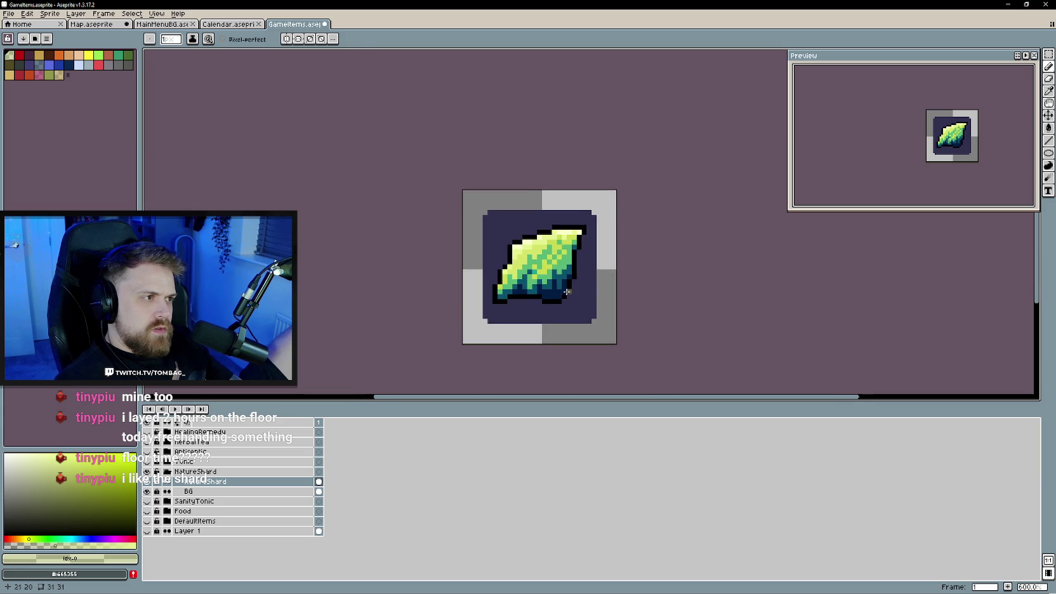
{"action": "scroll", "coordinate": [567, 292], "scroll_direction": "up", "scroll_amount": 1}
- Sample the shard's dark blue, teal and green, then select the first palette colour
{"action": "left_click", "coordinate": [554, 278], "text": "alt"}
{"action": "left_click", "coordinate": [553, 279], "text": "alt"}
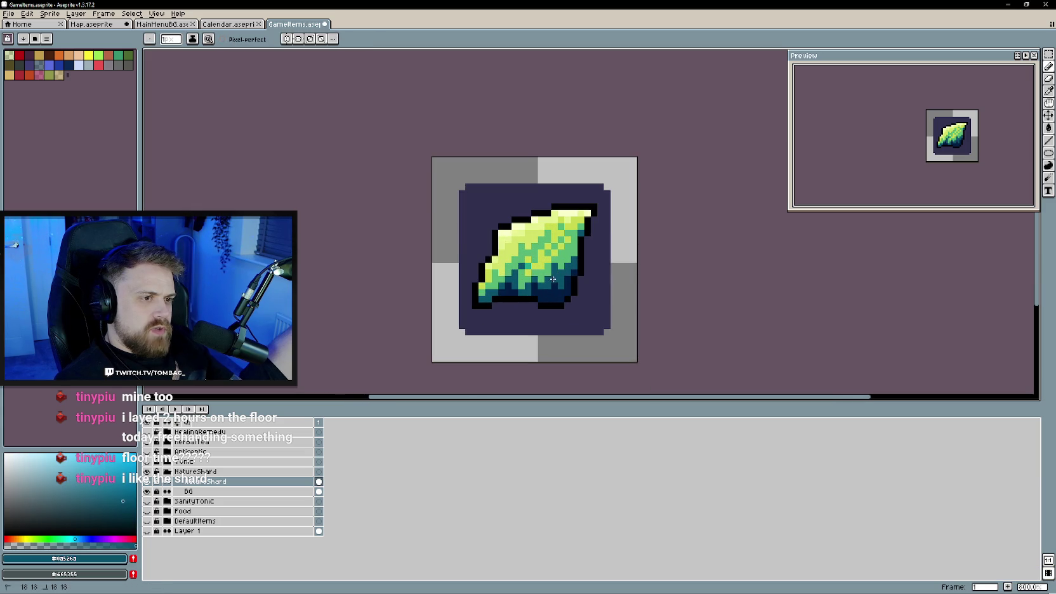
{"action": "left_click", "coordinate": [551, 267], "text": "alt"}
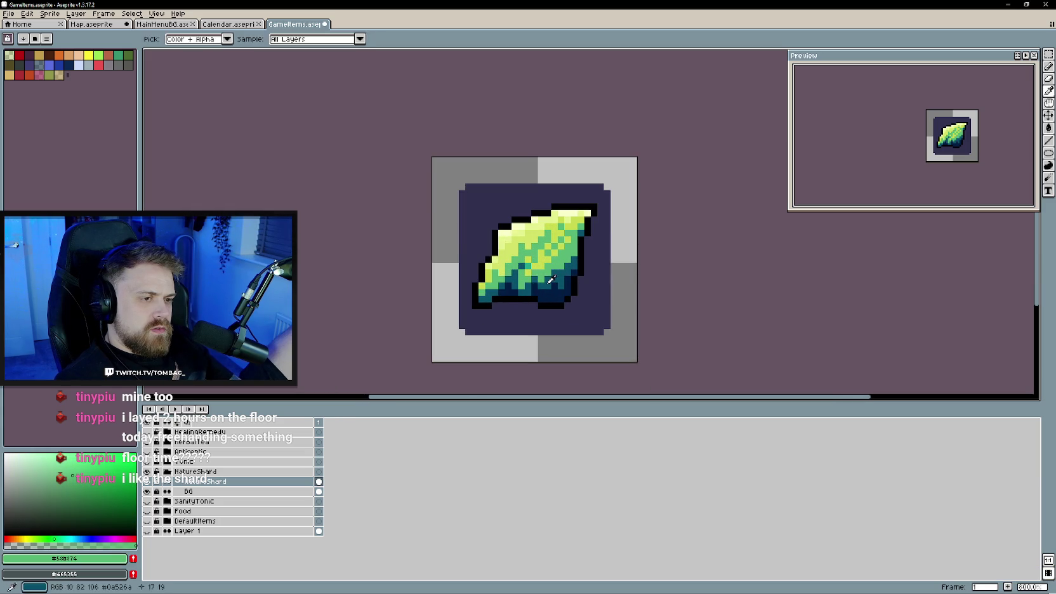
{"action": "left_click", "coordinate": [546, 287], "text": "alt"}
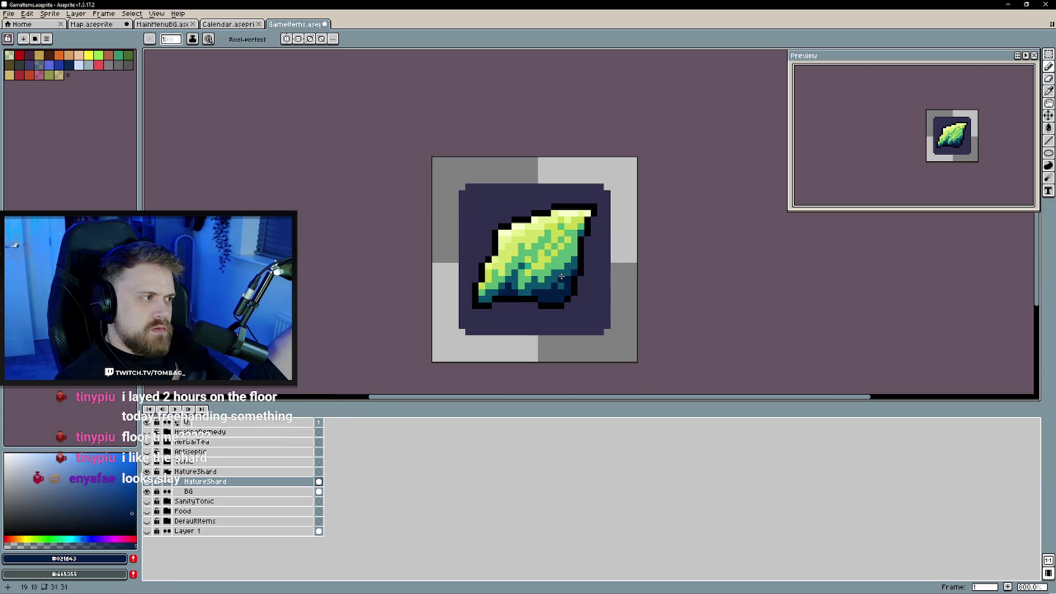
{"action": "scroll", "coordinate": [569, 307], "scroll_direction": "down", "scroll_amount": 1}
{"action": "scroll", "coordinate": [570, 307], "scroll_direction": "up", "scroll_amount": 1}
{"action": "scroll", "coordinate": [569, 307], "scroll_direction": "down", "scroll_amount": 1}
{"action": "scroll", "coordinate": [575, 302], "scroll_direction": "up", "scroll_amount": 1}
{"action": "left_click_drag", "start_coordinate": [577, 300], "coordinate": [577, 311]}
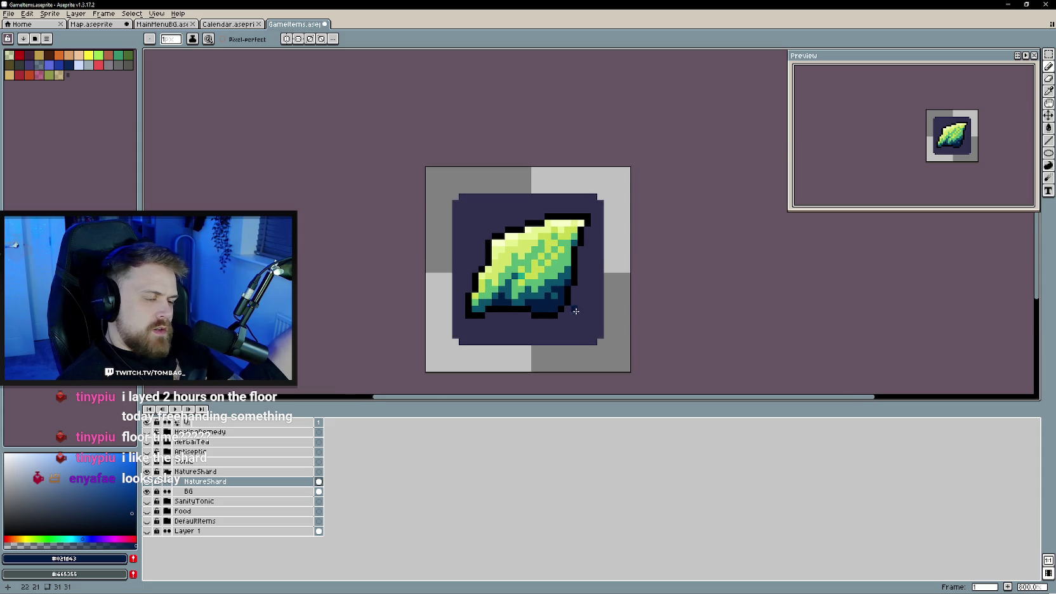
{"action": "left_click", "coordinate": [9, 55]}
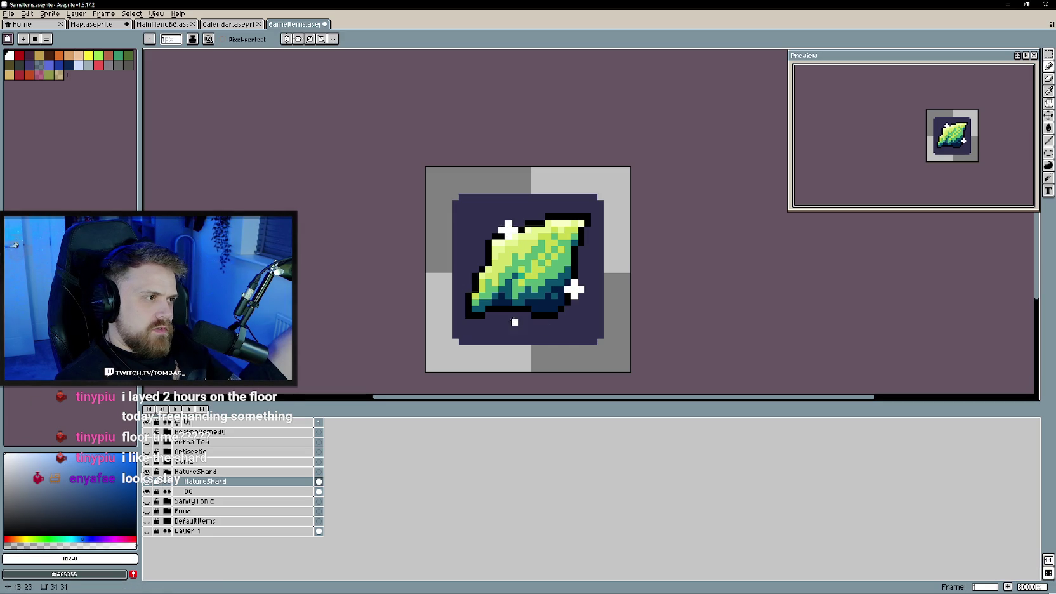
- Scroll the canvas to review the white sparkles around the NatureShard leaf
{"action": "scroll", "coordinate": [664, 313], "scroll_direction": "down", "scroll_amount": 1}
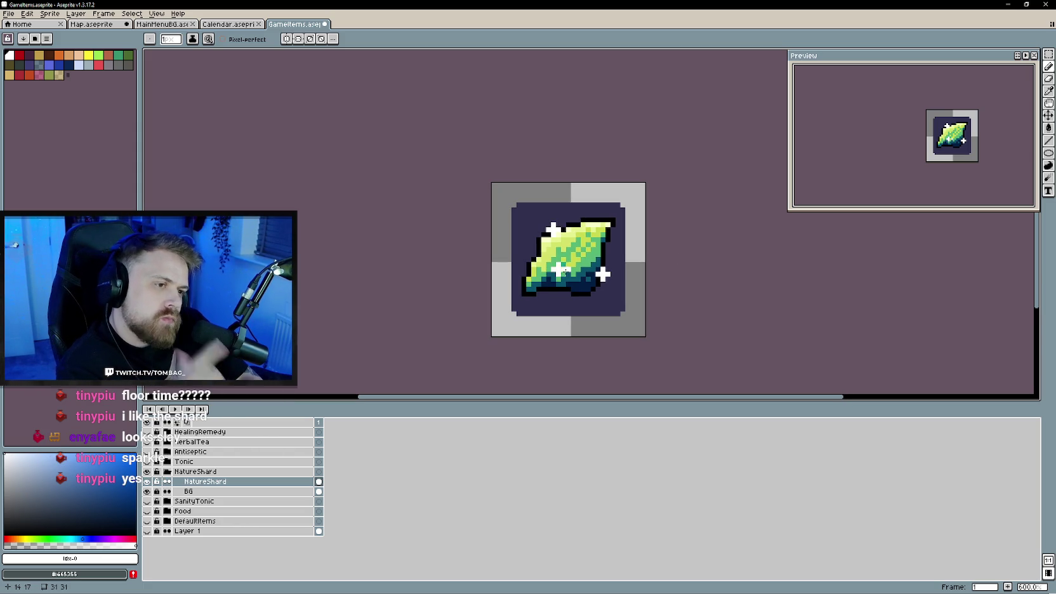
{"action": "scroll", "coordinate": [593, 260], "scroll_direction": "down", "scroll_amount": 1}
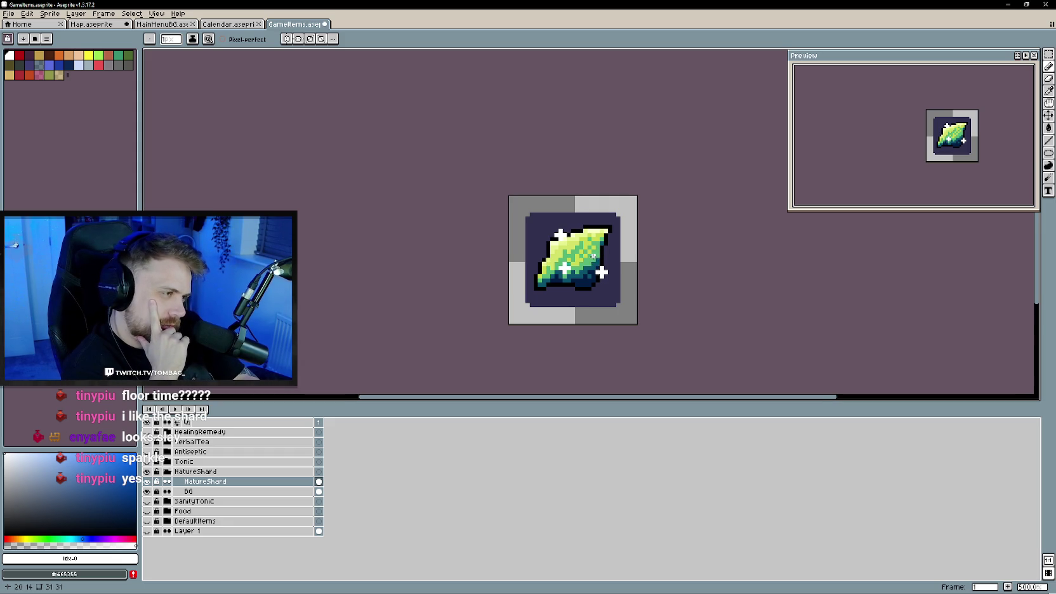
{"action": "scroll", "coordinate": [593, 257], "scroll_direction": "down", "scroll_amount": 1}
{"action": "scroll", "coordinate": [670, 314], "scroll_direction": "up", "scroll_amount": 2}
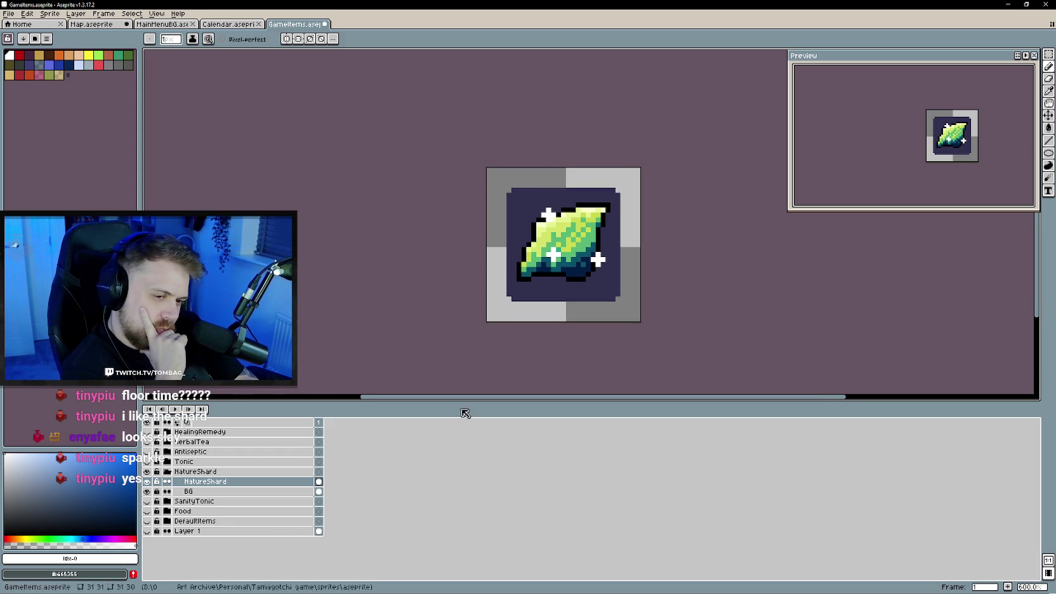
- Collapse the NatureShard layer group, then switch over to Unity
{"action": "left_click", "coordinate": [167, 471]}
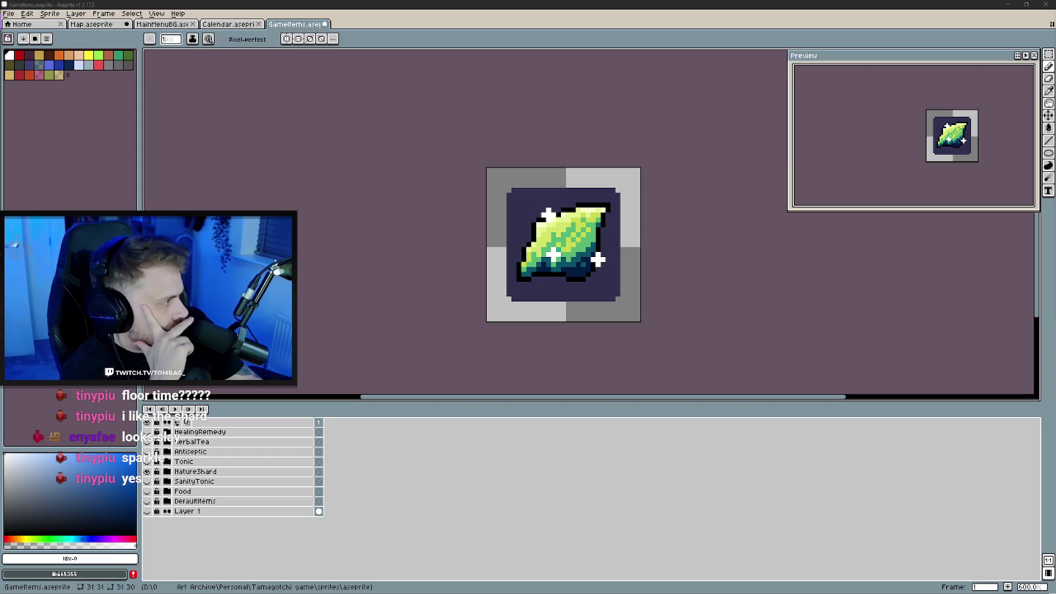
{"action": "key", "text": "alt+Tab"}
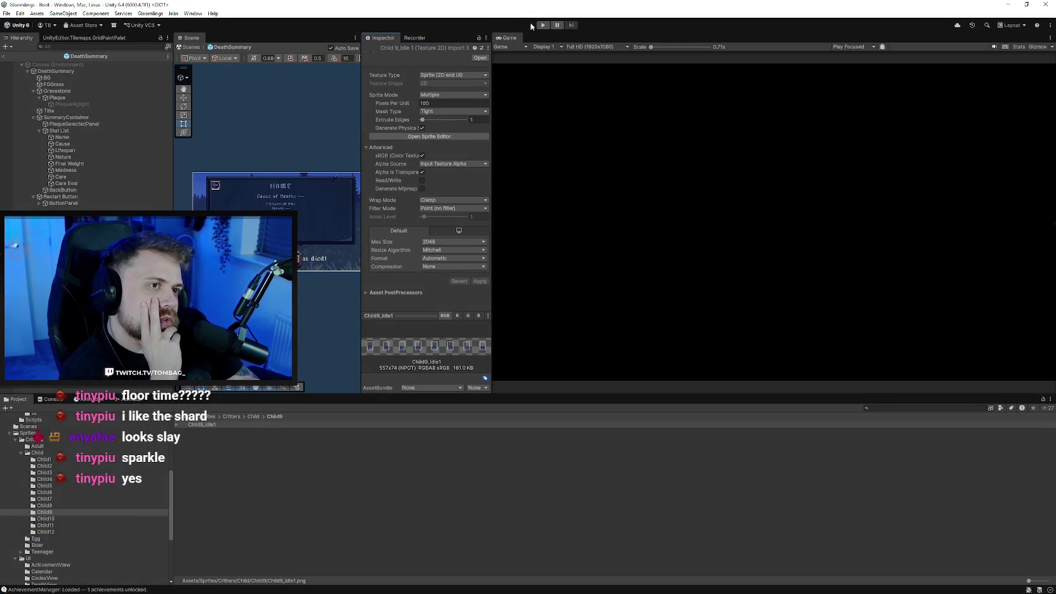
- Play the game, view the Basic Cleaner and Basic Sponge in the bag, then close it
{"action": "left_click", "coordinate": [542, 26]}
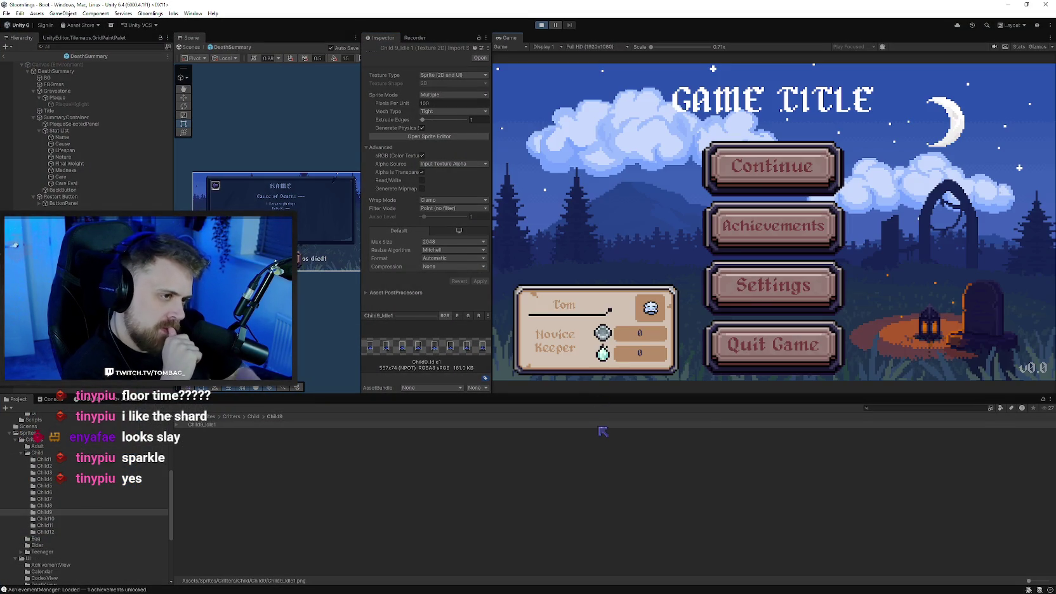
{"action": "left_click", "coordinate": [762, 179]}
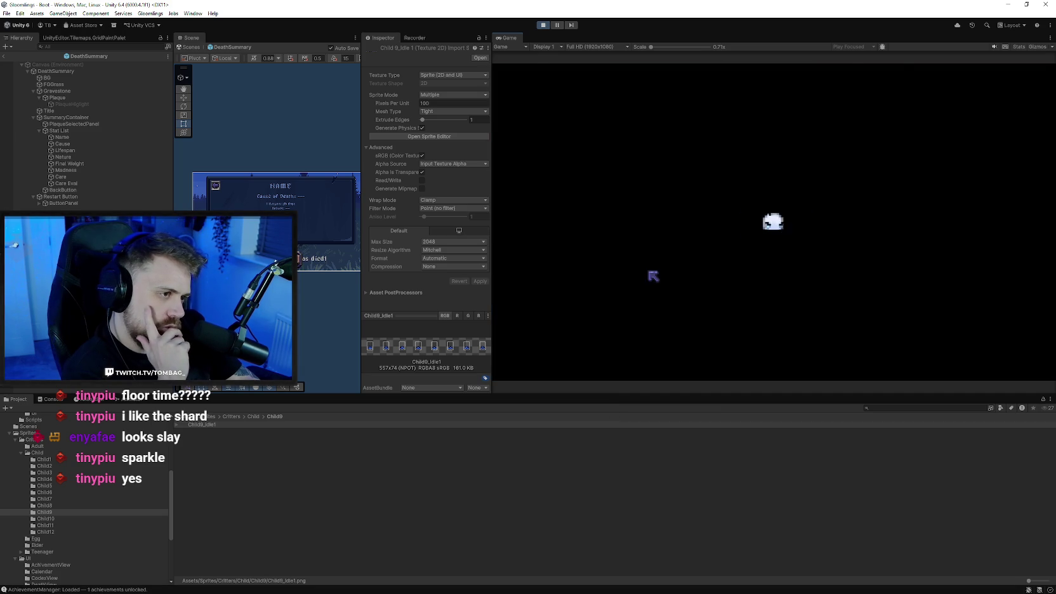
{"action": "left_click", "coordinate": [574, 336]}
{"action": "left_click", "coordinate": [571, 202]}
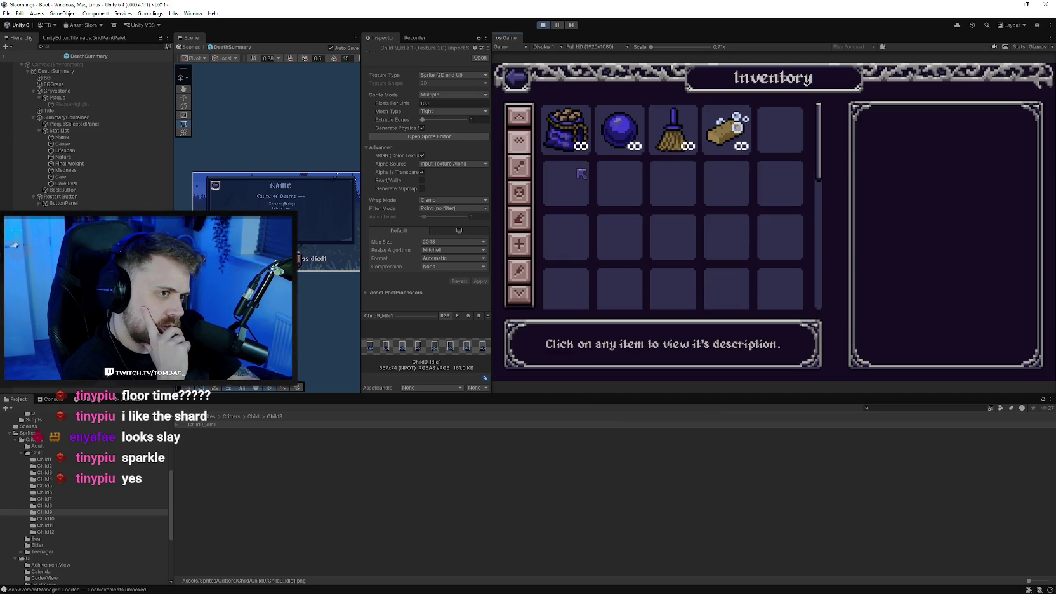
{"action": "left_click", "coordinate": [660, 144]}
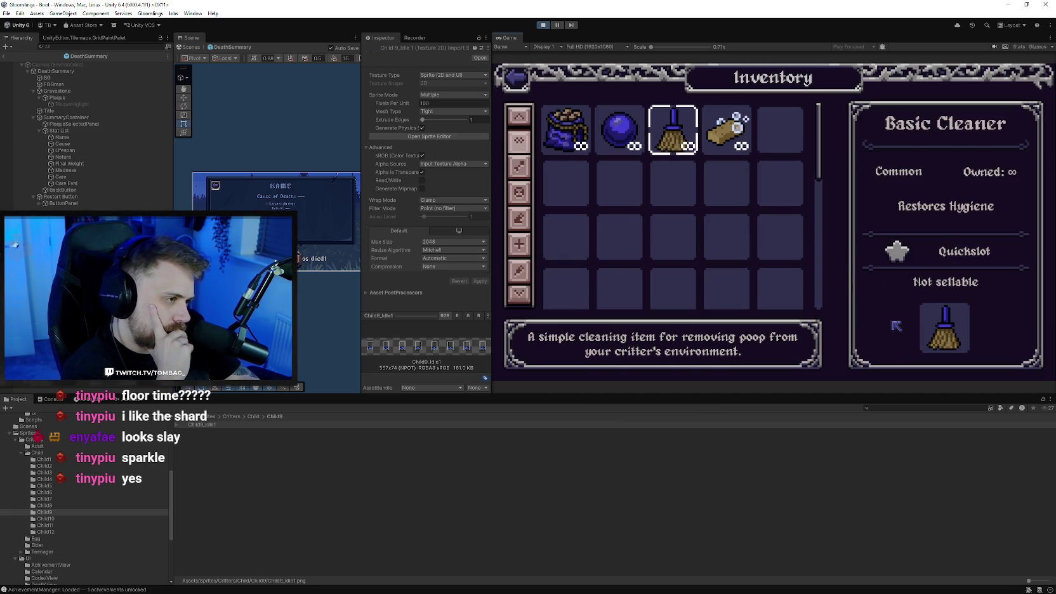
{"action": "left_click", "coordinate": [727, 130]}
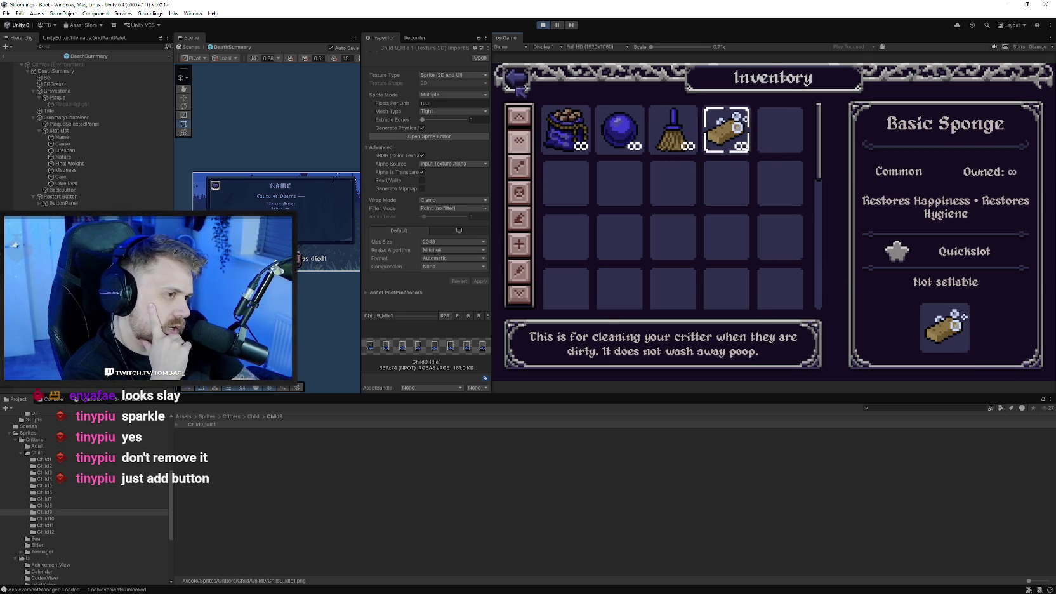
{"action": "left_click", "coordinate": [518, 81]}
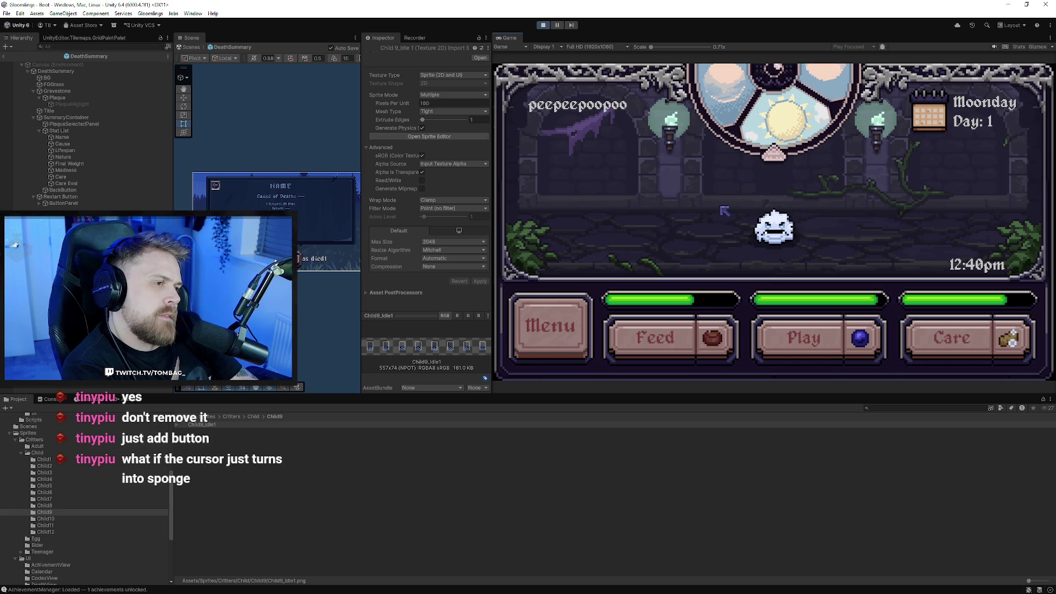
- Open the bag from the menu, read the blue orb's Basic Toy details, then exit
{"action": "left_click", "coordinate": [590, 306]}
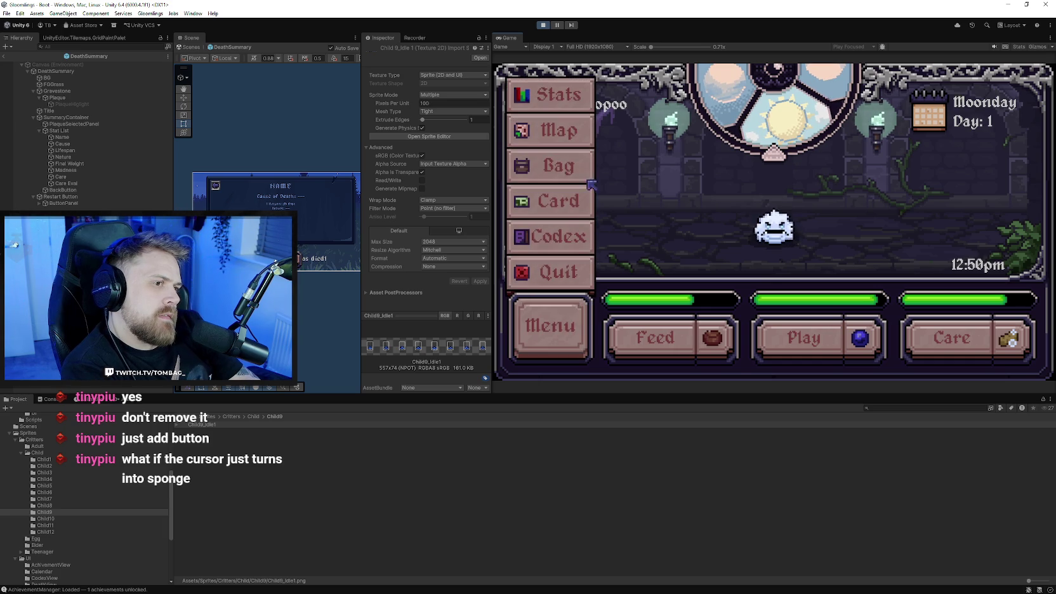
{"action": "left_click", "coordinate": [589, 184]}
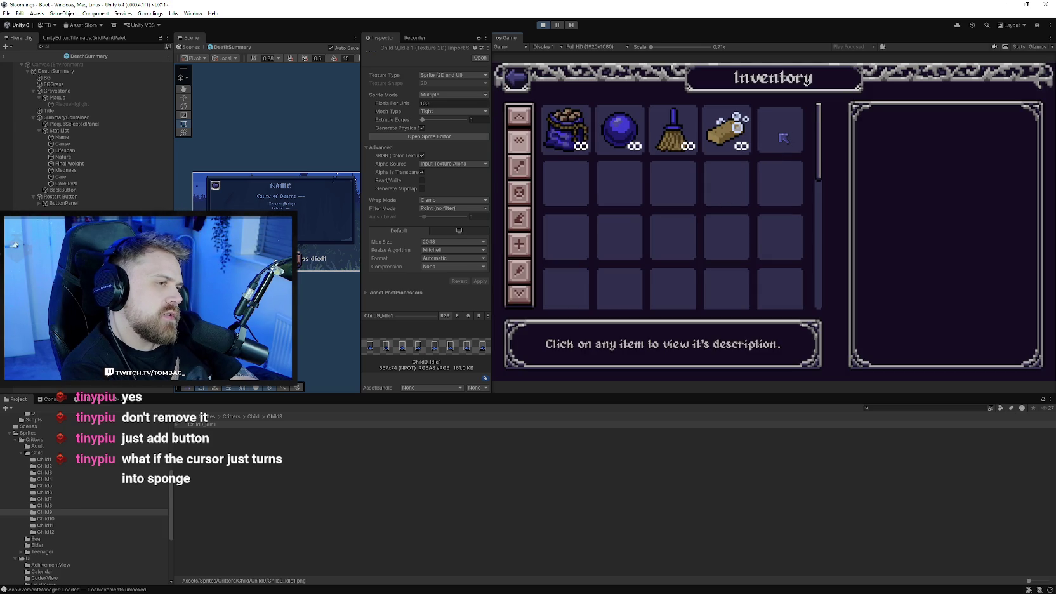
{"action": "scroll", "coordinate": [771, 151], "scroll_direction": "down", "scroll_amount": 2}
{"action": "scroll", "coordinate": [777, 185], "scroll_direction": "up", "scroll_amount": 3}
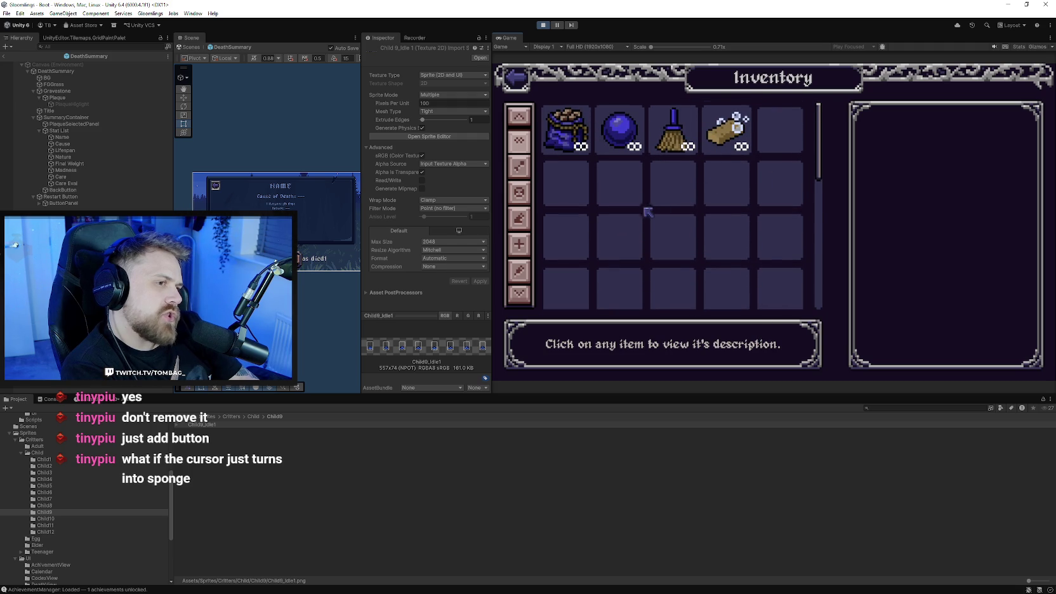
{"action": "left_click", "coordinate": [628, 127]}
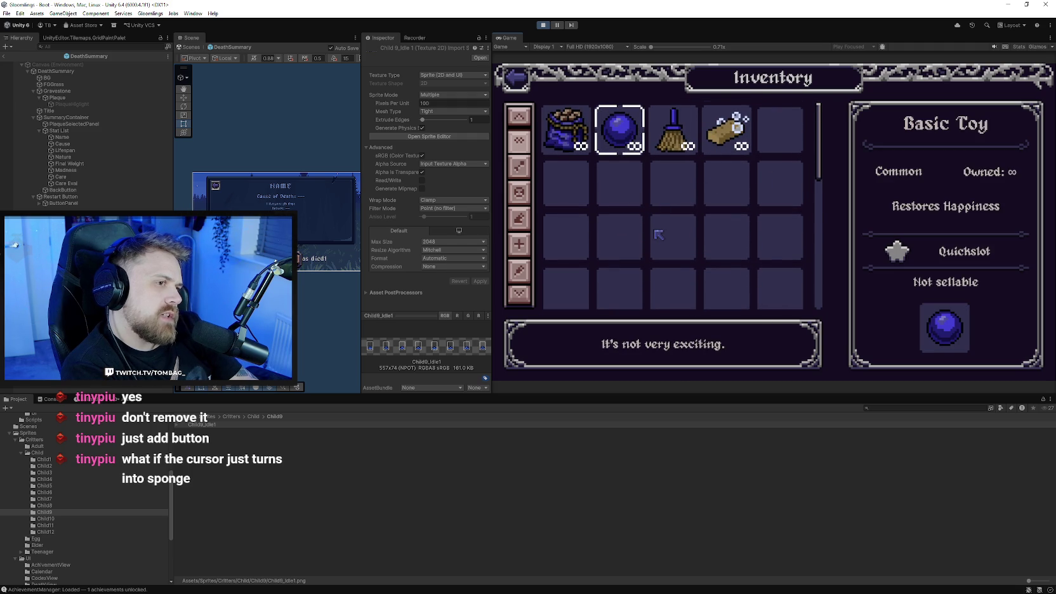
{"action": "key", "text": "Escape"}
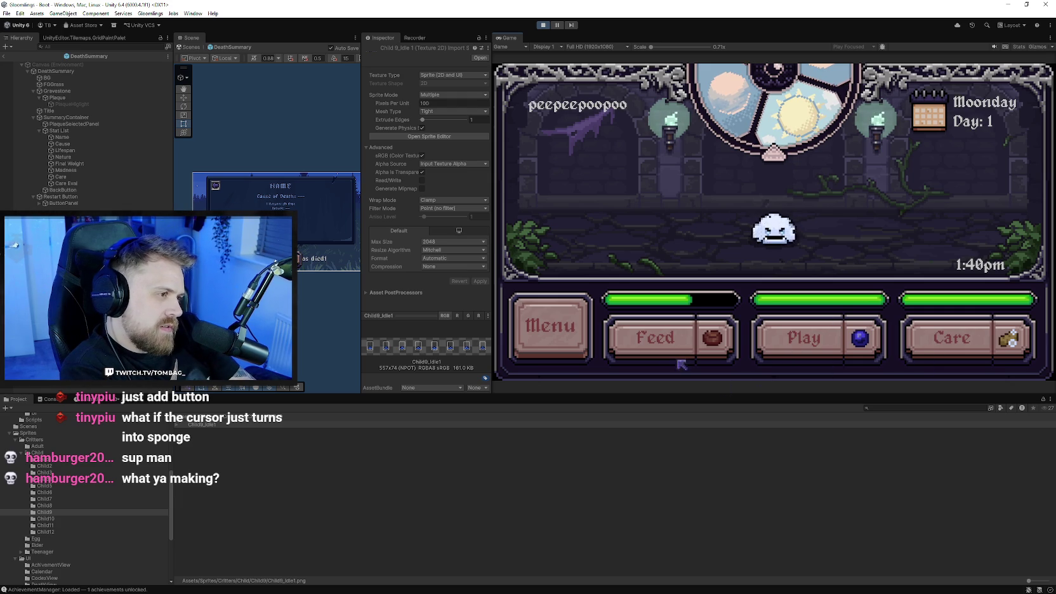
- Go from the World Map into The General Store and inspect its items, including Dwellberries
{"action": "left_click", "coordinate": [575, 359]}
{"action": "left_click", "coordinate": [575, 134]}
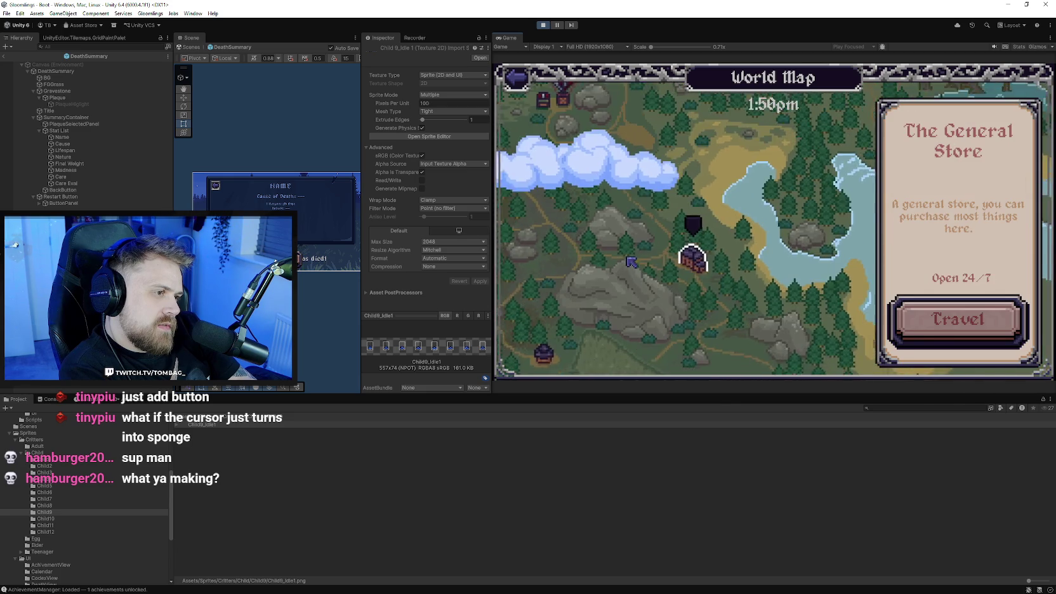
{"action": "left_click", "coordinate": [747, 277]}
{"action": "left_click", "coordinate": [807, 230]}
{"action": "left_click", "coordinate": [753, 230]}
{"action": "left_click", "coordinate": [645, 229]}
{"action": "left_click", "coordinate": [557, 244]}
- Leave the shop for the home room, minimise Unity and show the Calendar sprite
{"action": "left_click", "coordinate": [518, 90]}
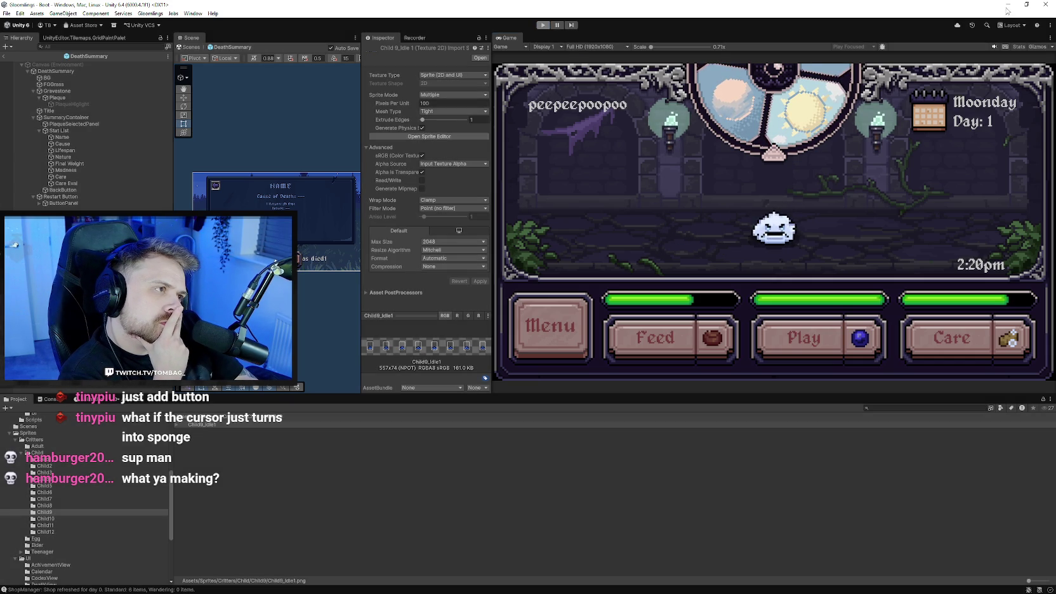
{"action": "left_click", "coordinate": [1008, 4]}
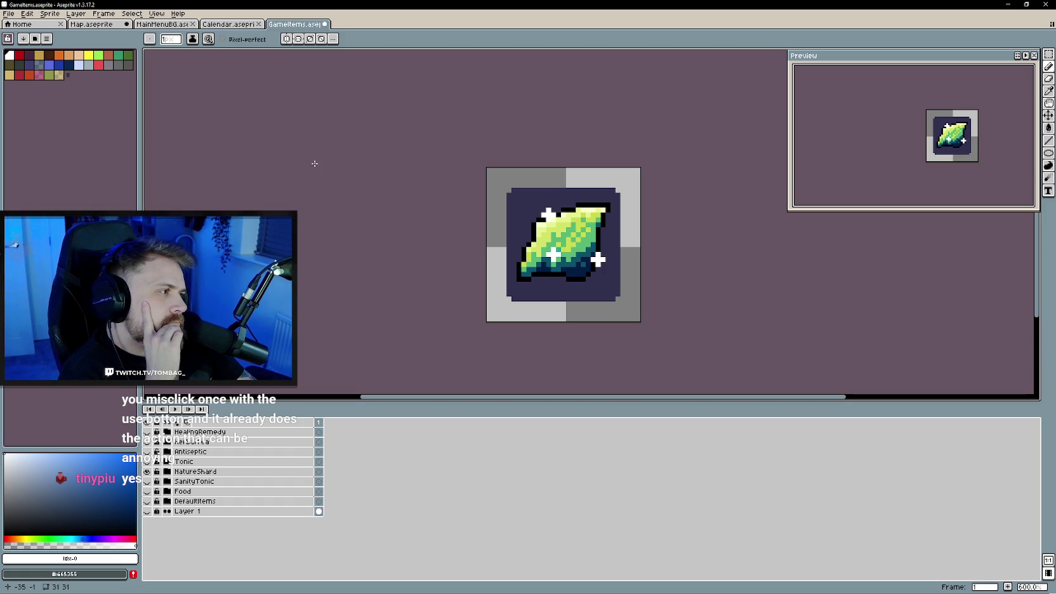
{"action": "left_click", "coordinate": [229, 24]}
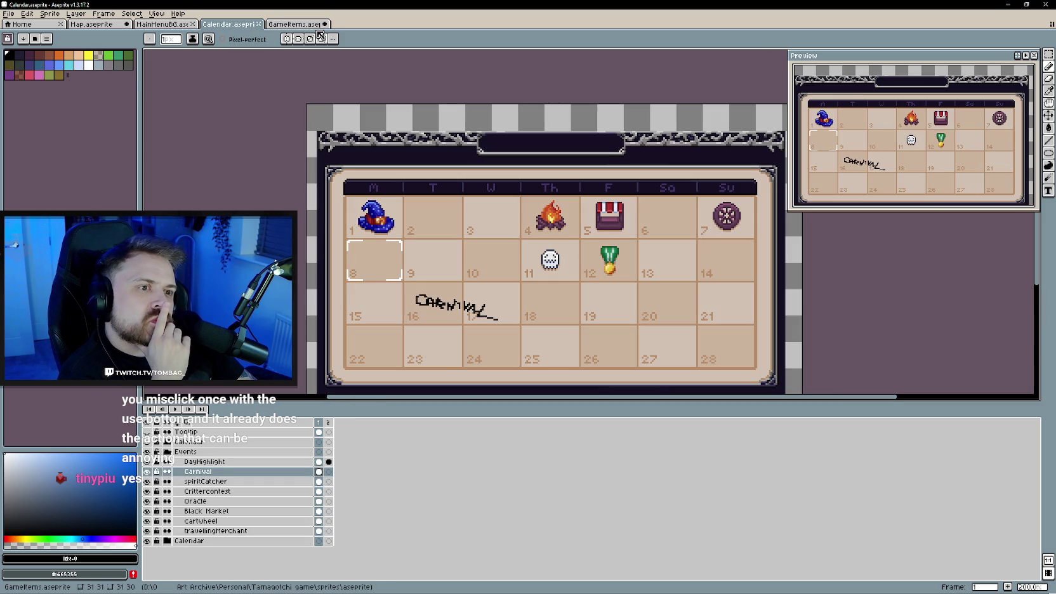
- Switch via GameItems to the MainMenuBG sprite and look over its canvas
{"action": "left_click", "coordinate": [298, 24]}
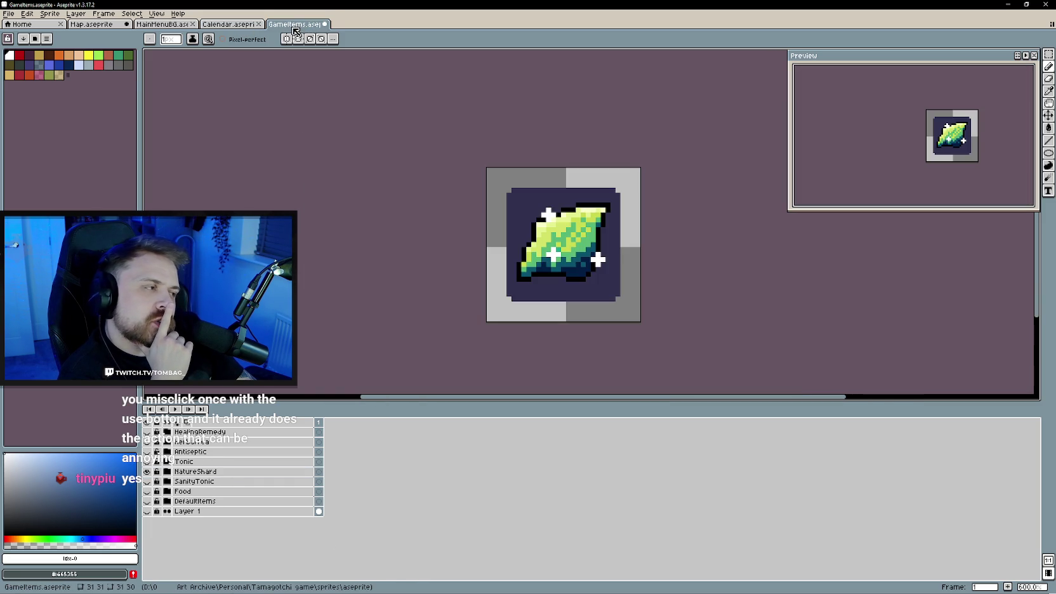
{"action": "left_click", "coordinate": [162, 25]}
{"action": "left_click_drag", "start_coordinate": [296, 224], "coordinate": [319, 204]}
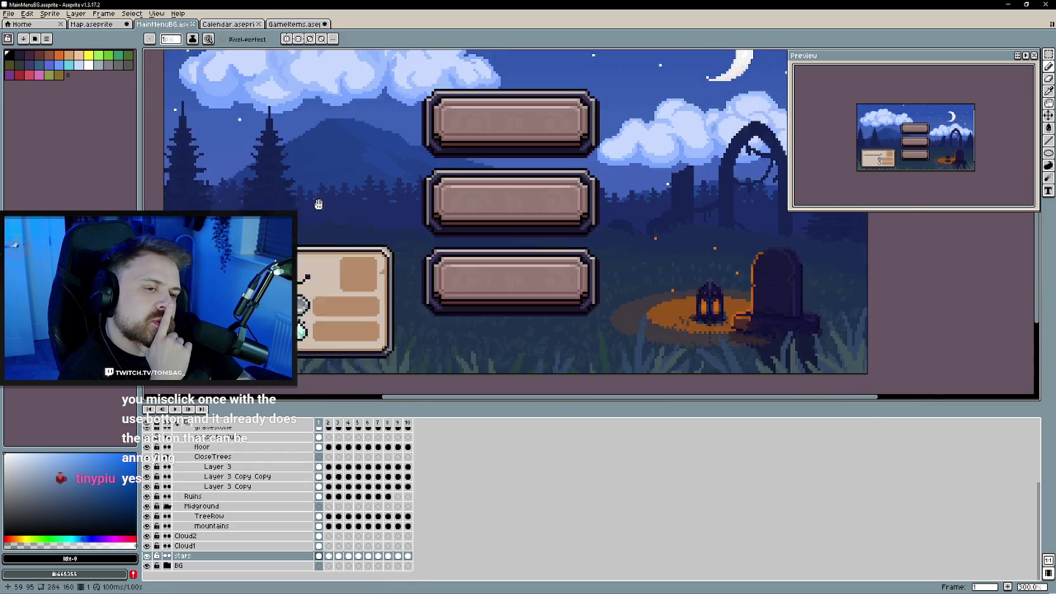
{"action": "scroll", "coordinate": [469, 105], "scroll_direction": "down", "scroll_amount": 1}
{"action": "scroll", "coordinate": [317, 57], "scroll_direction": "up", "scroll_amount": 1}
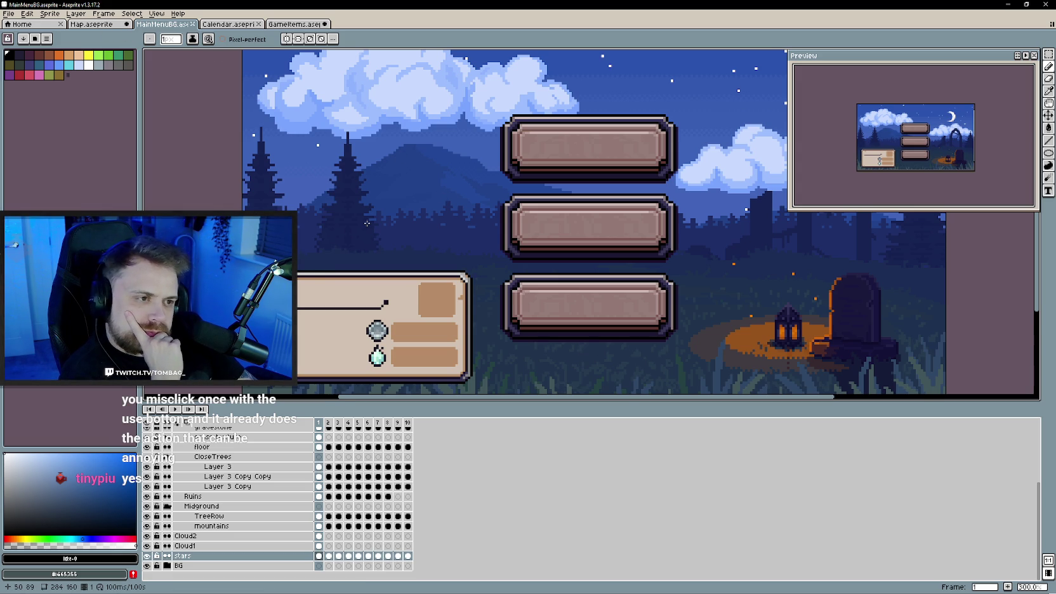
{"action": "scroll", "coordinate": [366, 223], "scroll_direction": "down", "scroll_amount": 1}
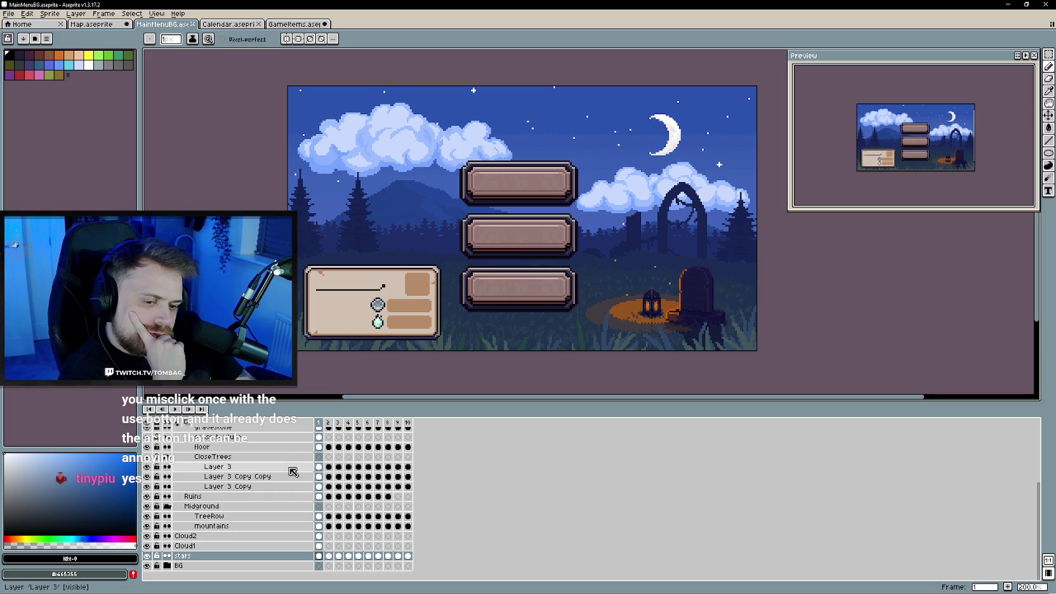
{"action": "scroll", "coordinate": [209, 489], "scroll_direction": "up", "scroll_amount": 1}
- Collapse the midForeground and midground groups and return to the Calendar sprite
{"action": "left_click", "coordinate": [168, 448]}
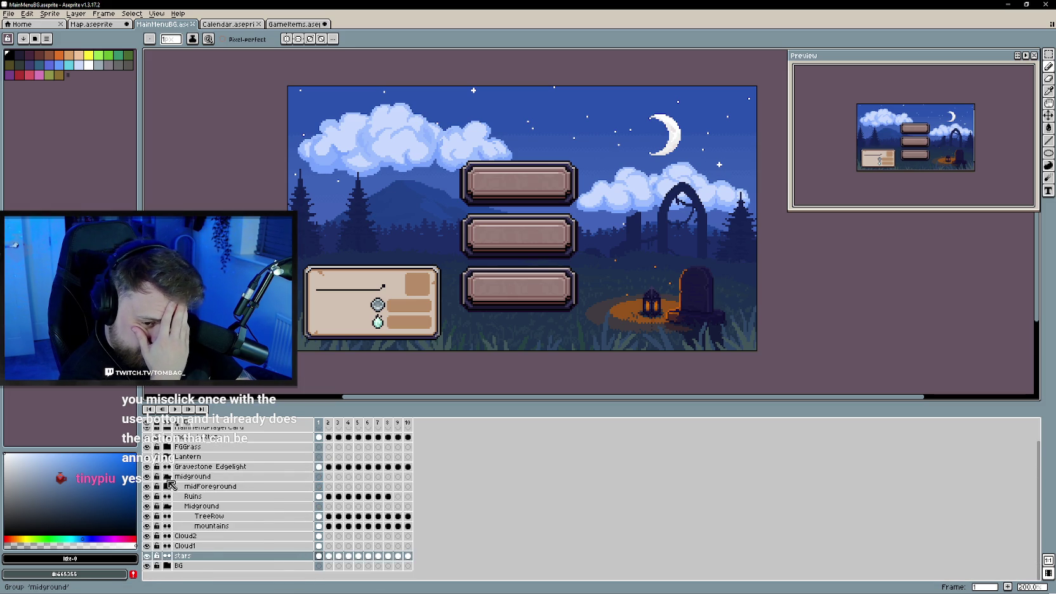
{"action": "left_click", "coordinate": [168, 485]}
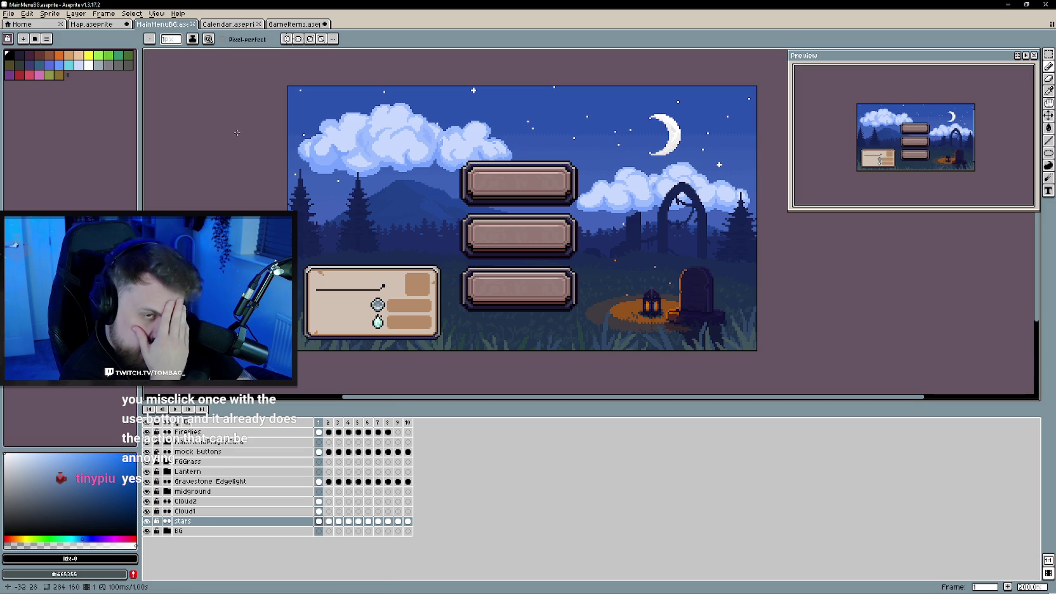
{"action": "left_click", "coordinate": [245, 26]}
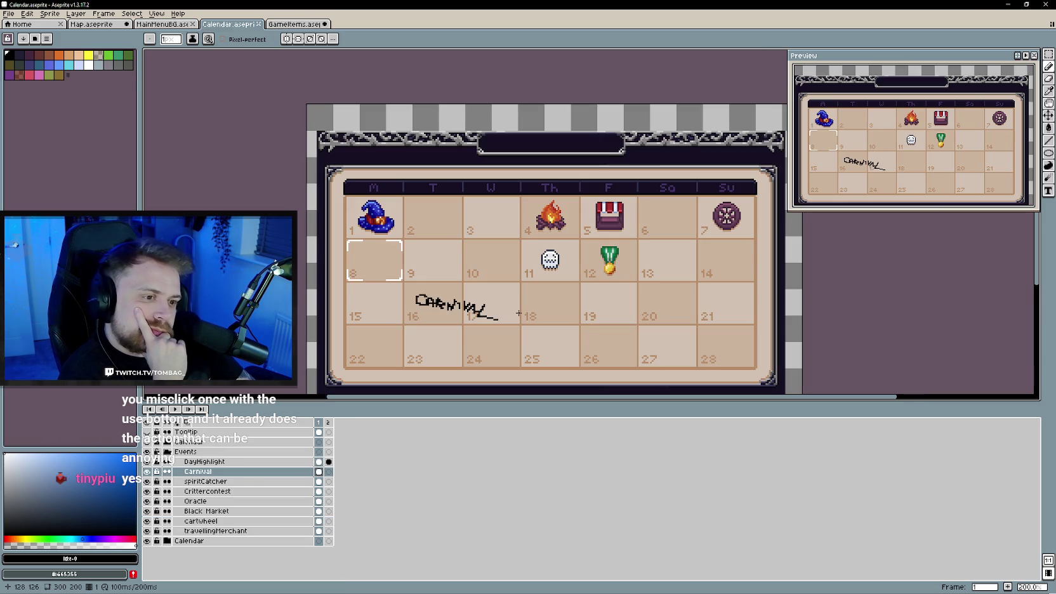
- Switch to the GameItems sprite and expand its Food layer group
{"action": "left_click", "coordinate": [298, 27]}
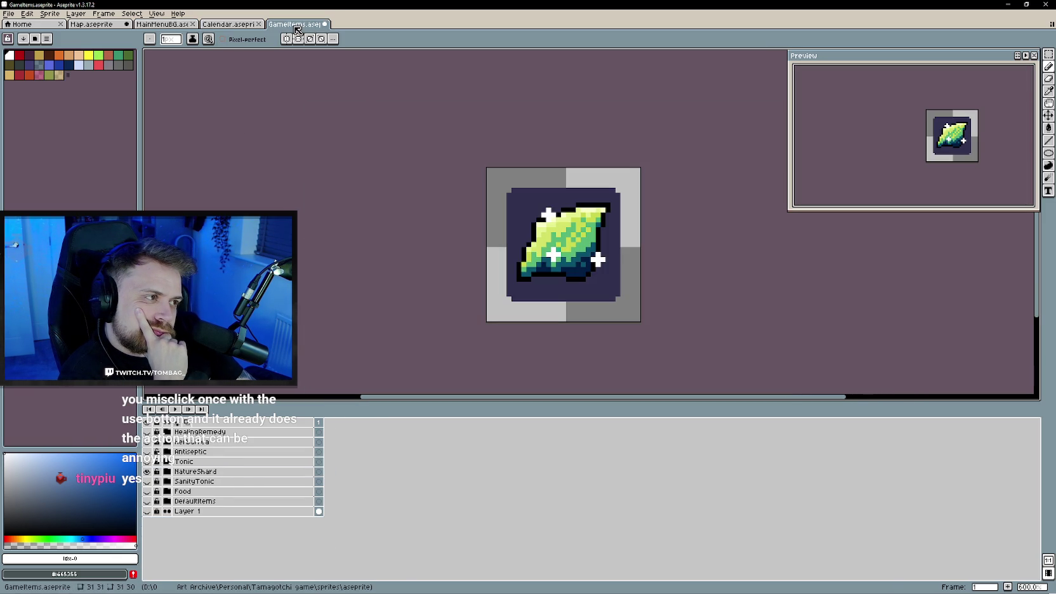
{"action": "mouse_move", "coordinate": [437, 206]}
{"action": "left_mouse_down"}
{"action": "mouse_move", "coordinate": [372, 195]}
{"action": "mouse_move", "coordinate": [407, 226]}
{"action": "left_mouse_up"}
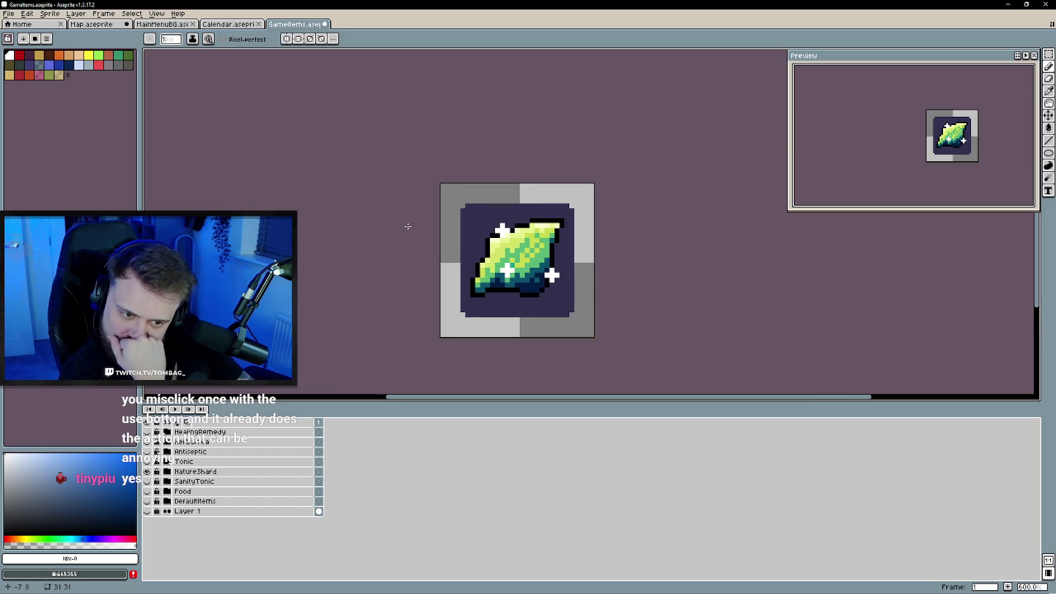
{"action": "left_click", "coordinate": [167, 491]}
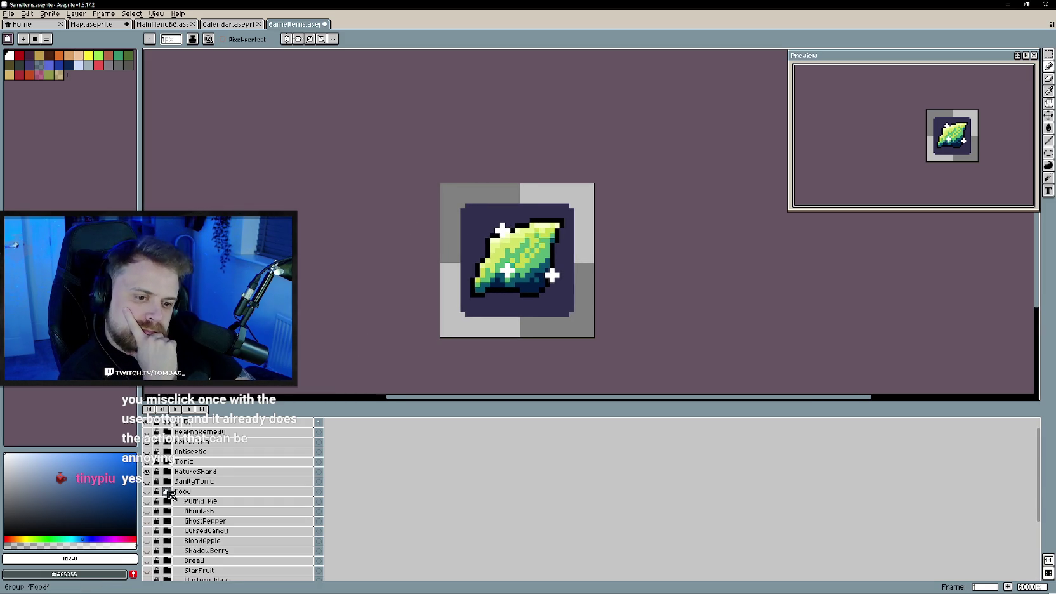
{"action": "scroll", "coordinate": [216, 497], "scroll_direction": "down", "scroll_amount": 2}
{"action": "scroll", "coordinate": [253, 505], "scroll_direction": "down", "scroll_amount": 2}
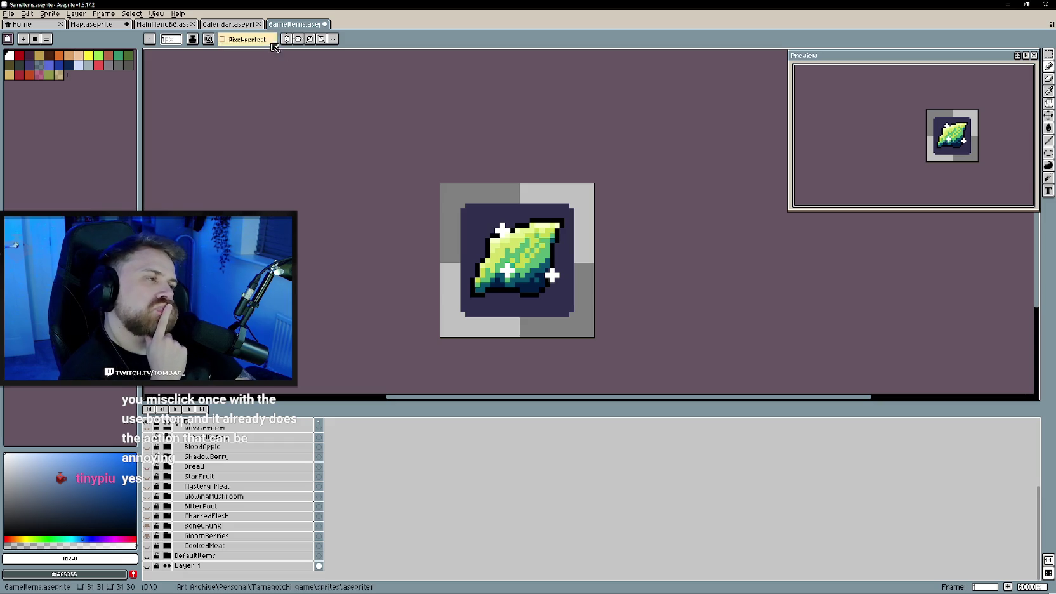
- Cycle through the Calendar and MainMenuBG tabs to reach the Map sprite
{"action": "left_click", "coordinate": [228, 24]}
{"action": "left_click", "coordinate": [162, 24]}
{"action": "left_click", "coordinate": [113, 27]}
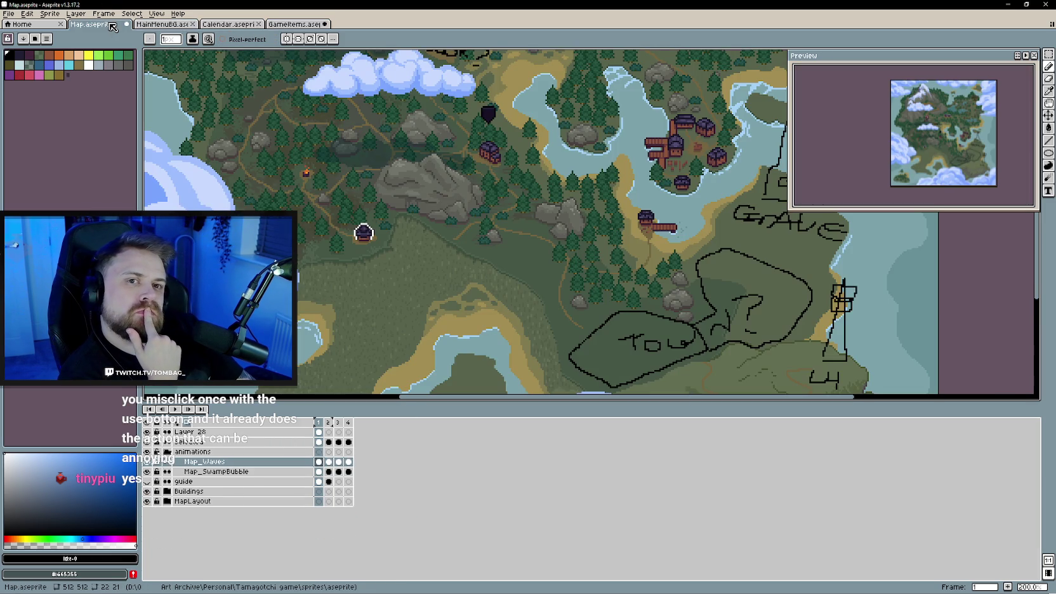
- Pan and zoom around the annotated Map canvas to review the notes
{"action": "left_click_drag", "start_coordinate": [616, 339], "coordinate": [430, 269]}
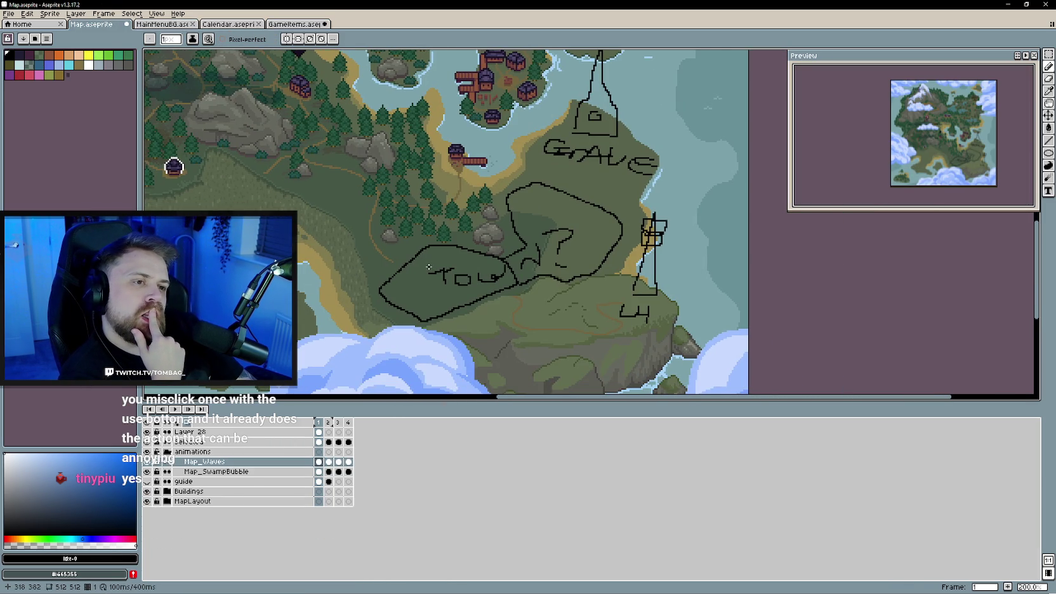
{"action": "scroll", "coordinate": [448, 253], "scroll_direction": "up", "scroll_amount": 2}
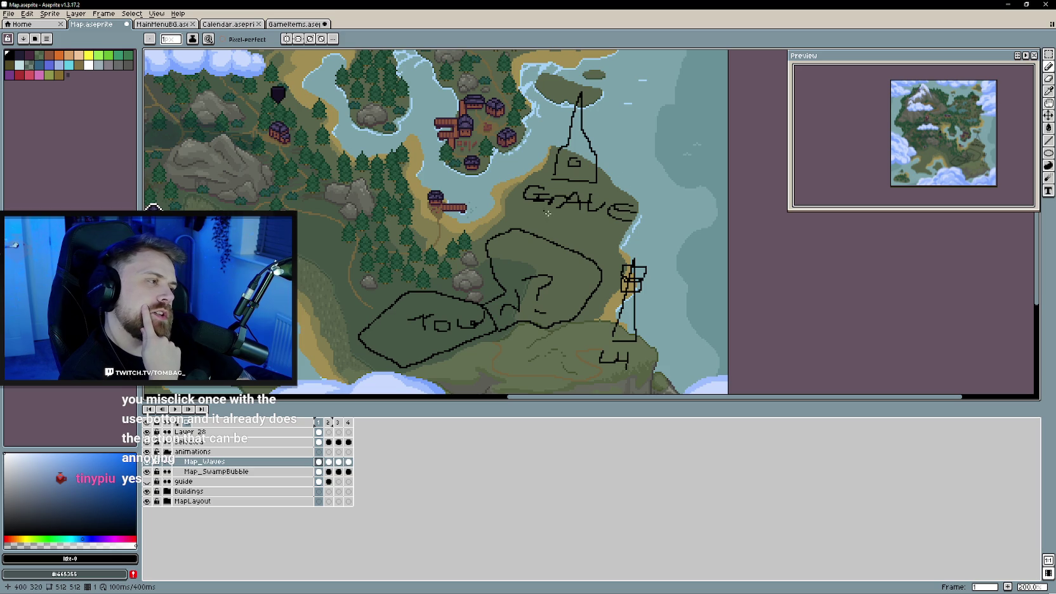
{"action": "scroll", "coordinate": [560, 235], "scroll_direction": "down", "scroll_amount": 2}
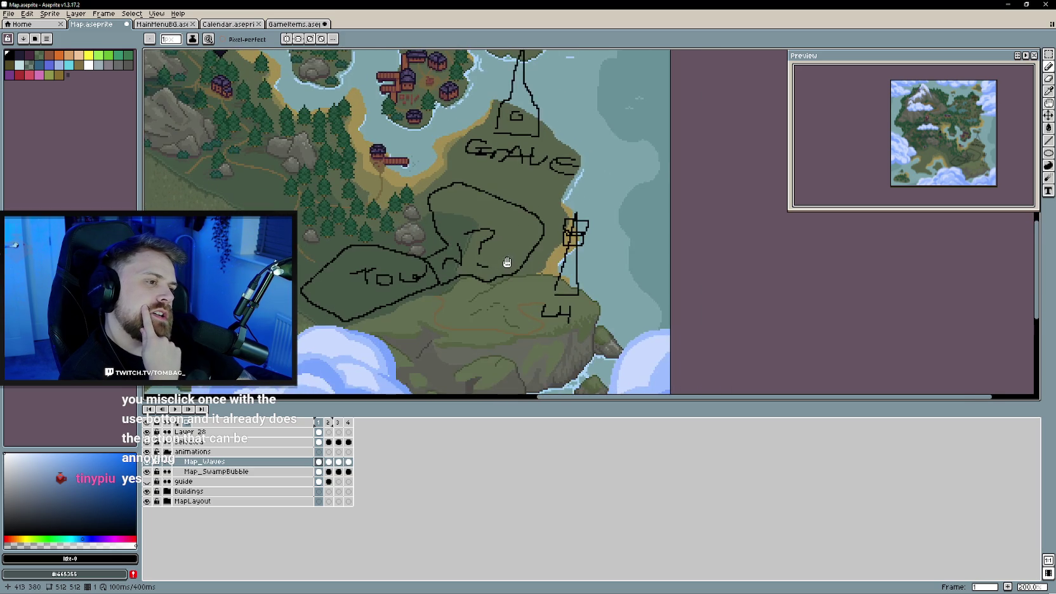
{"action": "scroll", "coordinate": [583, 265], "scroll_direction": "left", "scroll_amount": 3}
{"action": "scroll", "coordinate": [628, 280], "scroll_direction": "left", "scroll_amount": 5}
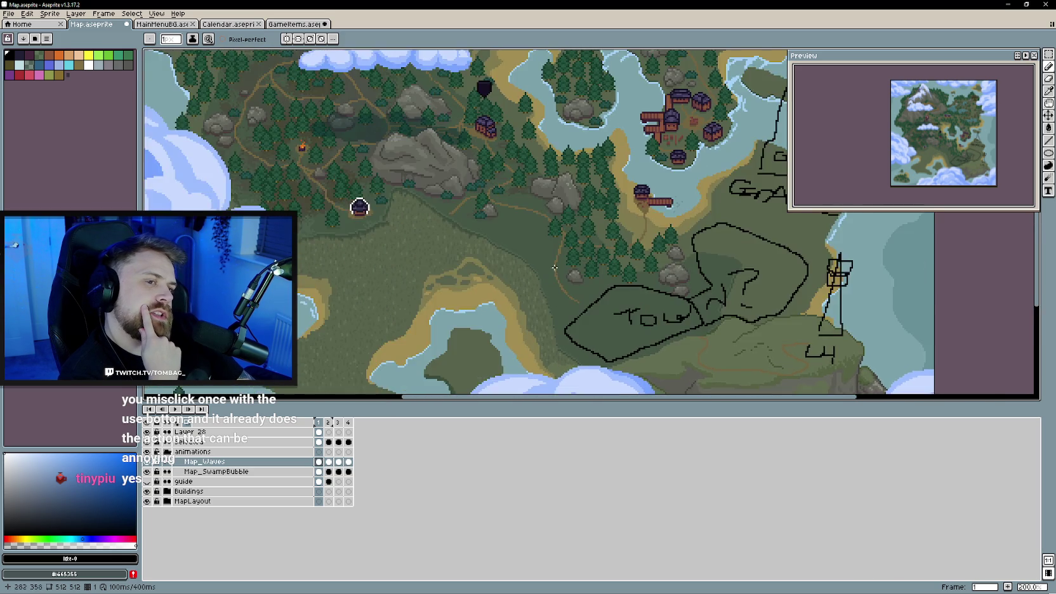
{"action": "scroll", "coordinate": [559, 318], "scroll_direction": "up", "scroll_amount": 5}
{"action": "scroll", "coordinate": [502, 264], "scroll_direction": "up", "scroll_amount": 1, "text": "ctrl"}
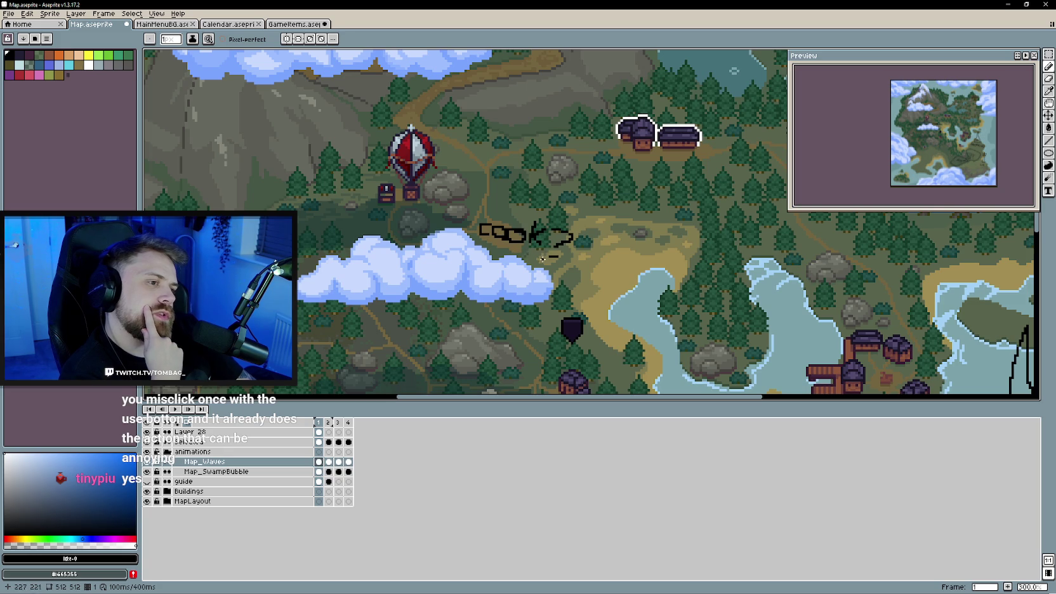
{"action": "scroll", "coordinate": [543, 259], "scroll_direction": "down", "scroll_amount": 2}
{"action": "scroll", "coordinate": [501, 297], "scroll_direction": "down", "scroll_amount": 1}
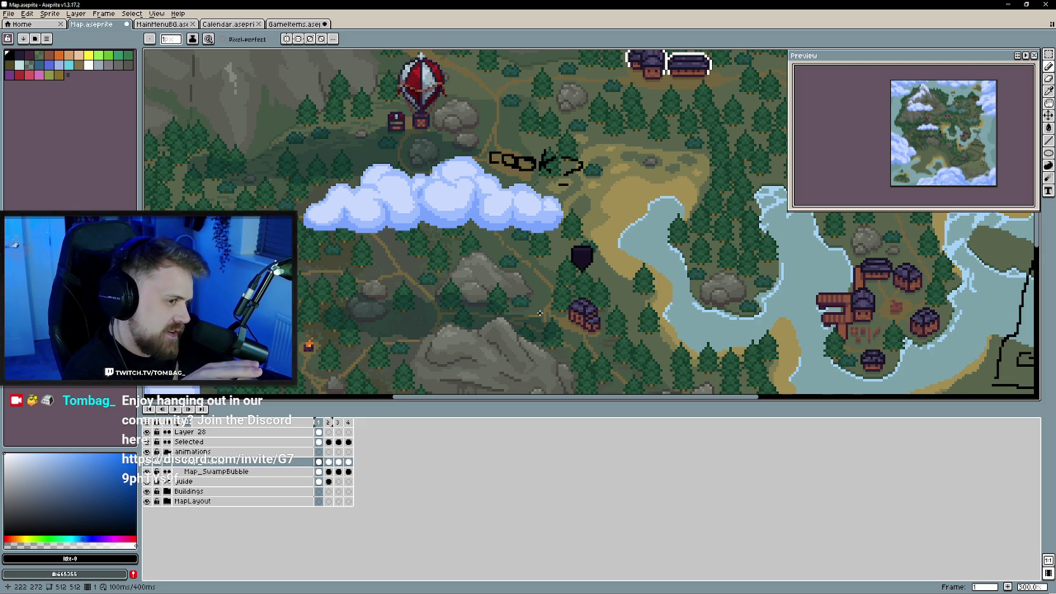
{"action": "scroll", "coordinate": [520, 299], "scroll_direction": "down", "scroll_amount": 2}
{"action": "scroll", "coordinate": [530, 297], "scroll_direction": "down", "scroll_amount": 2}
- Finish looking over the map, then bring up Trello and start an Ideas Bank card
{"action": "scroll", "coordinate": [533, 295], "scroll_direction": "right", "scroll_amount": 2}
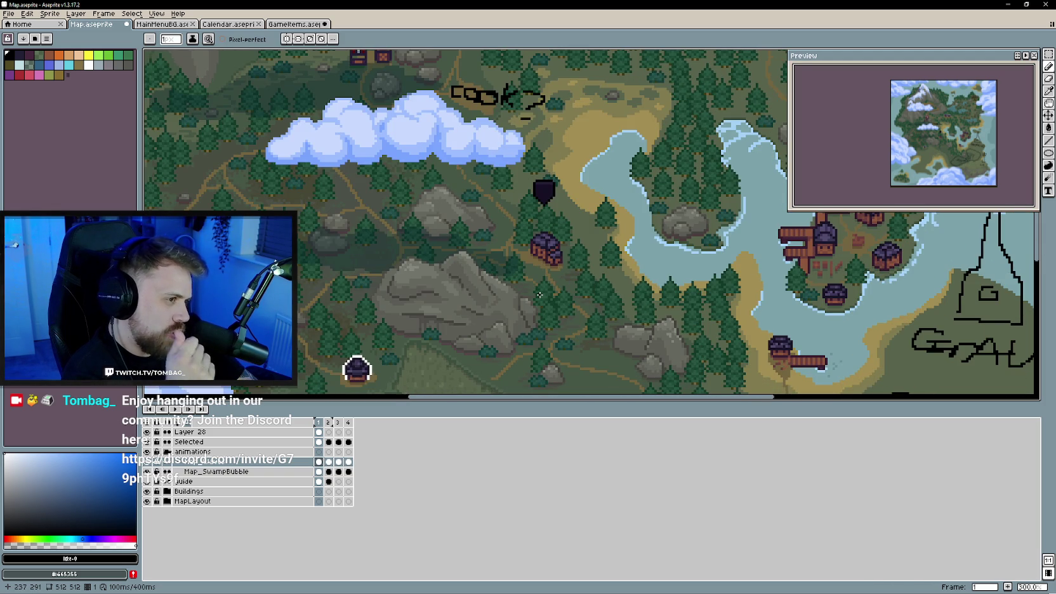
{"action": "scroll", "coordinate": [538, 296], "scroll_direction": "down", "scroll_amount": 1}
{"action": "scroll", "coordinate": [531, 298], "scroll_direction": "right", "scroll_amount": 1}
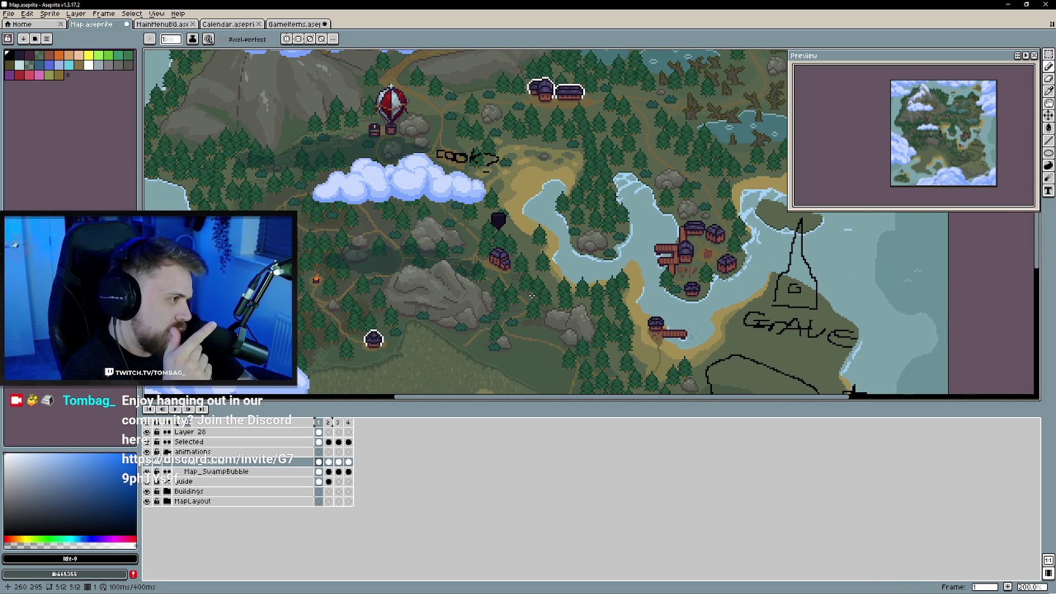
{"action": "scroll", "coordinate": [544, 293], "scroll_direction": "up", "scroll_amount": 1}
{"action": "scroll", "coordinate": [562, 304], "scroll_direction": "up", "scroll_amount": 2}
{"action": "scroll", "coordinate": [565, 308], "scroll_direction": "left", "scroll_amount": 1}
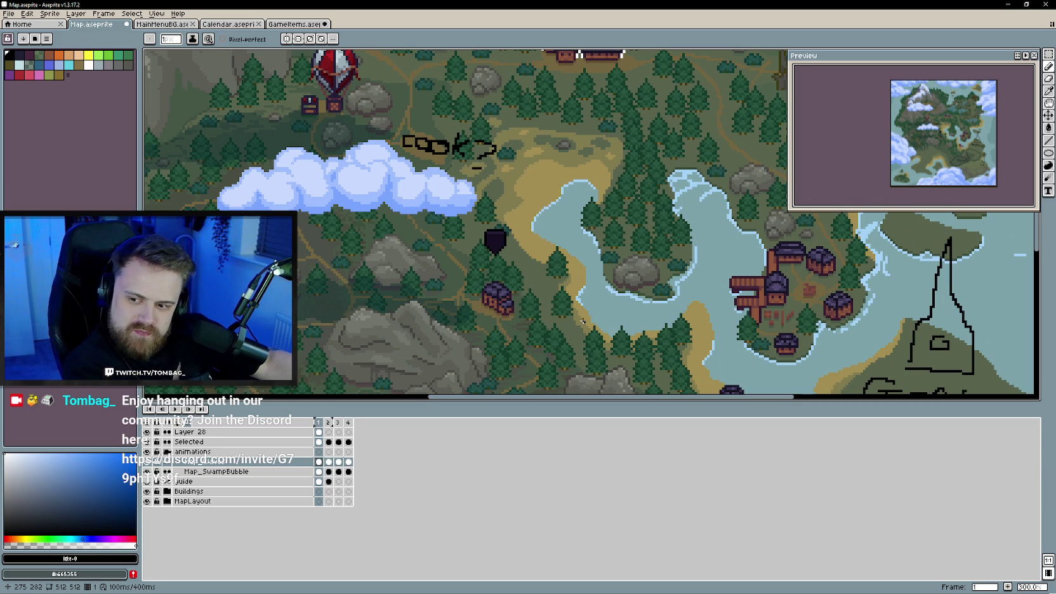
{"action": "key", "text": "alt+Tab"}
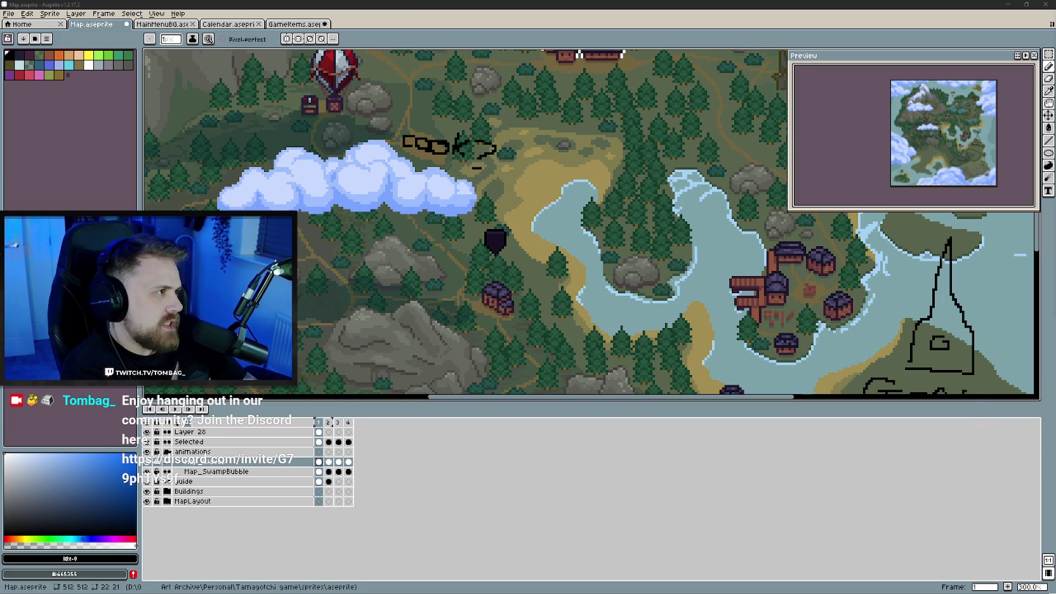
{"action": "left_click", "coordinate": [386, 378]}
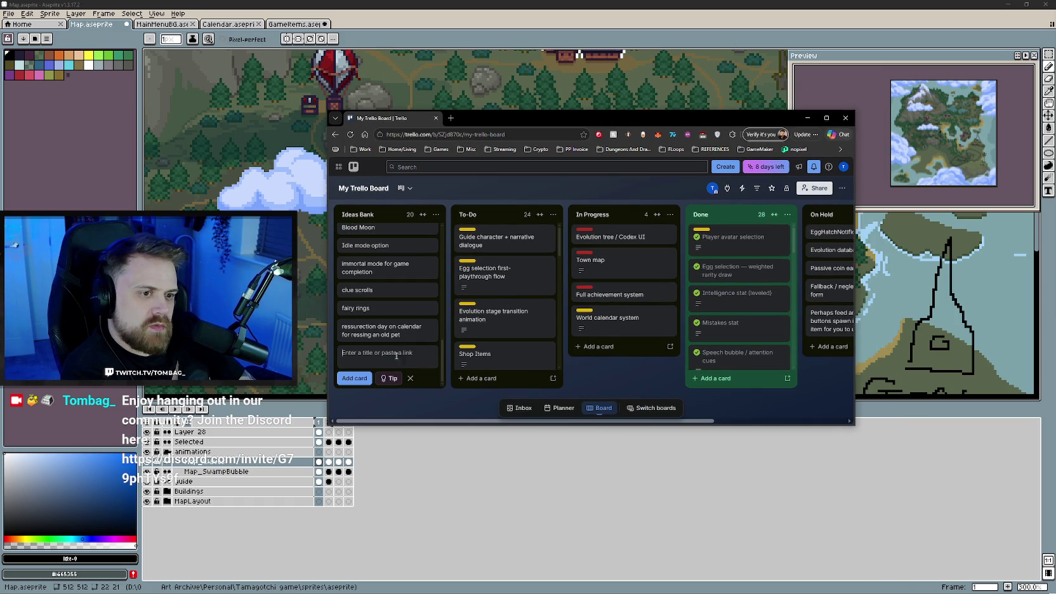
- Add a 'Player Stats' card to Ideas Bank and move it to the top of the list
{"action": "type", "text": "Player St"}
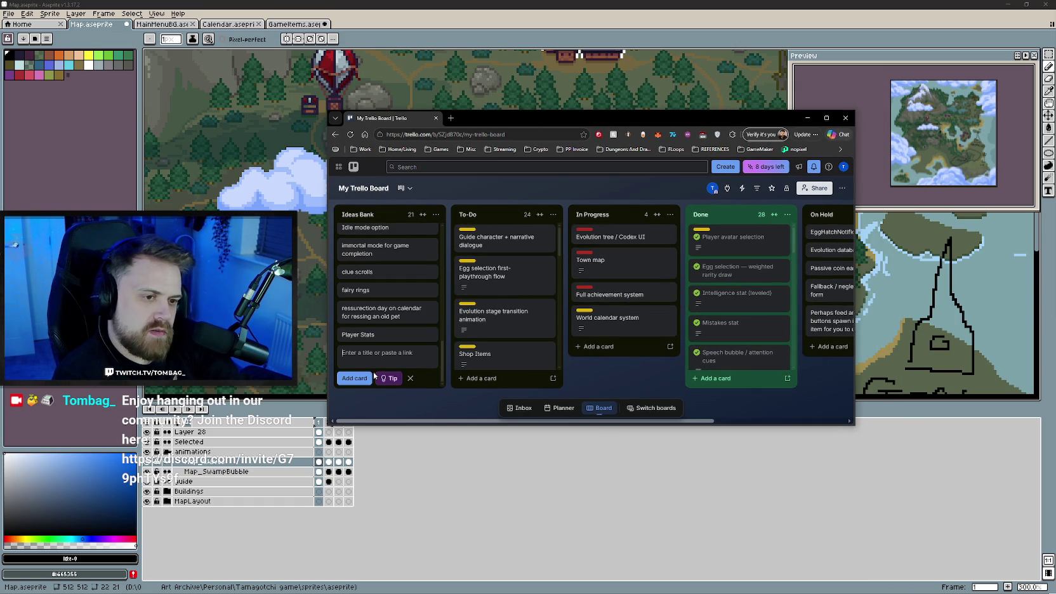
{"action": "left_click", "coordinate": [354, 378]}
{"action": "left_click_drag", "start_coordinate": [365, 353], "coordinate": [391, 230]}
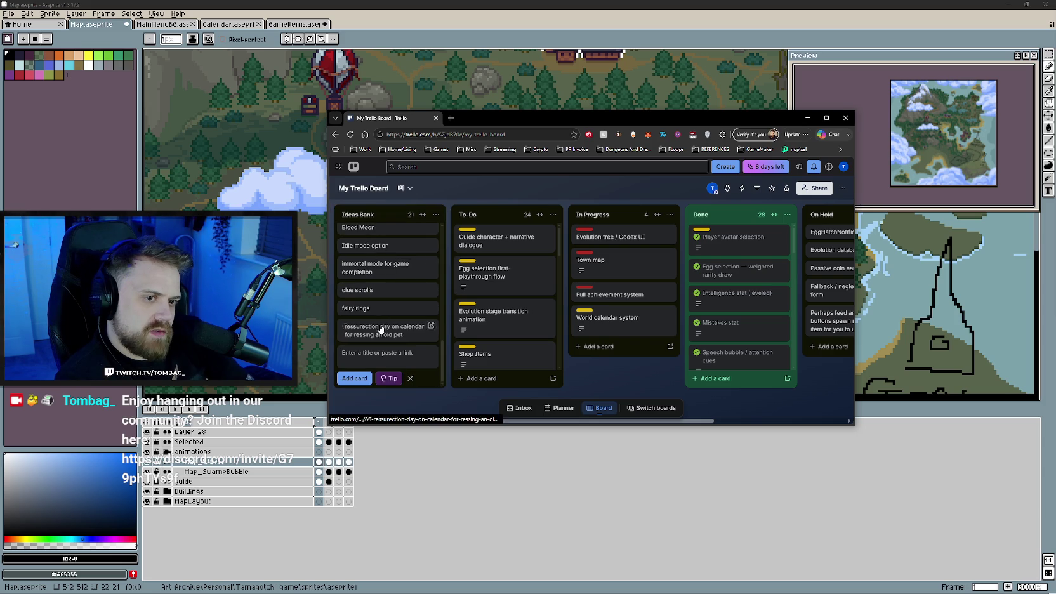
{"action": "scroll", "coordinate": [378, 286], "scroll_direction": "up", "scroll_amount": 10}
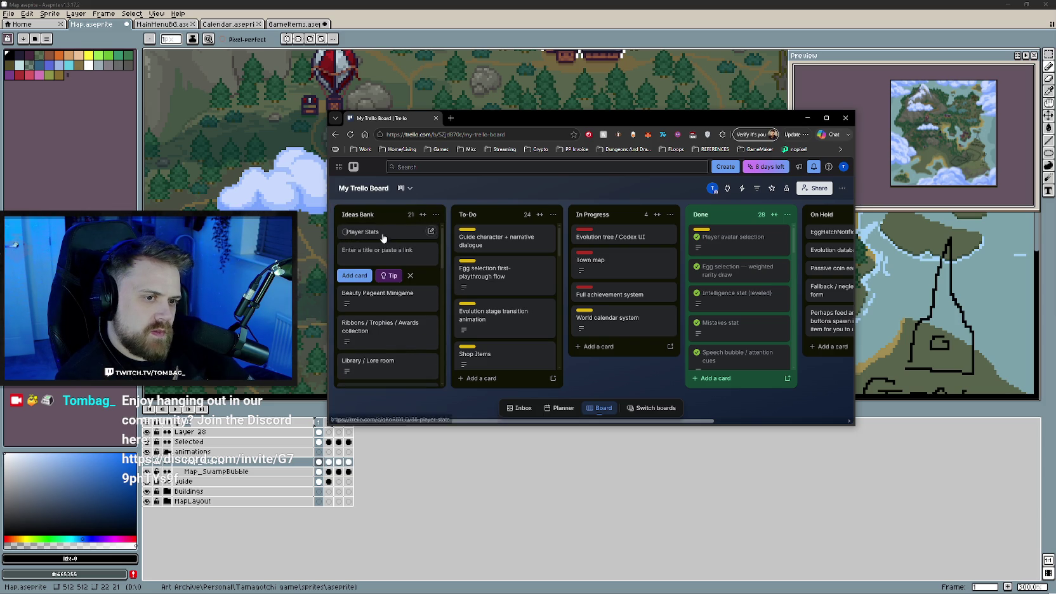
- Give the Player Stats card a description listing Cooking Level, Fishing Level and similar stats
{"action": "left_click", "coordinate": [410, 275]}
{"action": "left_click", "coordinate": [381, 232]}
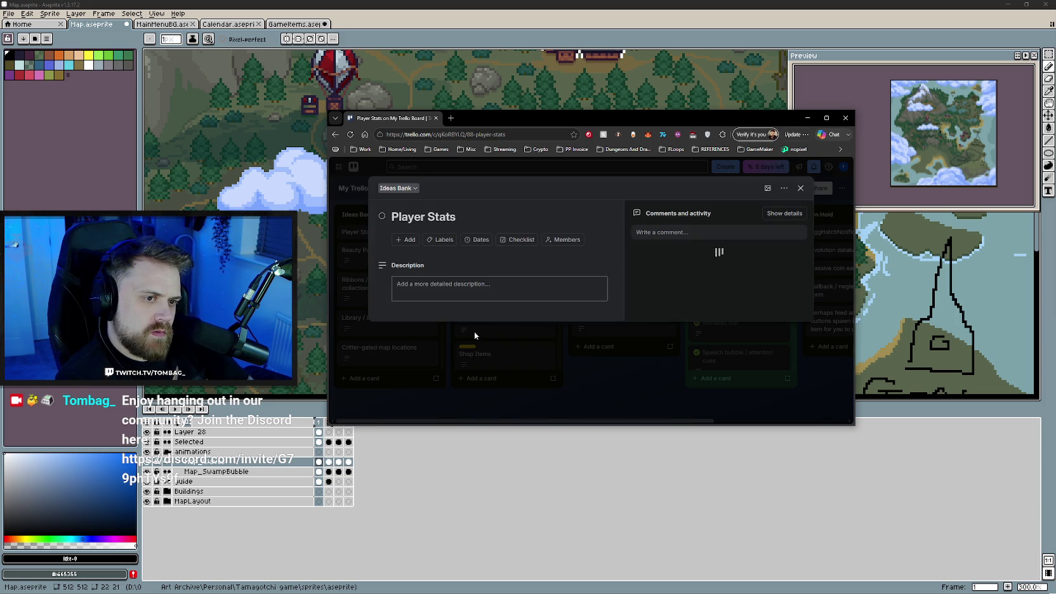
{"action": "left_click", "coordinate": [444, 289]}
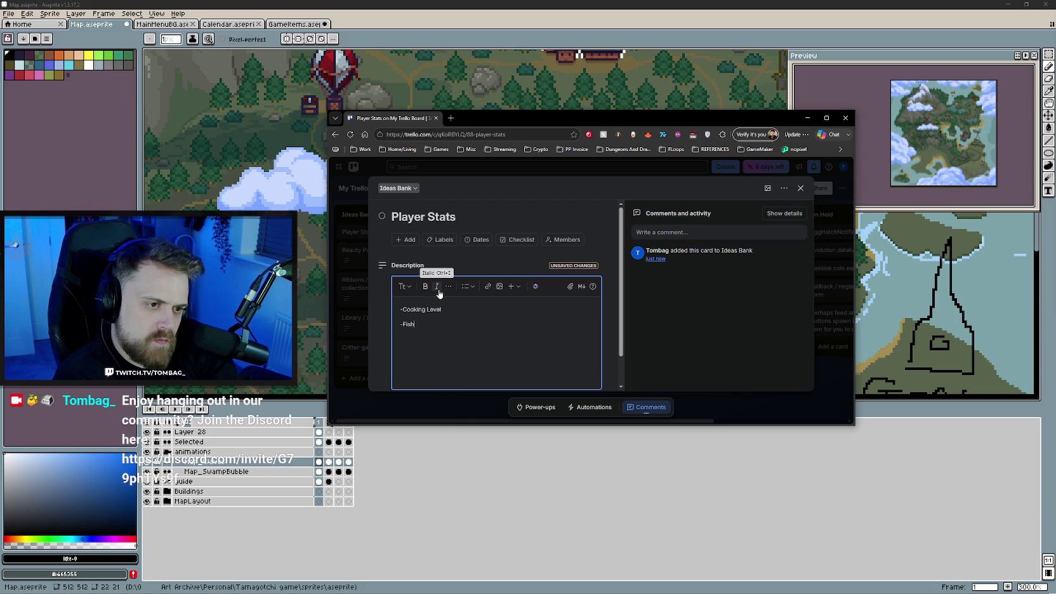
{"action": "type", "text": "c"}
{"action": "scroll", "coordinate": [555, 354], "scroll_direction": "down", "scroll_amount": 1}
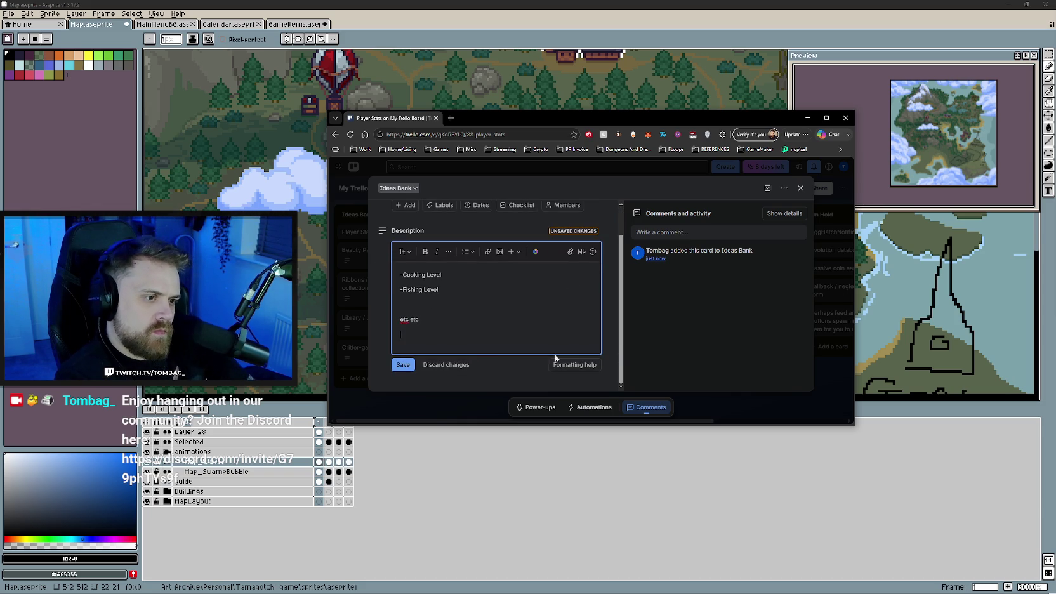
{"action": "left_click", "coordinate": [396, 367]}
- Close the card and return from the browser to the Aseprite map
{"action": "left_click", "coordinate": [802, 188]}
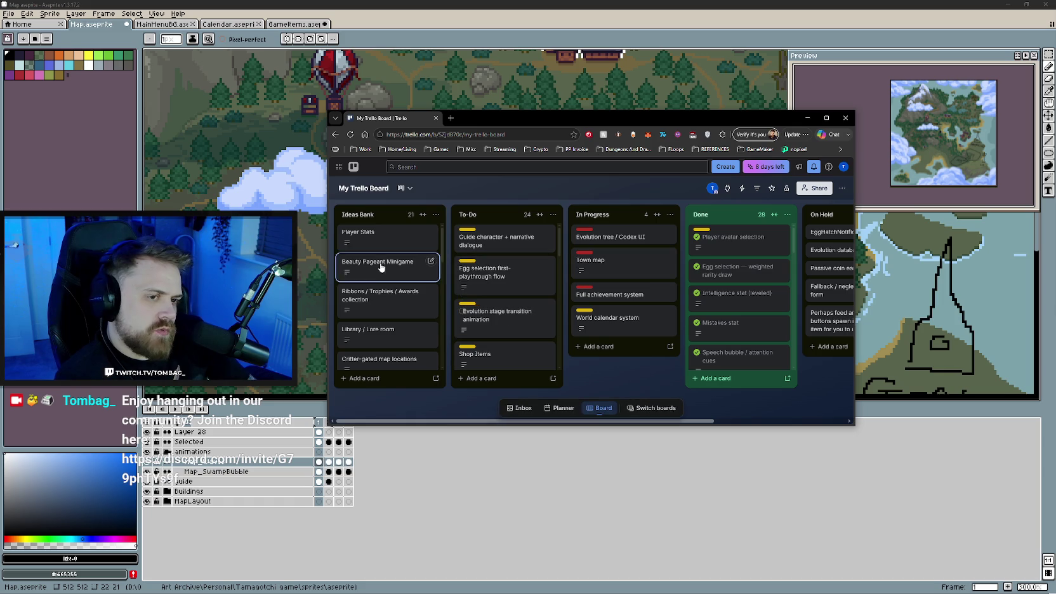
{"action": "scroll", "coordinate": [388, 261], "scroll_direction": "down", "scroll_amount": 1}
{"action": "scroll", "coordinate": [387, 280], "scroll_direction": "down", "scroll_amount": 1}
{"action": "scroll", "coordinate": [386, 298], "scroll_direction": "down", "scroll_amount": 1}
{"action": "scroll", "coordinate": [403, 314], "scroll_direction": "down", "scroll_amount": 1}
{"action": "key", "text": "alt+Tab"}
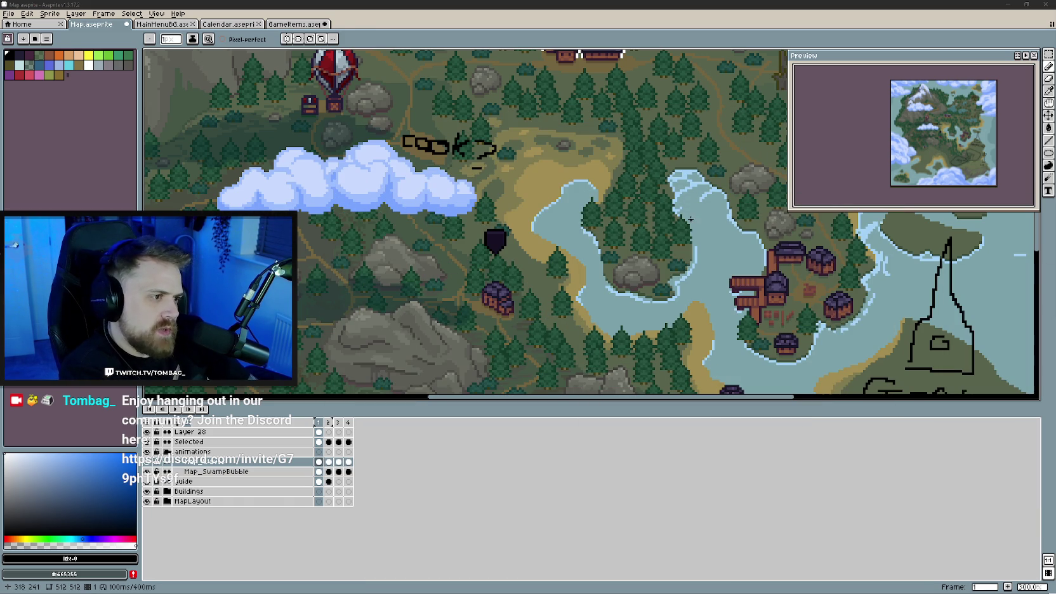
- Zoom in on the snowy mountain and make Layer 28 the drawing layer
{"action": "scroll", "coordinate": [556, 292], "scroll_direction": "down", "scroll_amount": 1}
{"action": "scroll", "coordinate": [556, 291], "scroll_direction": "down", "scroll_amount": 1}
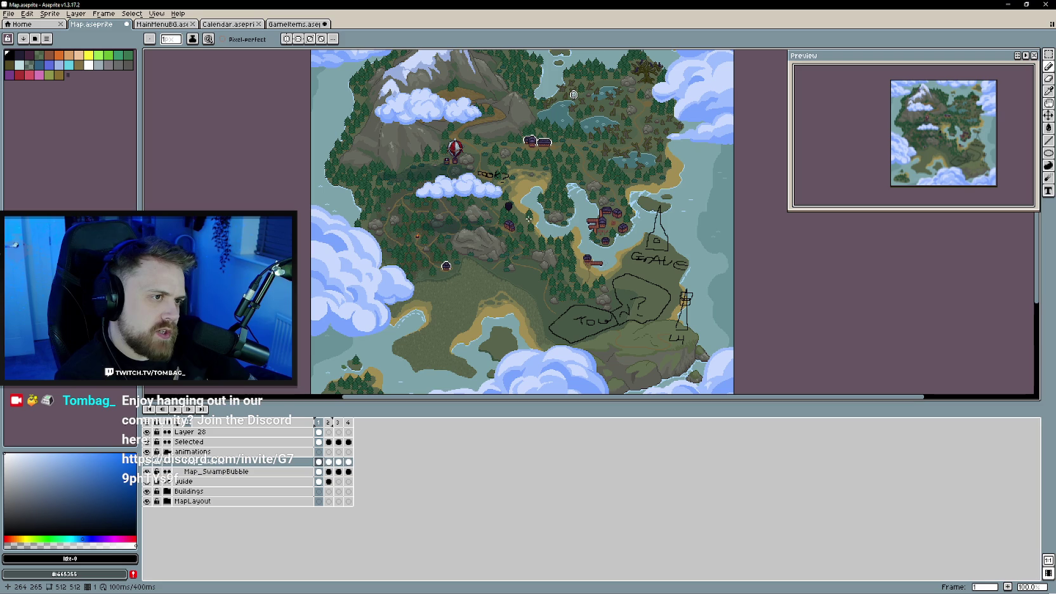
{"action": "scroll", "coordinate": [528, 218], "scroll_direction": "up", "scroll_amount": 1}
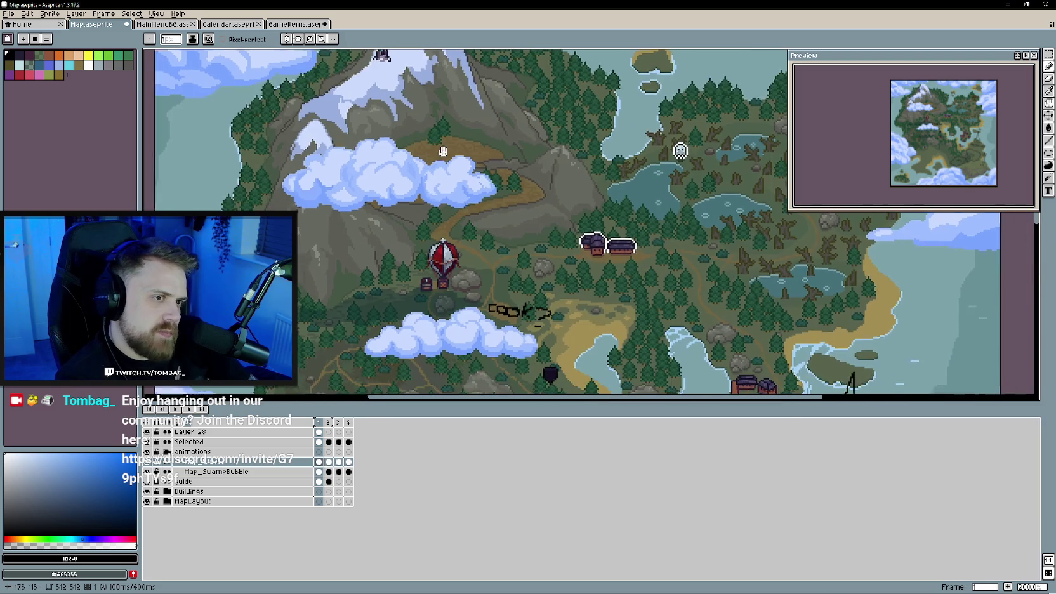
{"action": "scroll", "coordinate": [419, 189], "scroll_direction": "up", "scroll_amount": 5}
{"action": "scroll", "coordinate": [448, 203], "scroll_direction": "up", "scroll_amount": 2}
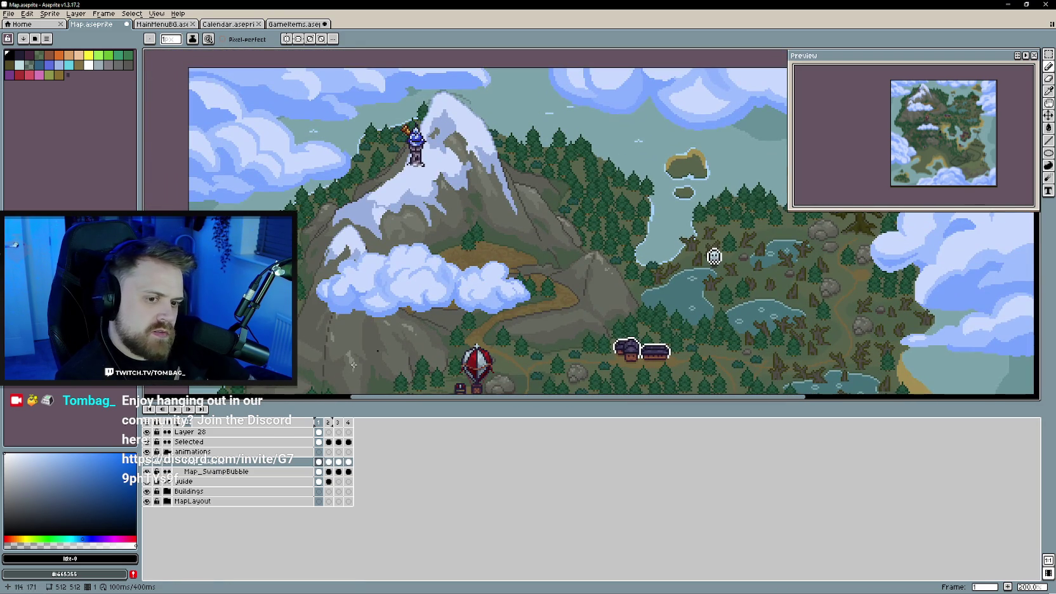
{"action": "left_click", "coordinate": [190, 432]}
{"action": "scroll", "coordinate": [445, 254], "scroll_direction": "down", "scroll_amount": 3}
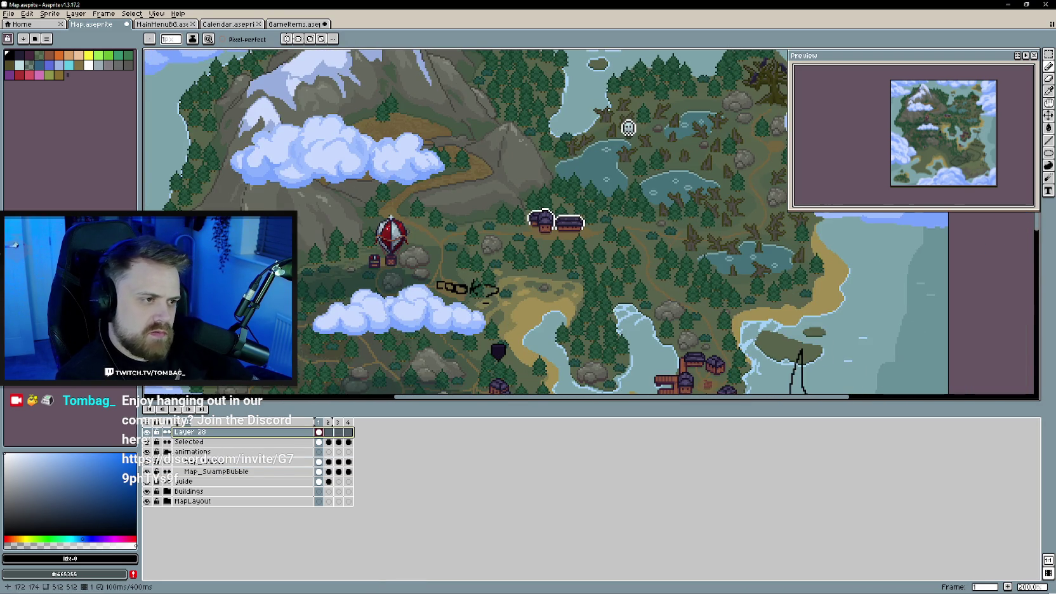
{"action": "scroll", "coordinate": [474, 250], "scroll_direction": "up", "scroll_amount": 1}
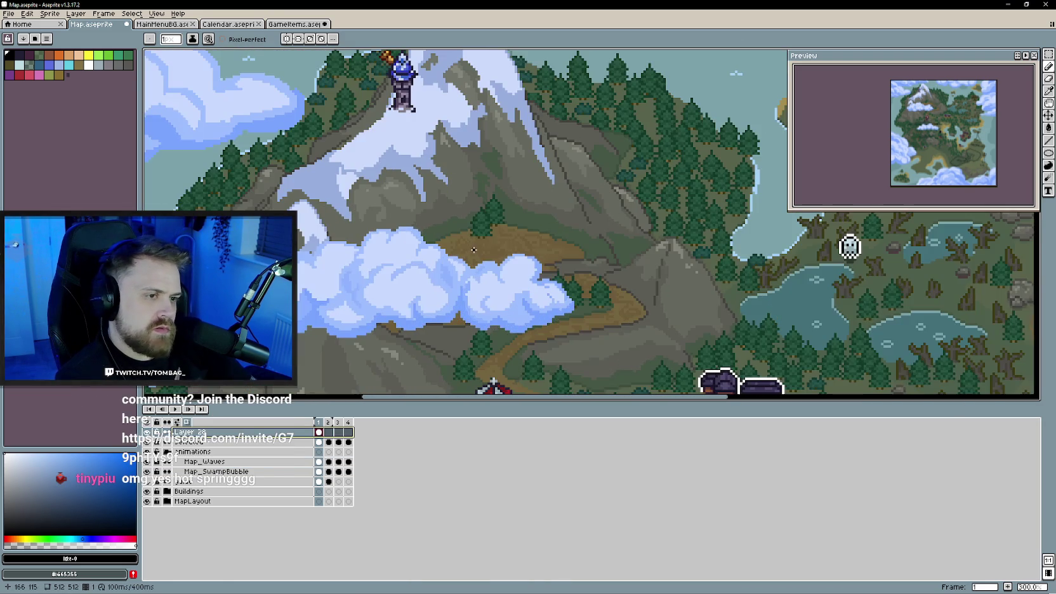
- Hand-write 'HOT SPRINGS' in black over the cloud, then zoom back out
{"action": "mouse_move", "coordinate": [449, 233]}
{"action": "left_mouse_down"}
{"action": "mouse_move", "coordinate": [449, 245]}
{"action": "mouse_move", "coordinate": [462, 240]}
{"action": "left_mouse_up"}
{"action": "mouse_move", "coordinate": [460, 232]}
{"action": "left_mouse_down"}
{"action": "mouse_move", "coordinate": [471, 249]}
{"action": "mouse_move", "coordinate": [500, 241]}
{"action": "left_mouse_up"}
{"action": "mouse_move", "coordinate": [489, 241]}
{"action": "left_mouse_down"}
{"action": "mouse_move", "coordinate": [488, 257]}
{"action": "mouse_move", "coordinate": [469, 261]}
{"action": "mouse_move", "coordinate": [468, 282]}
{"action": "left_mouse_up"}
{"action": "mouse_move", "coordinate": [473, 271]}
{"action": "left_mouse_down"}
{"action": "mouse_move", "coordinate": [507, 283]}
{"action": "mouse_move", "coordinate": [519, 272]}
{"action": "mouse_move", "coordinate": [528, 287]}
{"action": "mouse_move", "coordinate": [541, 277]}
{"action": "left_mouse_up"}
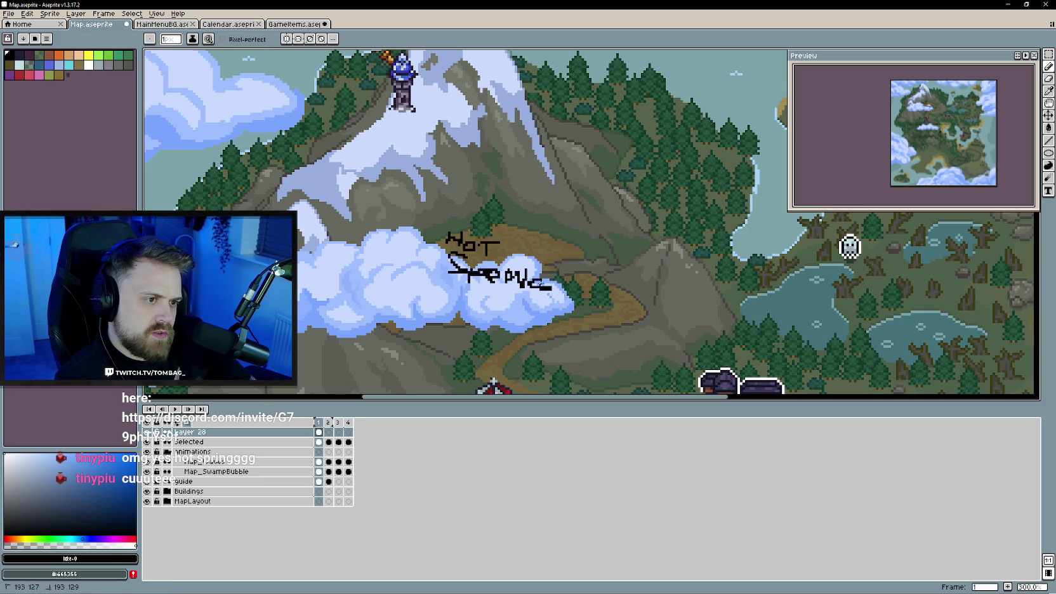
{"action": "scroll", "coordinate": [562, 282], "scroll_direction": "down", "scroll_amount": 2}
{"action": "left_click_drag", "start_coordinate": [518, 324], "coordinate": [449, 197]}
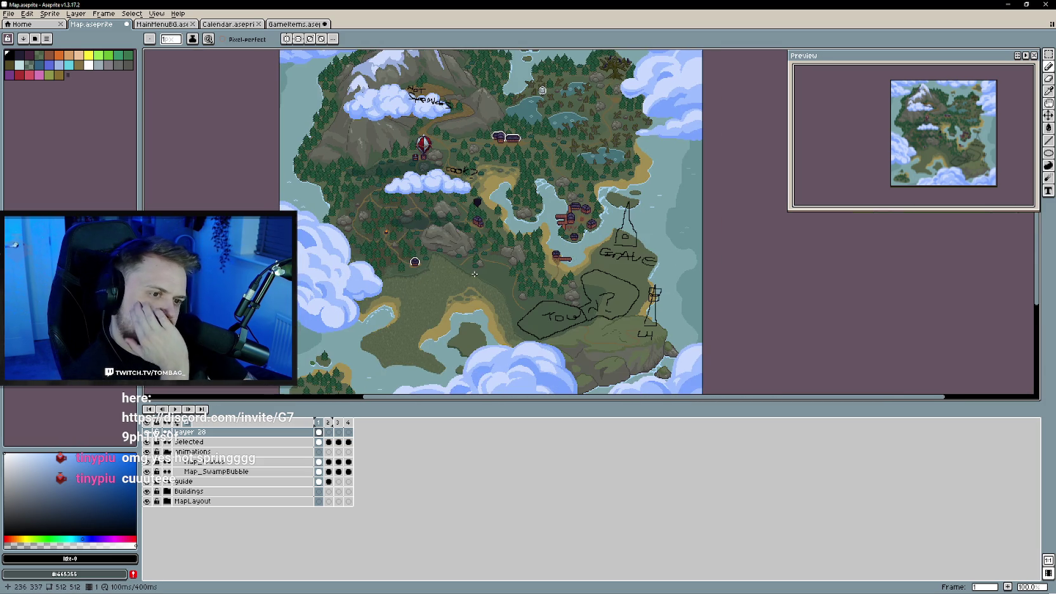
{"action": "mouse_move", "coordinate": [451, 302]}
{"action": "left_mouse_down"}
{"action": "mouse_move", "coordinate": [458, 266]}
{"action": "mouse_move", "coordinate": [472, 306]}
{"action": "left_mouse_up"}
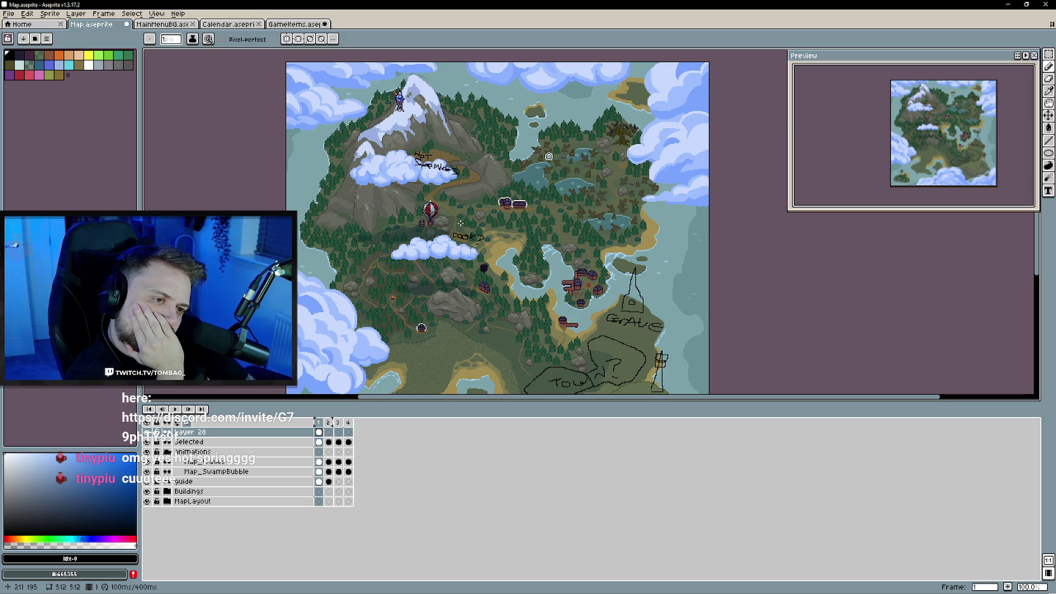
{"action": "scroll", "coordinate": [469, 242], "scroll_direction": "right", "scroll_amount": 2}
{"action": "scroll", "coordinate": [488, 266], "scroll_direction": "right", "scroll_amount": 2}
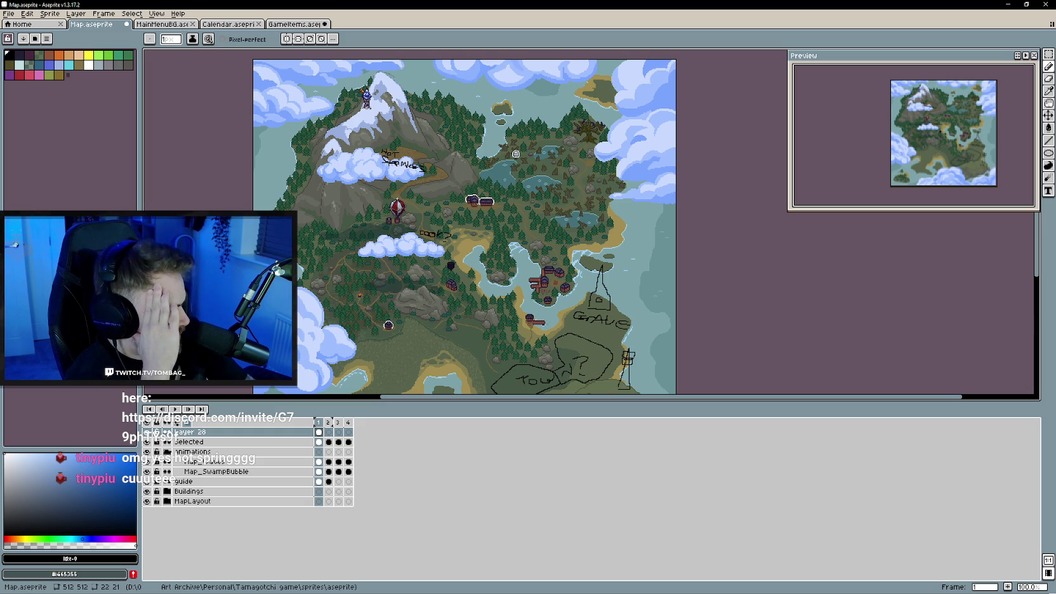
{"action": "scroll", "coordinate": [463, 222], "scroll_direction": "down", "scroll_amount": 5}
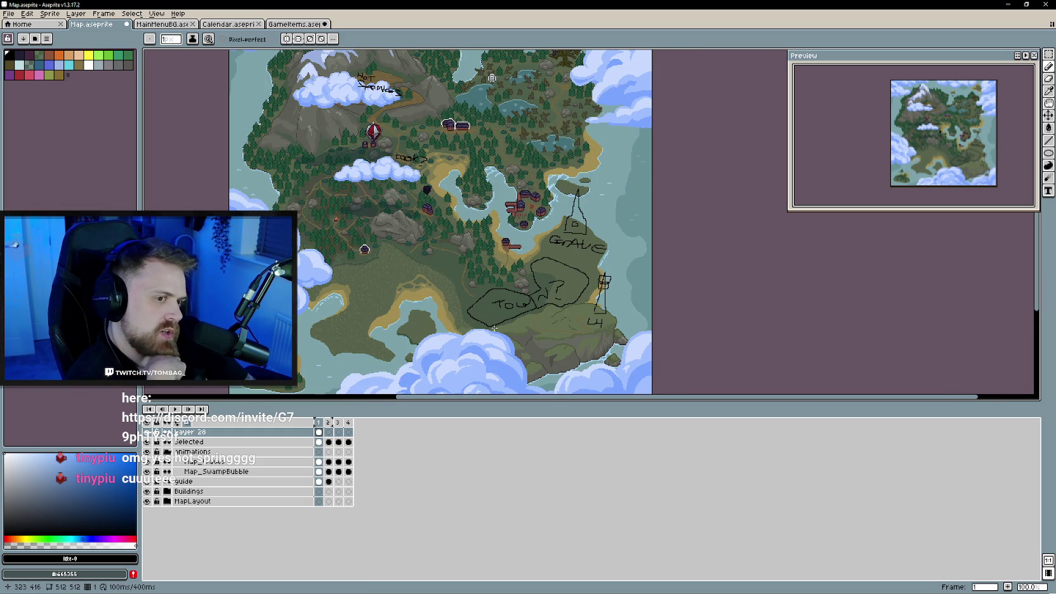
{"action": "scroll", "coordinate": [474, 296], "scroll_direction": "up", "scroll_amount": 1}
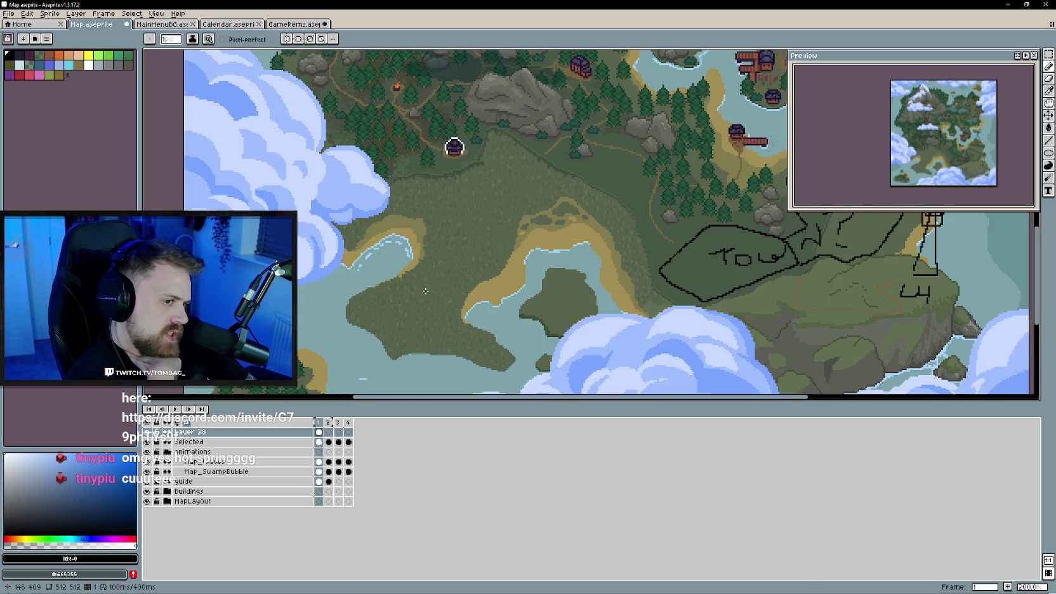
{"action": "left_click_drag", "start_coordinate": [473, 295], "coordinate": [470, 292]}
{"action": "key", "text": "ctrl+z"}
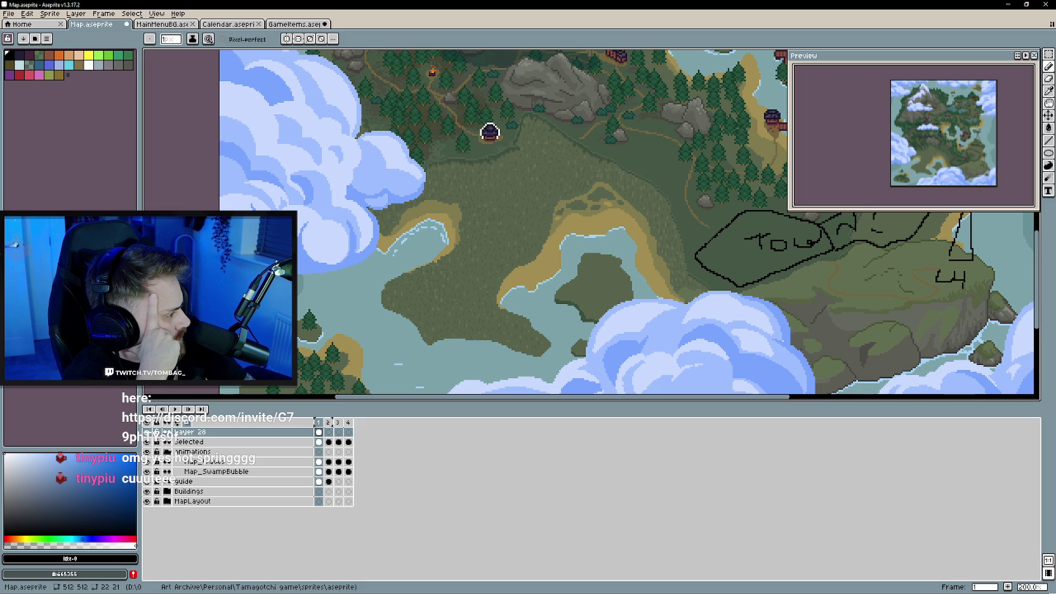
{"action": "mouse_move", "coordinate": [821, 236]}
{"action": "left_mouse_down"}
{"action": "mouse_move", "coordinate": [610, 315]}
{"action": "mouse_move", "coordinate": [613, 343]}
{"action": "mouse_move", "coordinate": [417, 254]}
{"action": "mouse_move", "coordinate": [519, 303]}
{"action": "left_mouse_up"}
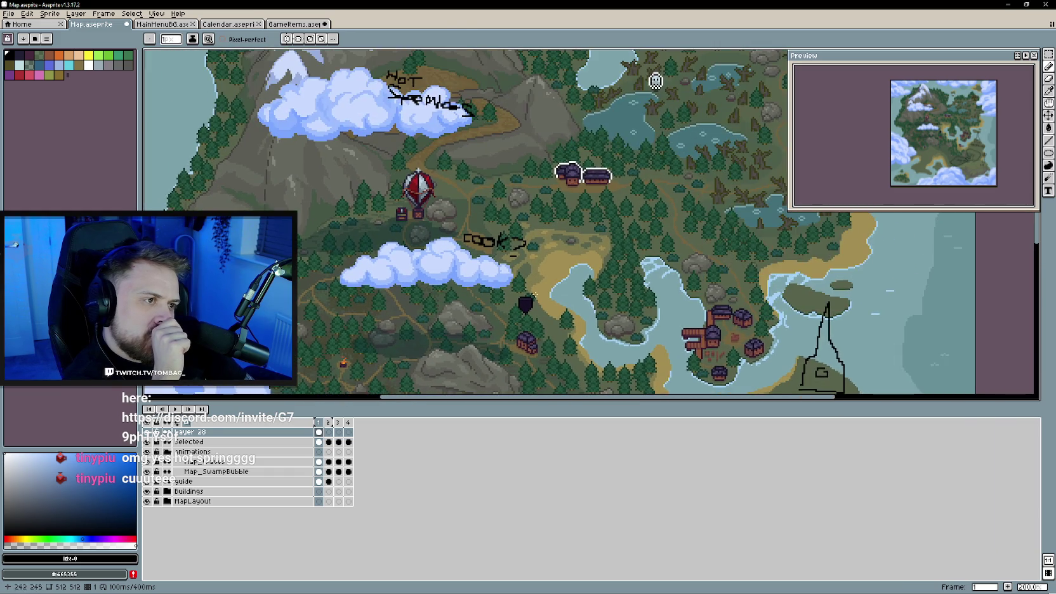
{"action": "left_click_drag", "start_coordinate": [519, 303], "coordinate": [355, 381]}
{"action": "scroll", "coordinate": [529, 295], "scroll_direction": "down", "scroll_amount": 1}
{"action": "scroll", "coordinate": [529, 295], "scroll_direction": "up", "scroll_amount": 1}
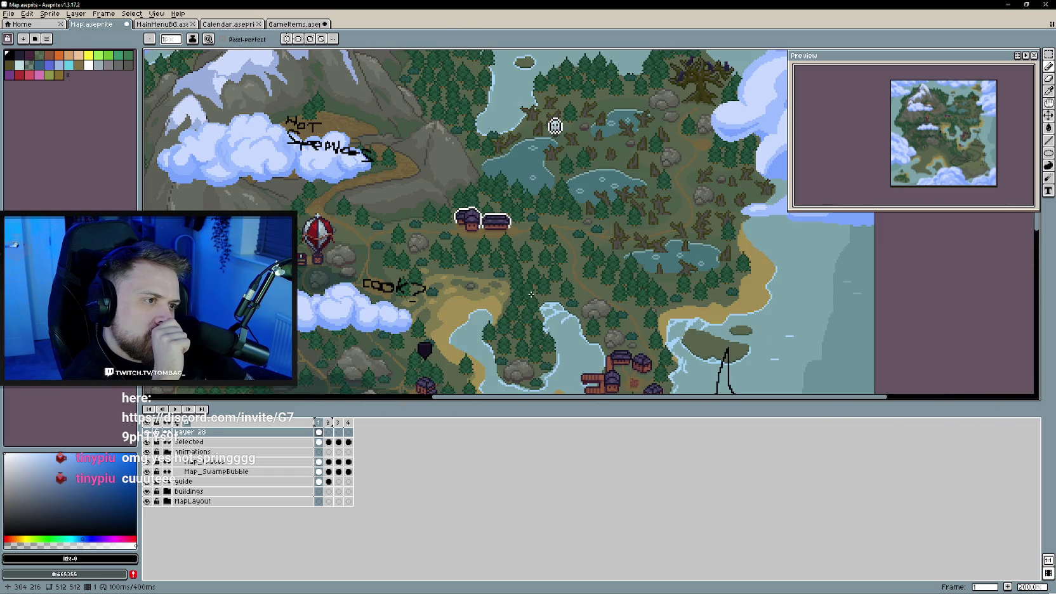
{"action": "left_click_drag", "start_coordinate": [612, 267], "coordinate": [447, 354]}
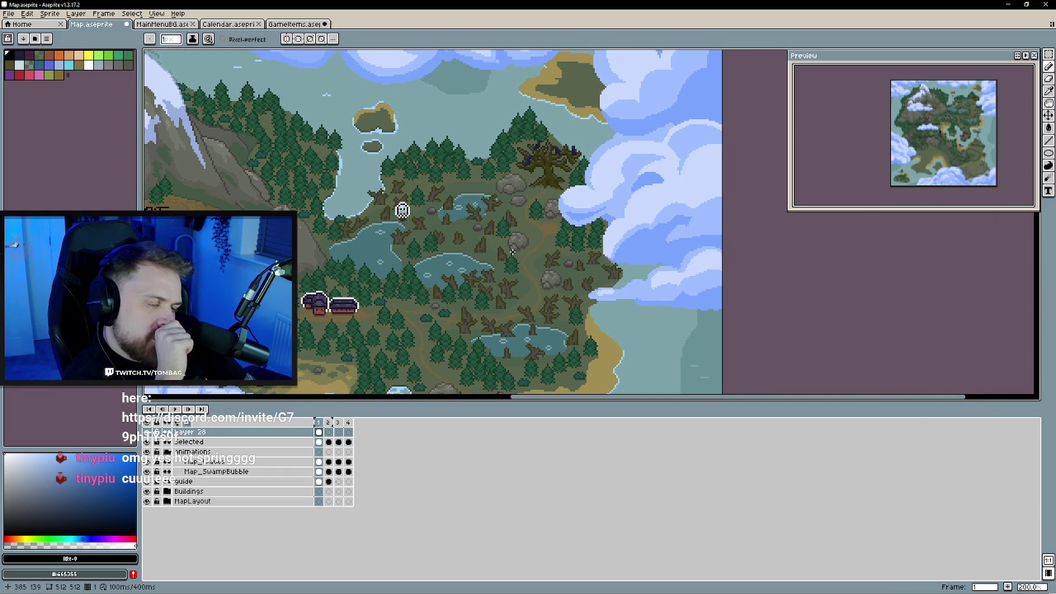
{"action": "mouse_move", "coordinate": [384, 394]}
{"action": "left_mouse_down"}
{"action": "mouse_move", "coordinate": [608, 217]}
{"action": "mouse_move", "coordinate": [520, 259]}
{"action": "left_mouse_up"}
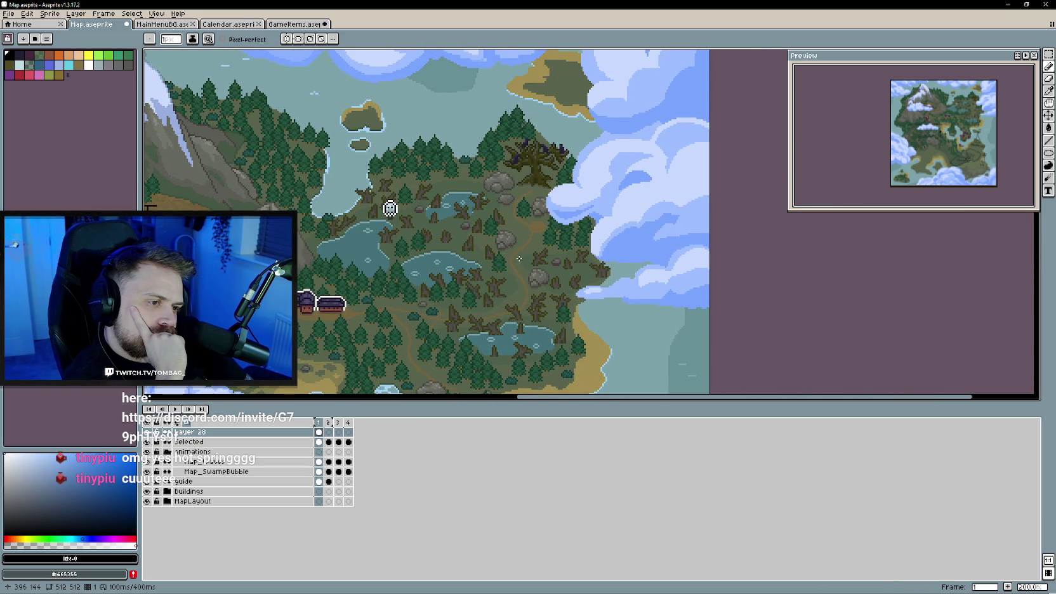
{"action": "scroll", "coordinate": [485, 266], "scroll_direction": "down", "scroll_amount": 1}
{"action": "scroll", "coordinate": [485, 265], "scroll_direction": "down", "scroll_amount": 1}
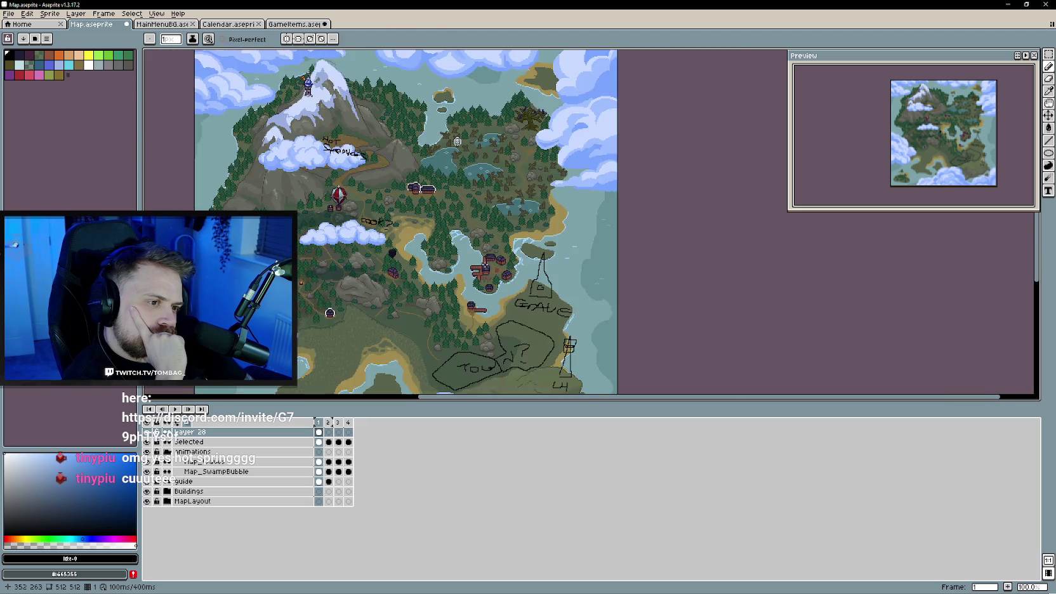
{"action": "left_click_drag", "start_coordinate": [485, 266], "coordinate": [580, 191]}
{"action": "scroll", "coordinate": [466, 305], "scroll_direction": "up", "scroll_amount": 1}
{"action": "scroll", "coordinate": [467, 305], "scroll_direction": "down", "scroll_amount": 1}
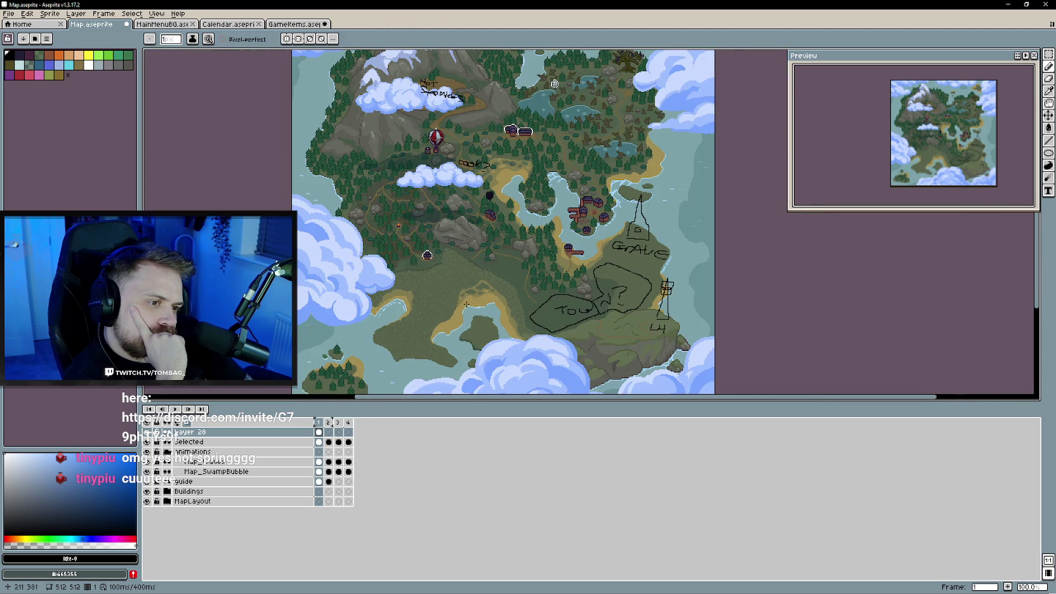
{"action": "left_click_drag", "start_coordinate": [509, 246], "coordinate": [502, 332]}
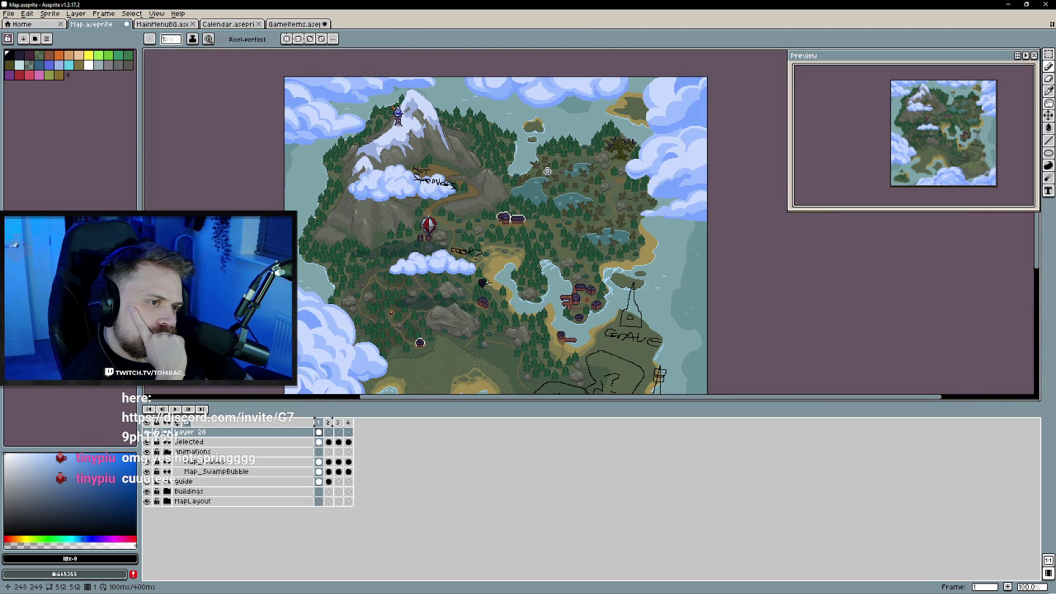
{"action": "scroll", "coordinate": [502, 245], "scroll_direction": "up", "scroll_amount": 1}
- Save Map.aseprite and switch to the GameItems sprite with the green NatureShard icon
{"action": "scroll", "coordinate": [502, 245], "scroll_direction": "down", "scroll_amount": 1}
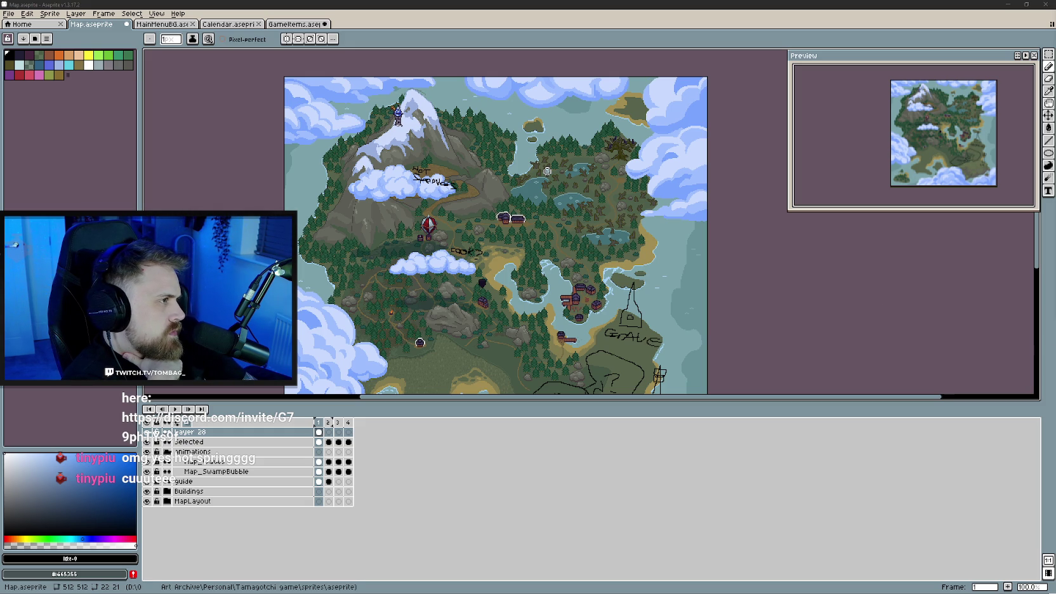
{"action": "left_click_drag", "start_coordinate": [519, 332], "coordinate": [567, 281]}
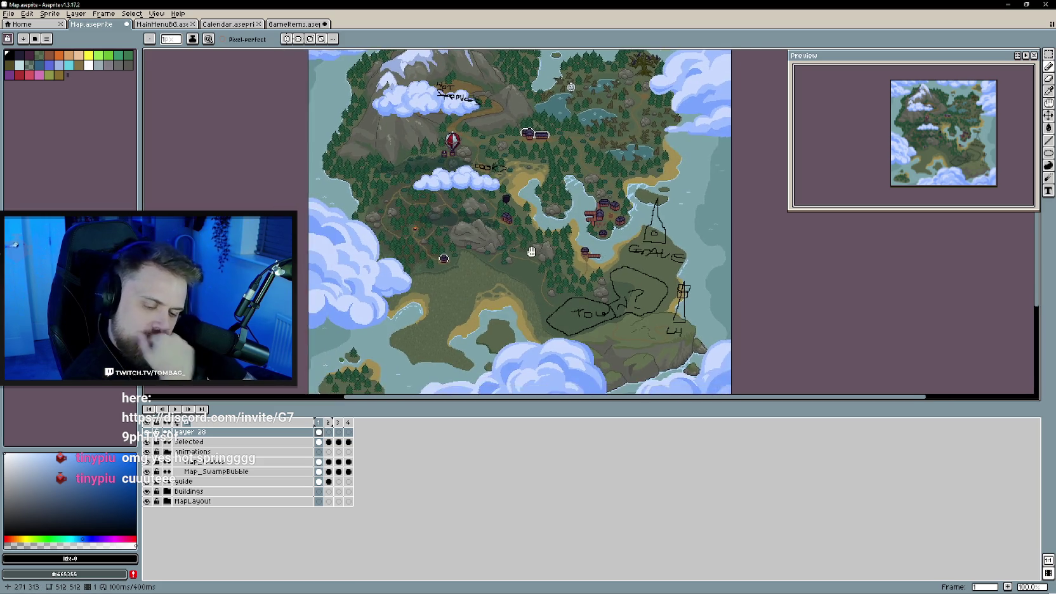
{"action": "key", "text": "ctrl+s"}
{"action": "key", "text": "ctrl+Tab"}
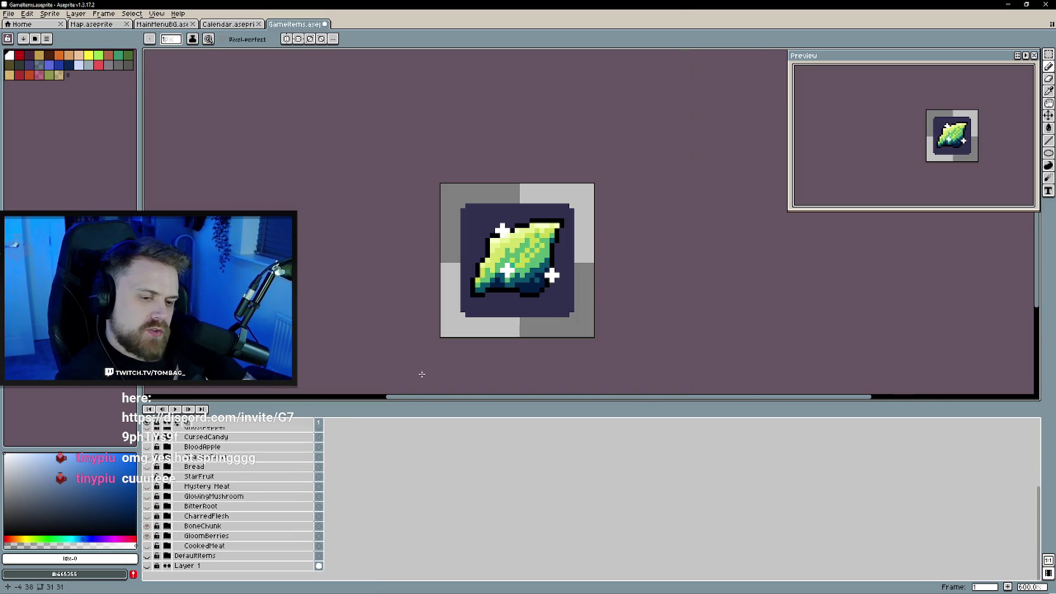
- Open quickslotIcons.aseprite from the Tamagotchi sprites folder via File > Open
{"action": "scroll", "coordinate": [193, 499], "scroll_direction": "up", "scroll_amount": 3}
{"action": "scroll", "coordinate": [193, 499], "scroll_direction": "up", "scroll_amount": 3}
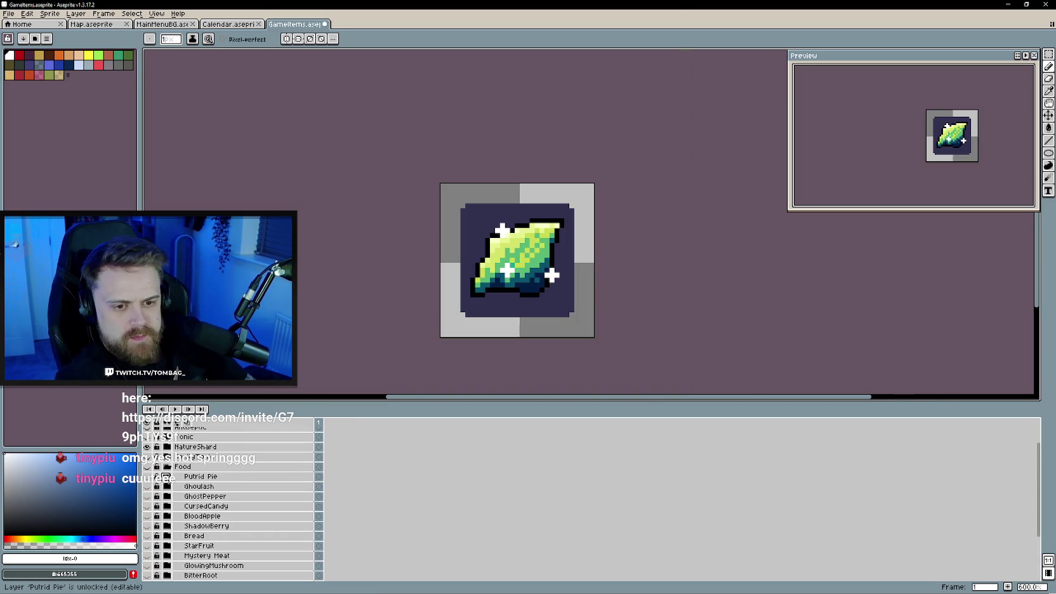
{"action": "scroll", "coordinate": [193, 497], "scroll_direction": "down", "scroll_amount": 2}
{"action": "scroll", "coordinate": [193, 497], "scroll_direction": "down", "scroll_amount": 2}
{"action": "scroll", "coordinate": [194, 497], "scroll_direction": "down", "scroll_amount": 2}
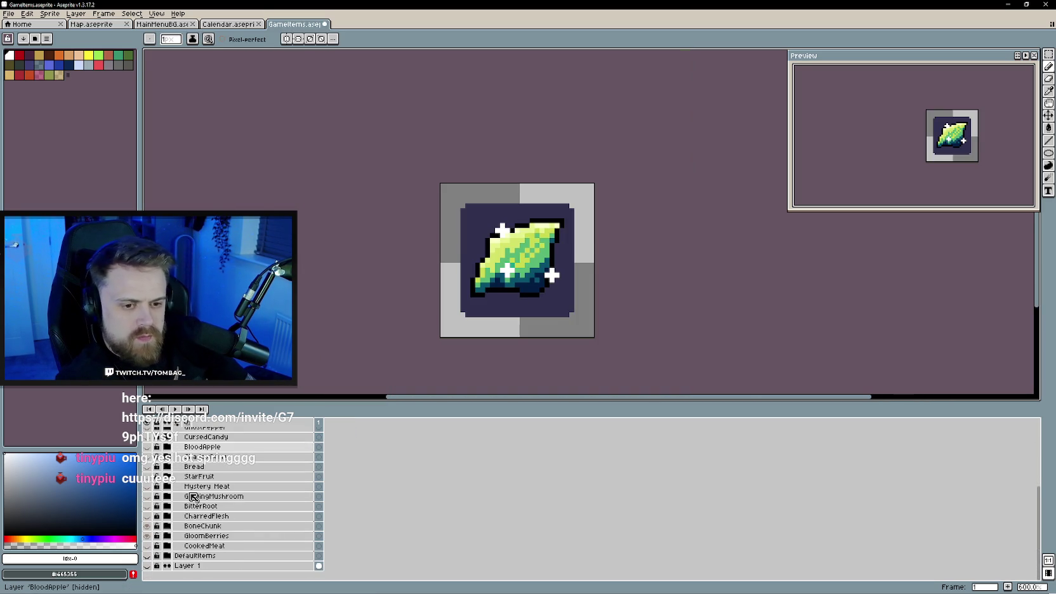
{"action": "left_click", "coordinate": [11, 14]}
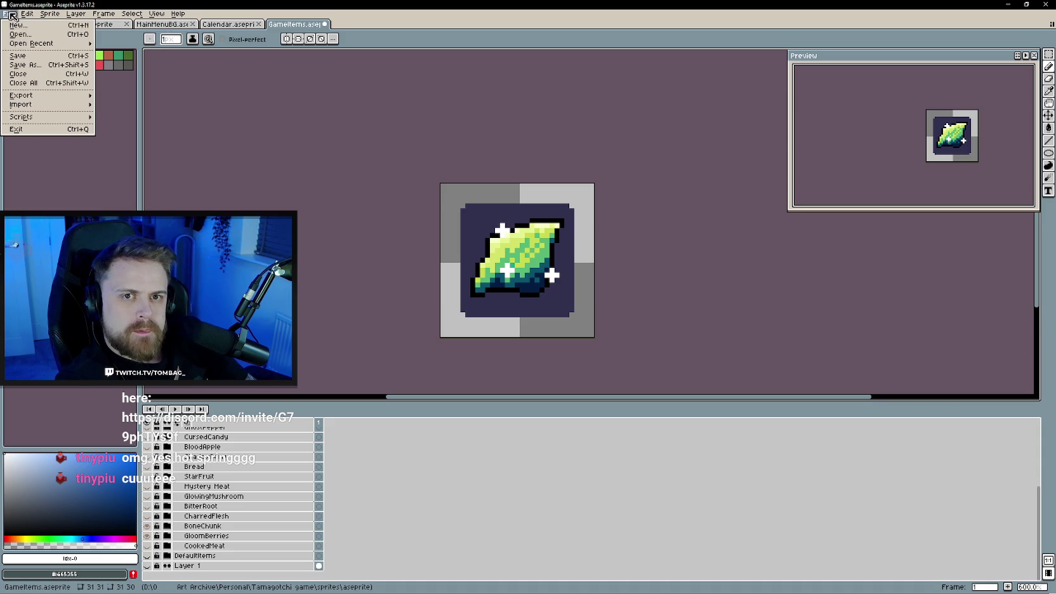
{"action": "left_click", "coordinate": [26, 35]}
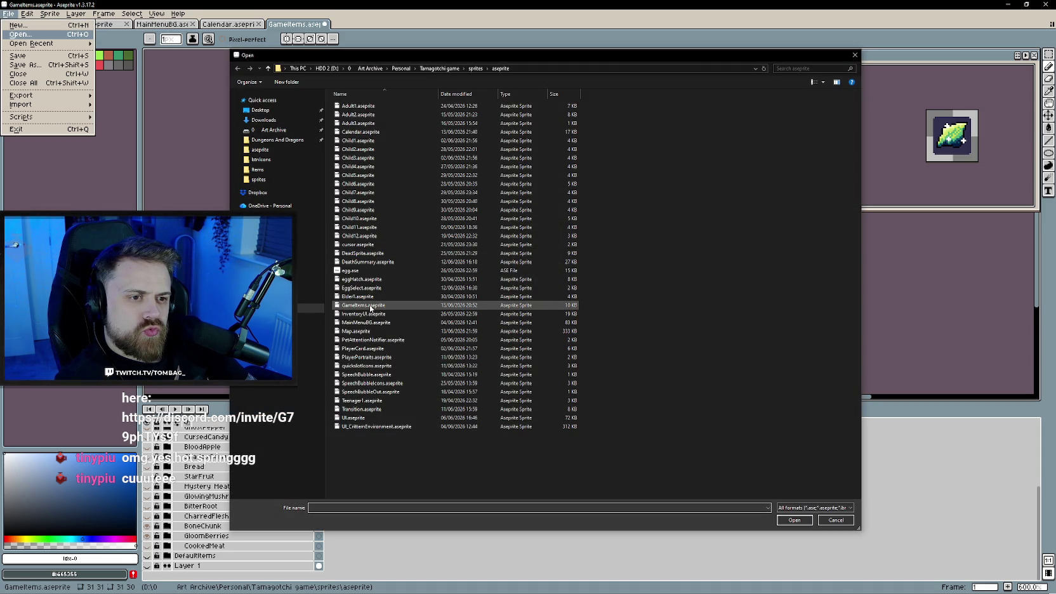
{"action": "double_click", "coordinate": [359, 366]}
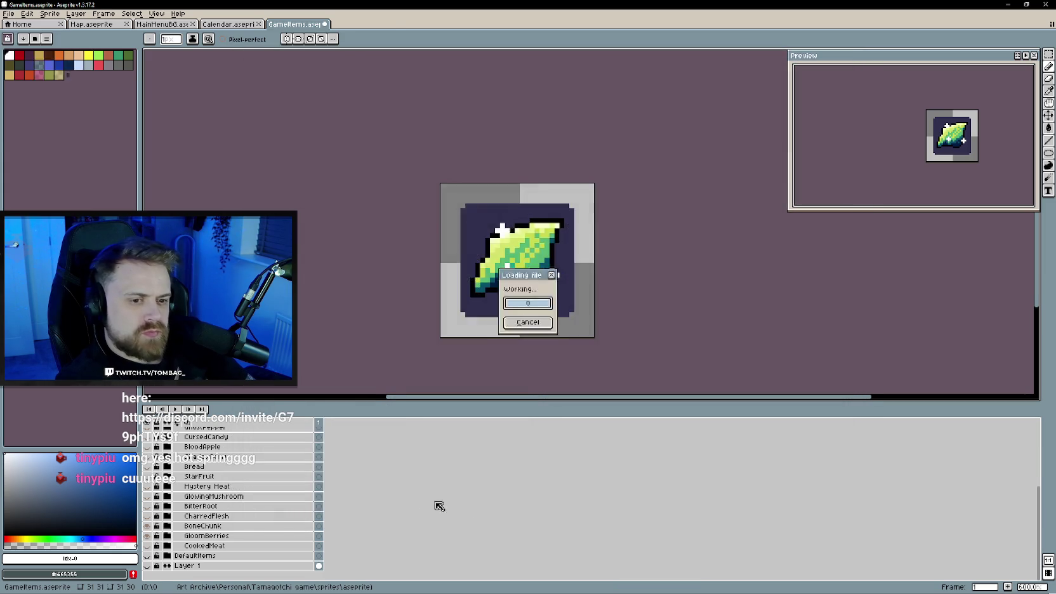
- Add a new empty layer in quickslotIcons and hide the bloomberries and ref layers
{"action": "key", "text": "plus"}
{"action": "key", "text": "plus"}
{"action": "key", "text": "plus"}
{"action": "key", "text": "plus"}
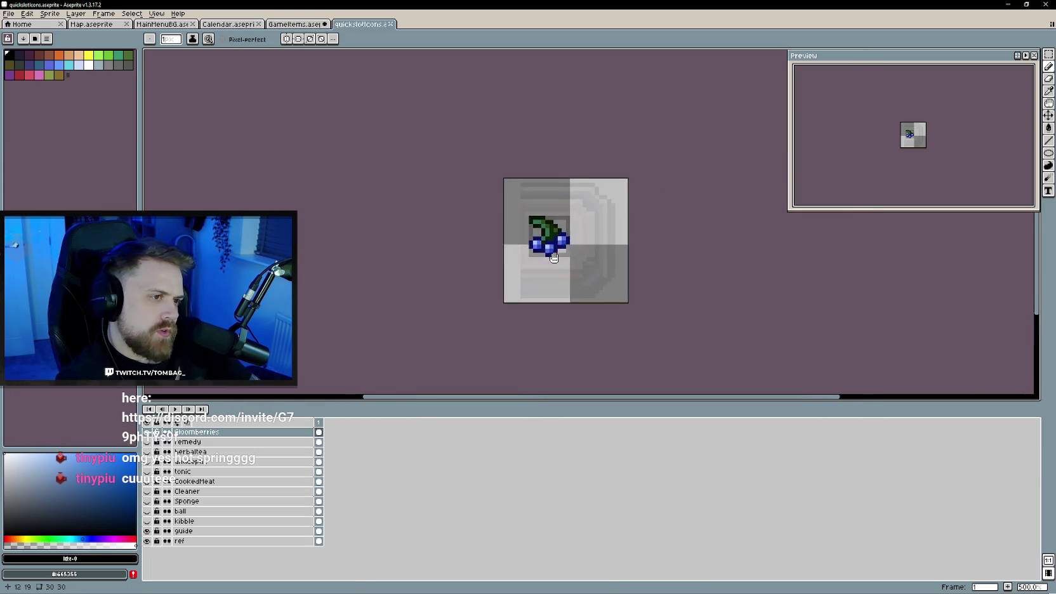
{"action": "key", "text": "plus"}
{"action": "key", "text": "plus"}
{"action": "right_click", "coordinate": [222, 434]}
{"action": "mouse_move", "coordinate": [241, 451]}
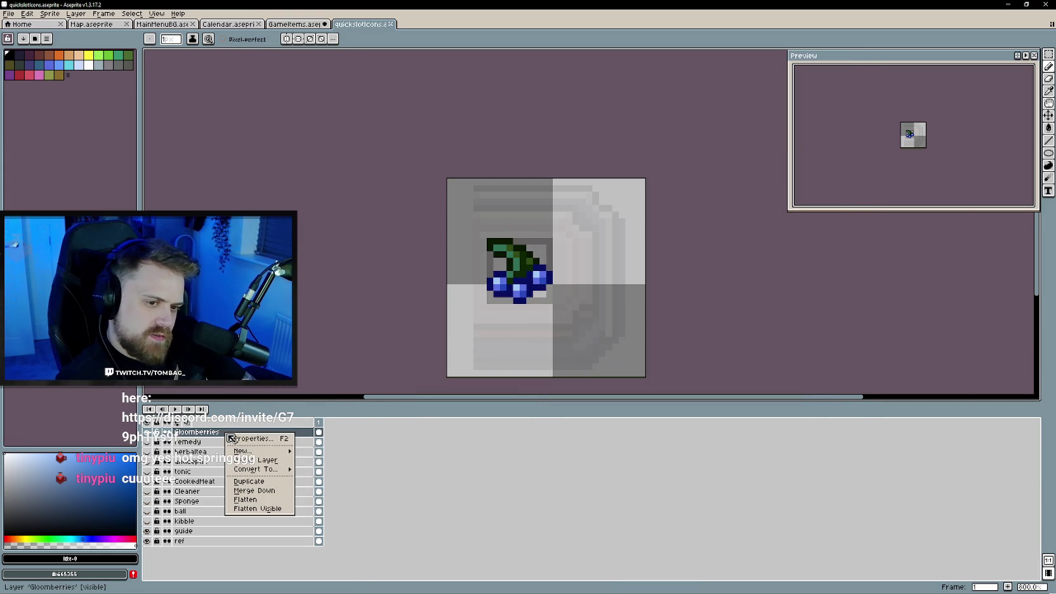
{"action": "left_click", "coordinate": [311, 449]}
{"action": "left_click", "coordinate": [147, 442]}
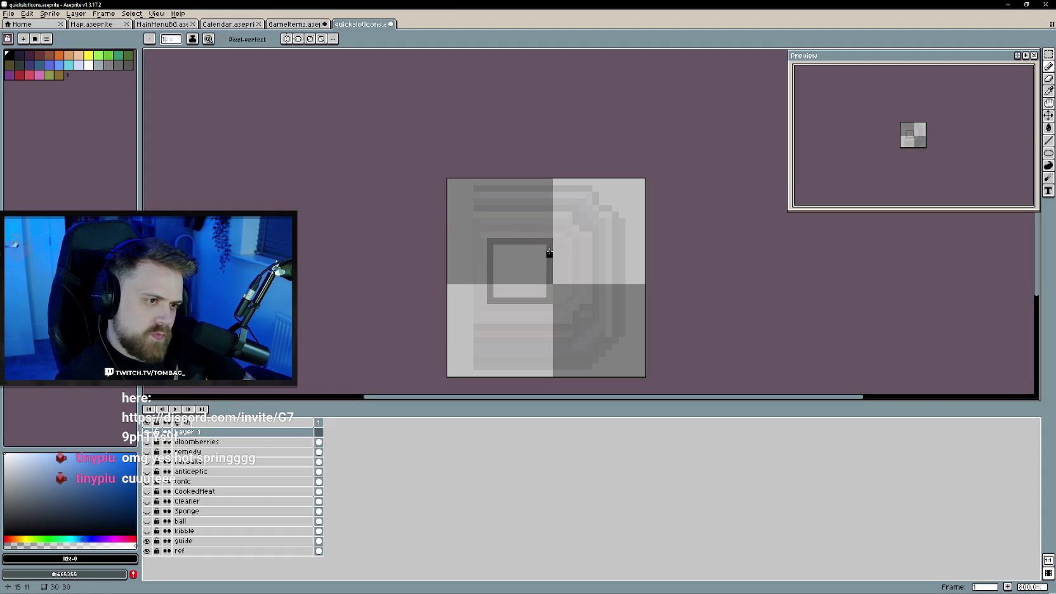
{"action": "scroll", "coordinate": [514, 274], "scroll_direction": "up", "scroll_amount": 3}
{"action": "left_click", "coordinate": [146, 551]}
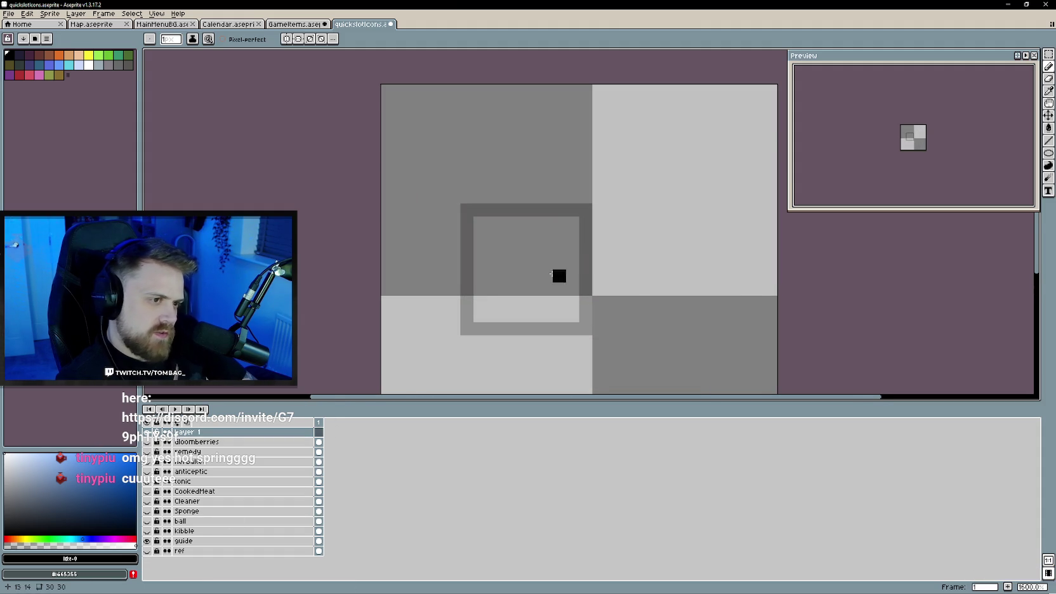
{"action": "scroll", "coordinate": [558, 277], "scroll_direction": "down", "scroll_amount": 1}
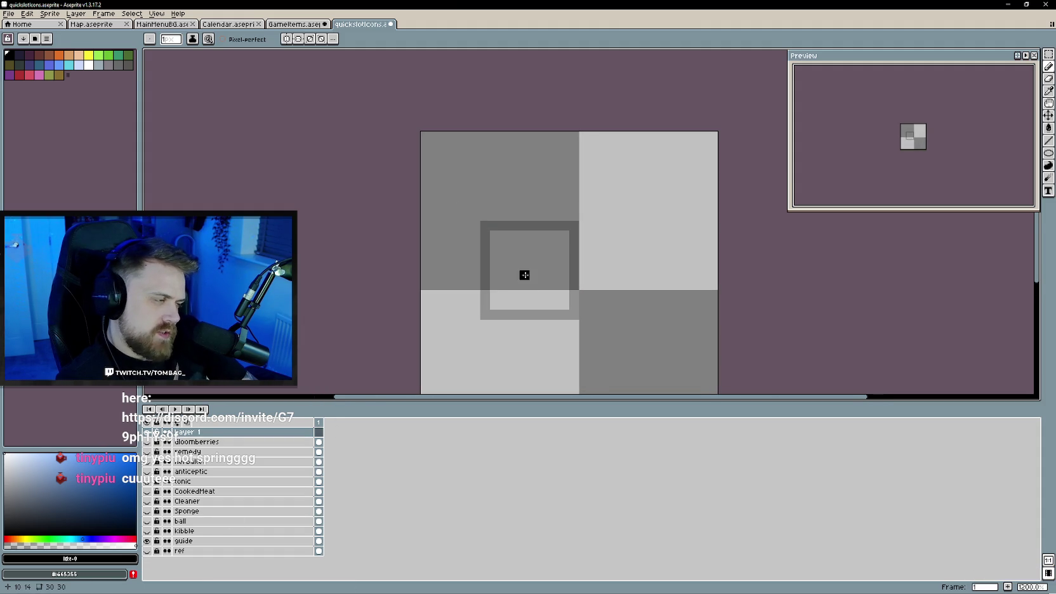
- In GameItems, hide the NatureShard layer and show BoneChunk, then start the bone outline in quickslotIcons
{"action": "left_click", "coordinate": [296, 25]}
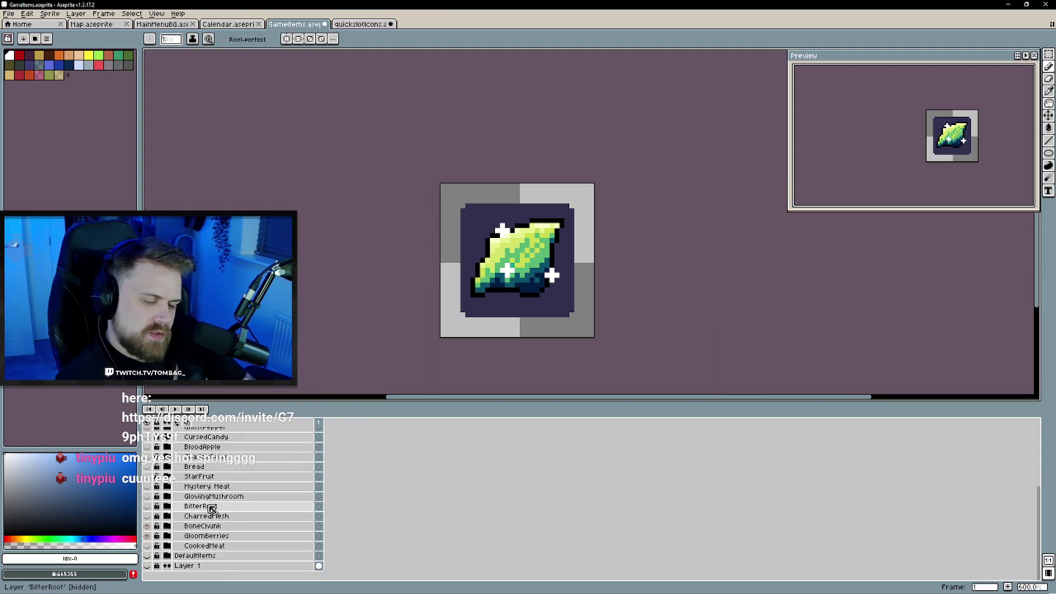
{"action": "scroll", "coordinate": [212, 504], "scroll_direction": "up", "scroll_amount": 3}
{"action": "scroll", "coordinate": [210, 508], "scroll_direction": "up", "scroll_amount": 2}
{"action": "scroll", "coordinate": [209, 508], "scroll_direction": "up", "scroll_amount": 1}
{"action": "left_click", "coordinate": [147, 457]}
{"action": "left_click", "coordinate": [146, 486]}
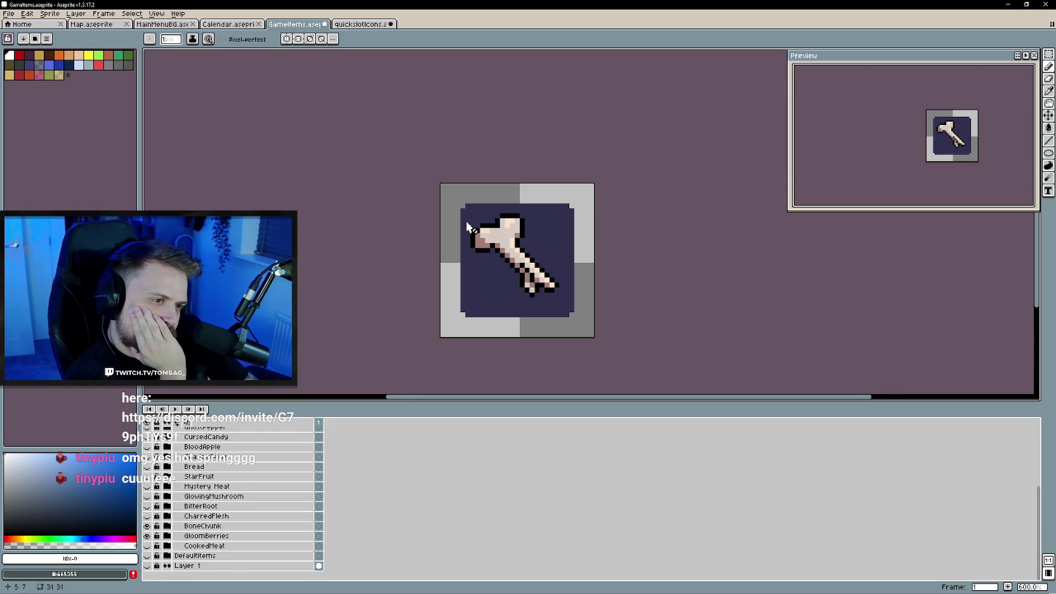
{"action": "key", "text": "ctrl+Tab"}
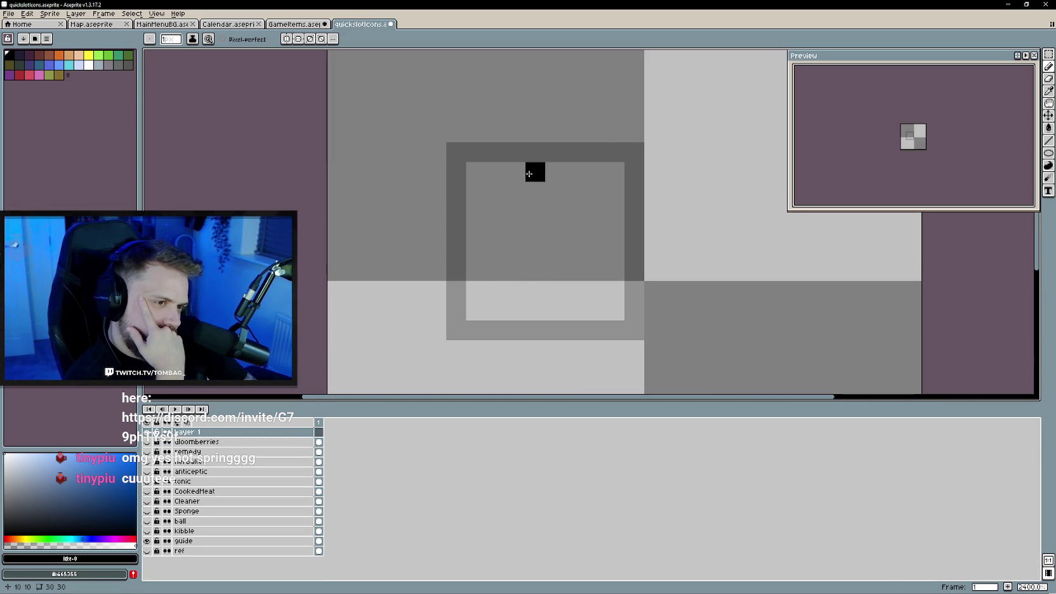
{"action": "mouse_move", "coordinate": [477, 168]}
{"action": "left_mouse_down"}
{"action": "mouse_move", "coordinate": [492, 148]}
{"action": "mouse_move", "coordinate": [532, 167]}
{"action": "left_mouse_up"}
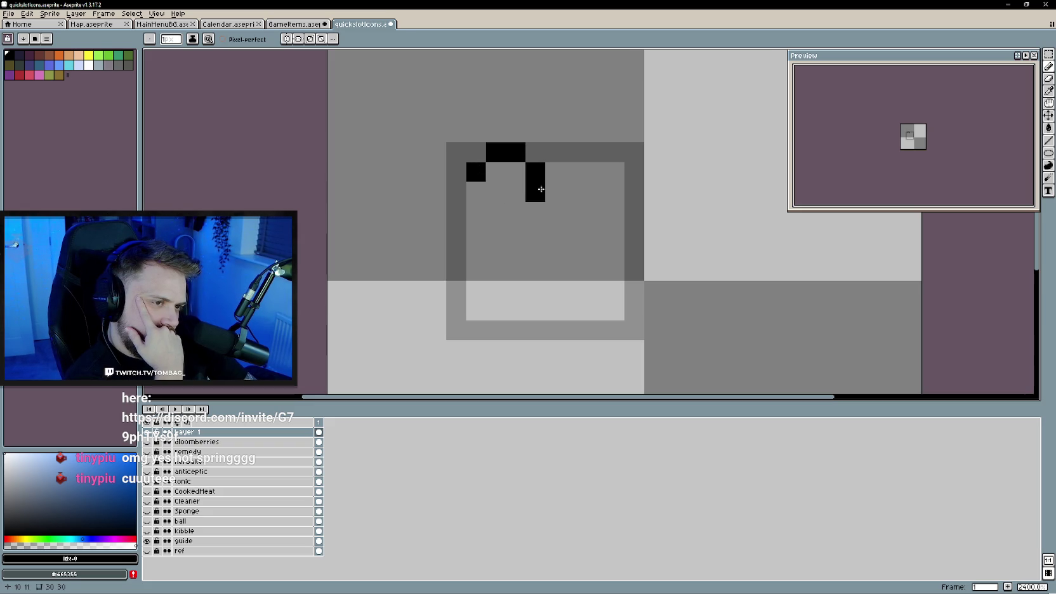
- Draft the bone knob's black outline pixel by pixel, erasing misplaced pixels
{"action": "left_click", "coordinate": [495, 192]}
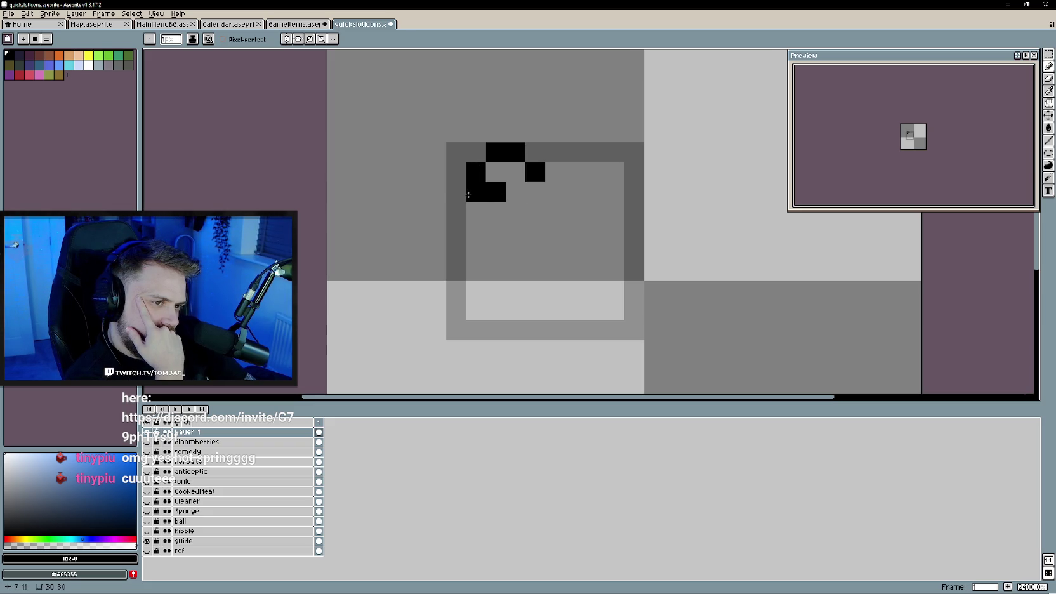
{"action": "left_click", "coordinate": [470, 204]}
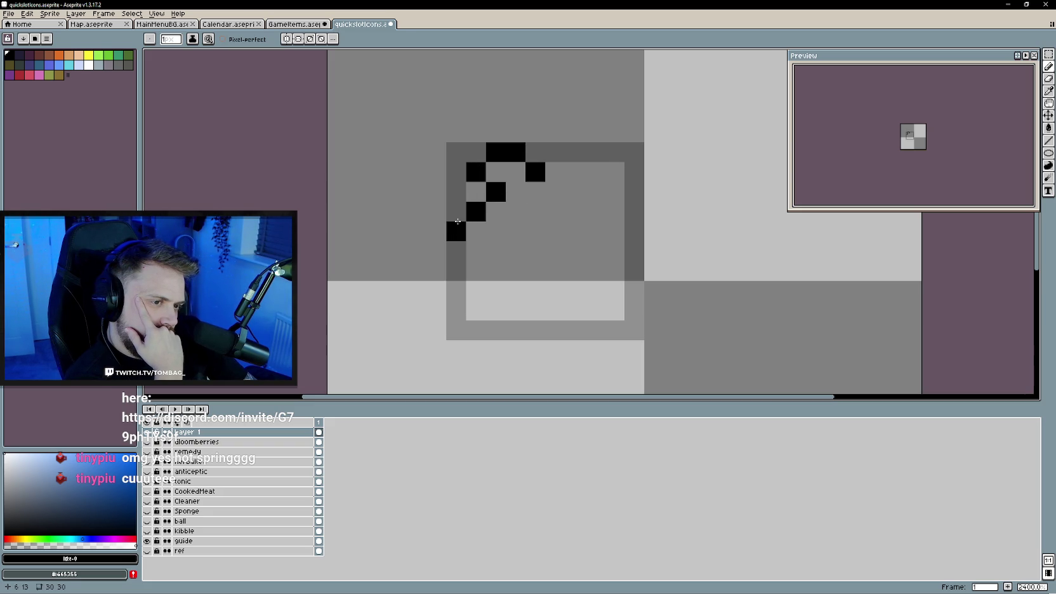
{"action": "key", "text": "e"}
{"action": "left_click", "coordinate": [477, 212]}
{"action": "key", "text": "b"}
{"action": "scroll", "coordinate": [495, 212], "scroll_direction": "down", "scroll_amount": 1}
{"action": "left_click", "coordinate": [493, 213]}
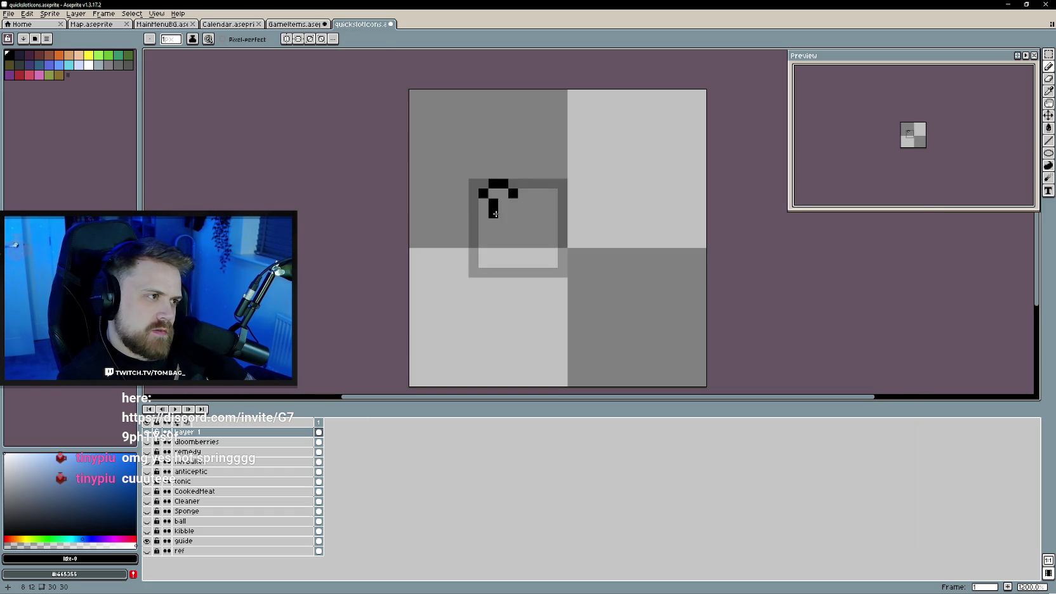
{"action": "key", "text": "e"}
{"action": "left_click_drag", "start_coordinate": [496, 214], "coordinate": [493, 203]}
{"action": "key", "text": "b"}
{"action": "left_click", "coordinate": [484, 202]}
- Shift the top outline pixels down a row, then erase the draft and view the GameItems bone
{"action": "left_click", "coordinate": [513, 204]}
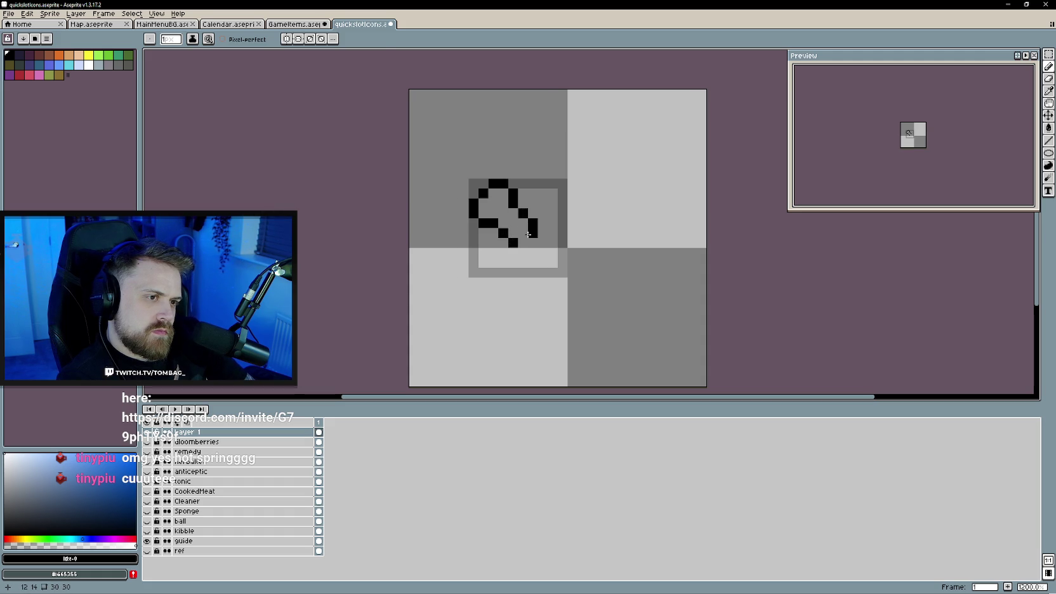
{"action": "left_click", "coordinate": [493, 203]}
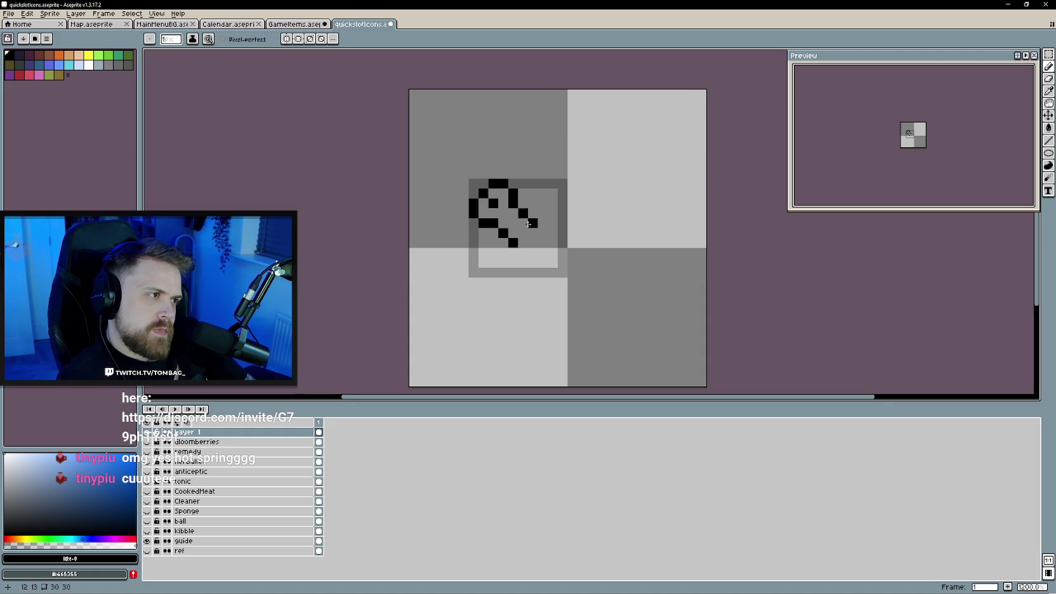
{"action": "scroll", "coordinate": [528, 224], "scroll_direction": "up", "scroll_amount": 1}
{"action": "scroll", "coordinate": [528, 223], "scroll_direction": "up", "scroll_amount": 2}
{"action": "right_click", "coordinate": [483, 151]}
{"action": "left_click", "coordinate": [483, 170]}
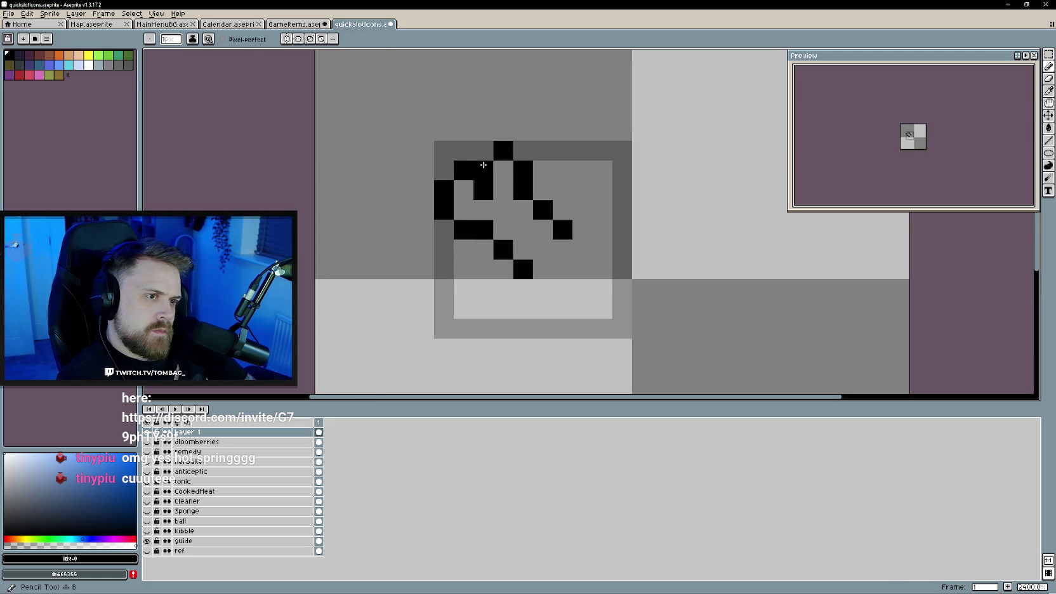
{"action": "right_click", "coordinate": [503, 151]}
{"action": "left_click", "coordinate": [504, 170]}
{"action": "key", "text": "e"}
{"action": "mouse_move", "coordinate": [510, 174]}
{"action": "left_mouse_down"}
{"action": "mouse_move", "coordinate": [543, 210]}
{"action": "mouse_move", "coordinate": [523, 190]}
{"action": "left_mouse_up"}
{"action": "key", "text": "b"}
{"action": "left_click", "coordinate": [295, 24]}
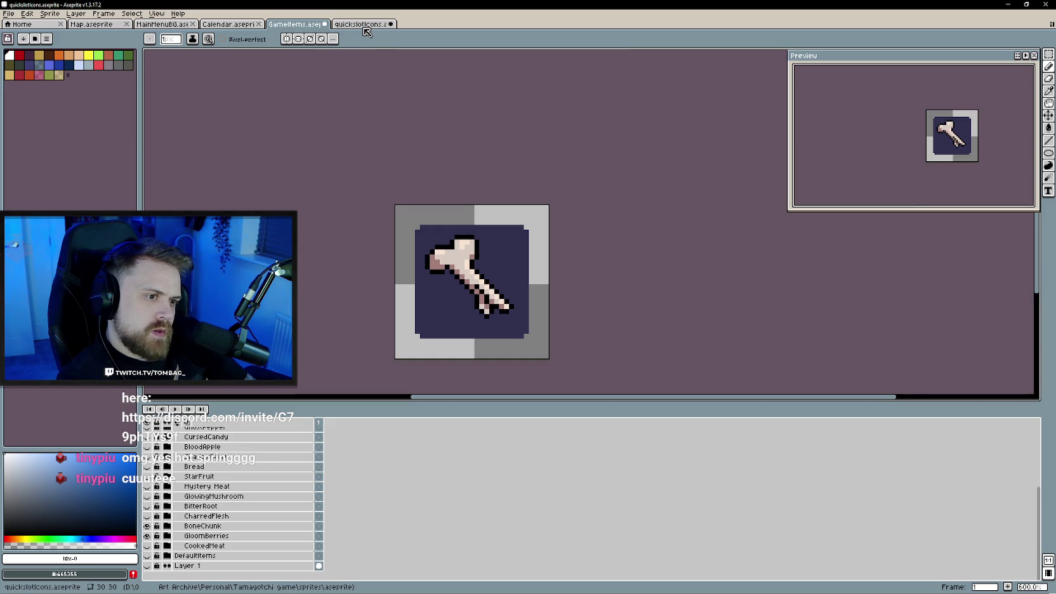
- Draw the bone's black outline with its rounded knob and diagonal shaft, fixing stray pixels
{"action": "left_click", "coordinate": [361, 25]}
{"action": "left_click_drag", "start_coordinate": [593, 275], "coordinate": [562, 230]}
{"action": "mouse_move", "coordinate": [578, 286]}
{"action": "left_mouse_down"}
{"action": "mouse_move", "coordinate": [517, 250]}
{"action": "mouse_move", "coordinate": [525, 189]}
{"action": "mouse_move", "coordinate": [465, 167]}
{"action": "left_mouse_up"}
{"action": "key", "text": "e"}
{"action": "key", "text": "b"}
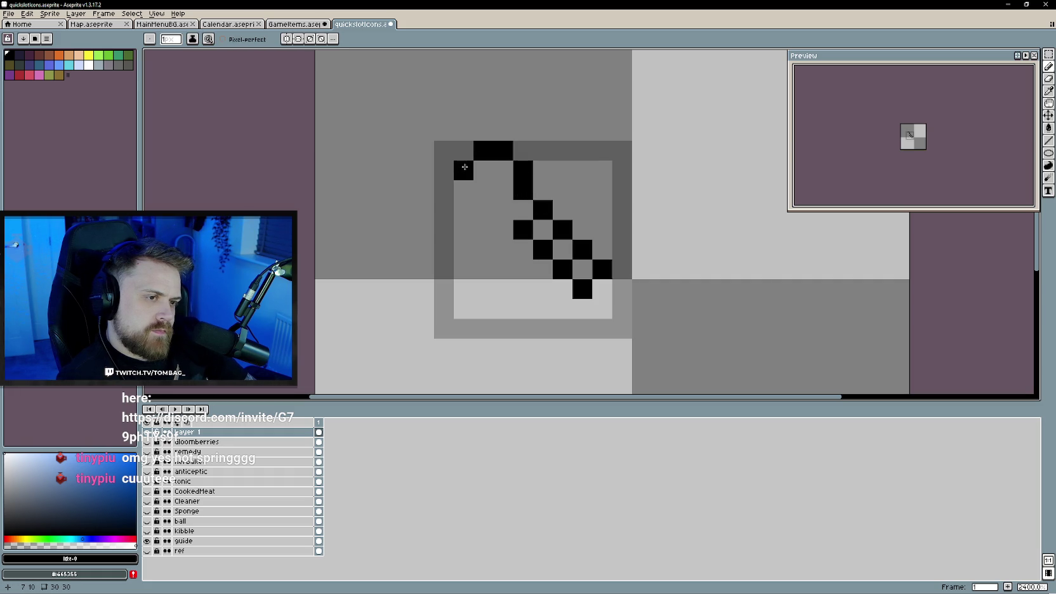
{"action": "mouse_move", "coordinate": [483, 170]}
{"action": "left_mouse_down"}
{"action": "mouse_move", "coordinate": [444, 201]}
{"action": "mouse_move", "coordinate": [444, 229]}
{"action": "mouse_move", "coordinate": [509, 228]}
{"action": "mouse_move", "coordinate": [582, 289]}
{"action": "left_mouse_up"}
{"action": "key", "text": "e"}
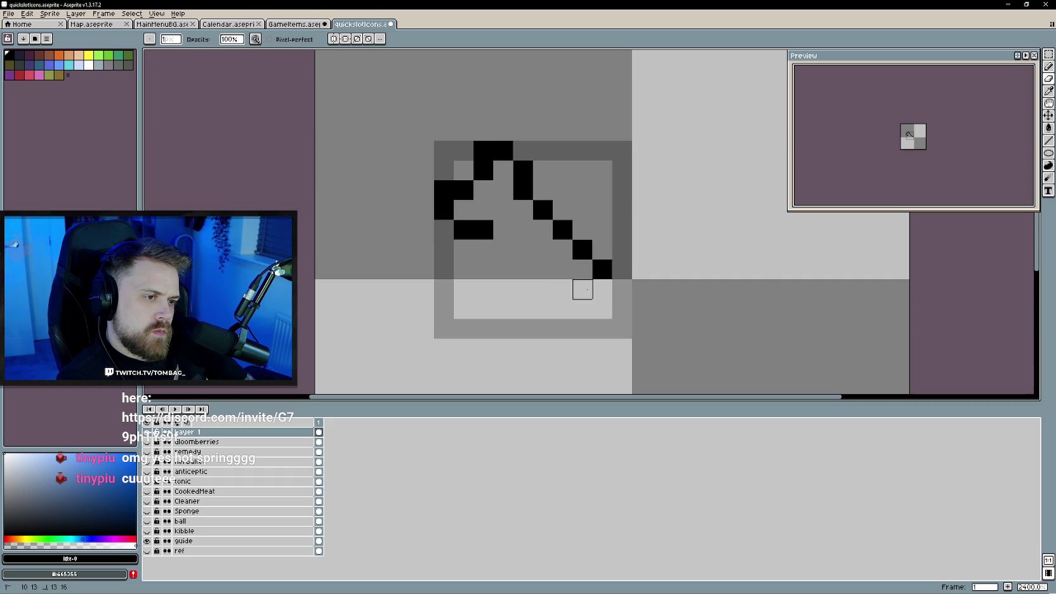
{"action": "key", "text": "b"}
{"action": "left_click", "coordinate": [504, 249]}
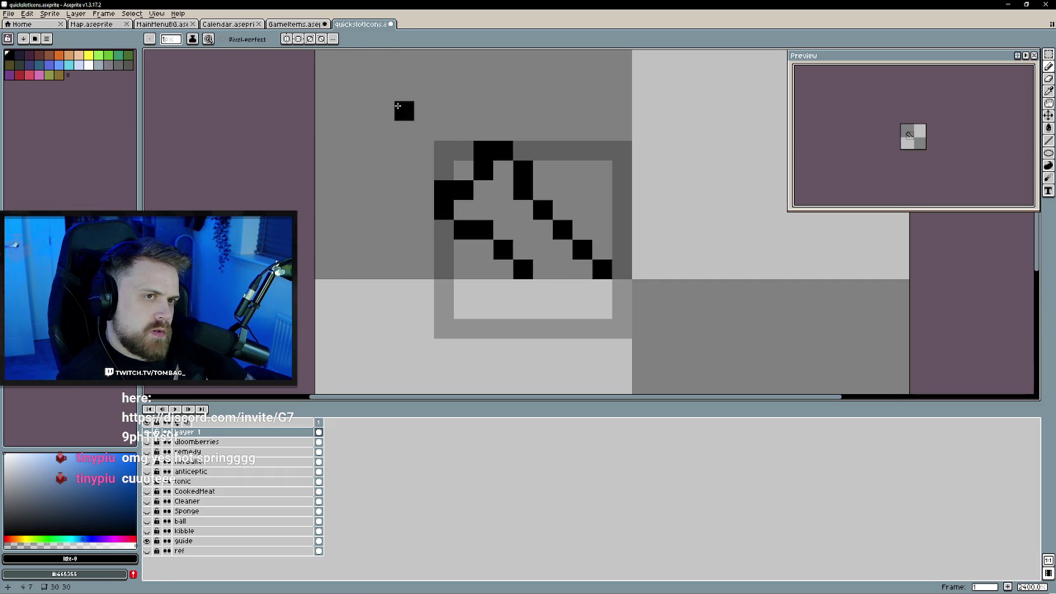
{"action": "left_click", "coordinate": [295, 24]}
{"action": "left_click", "coordinate": [359, 26]}
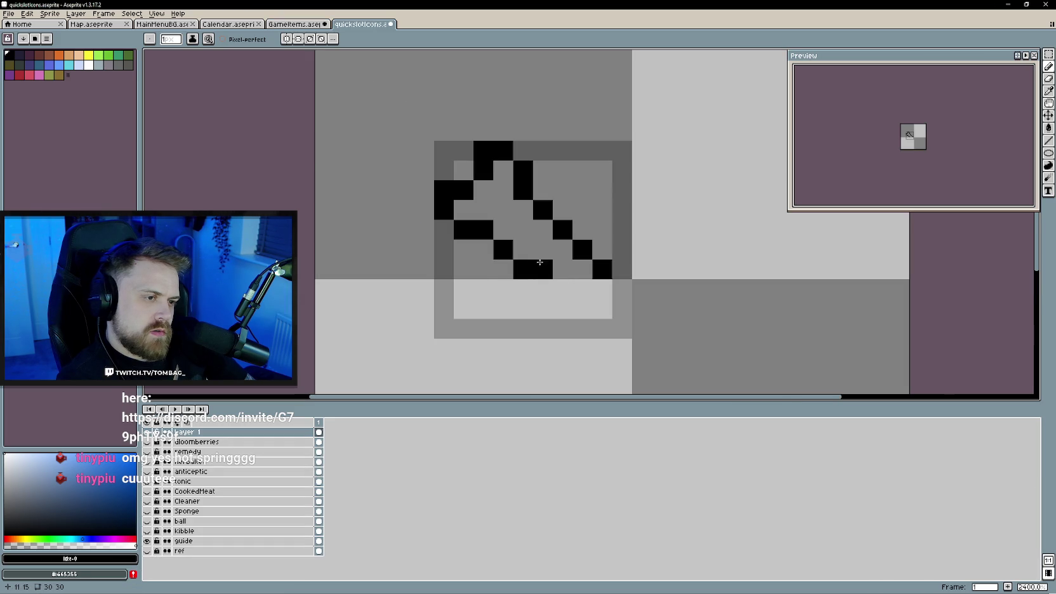
{"action": "left_click", "coordinate": [563, 289]}
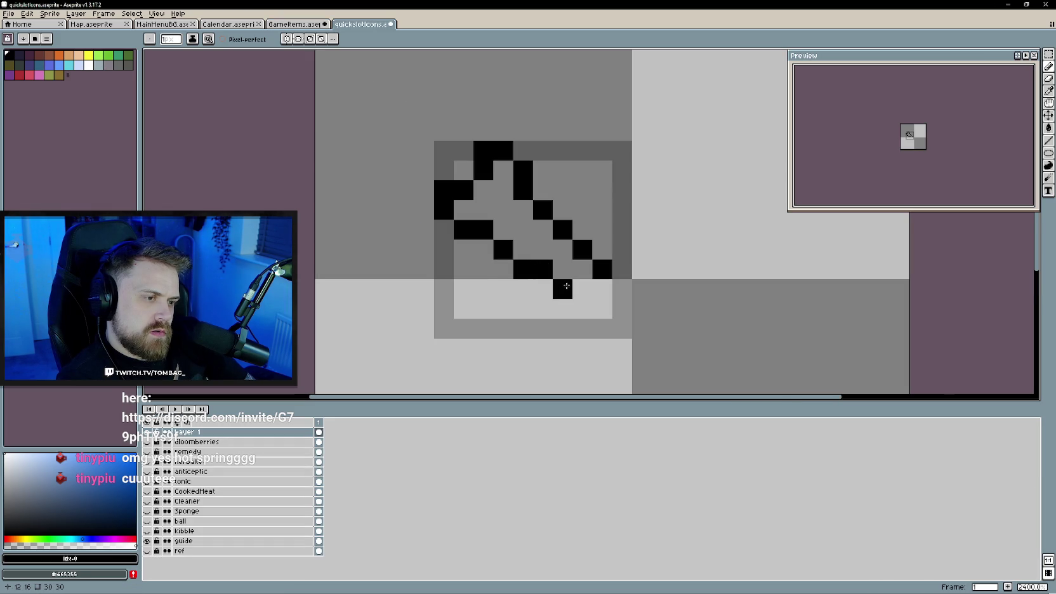
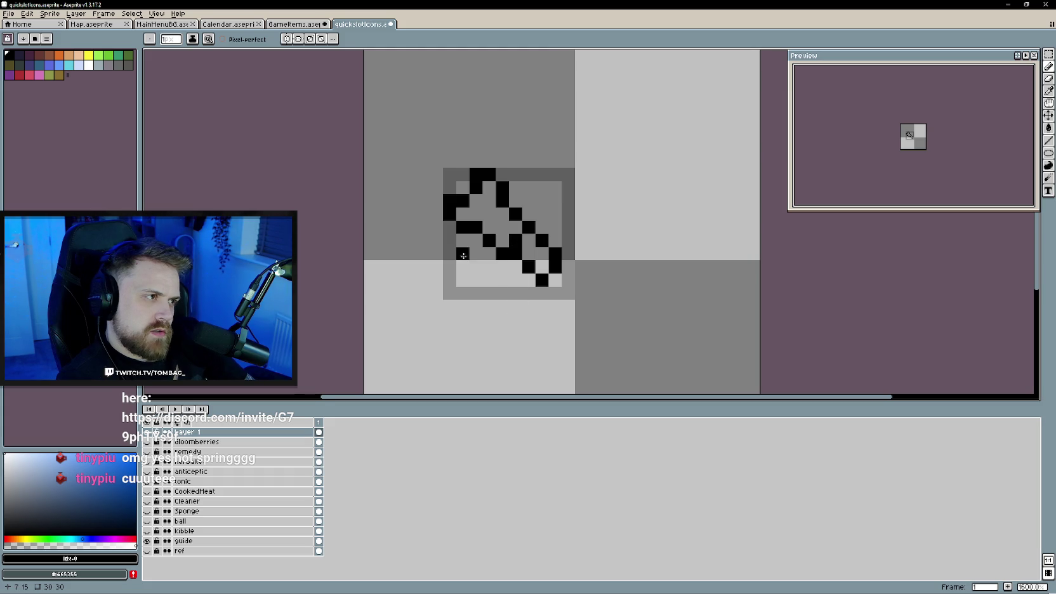
- Fill the bone's upper and lower interior with cream sampled from the GameItems bone
{"action": "scroll", "coordinate": [478, 295], "scroll_direction": "up", "scroll_amount": 2}
{"action": "left_click", "coordinate": [295, 23]}
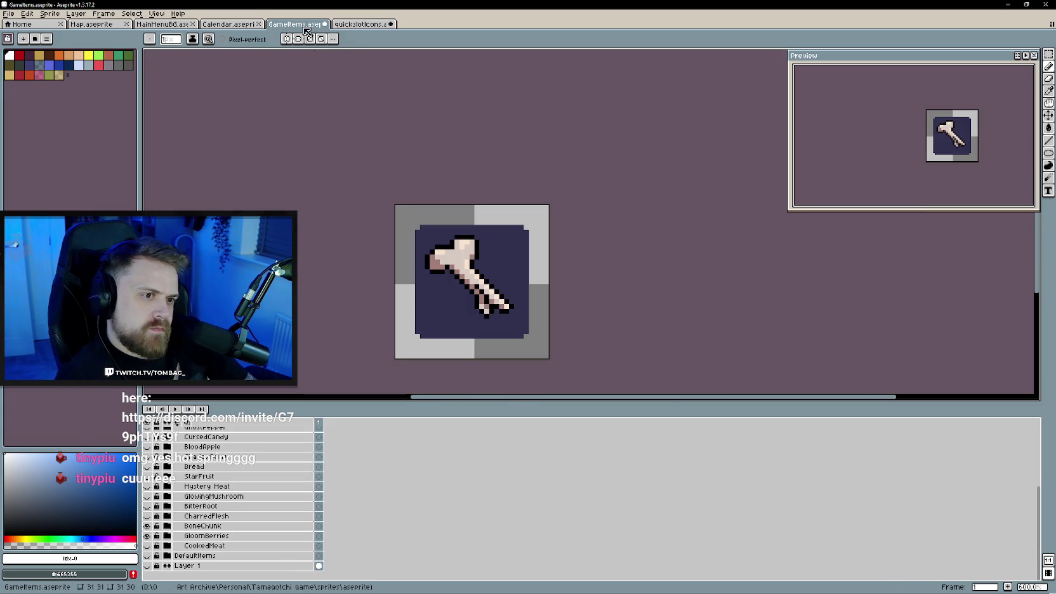
{"action": "left_click", "coordinate": [501, 212], "text": "alt"}
{"action": "left_click", "coordinate": [362, 24]}
{"action": "key", "text": "g"}
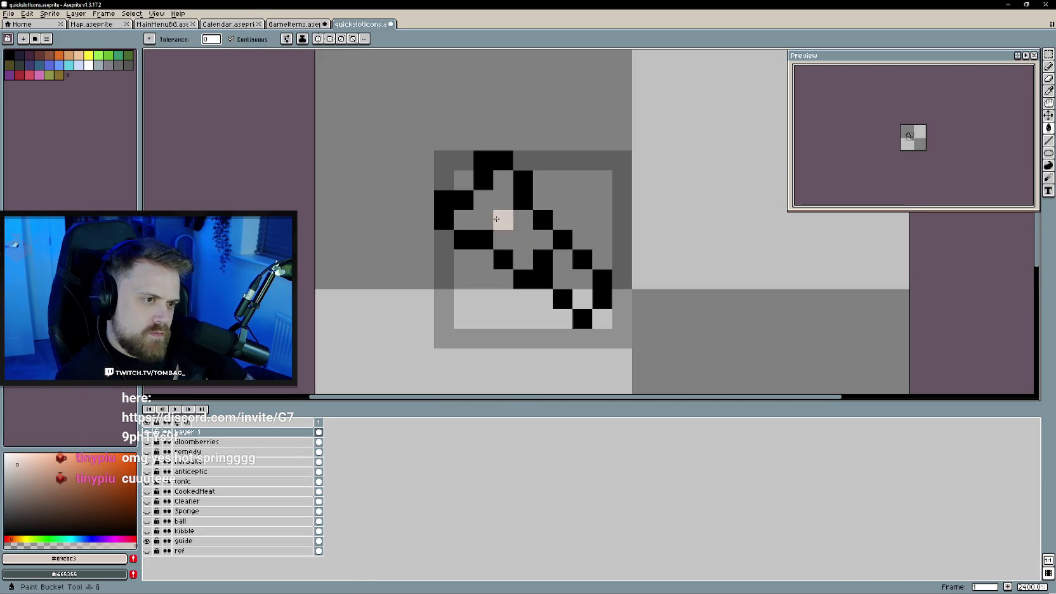
{"action": "left_click", "coordinate": [504, 239]}
{"action": "left_click", "coordinate": [563, 259]}
{"action": "scroll", "coordinate": [617, 309], "scroll_direction": "down", "scroll_amount": 3}
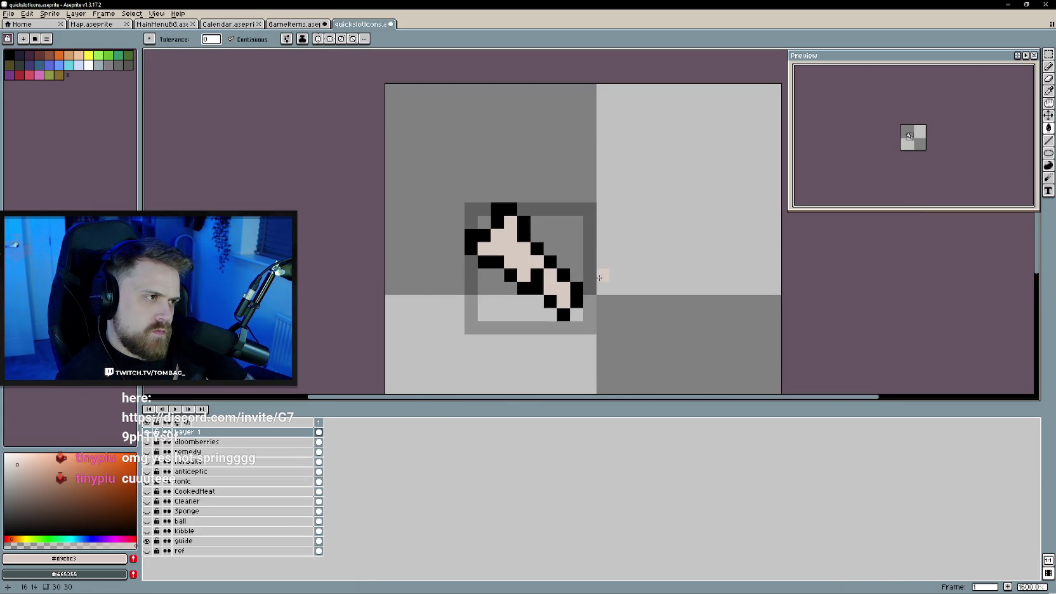
{"action": "scroll", "coordinate": [606, 282], "scroll_direction": "up", "scroll_amount": 1}
- Add pink shading pixels to the bone using the GameItems bone's pink shade
{"action": "left_click", "coordinate": [320, 23]}
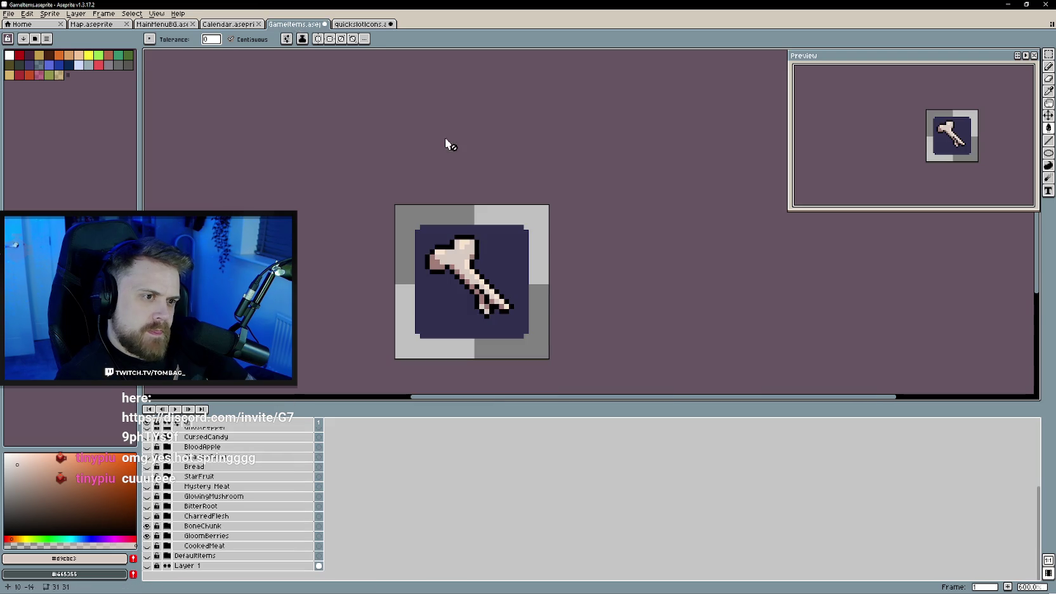
{"action": "left_click", "coordinate": [482, 279], "text": "alt"}
{"action": "left_click", "coordinate": [362, 24]}
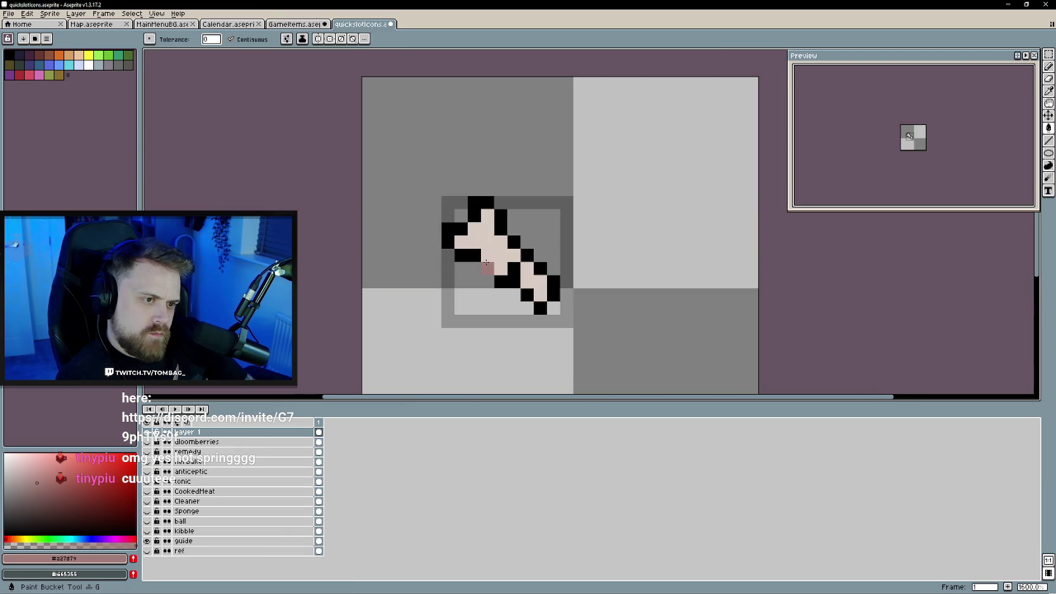
{"action": "key", "text": "g"}
{"action": "key", "text": "b"}
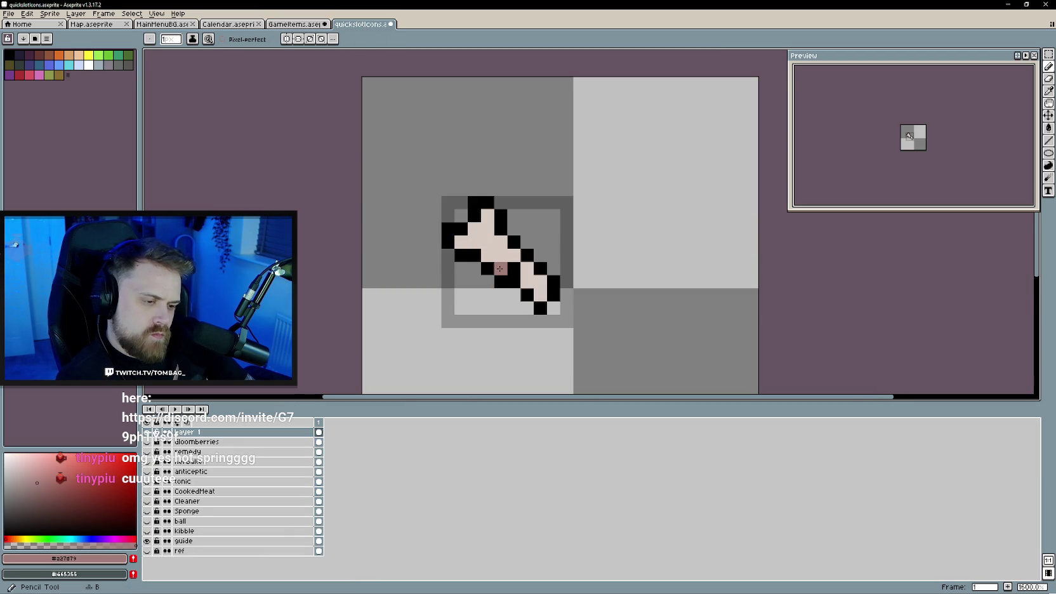
{"action": "left_click", "coordinate": [467, 243]}
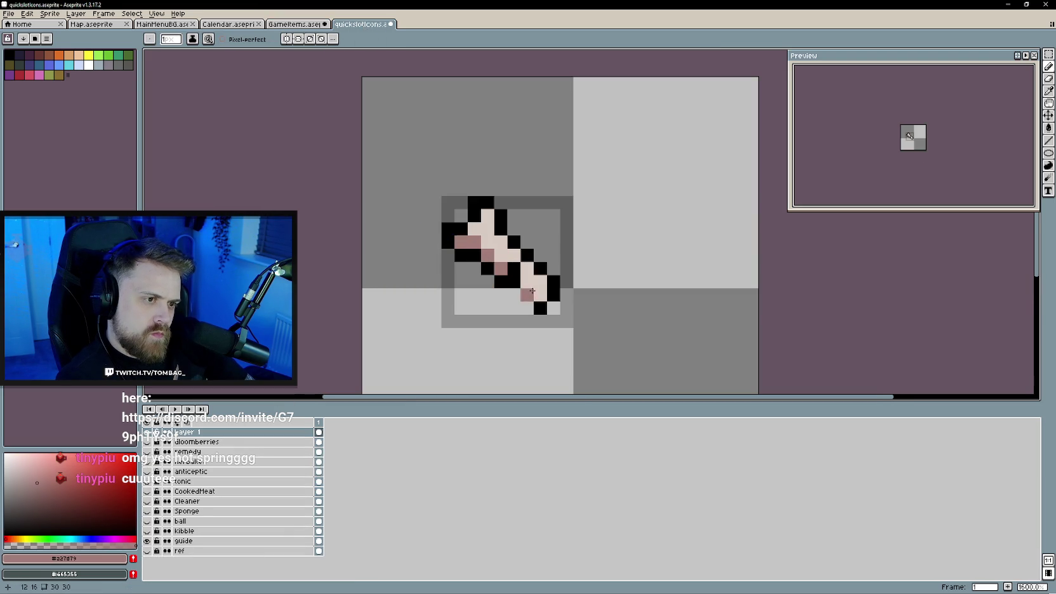
{"action": "scroll", "coordinate": [514, 309], "scroll_direction": "down", "scroll_amount": 1}
{"action": "scroll", "coordinate": [513, 309], "scroll_direction": "up", "scroll_amount": 1}
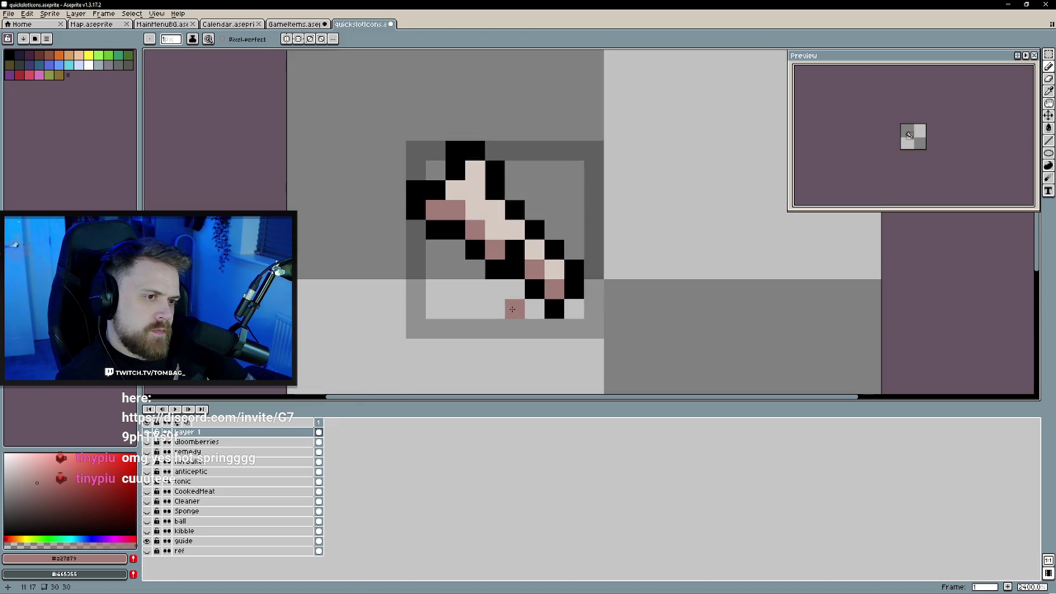
- Compare the bone against the GameItems reference, then open Layer 1's properties
{"action": "left_click", "coordinate": [293, 25]}
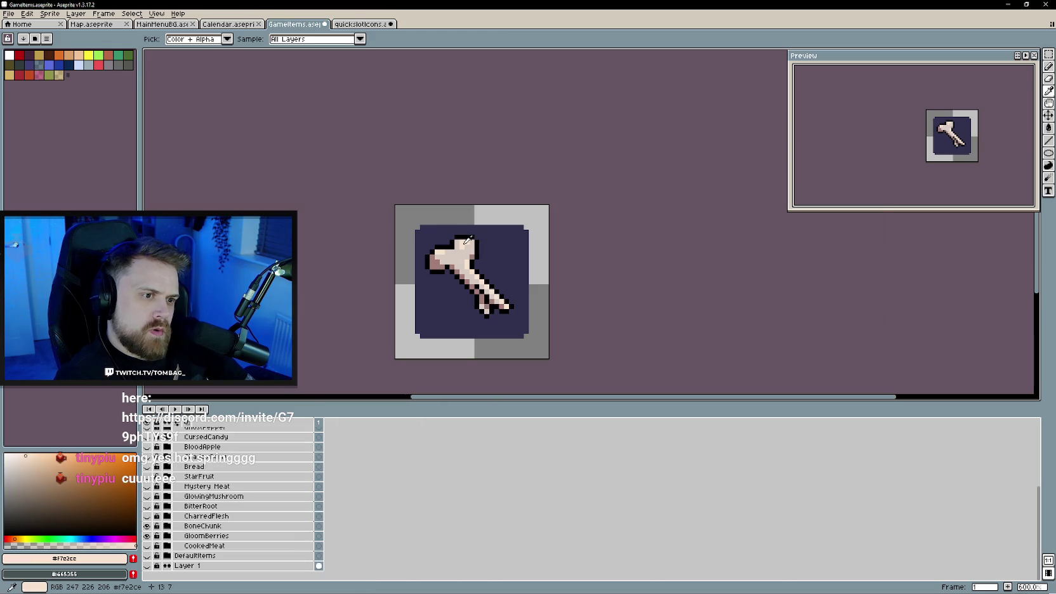
{"action": "key", "text": "ctrl+Tab"}
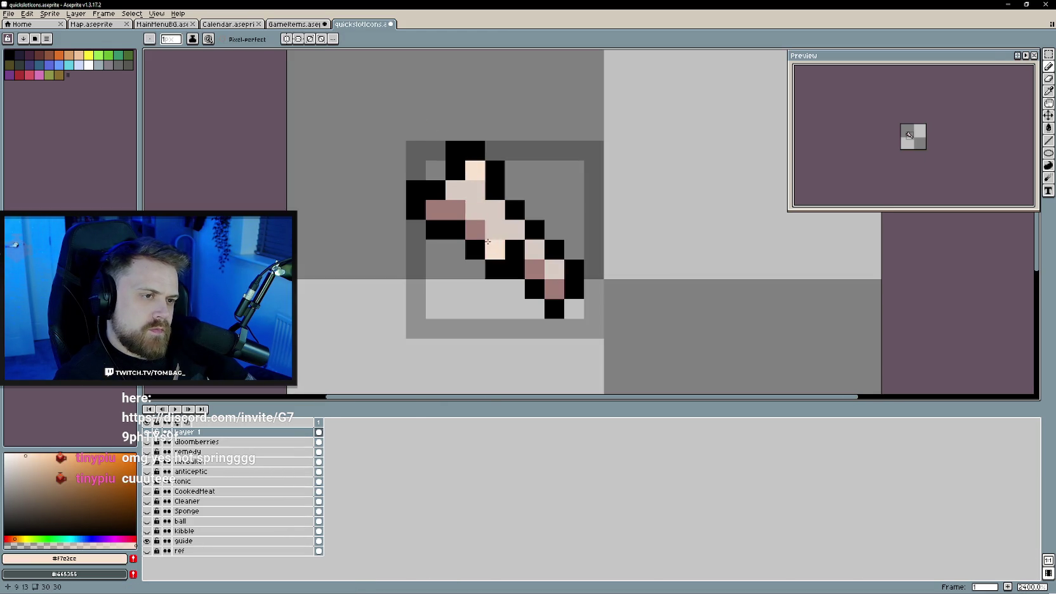
{"action": "scroll", "coordinate": [555, 306], "scroll_direction": "down", "scroll_amount": 3}
{"action": "scroll", "coordinate": [558, 303], "scroll_direction": "up", "scroll_amount": 1}
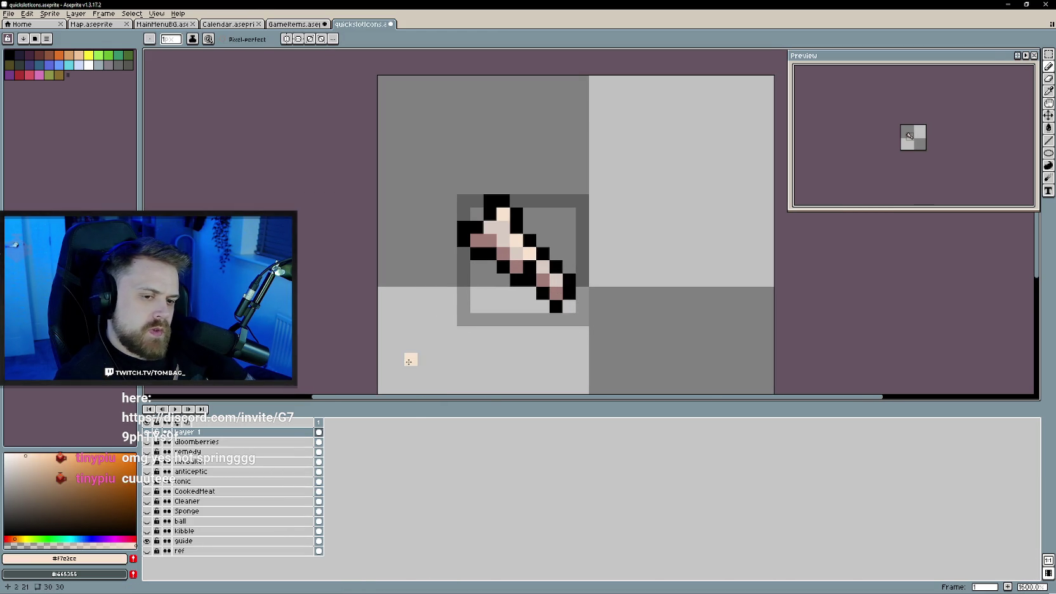
{"action": "double_click", "coordinate": [202, 433]}
- Rename Layer 1 to BoneShard and close the layer properties
{"action": "type", "text": "bone"}
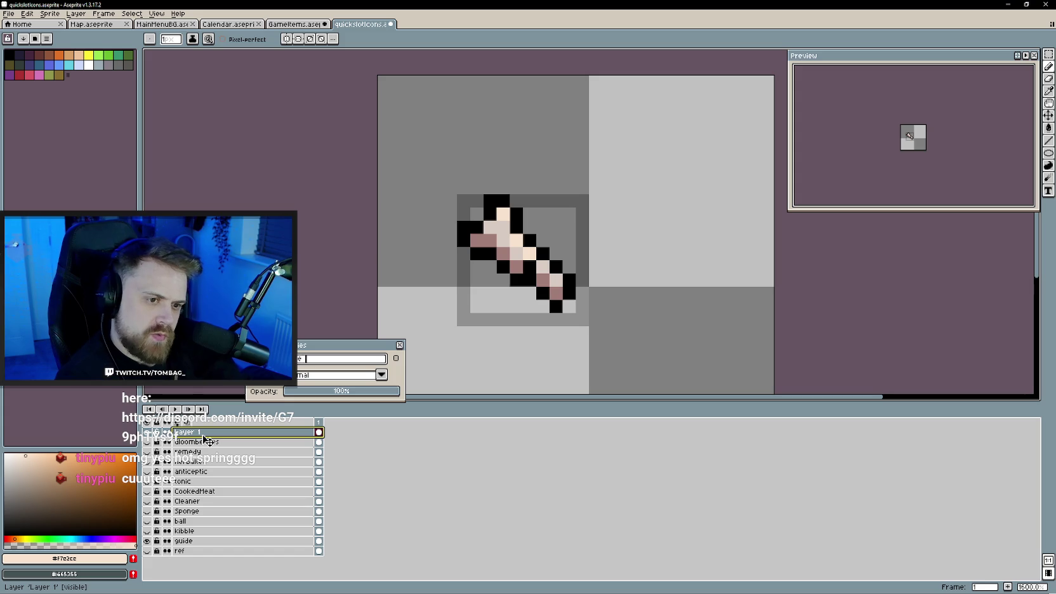
{"action": "key", "text": "Left"}
{"action": "key", "text": "Left"}
{"action": "key", "text": "Left"}
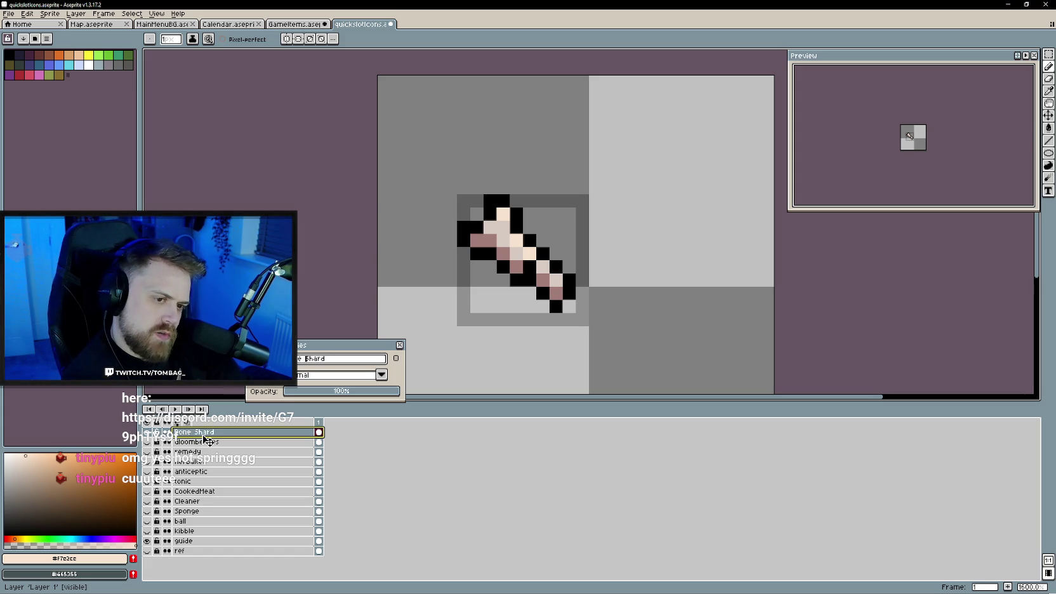
{"action": "key", "text": "BackSpace"}
{"action": "key", "text": "Return"}
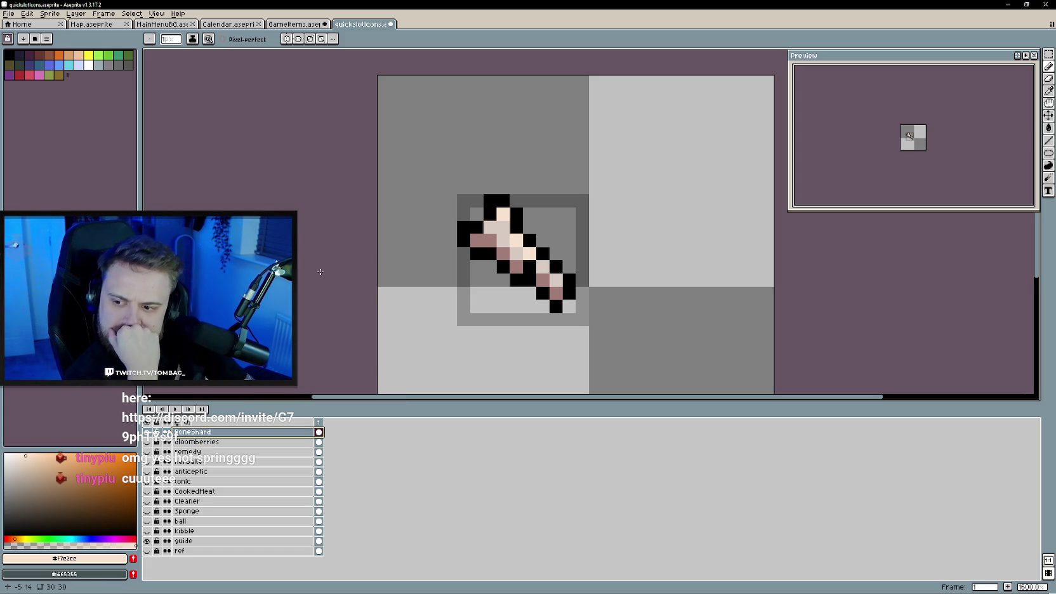
- Pick dark maroon #553835 by sampling the temporarily shown CookedMeat layer
{"action": "scroll", "coordinate": [461, 292], "scroll_direction": "down", "scroll_amount": 1}
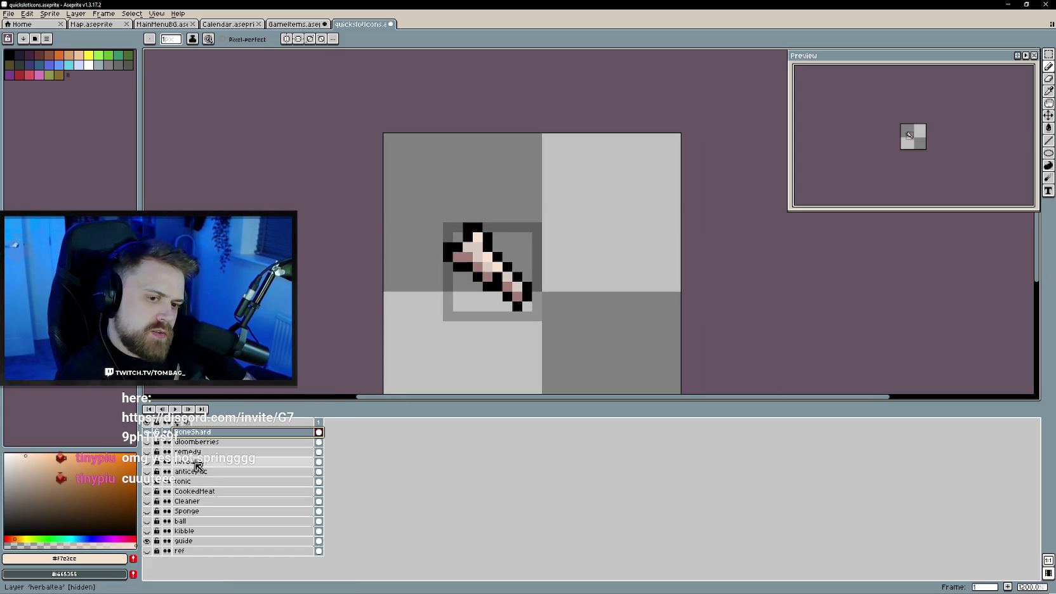
{"action": "left_click", "coordinate": [148, 443]}
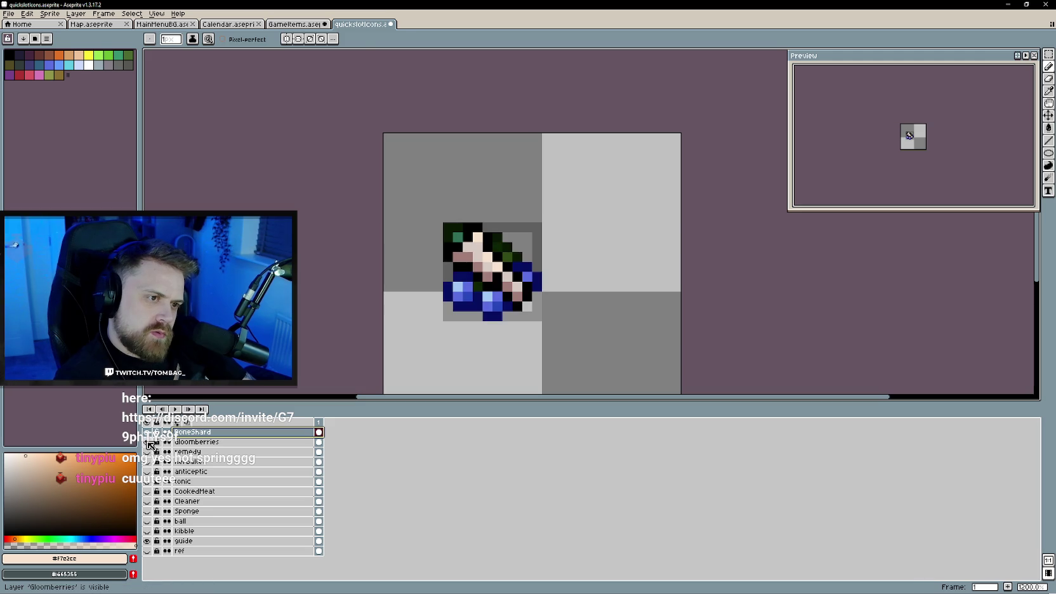
{"action": "left_click", "coordinate": [470, 258], "text": "alt"}
{"action": "left_click", "coordinate": [64, 509]}
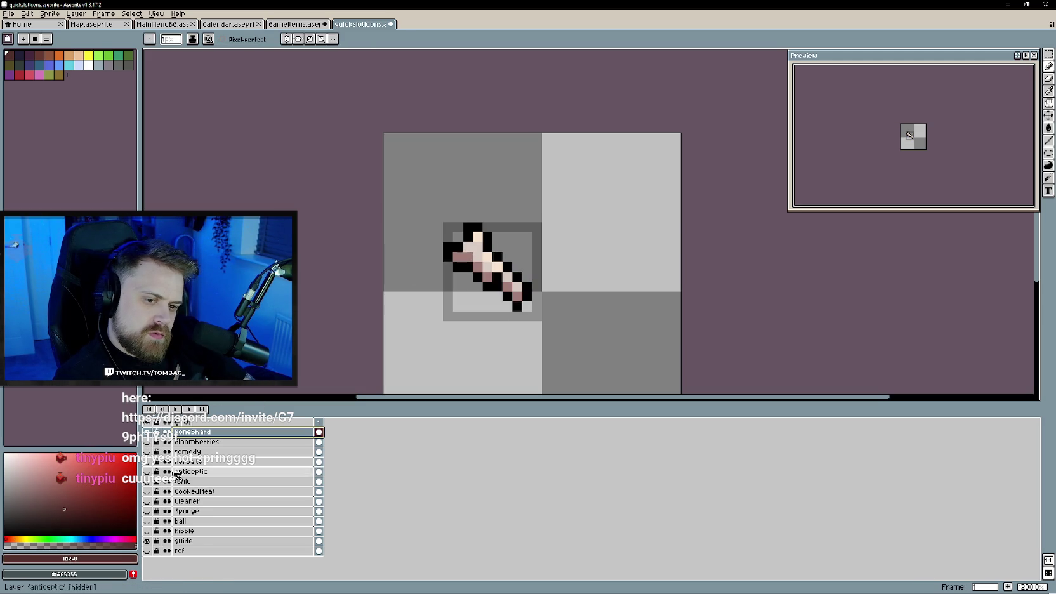
{"action": "left_click", "coordinate": [147, 491]}
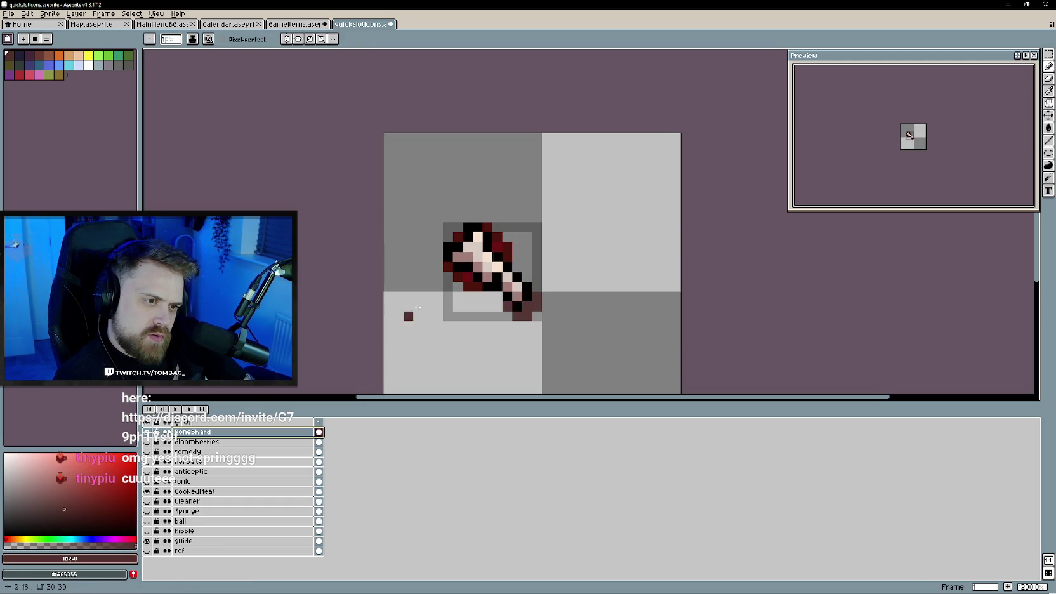
{"action": "left_click", "coordinate": [524, 312], "text": "alt"}
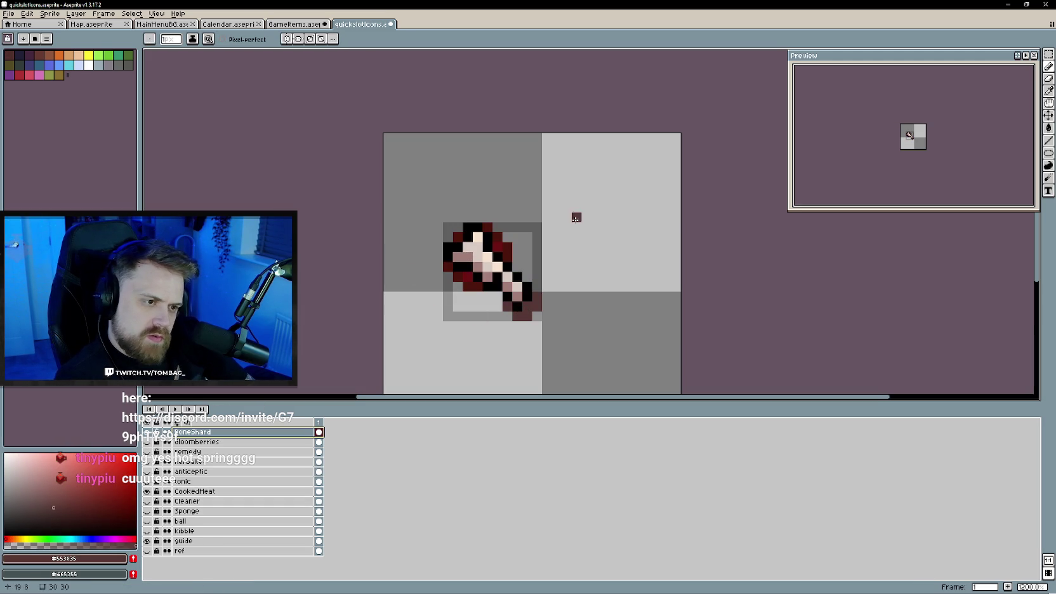
{"action": "left_click", "coordinate": [147, 491]}
- Repaint the bone's outline pixels in maroon, including the lower-right end
{"action": "scroll", "coordinate": [487, 281], "scroll_direction": "up", "scroll_amount": 1}
{"action": "left_click_drag", "start_coordinate": [487, 280], "coordinate": [477, 272]}
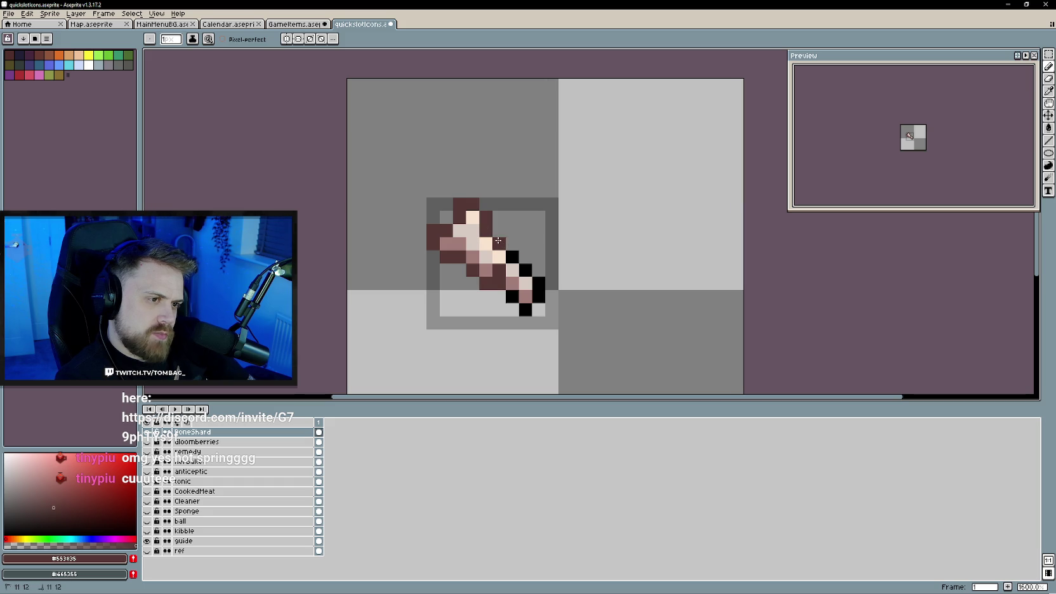
{"action": "left_click_drag", "start_coordinate": [538, 284], "coordinate": [541, 296]}
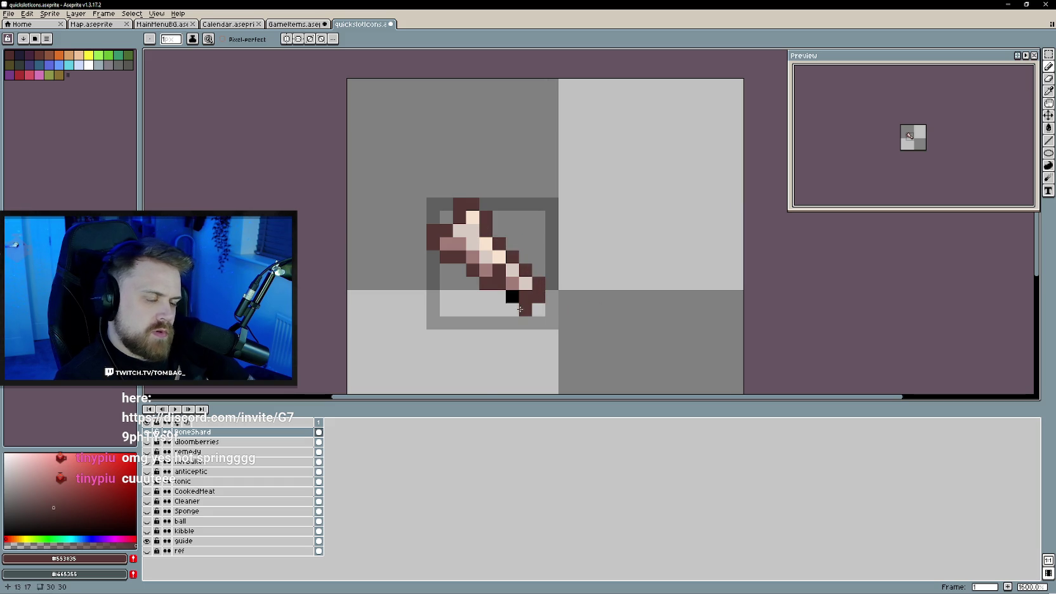
{"action": "scroll", "coordinate": [669, 306], "scroll_direction": "down", "scroll_amount": 1}
{"action": "scroll", "coordinate": [654, 327], "scroll_direction": "down", "scroll_amount": 1}
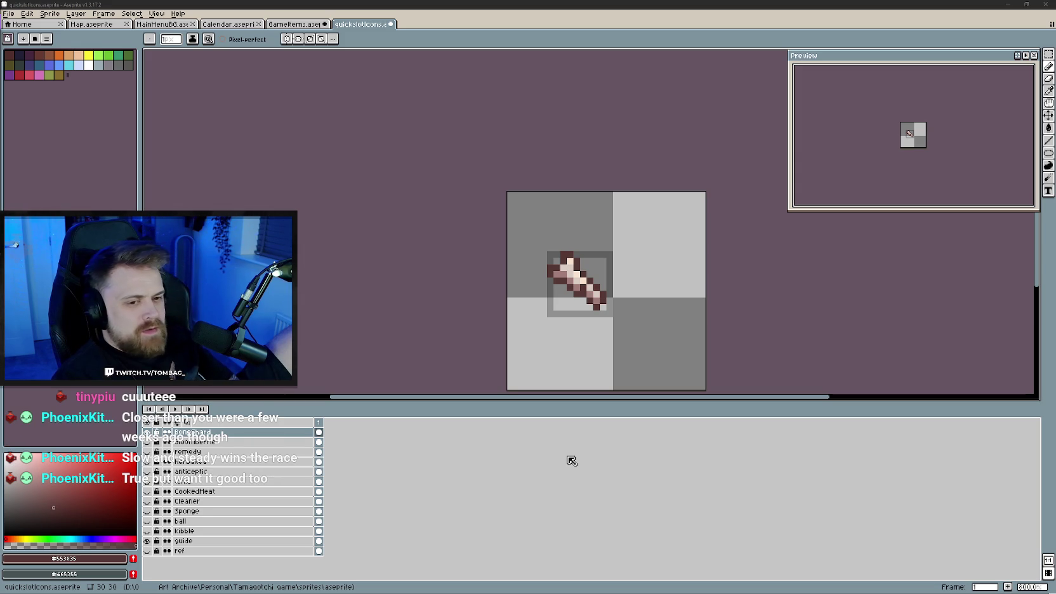
- Insert a new layer above BoneShard, then show CharredFlesh and hide BoneChunk in GameItems
{"action": "right_click", "coordinate": [281, 434]}
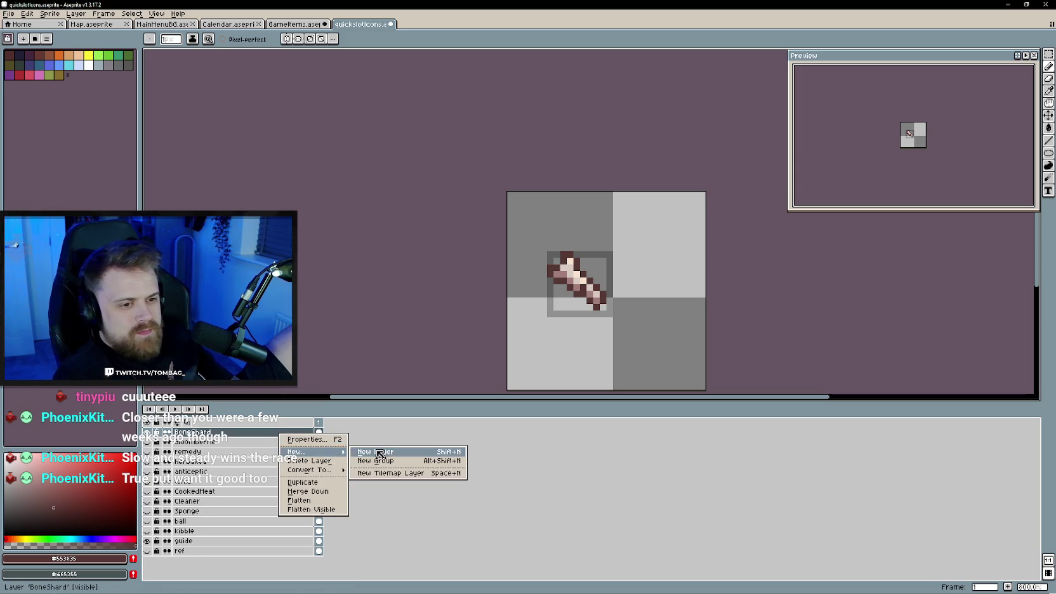
{"action": "mouse_move", "coordinate": [295, 451]}
{"action": "left_click", "coordinate": [384, 455]}
{"action": "left_click", "coordinate": [296, 23]}
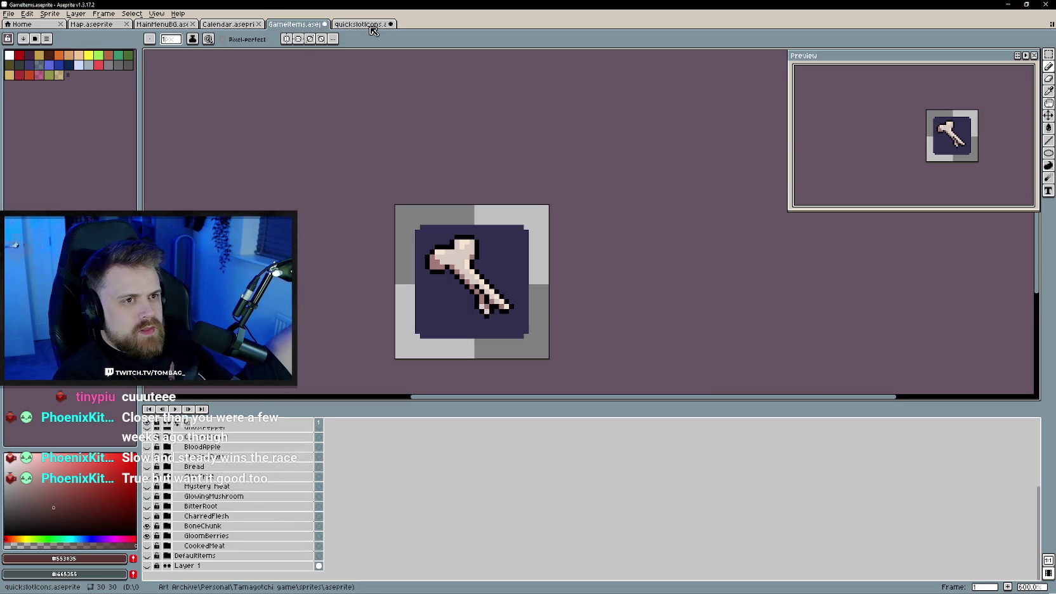
{"action": "left_click", "coordinate": [146, 516]}
{"action": "left_click", "coordinate": [147, 526]}
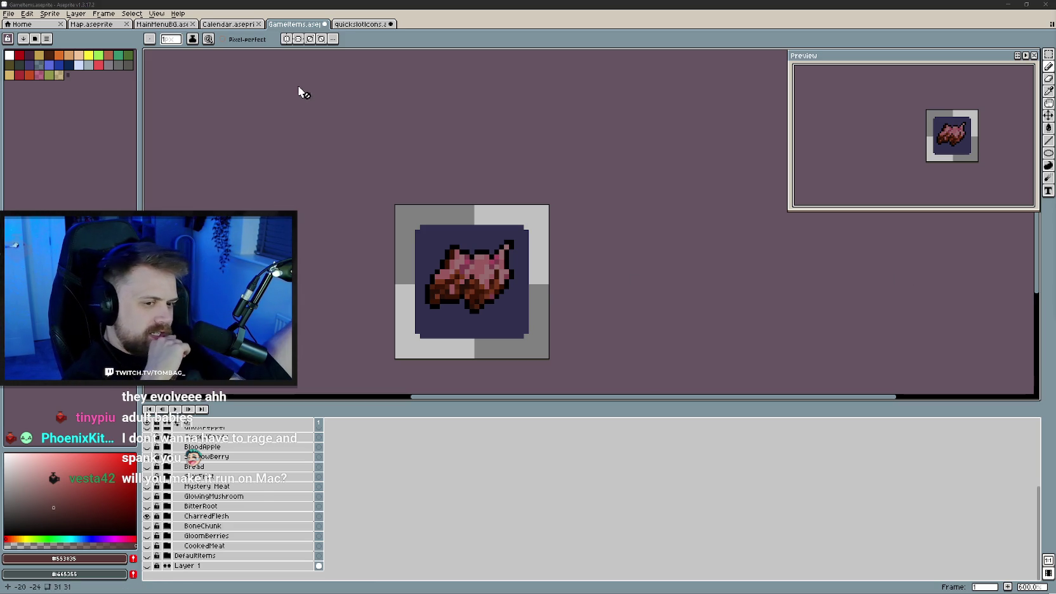
{"action": "left_click", "coordinate": [357, 24]}
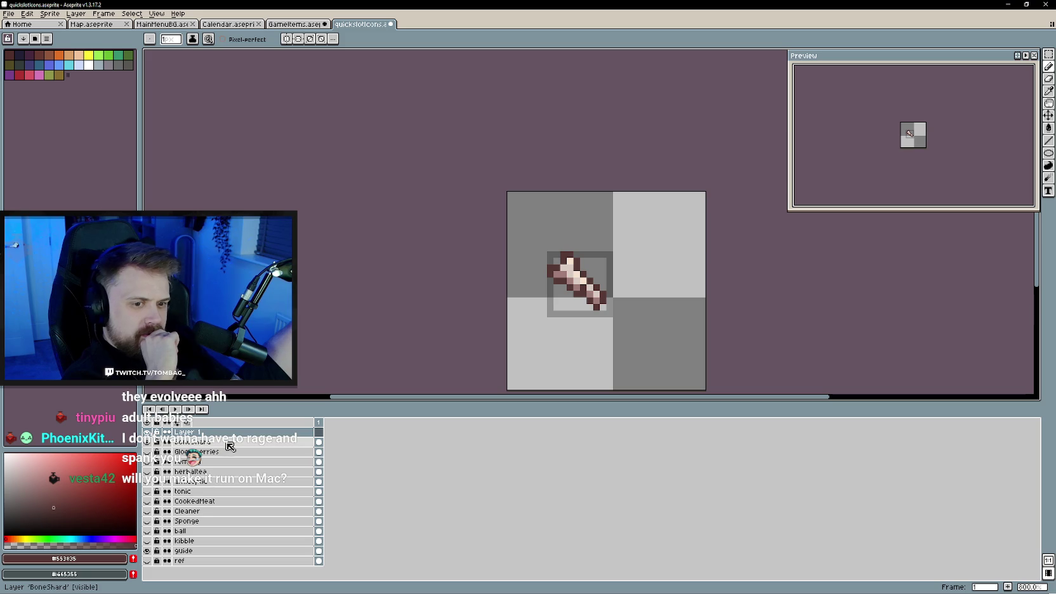
- Hide BoneShard, name the new layer CharredFlesh, and check the GameItems reference
{"action": "left_click", "coordinate": [146, 442]}
{"action": "double_click", "coordinate": [190, 432]}
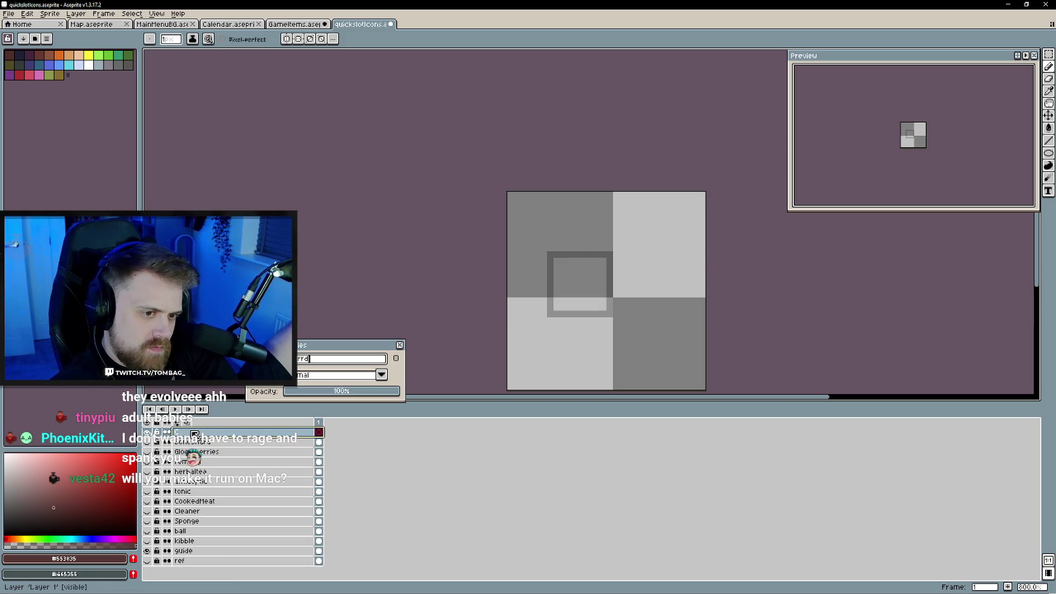
{"action": "key", "text": "Return"}
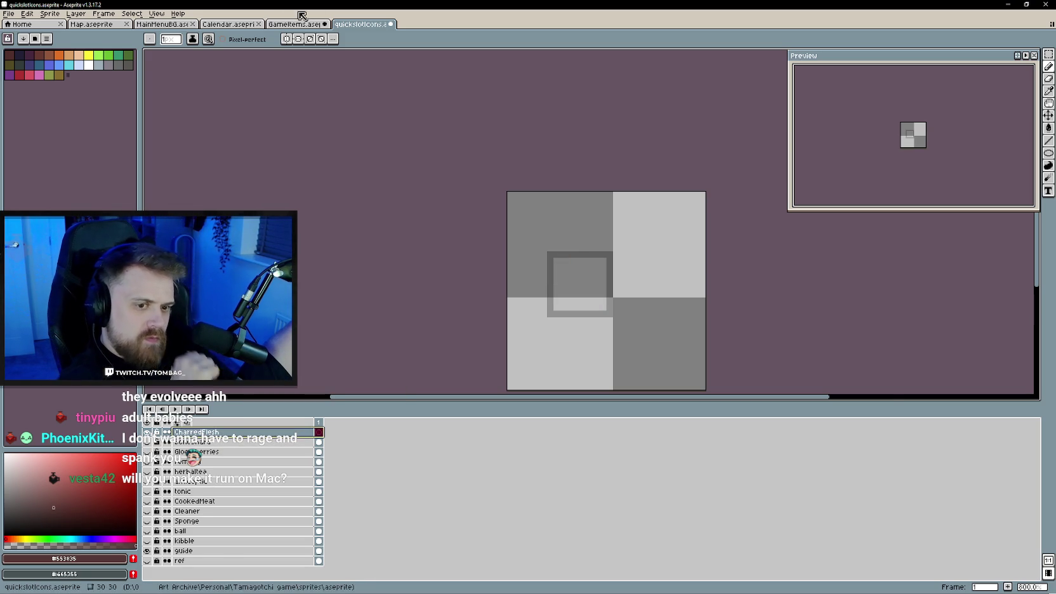
{"action": "left_click", "coordinate": [295, 24]}
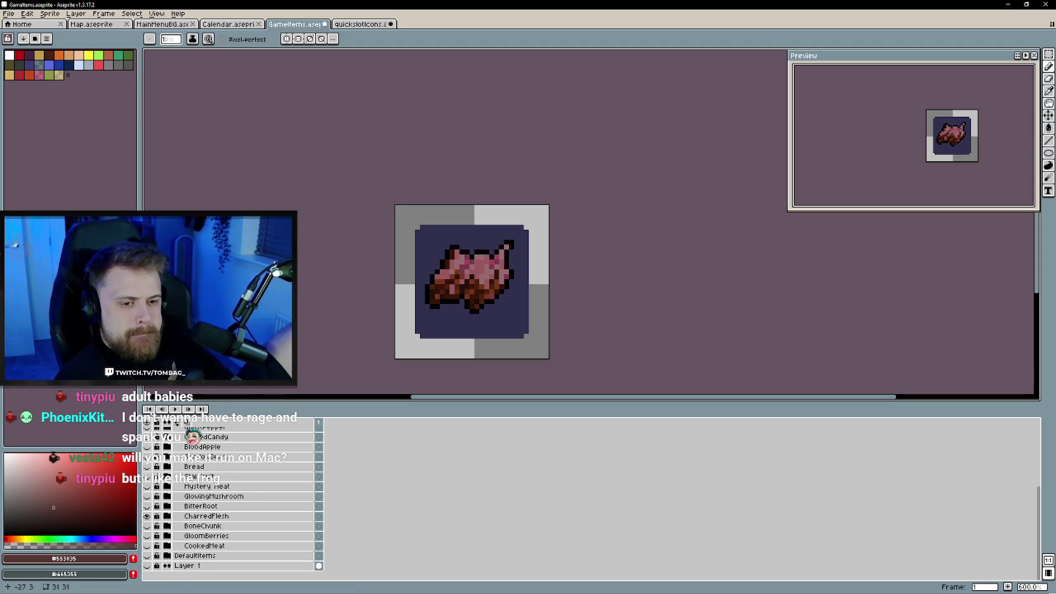
{"action": "key", "text": "ctrl+Tab"}
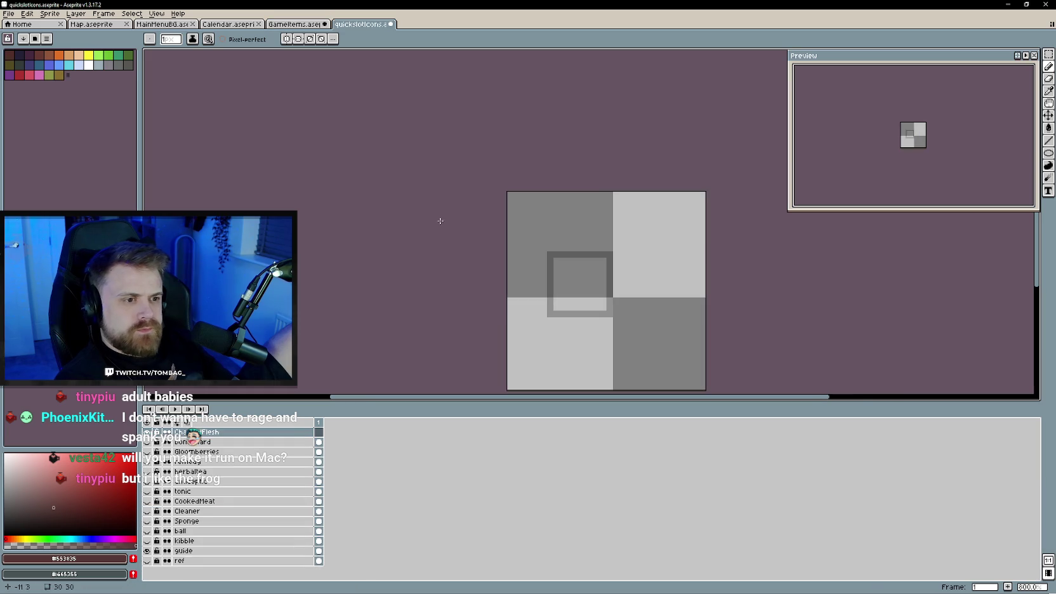
- Draw the meat chunk's black outline pixels, comparing against the GameItems reference
{"action": "scroll", "coordinate": [582, 299], "scroll_direction": "up", "scroll_amount": 2}
{"action": "scroll", "coordinate": [514, 298], "scroll_direction": "up", "scroll_amount": 1}
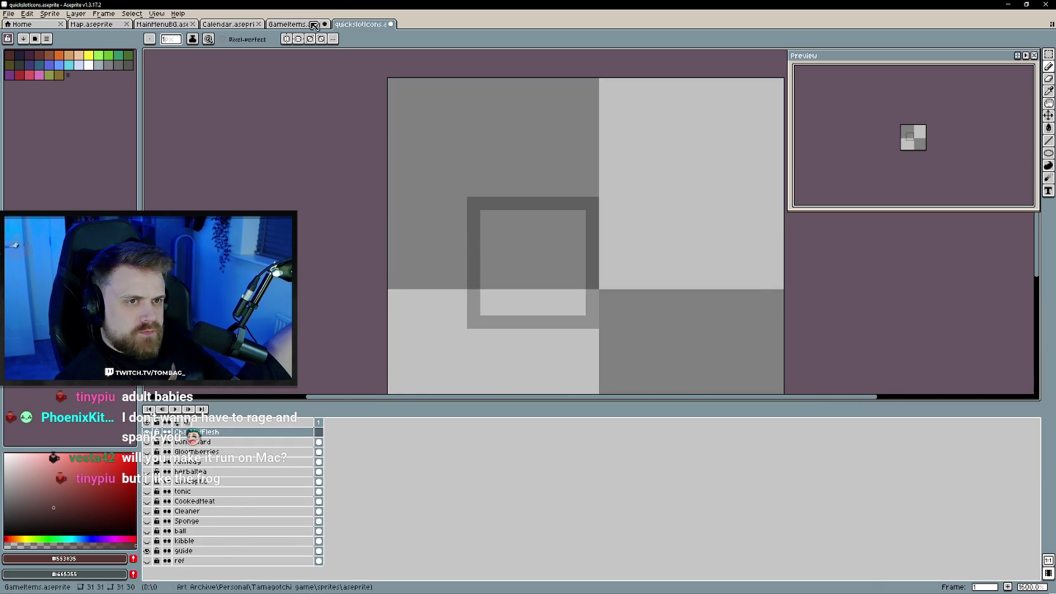
{"action": "left_click", "coordinate": [313, 25]}
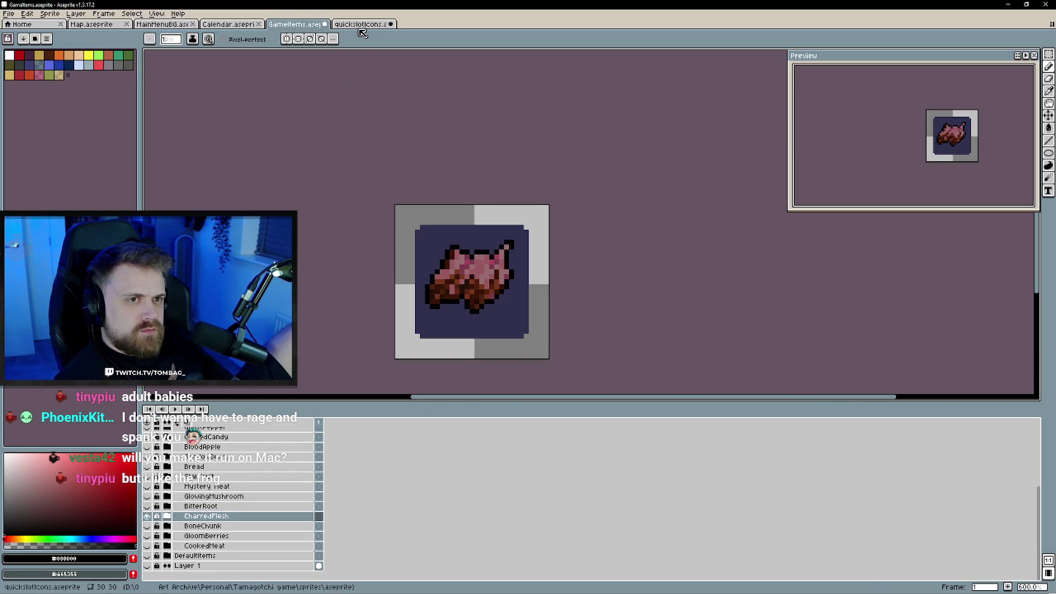
{"action": "left_click", "coordinate": [360, 25]}
{"action": "left_click", "coordinate": [305, 24]}
{"action": "left_click", "coordinate": [356, 25]}
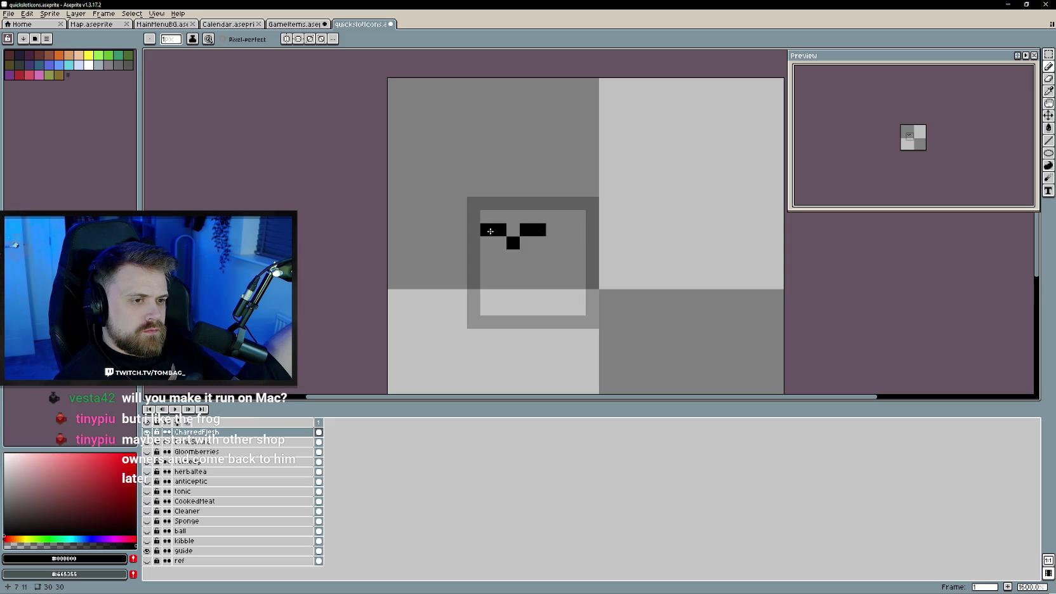
{"action": "left_click", "coordinate": [553, 217]}
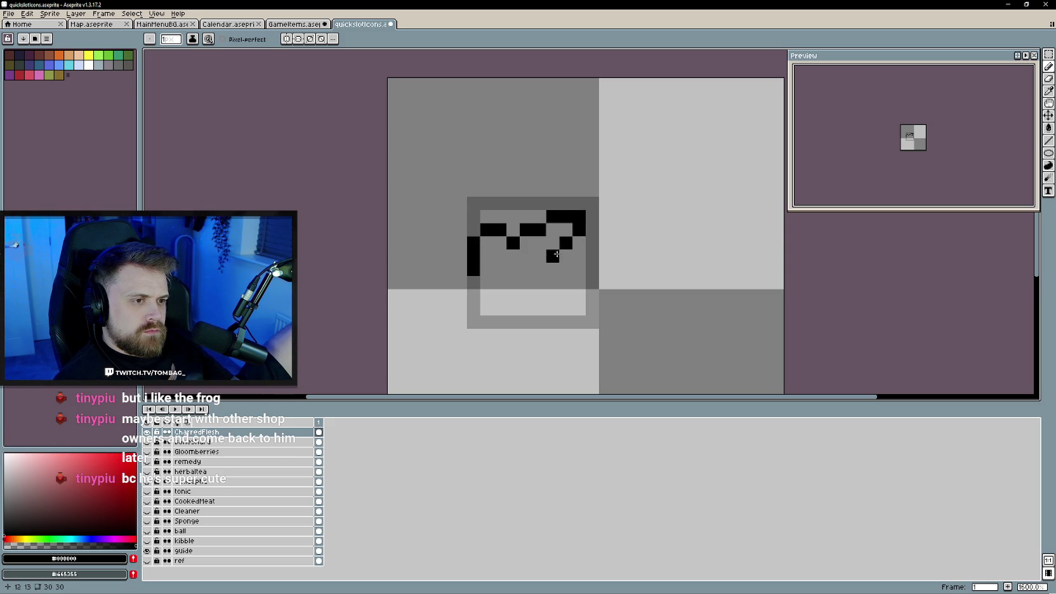
{"action": "key", "text": "ctrl+shift+Tab"}
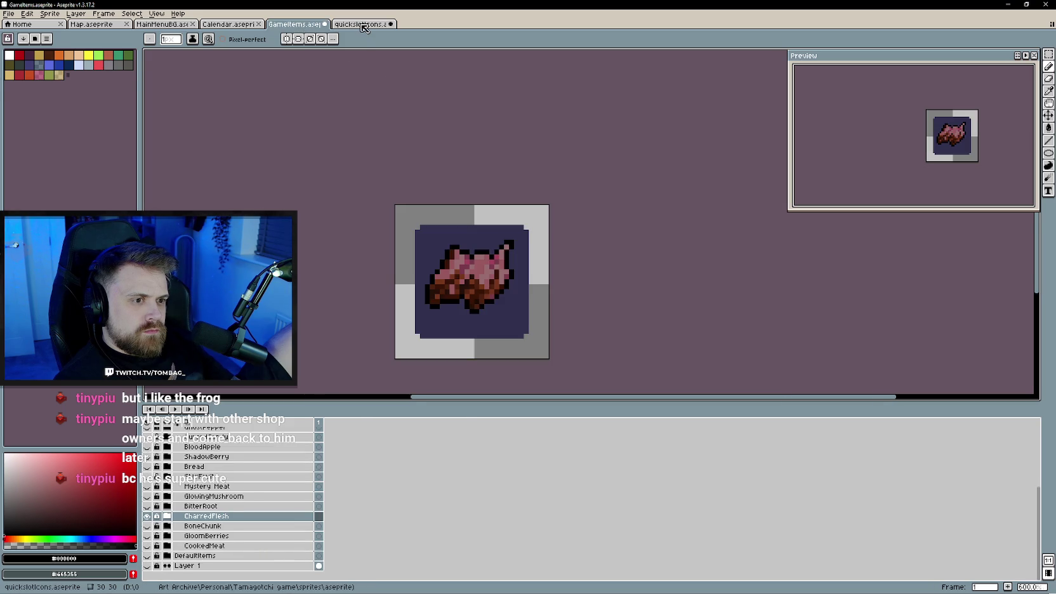
{"action": "left_click", "coordinate": [364, 25]}
{"action": "left_click_drag", "start_coordinate": [546, 297], "coordinate": [539, 307]}
{"action": "key", "text": "ctrl+z"}
{"action": "key", "text": "ctrl+shift+Tab"}
{"action": "key", "text": "ctrl+Tab"}
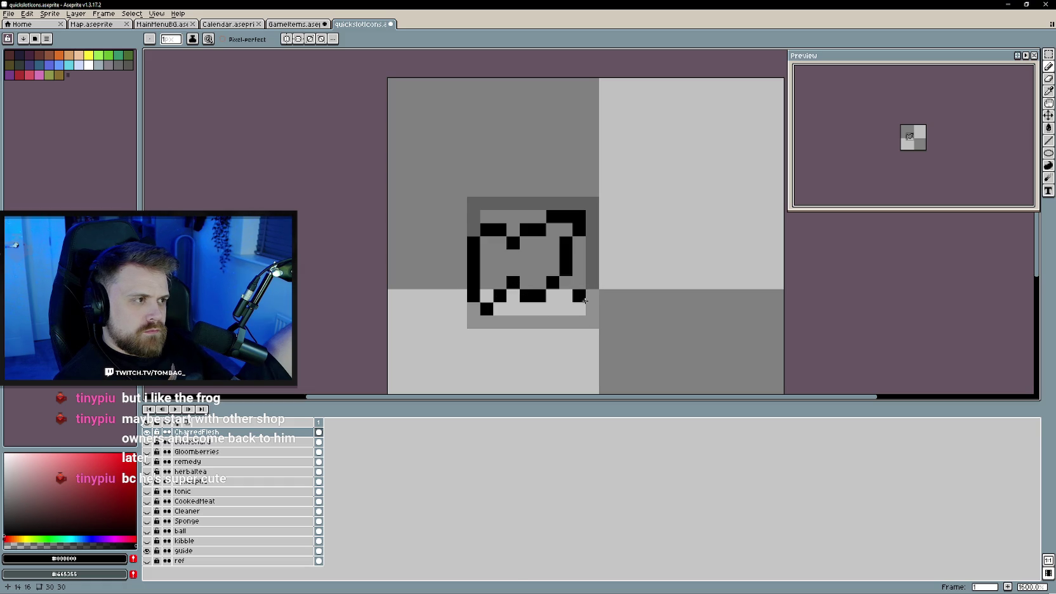
- Shift the outline's right part one pixel right and fix stray outline pixels
{"action": "key", "text": "v"}
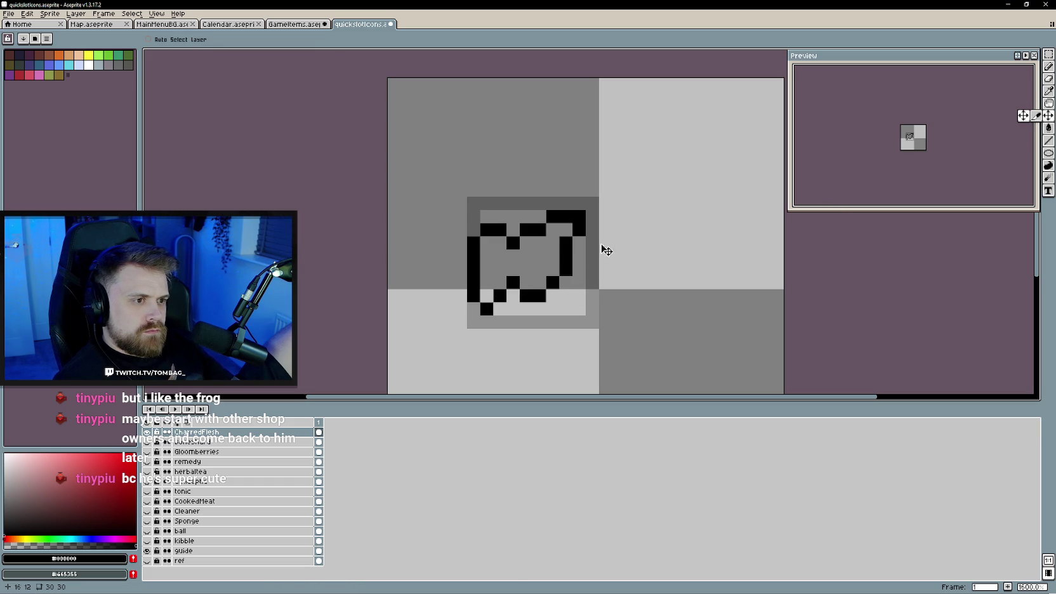
{"action": "key", "text": "m"}
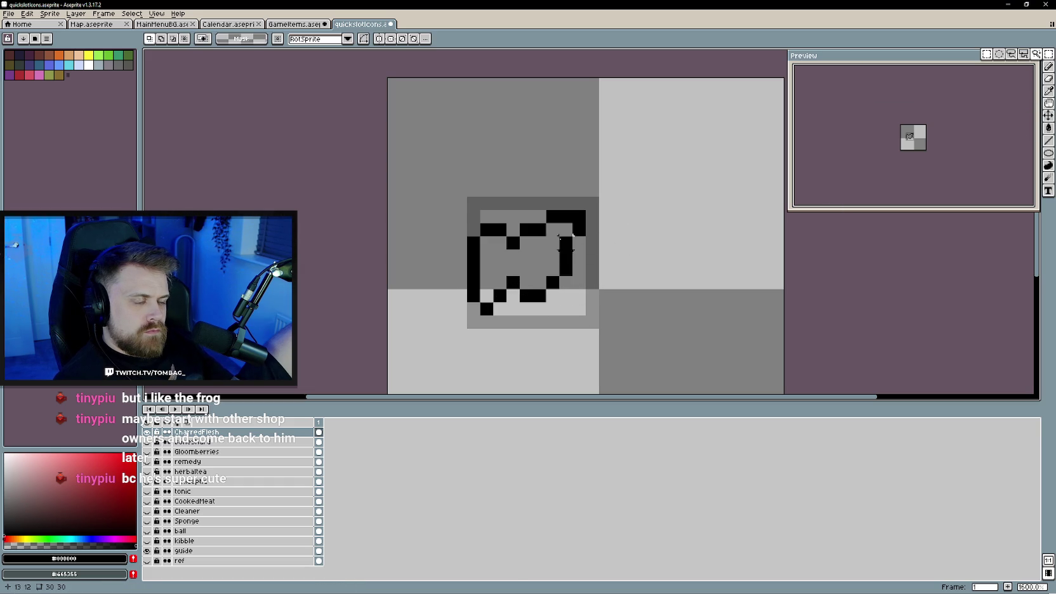
{"action": "left_click_drag", "start_coordinate": [546, 210], "coordinate": [599, 303]}
{"action": "key", "text": "Right"}
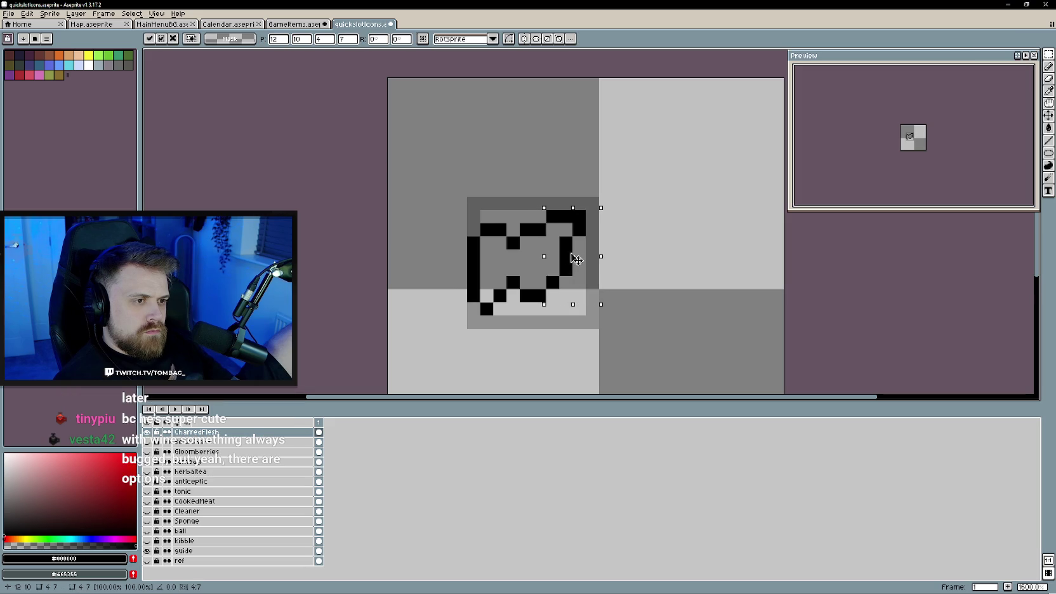
{"action": "key", "text": "ctrl+d"}
{"action": "key", "text": "b"}
{"action": "right_click", "coordinate": [534, 248]}
{"action": "left_click", "coordinate": [550, 230]}
{"action": "scroll", "coordinate": [628, 321], "scroll_direction": "down", "scroll_amount": 3}
{"action": "scroll", "coordinate": [632, 327], "scroll_direction": "up", "scroll_amount": 3}
{"action": "left_click", "coordinate": [556, 303]}
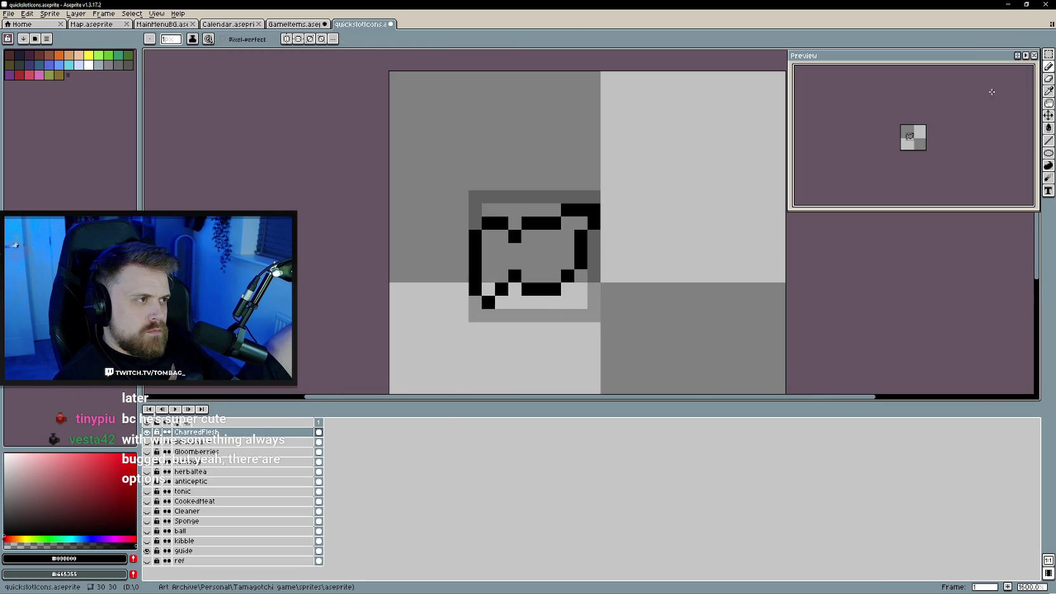
- Adjust the outline's top strip and bottom part using rectangular selections
{"action": "left_click", "coordinate": [1049, 55]}
{"action": "mouse_move", "coordinate": [419, 193]}
{"action": "left_mouse_down"}
{"action": "mouse_move", "coordinate": [619, 249]}
{"action": "mouse_move", "coordinate": [564, 235]}
{"action": "left_mouse_up"}
{"action": "left_click", "coordinate": [634, 275]}
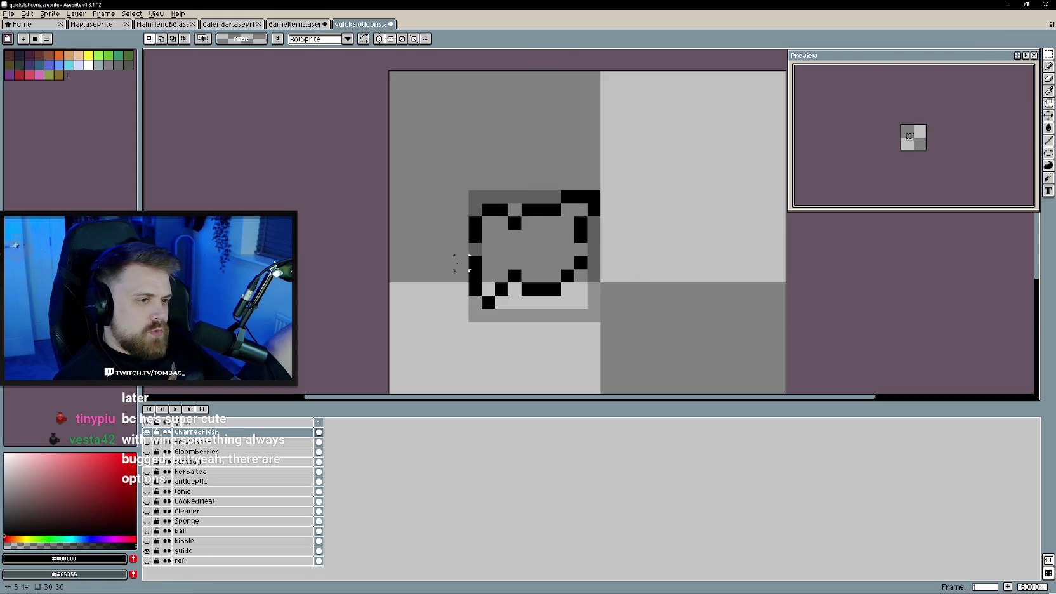
{"action": "left_click_drag", "start_coordinate": [454, 257], "coordinate": [629, 324]}
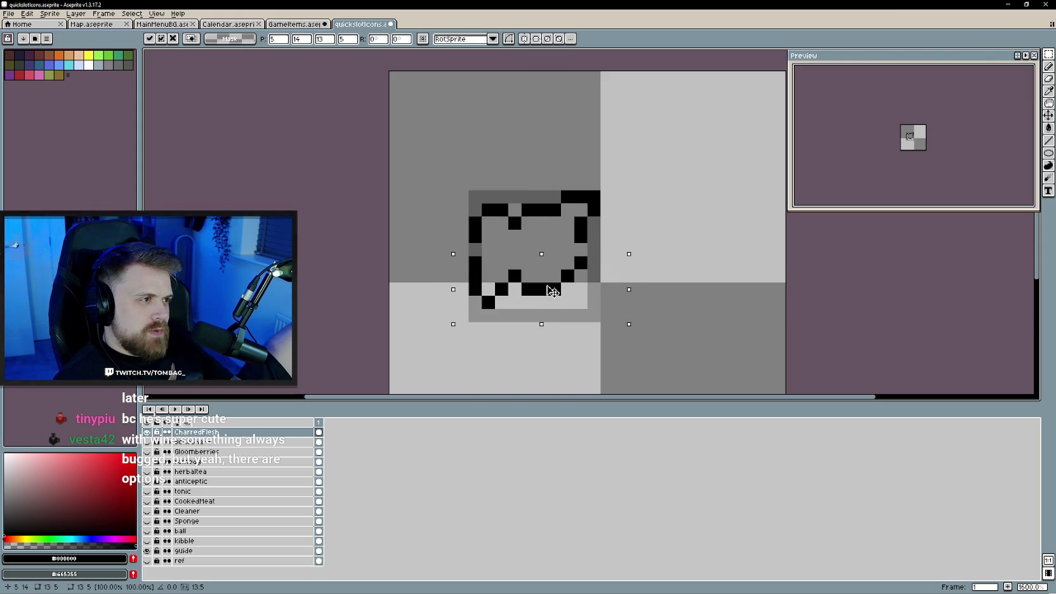
{"action": "left_click_drag", "start_coordinate": [551, 297], "coordinate": [550, 292]}
{"action": "left_click", "coordinate": [738, 276]}
{"action": "key", "text": "b"}
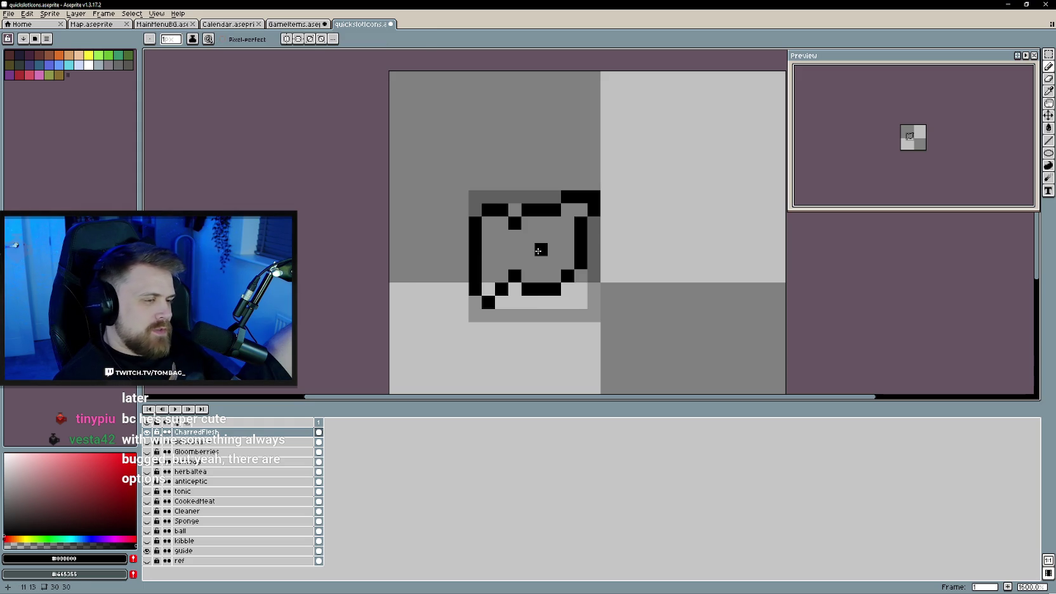
{"action": "left_click", "coordinate": [293, 24]}
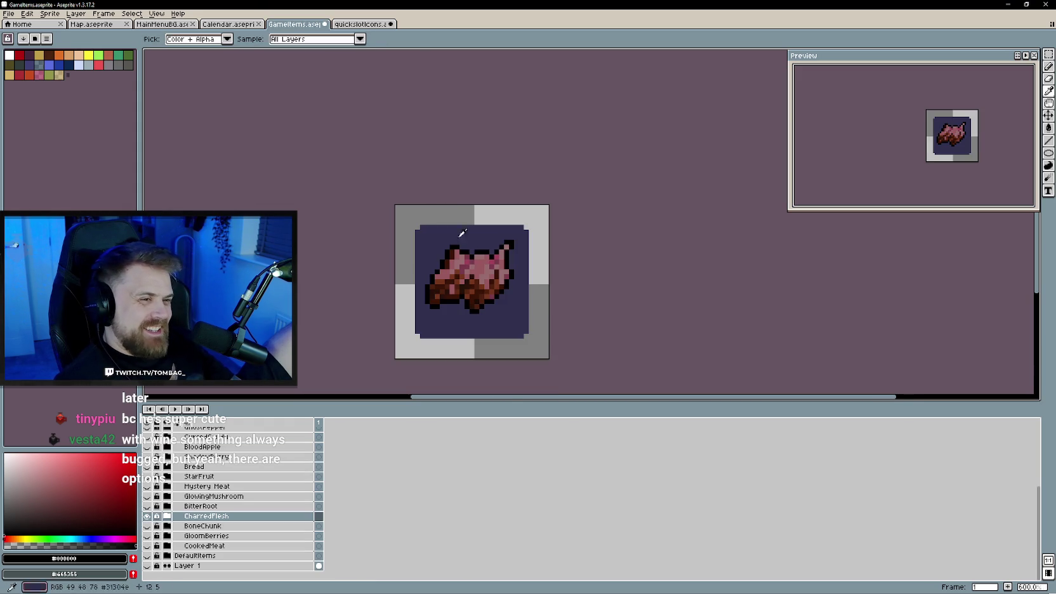
- Fill the icon's interior with pink sampled from the CharredFlesh reference
{"action": "key", "text": "plus"}
{"action": "left_click", "coordinate": [483, 261]}
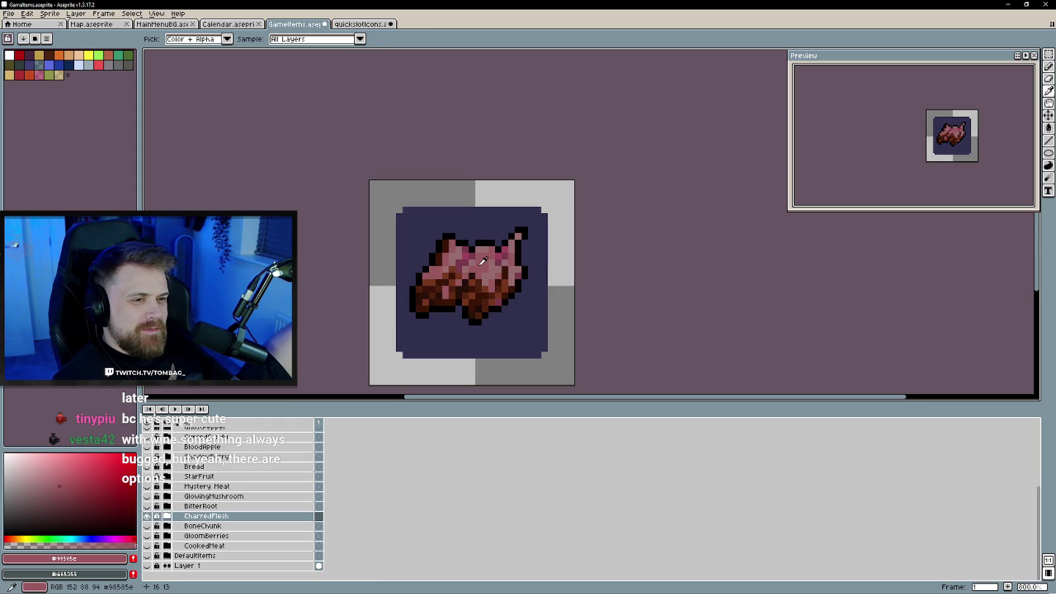
{"action": "left_click", "coordinate": [358, 24]}
{"action": "key", "text": "g"}
{"action": "left_click", "coordinate": [537, 245]}
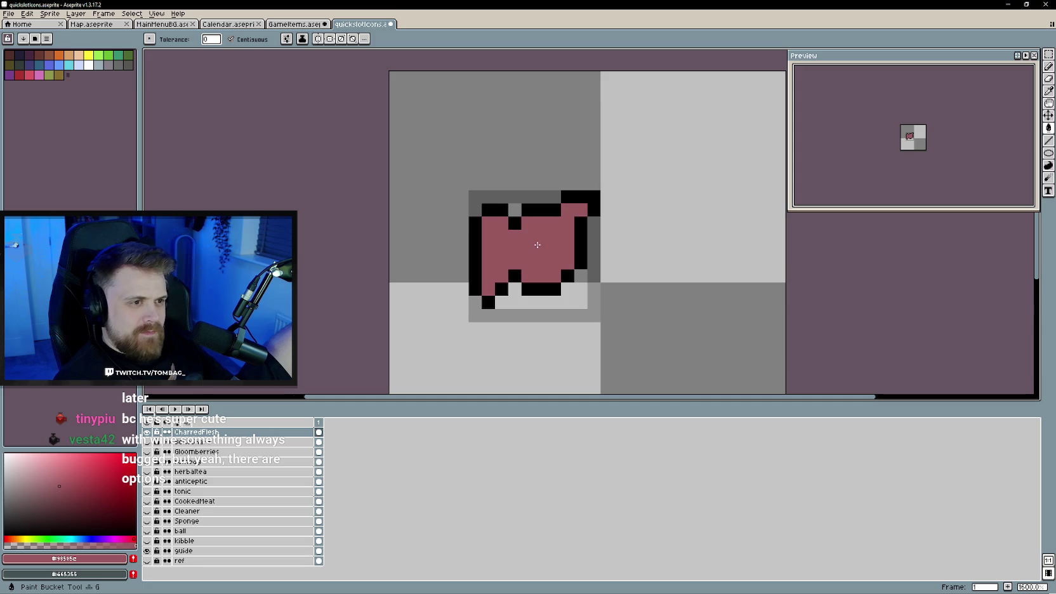
{"action": "scroll", "coordinate": [530, 281], "scroll_direction": "down", "scroll_amount": 1}
{"action": "scroll", "coordinate": [530, 281], "scroll_direction": "up", "scroll_amount": 1}
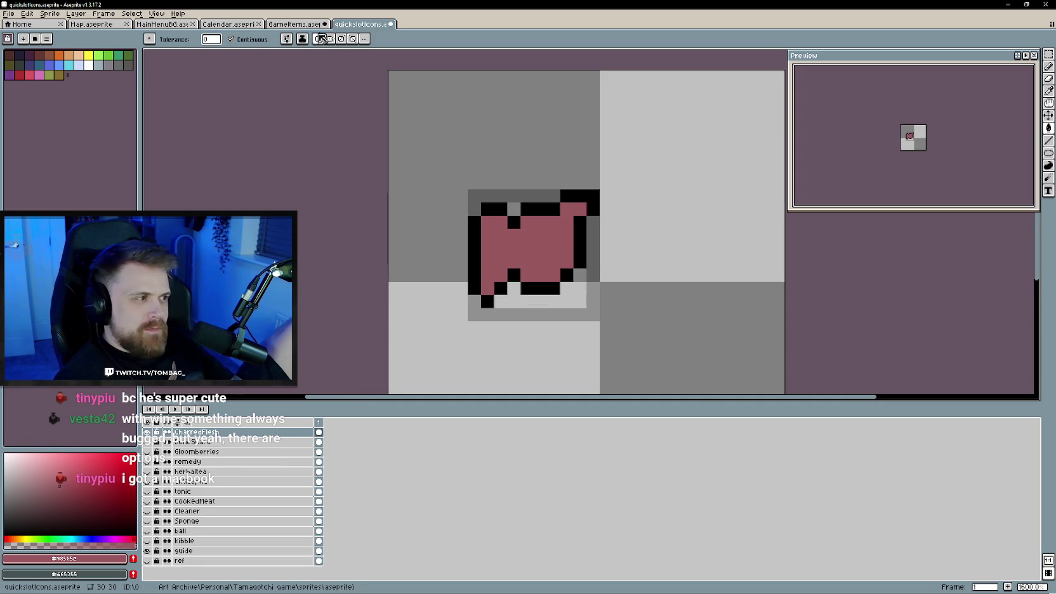
- Paint lighter pink highlights on the meat instead of a full fill
{"action": "left_click", "coordinate": [298, 24]}
{"action": "key", "text": "i"}
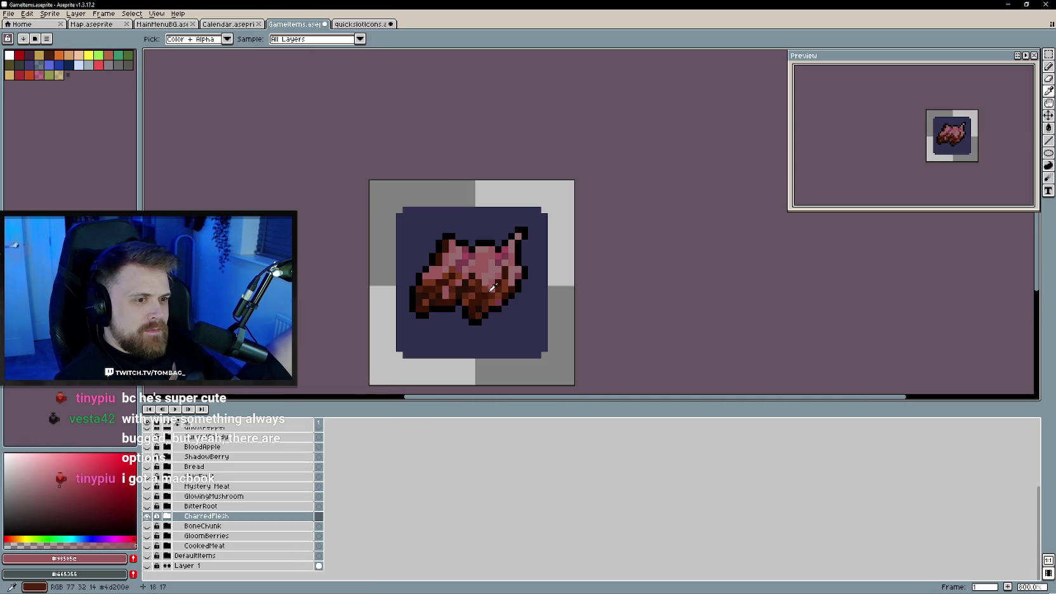
{"action": "left_click", "coordinate": [501, 251]}
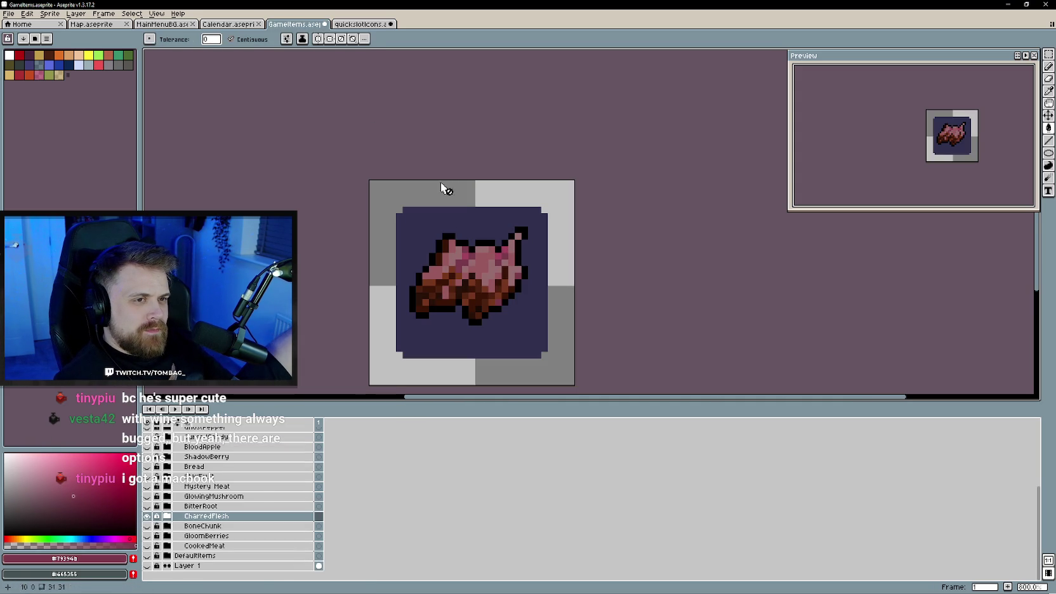
{"action": "key", "text": "ctrl+Tab"}
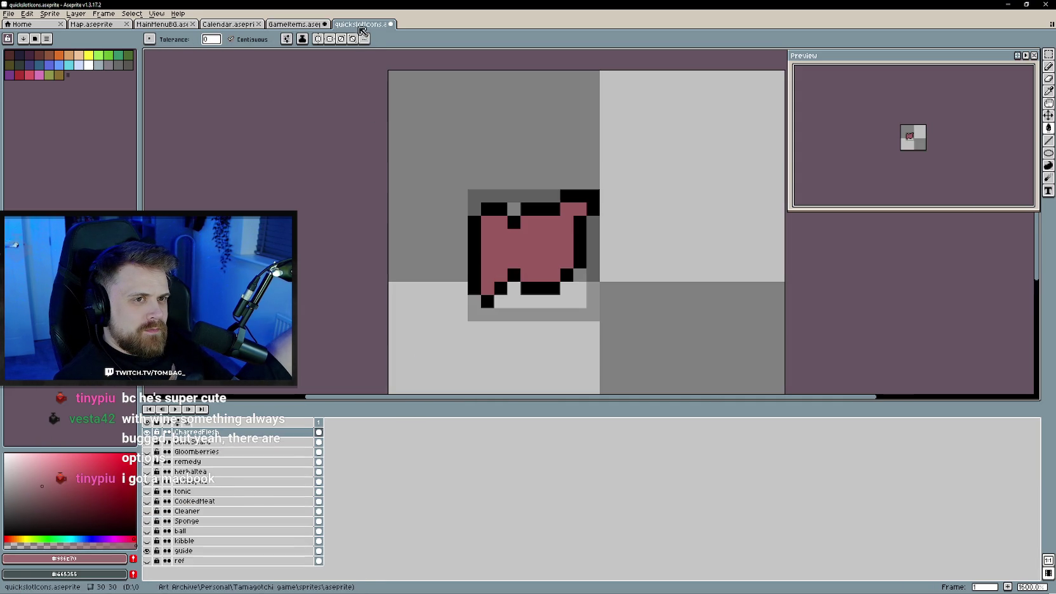
{"action": "left_click", "coordinate": [541, 250]}
{"action": "key", "text": "ctrl+z"}
{"action": "key", "text": "b"}
{"action": "left_click_drag", "start_coordinate": [540, 250], "coordinate": [543, 257]}
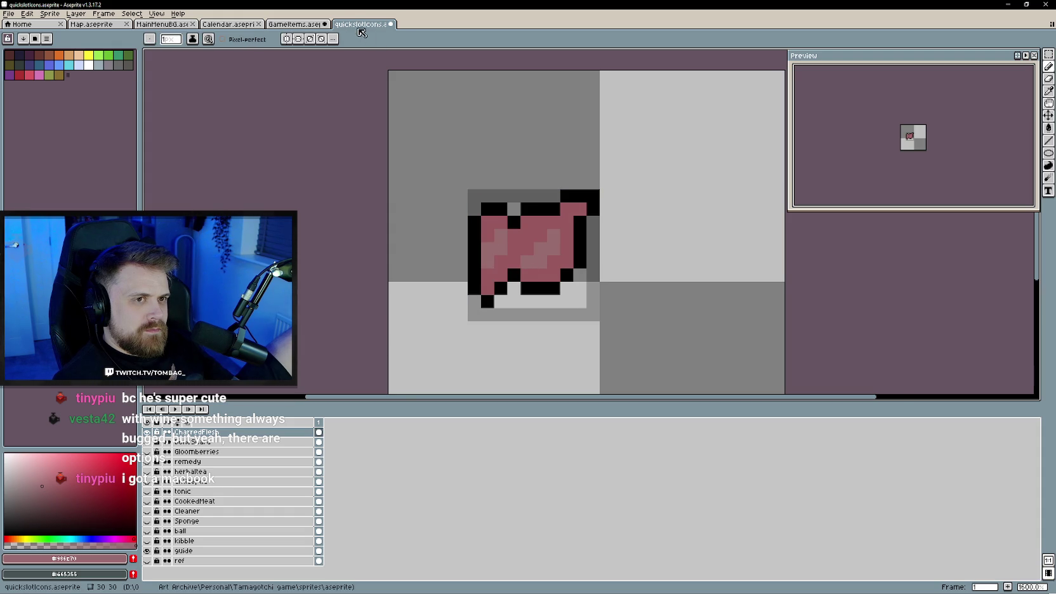
- Shade the meat's left and lower right with dark brown #4d200e
{"action": "key", "text": "ctrl+shift+Tab"}
{"action": "key", "text": "i"}
{"action": "left_click", "coordinate": [480, 285]}
{"action": "key", "text": "b"}
{"action": "key", "text": "ctrl+Tab"}
{"action": "mouse_move", "coordinate": [514, 247]}
{"action": "left_mouse_down"}
{"action": "mouse_move", "coordinate": [514, 258]}
{"action": "mouse_move", "coordinate": [549, 271]}
{"action": "mouse_move", "coordinate": [487, 286]}
{"action": "left_mouse_up"}
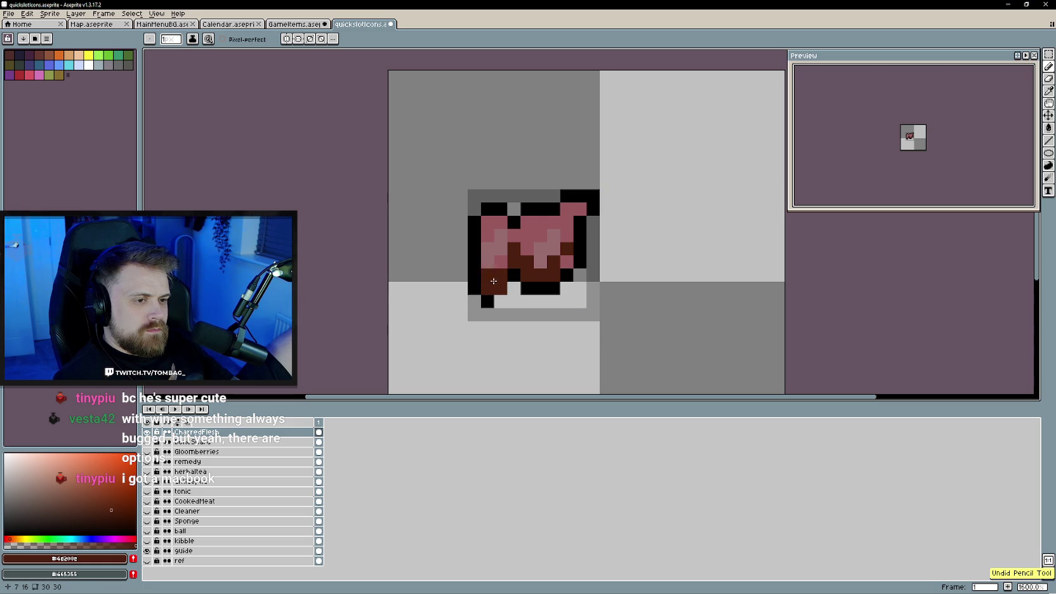
{"action": "left_click", "coordinate": [487, 285]}
{"action": "key", "text": "ctrl+shift+Tab"}
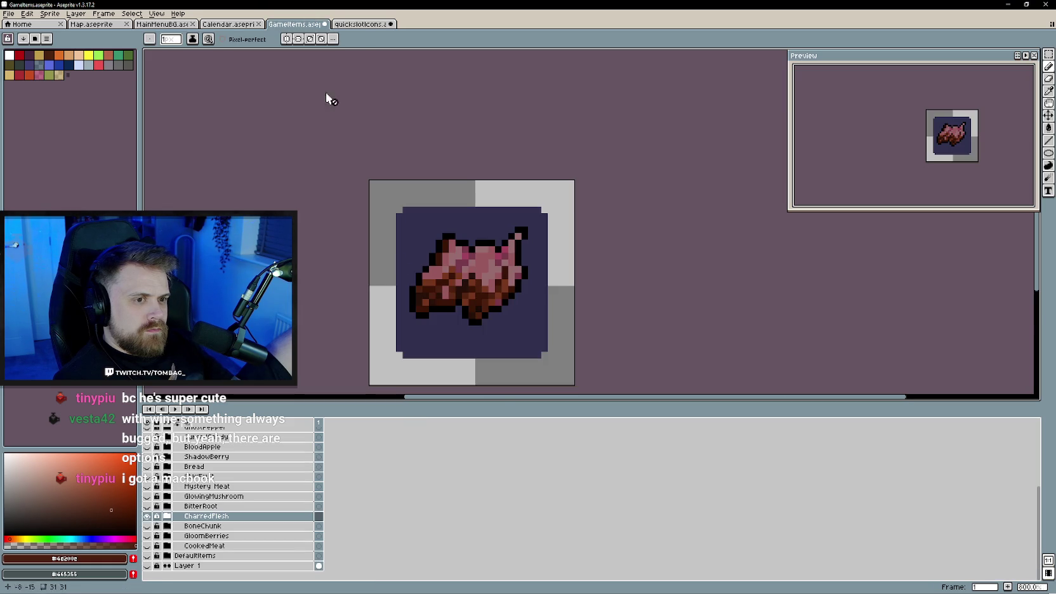
{"action": "key", "text": "ctrl+Tab"}
{"action": "left_click_drag", "start_coordinate": [514, 275], "coordinate": [549, 271]}
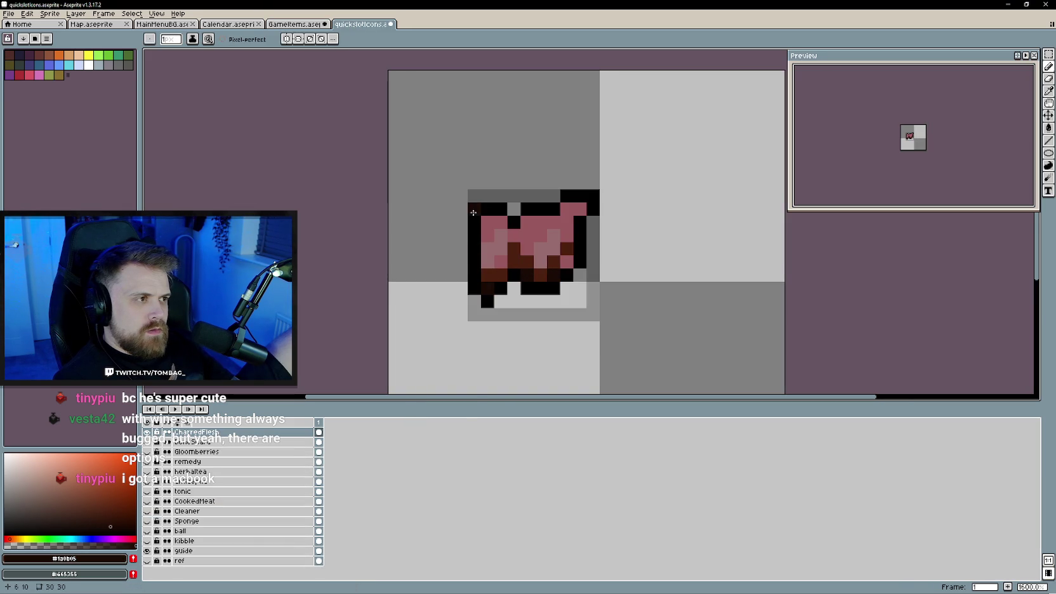
- Add dark purple #79394b pixels to the top of the meat
{"action": "key", "text": "ctrl+shift+Tab"}
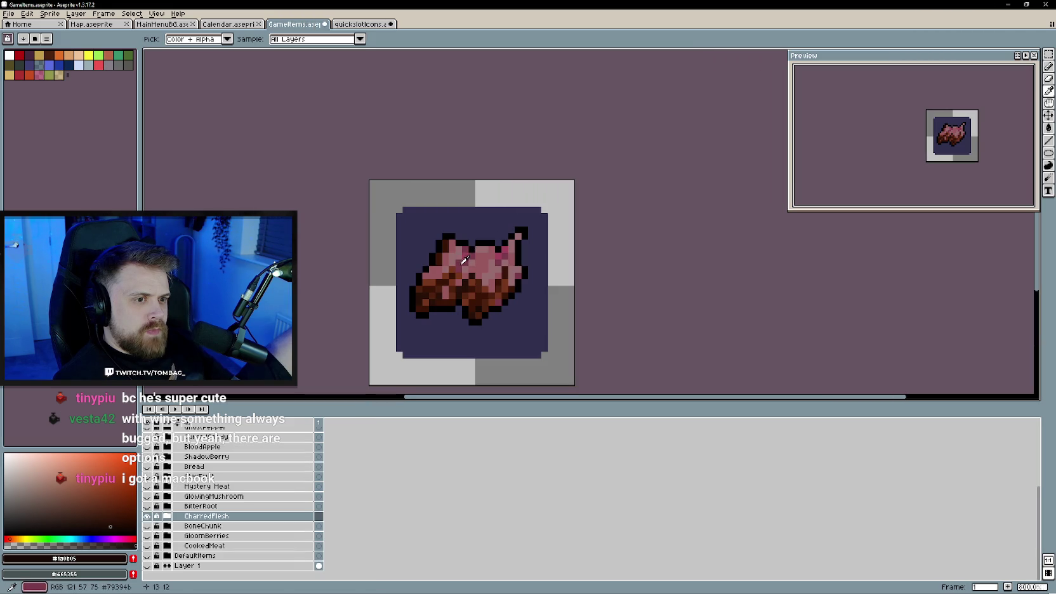
{"action": "left_click", "coordinate": [464, 260]}
{"action": "key", "text": "ctrl+Tab"}
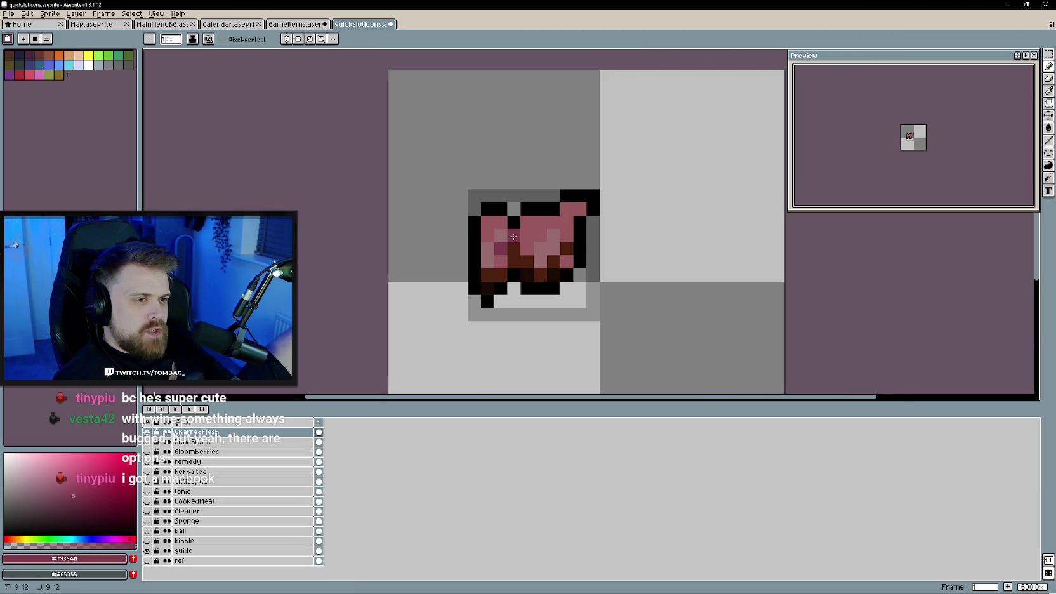
{"action": "left_click", "coordinate": [528, 225]}
{"action": "key", "text": "ctrl+shift+Tab"}
{"action": "key", "text": "ctrl+Tab"}
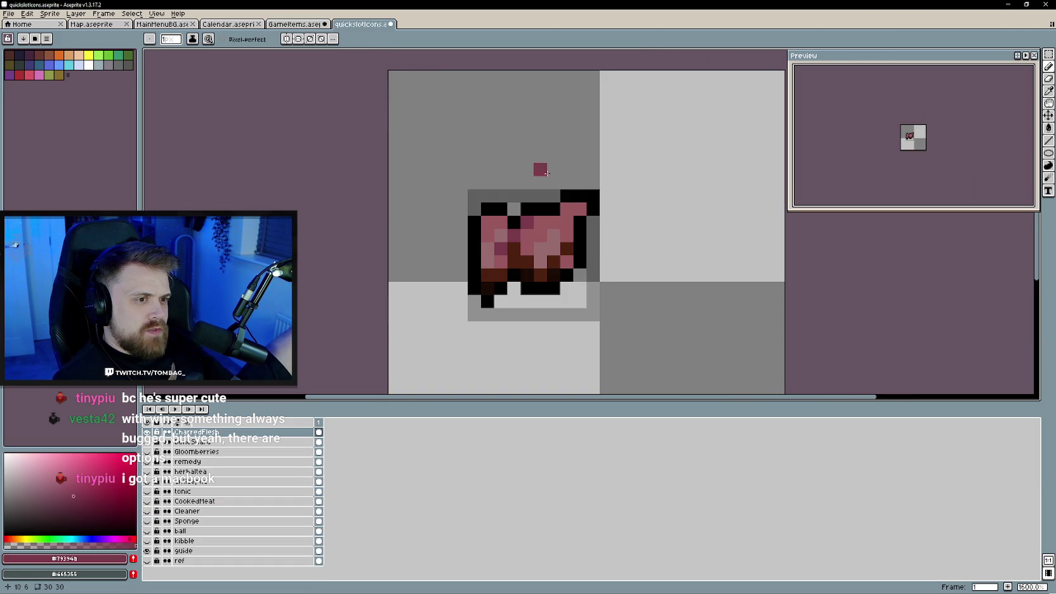
{"action": "left_click", "coordinate": [563, 228]}
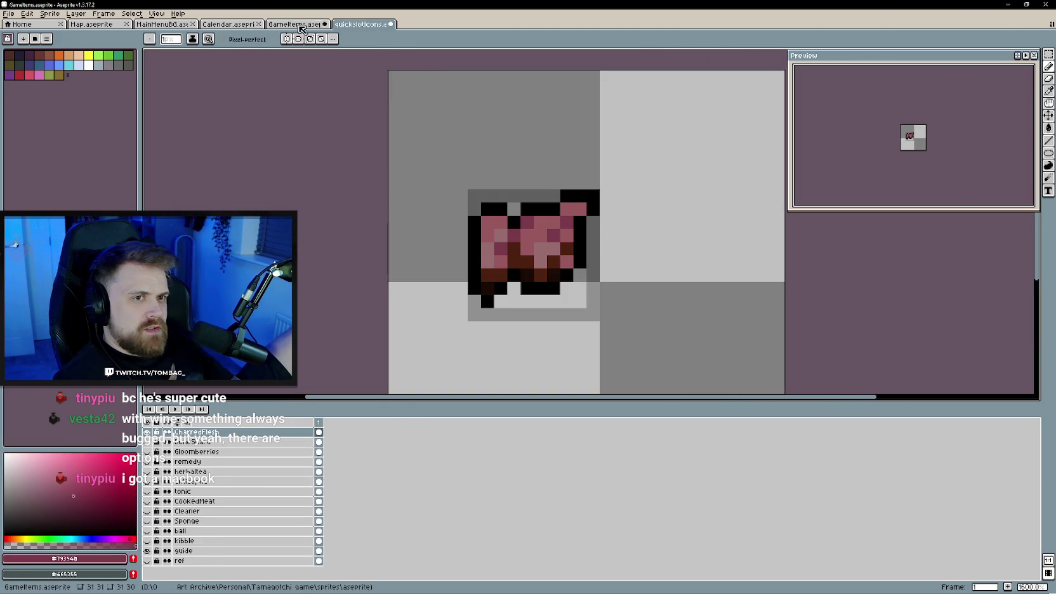
- Sample dark brown #391406 and pink from the reference, then the icon's brown and outline colours
{"action": "key", "text": "ctrl+shift+Tab"}
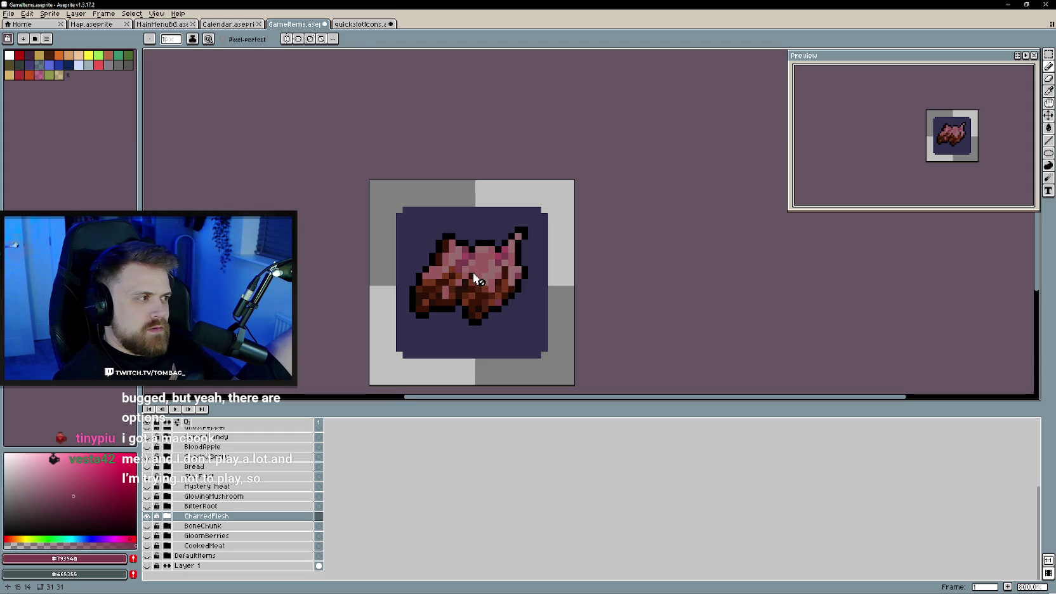
{"action": "left_click", "coordinate": [448, 239], "text": "alt"}
{"action": "key", "text": "ctrl+Tab"}
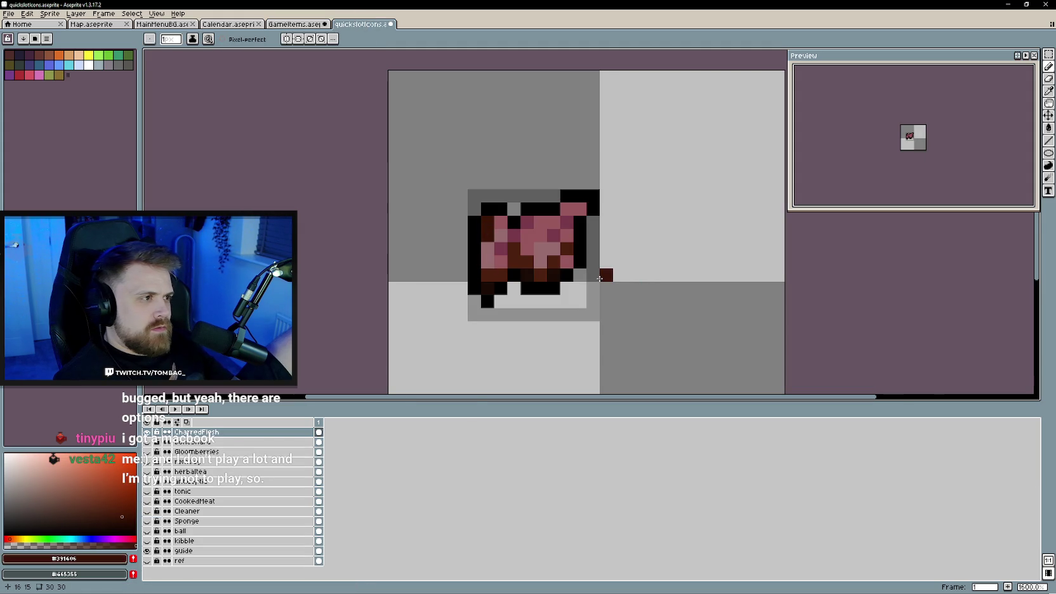
{"action": "left_click", "coordinate": [301, 23]}
{"action": "left_click", "coordinate": [508, 236], "text": "alt"}
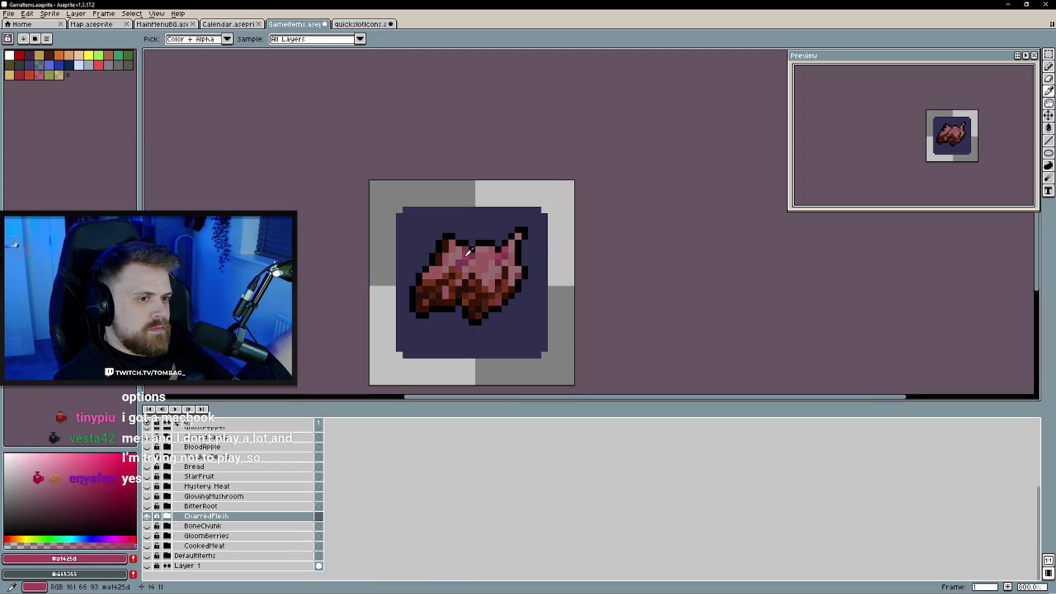
{"action": "key", "text": "ctrl+Tab"}
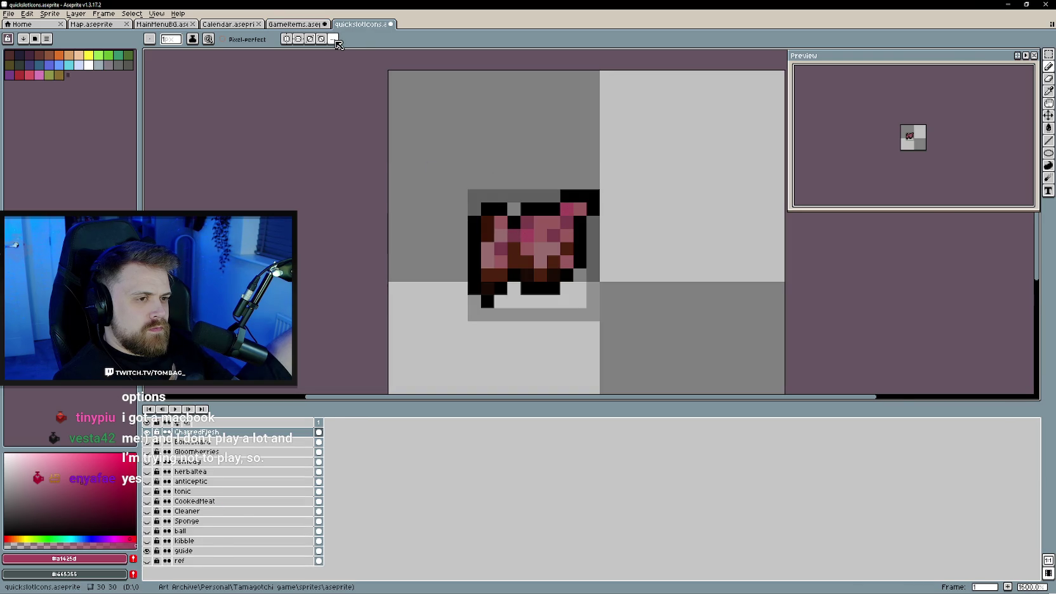
{"action": "key", "text": "ctrl+shift+Tab"}
{"action": "left_click", "coordinate": [356, 26]}
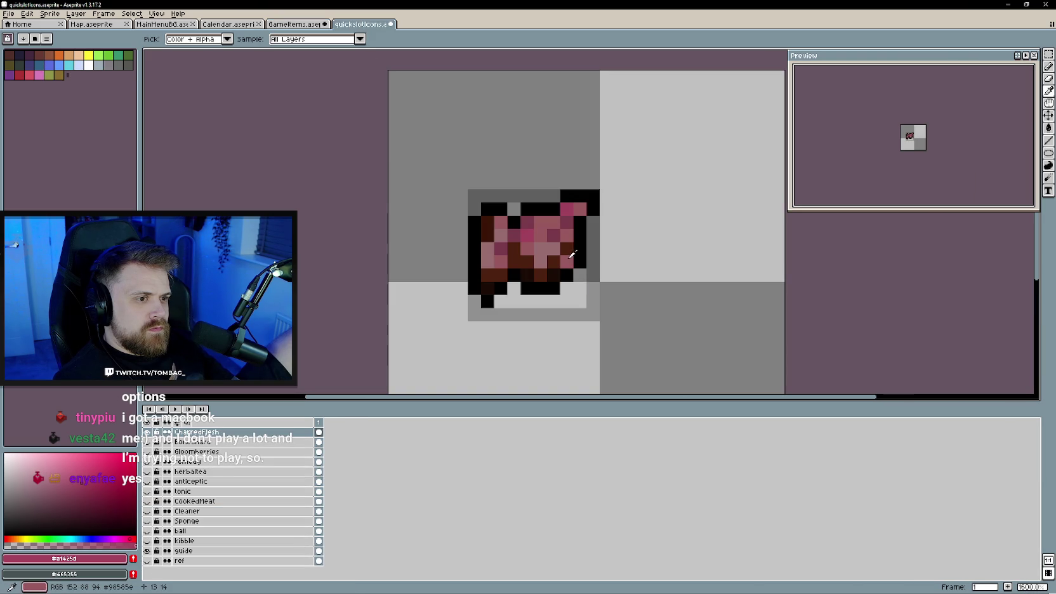
{"action": "left_click", "coordinate": [563, 236], "text": "alt"}
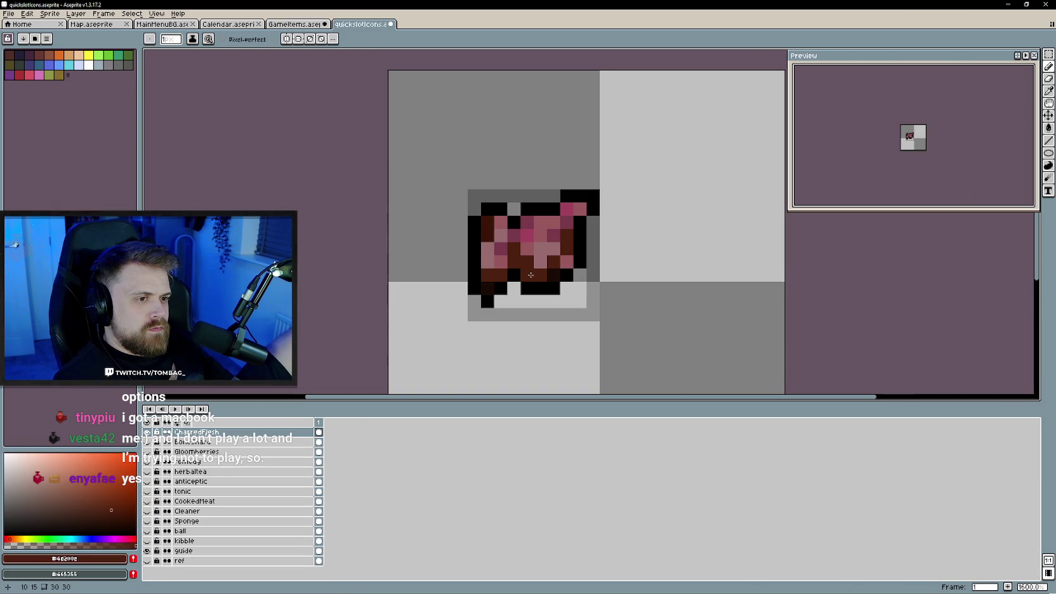
{"action": "left_click", "coordinate": [537, 253], "text": "alt"}
{"action": "scroll", "coordinate": [600, 327], "scroll_direction": "down", "scroll_amount": 3}
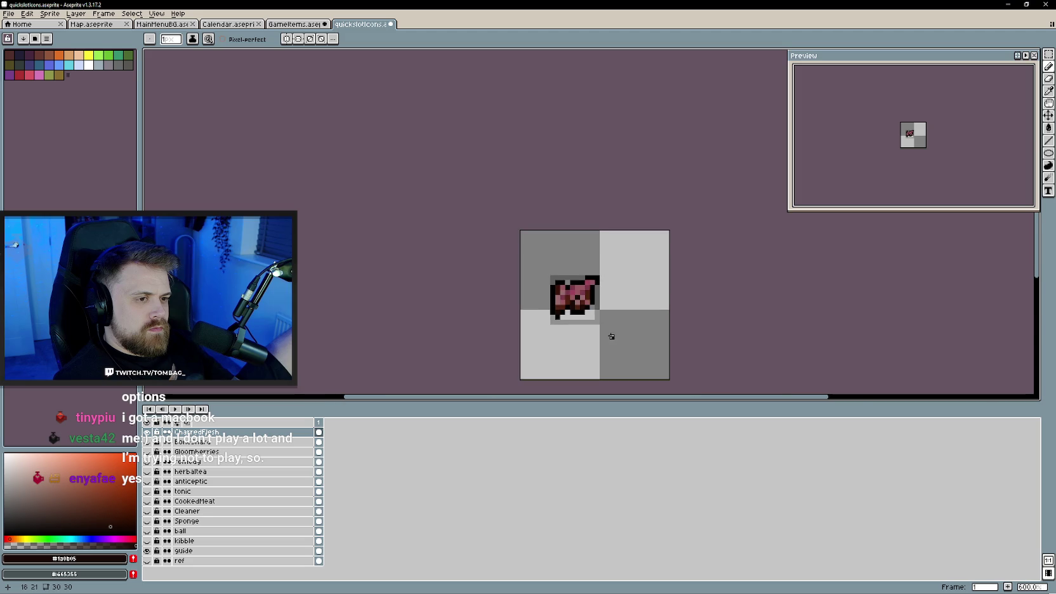
- Sample the pink from the CharredFlesh reference sprite in GameItems
{"action": "scroll", "coordinate": [608, 333], "scroll_direction": "down", "scroll_amount": 1}
{"action": "scroll", "coordinate": [545, 316], "scroll_direction": "up", "scroll_amount": 4}
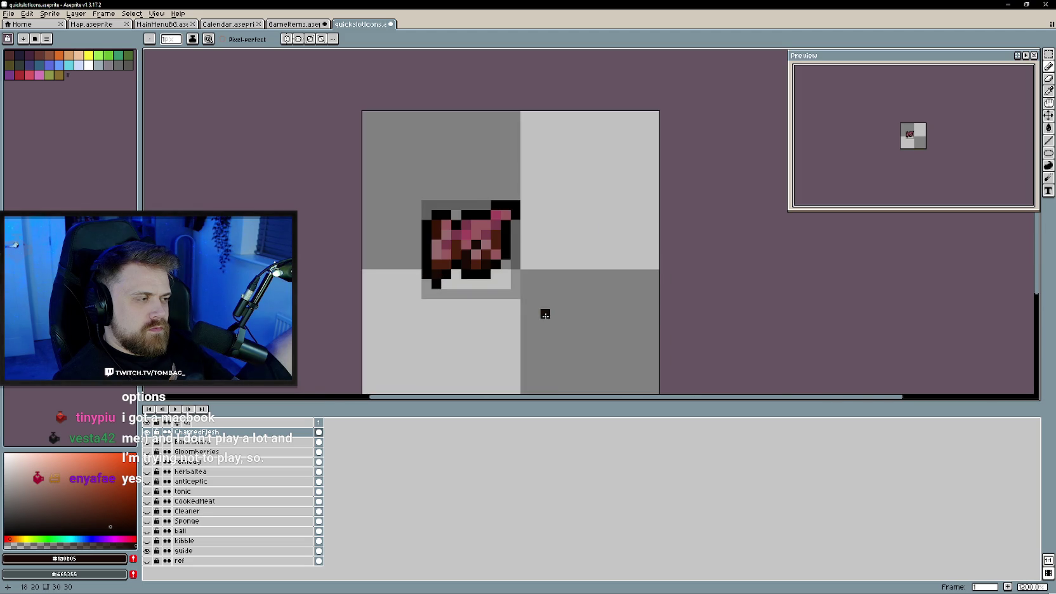
{"action": "left_click", "coordinate": [294, 24]}
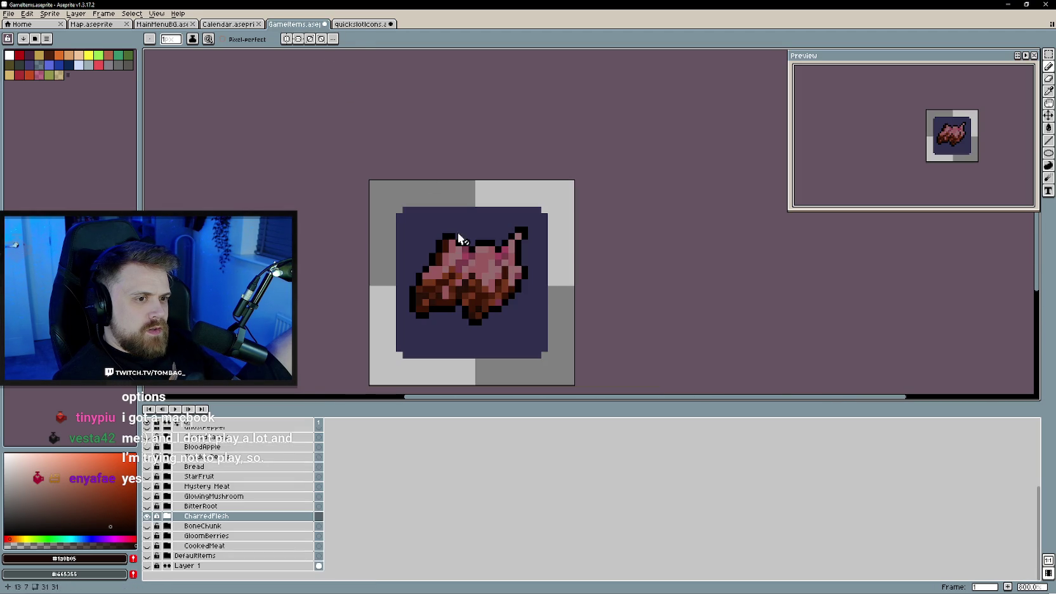
{"action": "left_click", "coordinate": [455, 248], "text": "alt"}
{"action": "key", "text": "ctrl+Tab"}
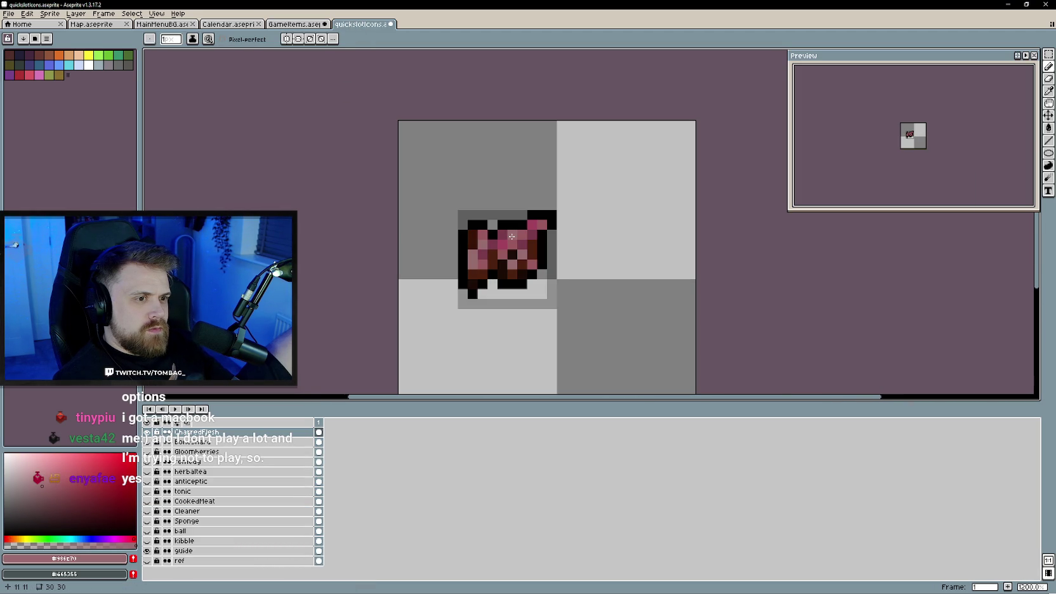
- Eyedrop the near-black outline colour and repaint the icon's left-edge and bottom outline pixels
{"action": "scroll", "coordinate": [512, 236], "scroll_direction": "down", "scroll_amount": 3}
{"action": "scroll", "coordinate": [512, 296], "scroll_direction": "up", "scroll_amount": 3}
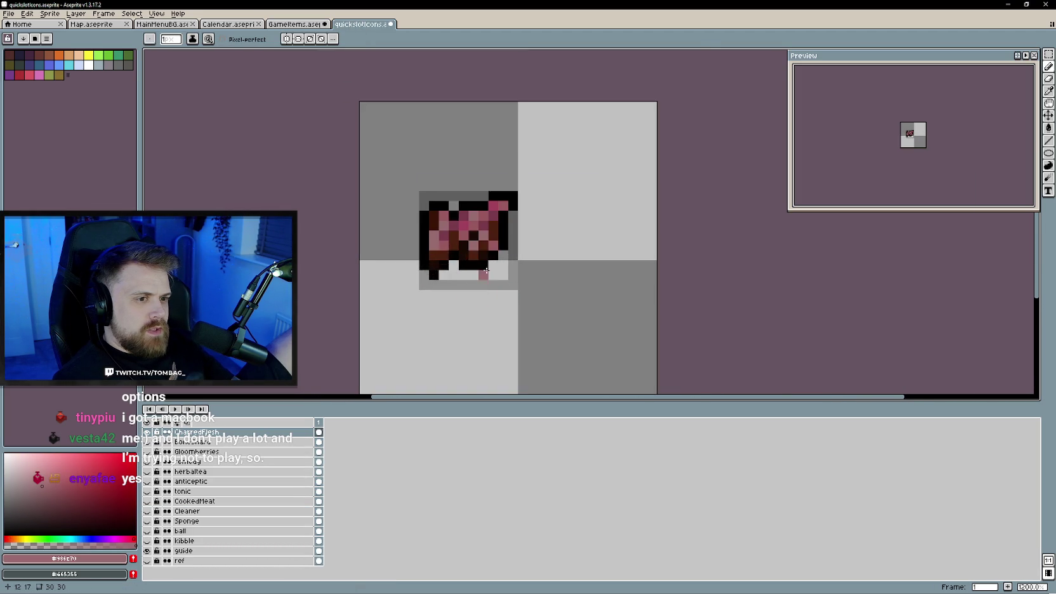
{"action": "scroll", "coordinate": [483, 290], "scroll_direction": "up", "scroll_amount": 1}
{"action": "left_click", "coordinate": [442, 286], "text": "alt"}
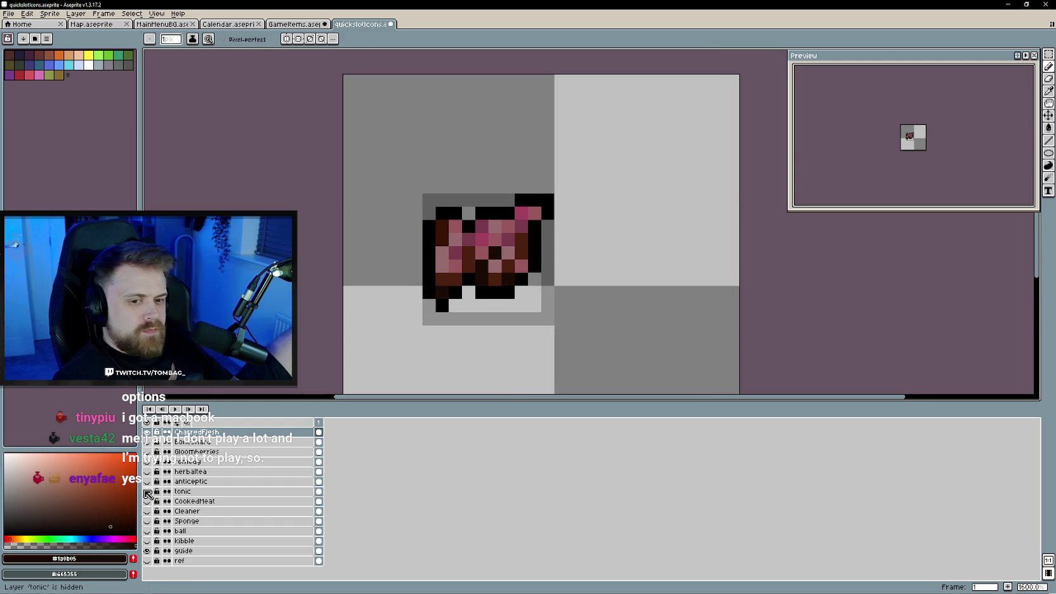
{"action": "left_click", "coordinate": [429, 292], "text": "alt"}
{"action": "key", "text": "ctrl+z"}
{"action": "left_click", "coordinate": [441, 305]}
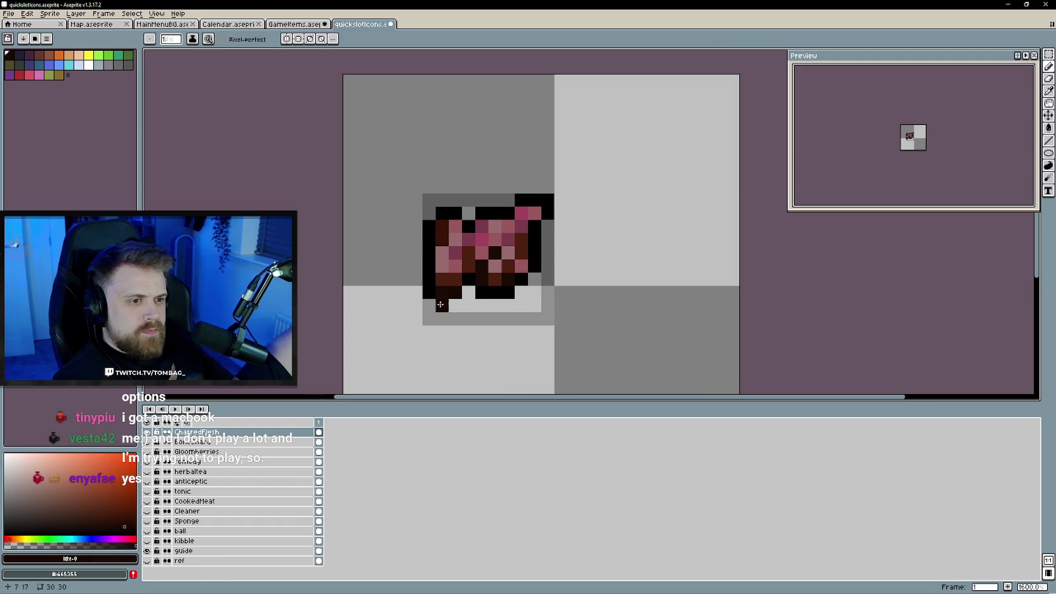
{"action": "mouse_move", "coordinate": [429, 289]}
{"action": "left_mouse_down"}
{"action": "mouse_move", "coordinate": [429, 225]}
{"action": "mouse_move", "coordinate": [543, 200]}
{"action": "mouse_move", "coordinate": [535, 266]}
{"action": "left_mouse_up"}
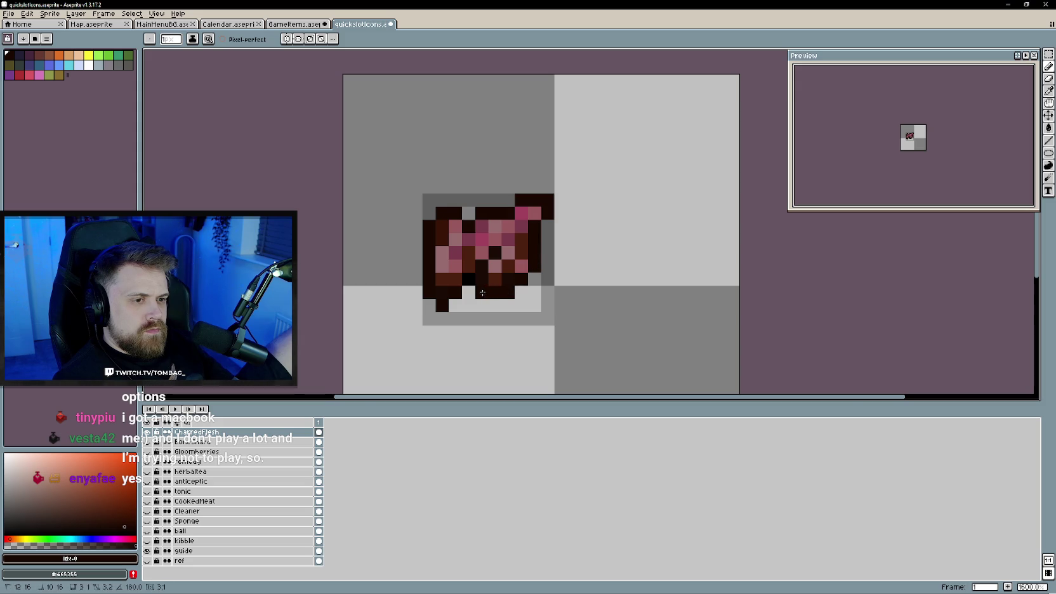
- Save quickslotIcons and return to the GameItems document
{"action": "scroll", "coordinate": [565, 322], "scroll_direction": "down", "scroll_amount": 5}
{"action": "left_click_drag", "start_coordinate": [565, 322], "coordinate": [539, 316]}
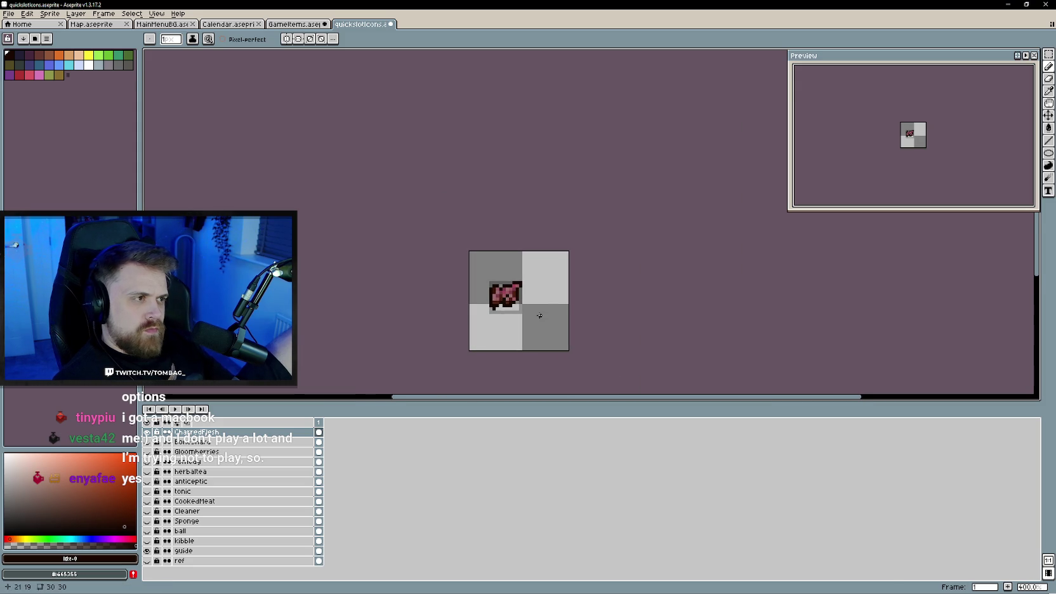
{"action": "key", "text": "ctrl+s"}
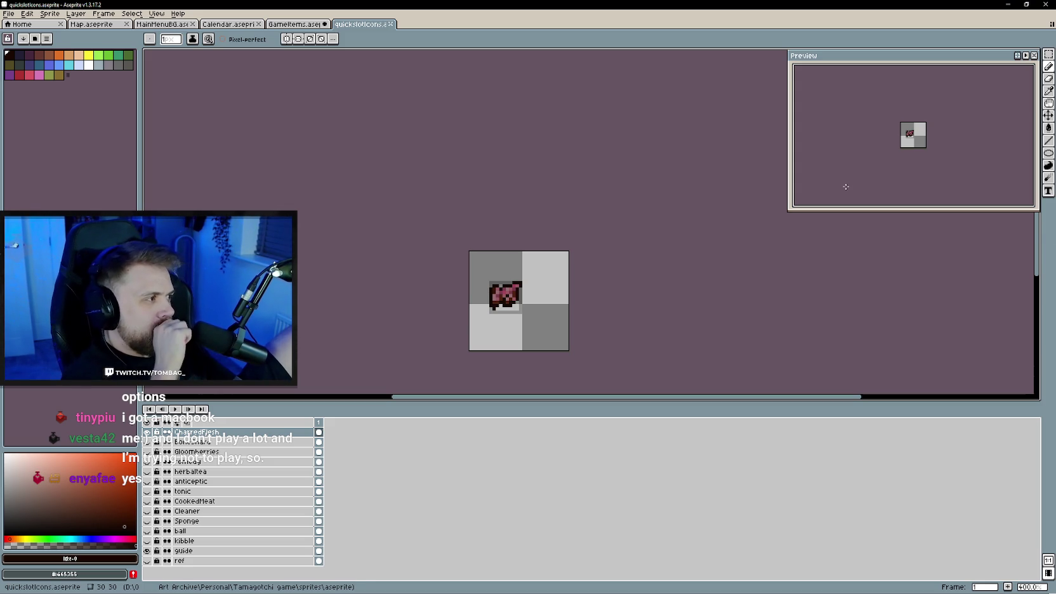
{"action": "left_click", "coordinate": [295, 24]}
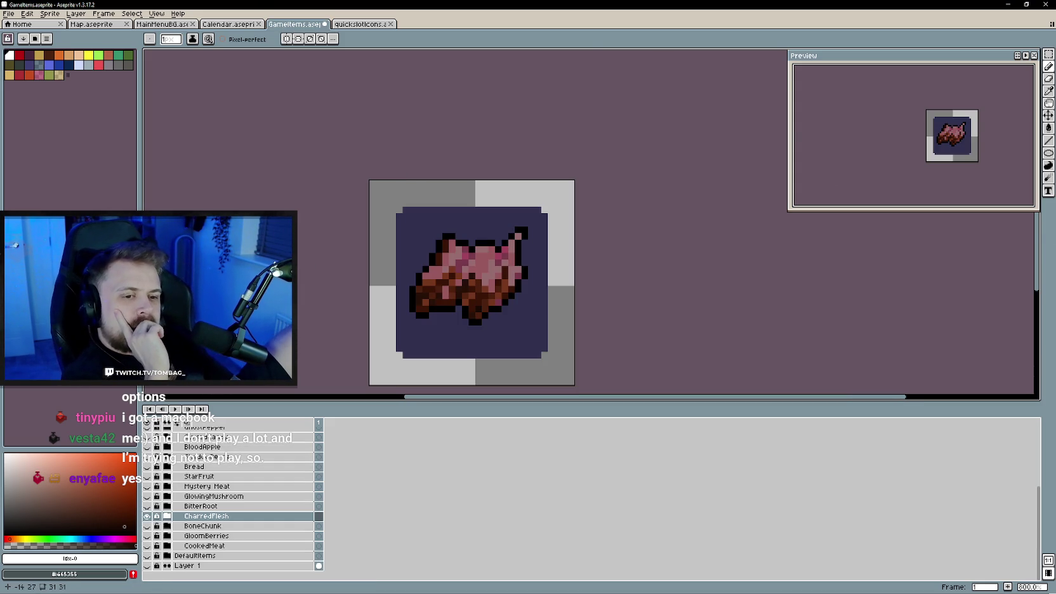
- Make BitterRoot the only visible reference layer in GameItems, then go back to quickslotIcons
{"action": "left_click", "coordinate": [147, 506]}
{"action": "left_click", "coordinate": [147, 516]}
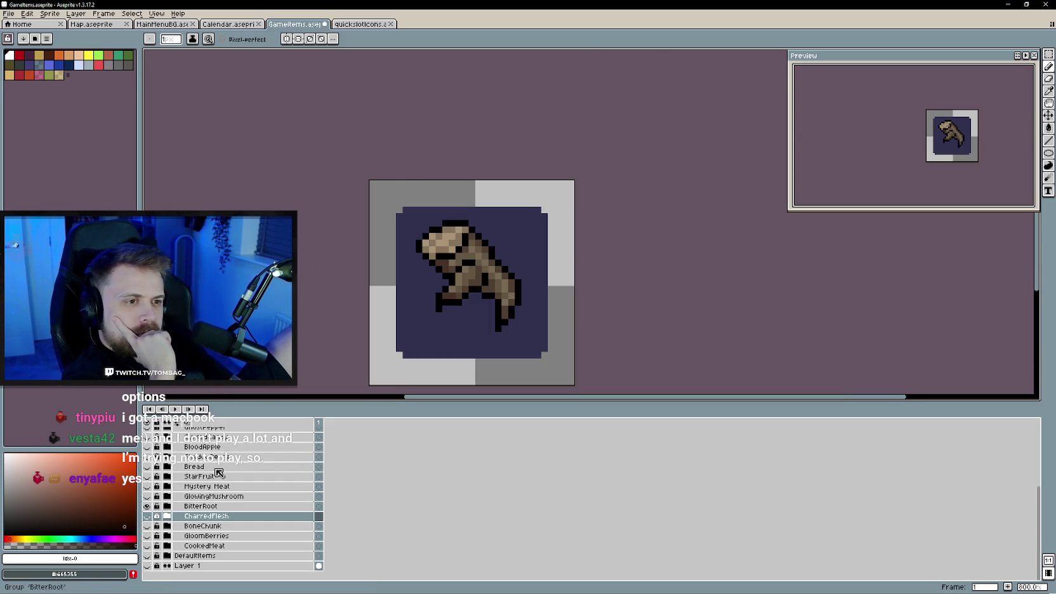
{"action": "scroll", "coordinate": [664, 320], "scroll_direction": "down", "scroll_amount": 2}
{"action": "scroll", "coordinate": [664, 318], "scroll_direction": "up", "scroll_amount": 1}
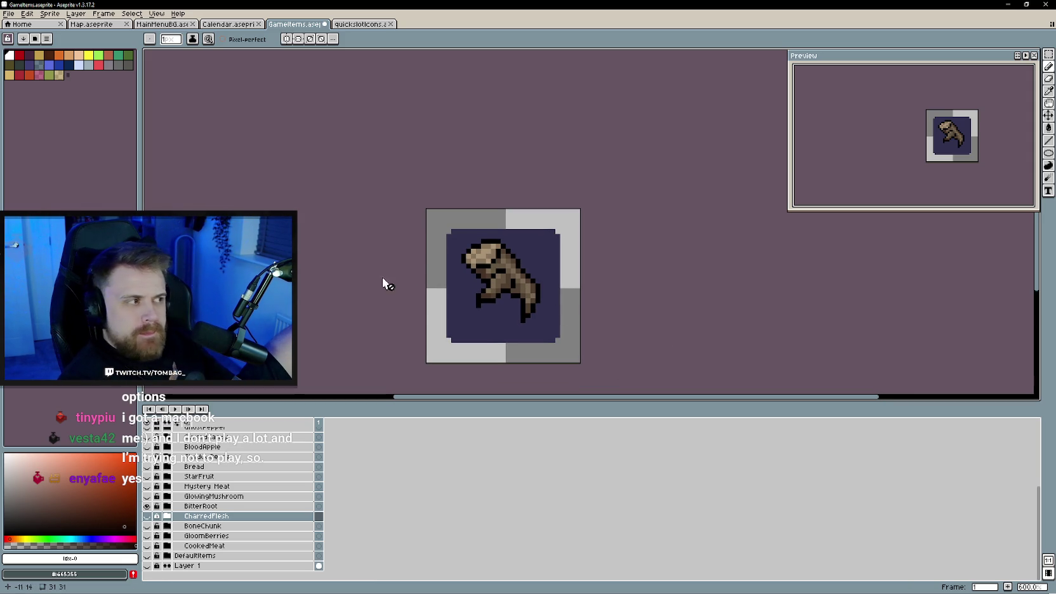
{"action": "left_click_drag", "start_coordinate": [636, 263], "coordinate": [640, 265]}
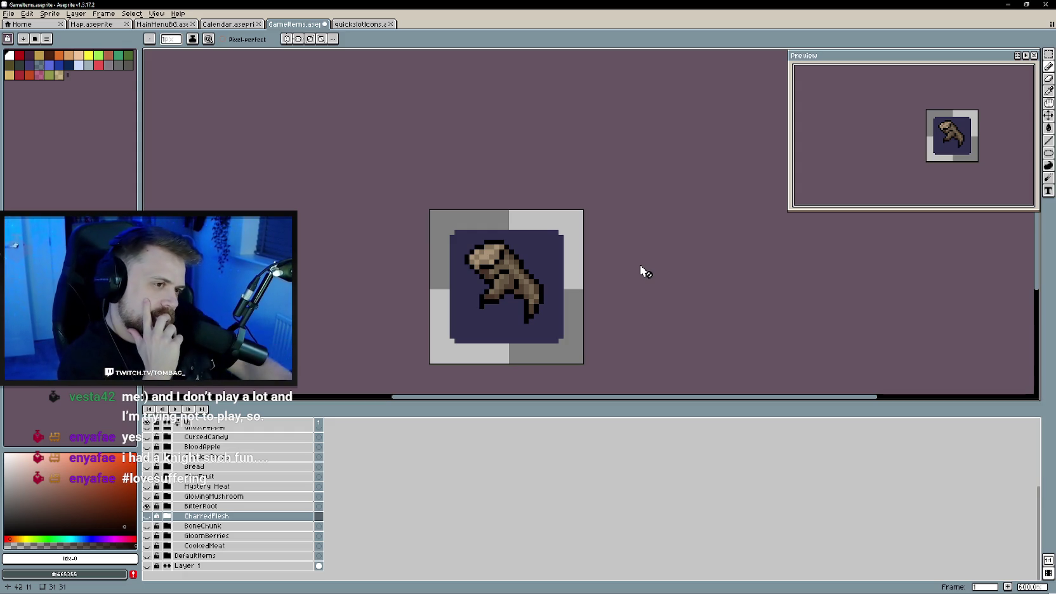
{"action": "left_click", "coordinate": [360, 24]}
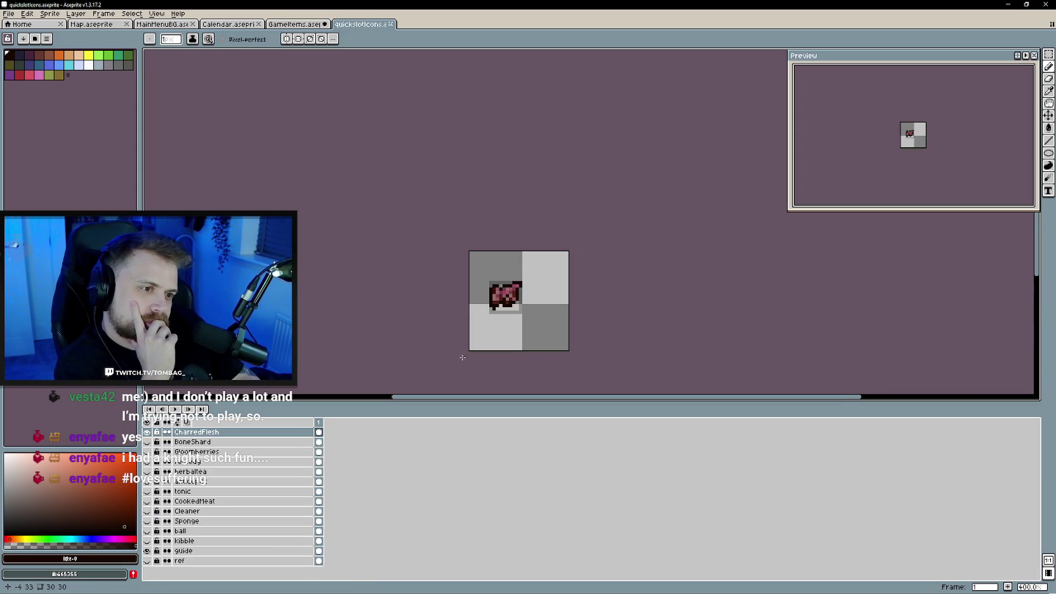
- Add a new top layer in quickslotIcons and rename it BitterRoot
{"action": "right_click", "coordinate": [231, 442]}
{"action": "mouse_move", "coordinate": [262, 451]}
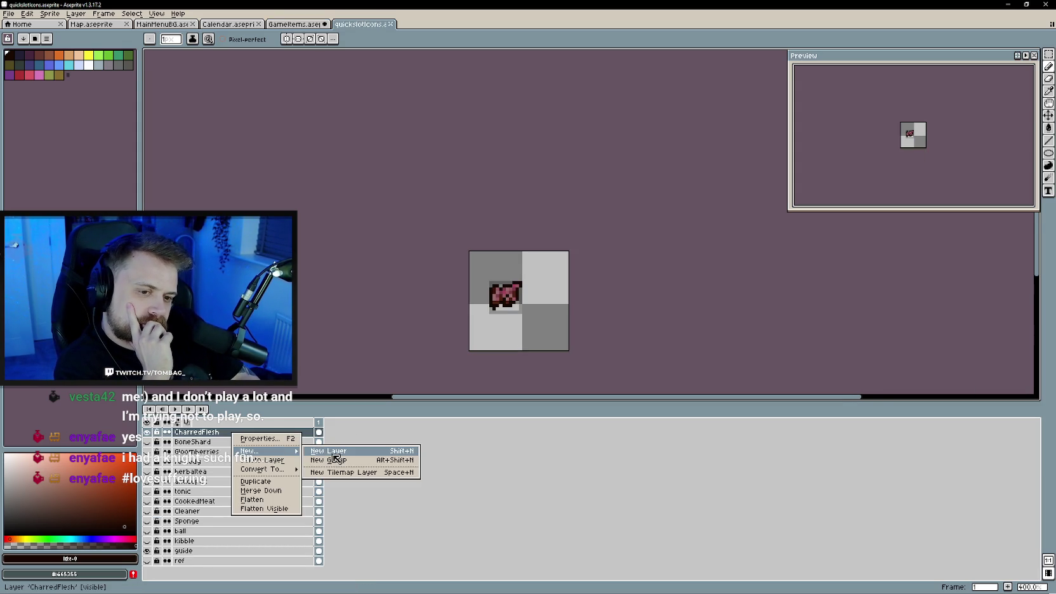
{"action": "left_click", "coordinate": [330, 449]}
{"action": "left_click", "coordinate": [297, 24]}
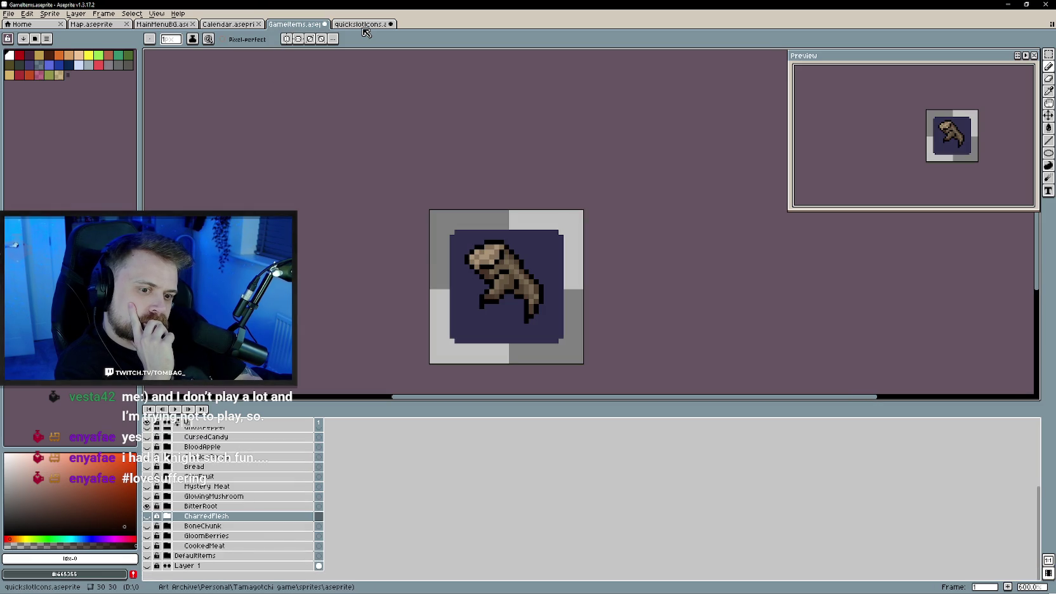
{"action": "left_click", "coordinate": [360, 24]}
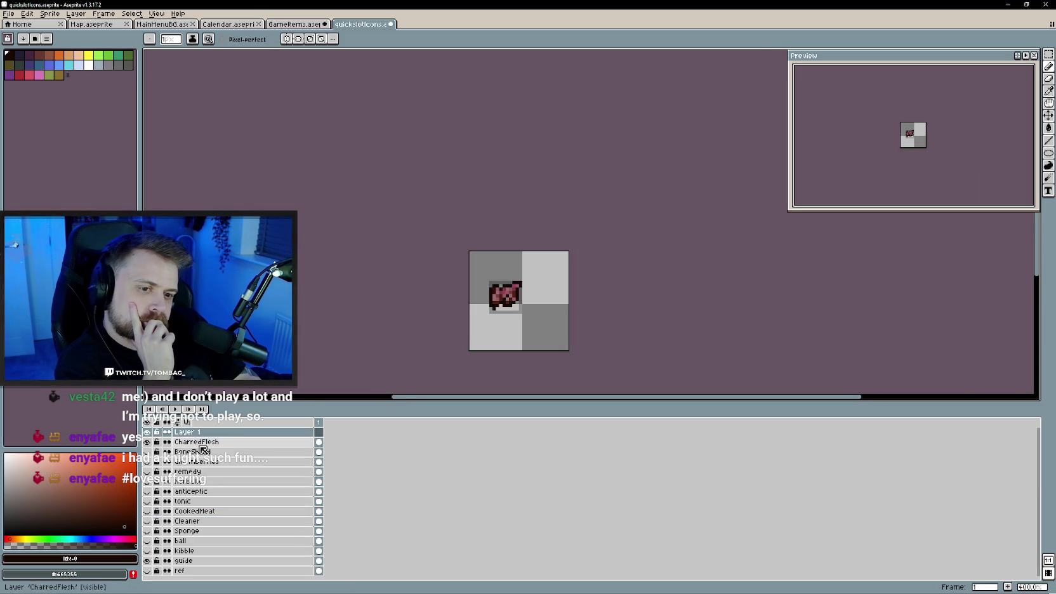
{"action": "double_click", "coordinate": [186, 433]}
{"action": "key", "text": "BackSpace"}
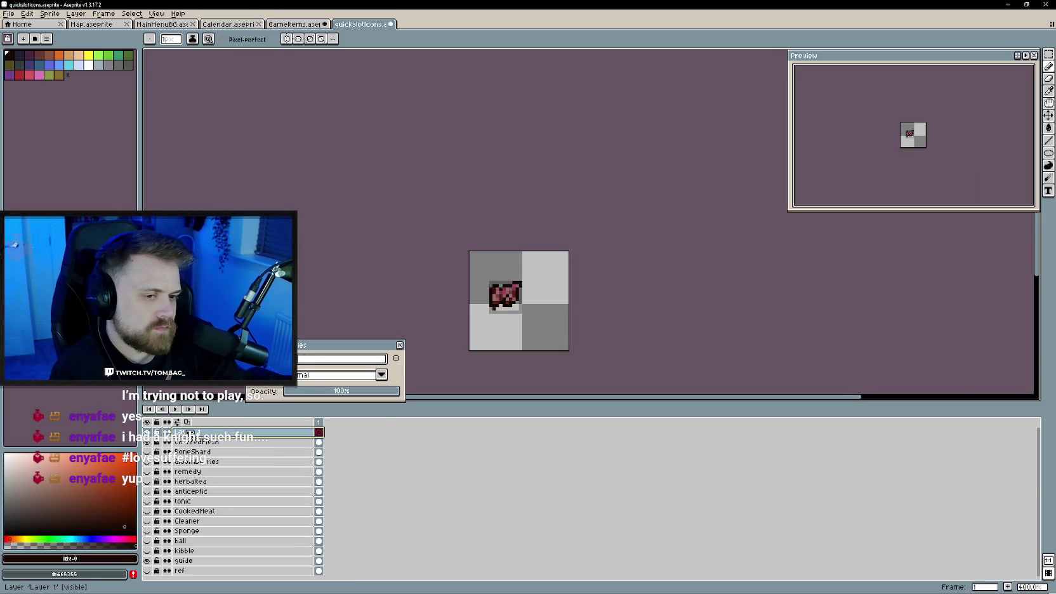
{"action": "type", "text": "rkpot"}
{"action": "key", "text": "Return"}
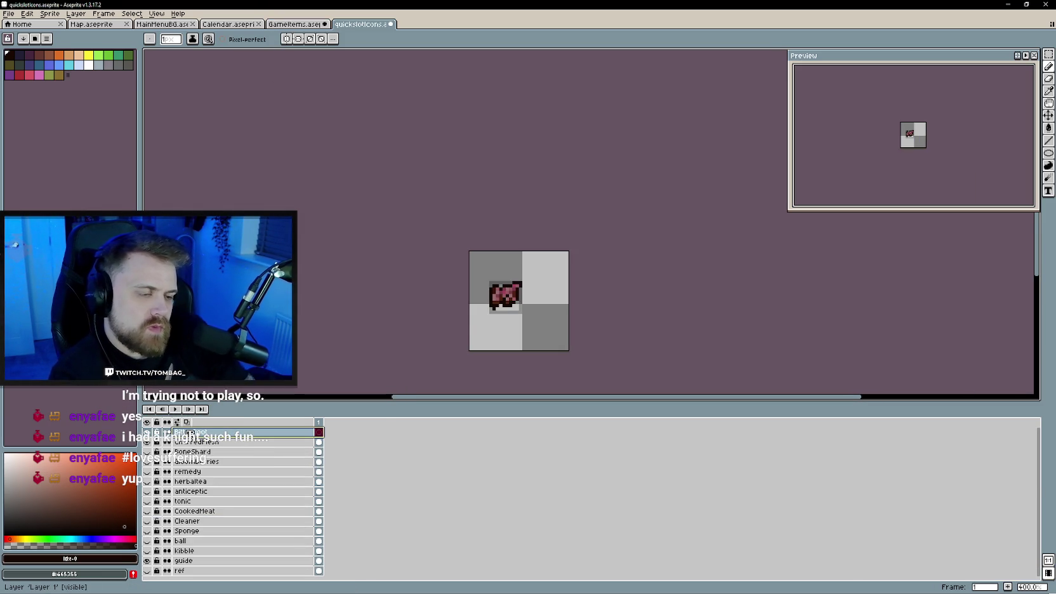
- Hide the meat icon layer and draw the first black BitterRoot outline pixels at the top
{"action": "left_click", "coordinate": [146, 442]}
{"action": "scroll", "coordinate": [377, 359], "scroll_direction": "up", "scroll_amount": 3}
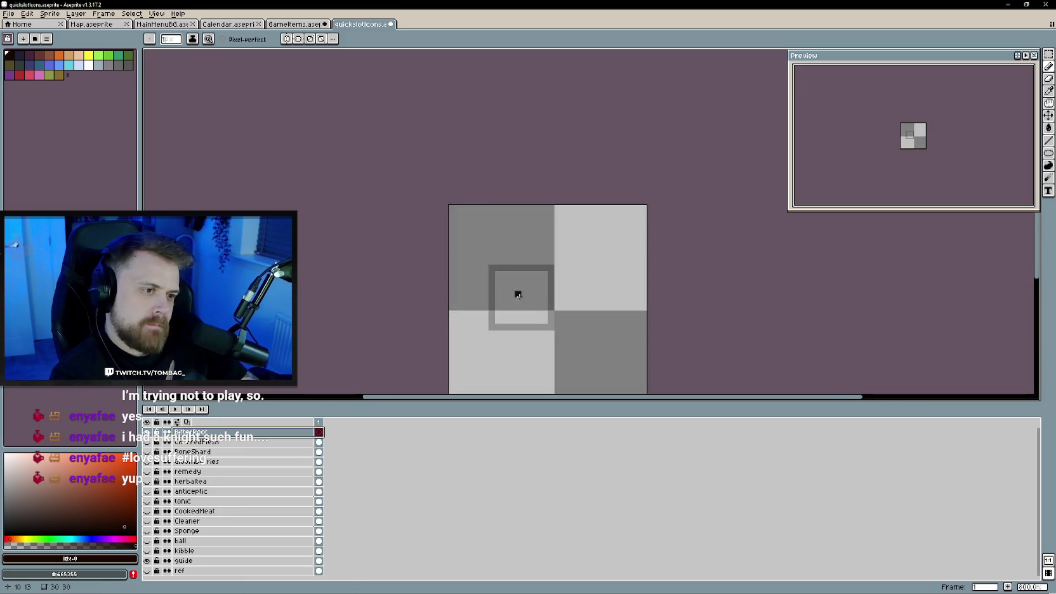
{"action": "scroll", "coordinate": [377, 359], "scroll_direction": "up", "scroll_amount": 2}
{"action": "scroll", "coordinate": [199, 154], "scroll_direction": "up", "scroll_amount": 3}
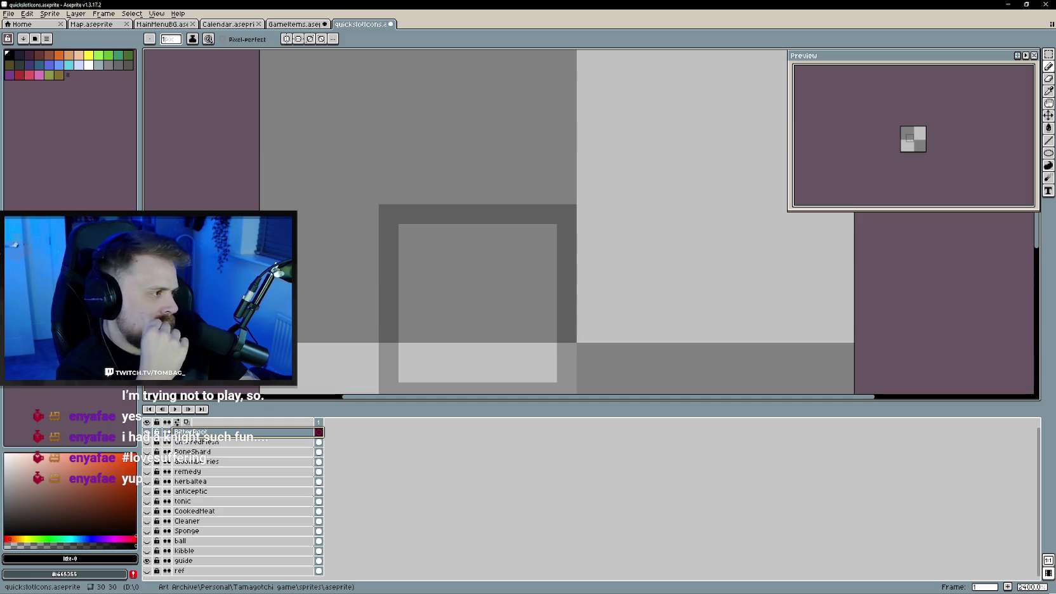
{"action": "left_click", "coordinate": [295, 24]}
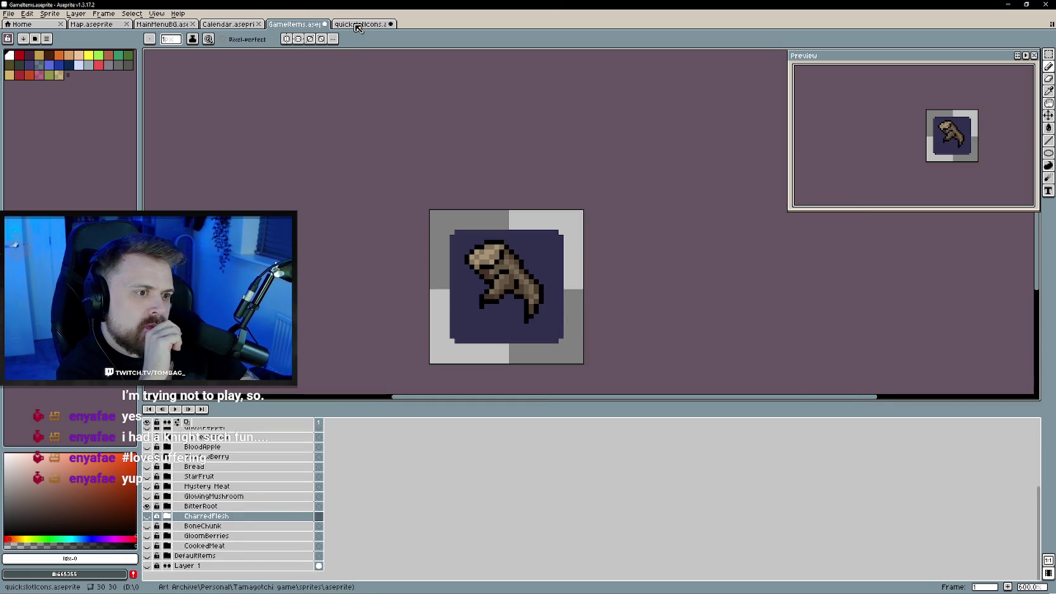
{"action": "left_click", "coordinate": [359, 24]}
{"action": "scroll", "coordinate": [484, 240], "scroll_direction": "down", "scroll_amount": 1}
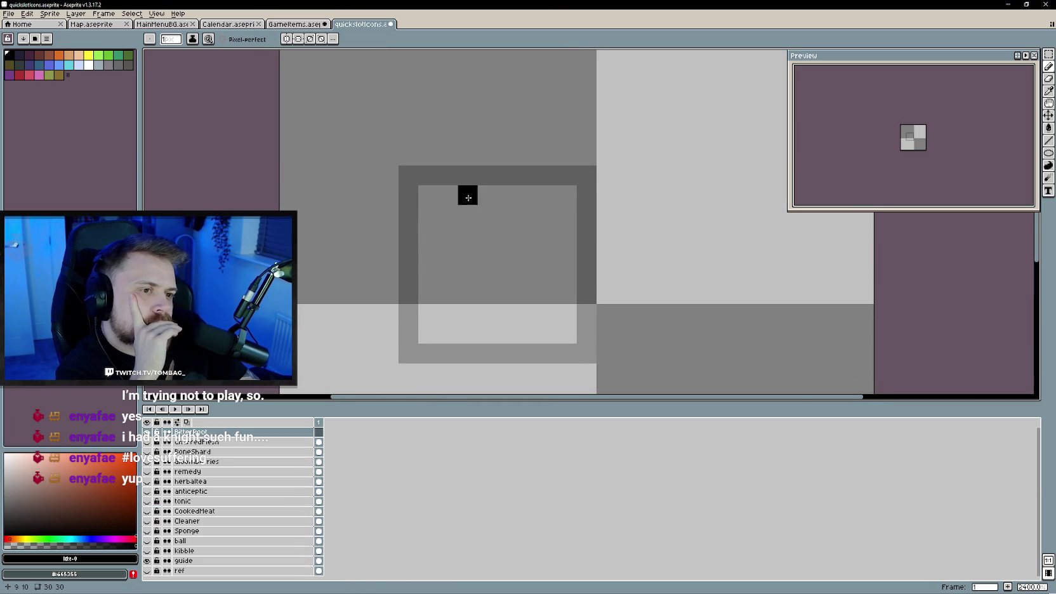
{"action": "mouse_move", "coordinate": [461, 198]}
{"action": "left_mouse_down"}
{"action": "mouse_move", "coordinate": [425, 214]}
{"action": "mouse_move", "coordinate": [485, 213]}
{"action": "left_mouse_up"}
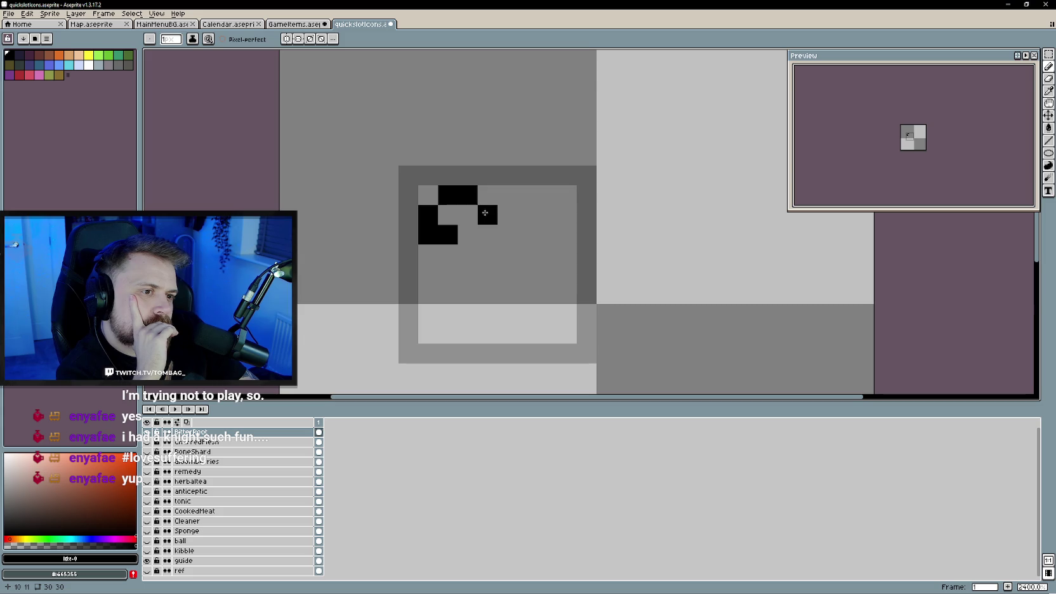
- Extend the black outline diagonally down-right, then down-left to a bottom pixel
{"action": "left_click", "coordinate": [293, 24]}
{"action": "left_click", "coordinate": [359, 24]}
{"action": "left_click_drag", "start_coordinate": [489, 218], "coordinate": [540, 277]}
{"action": "left_click", "coordinate": [303, 24]}
{"action": "left_click", "coordinate": [360, 24]}
{"action": "left_click", "coordinate": [547, 293]}
{"action": "left_click", "coordinate": [527, 313]}
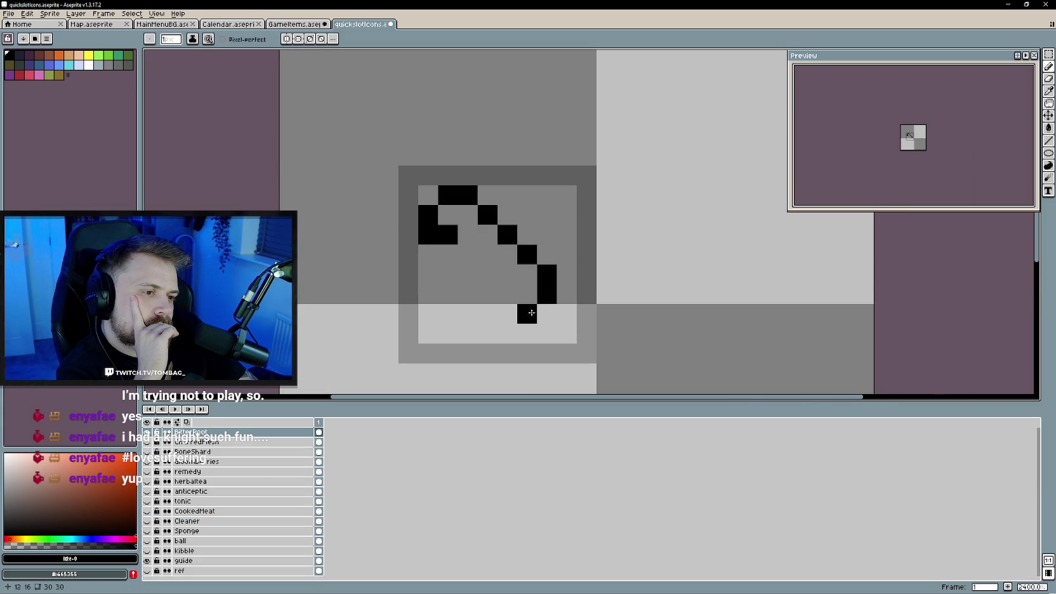
{"action": "left_click", "coordinate": [293, 24]}
{"action": "left_click", "coordinate": [359, 24]}
{"action": "left_click", "coordinate": [505, 325]}
- Add the stem pixels and the down-left and up-right strokes closing the lower loop
{"action": "left_click", "coordinate": [507, 313]}
{"action": "left_click", "coordinate": [507, 294]}
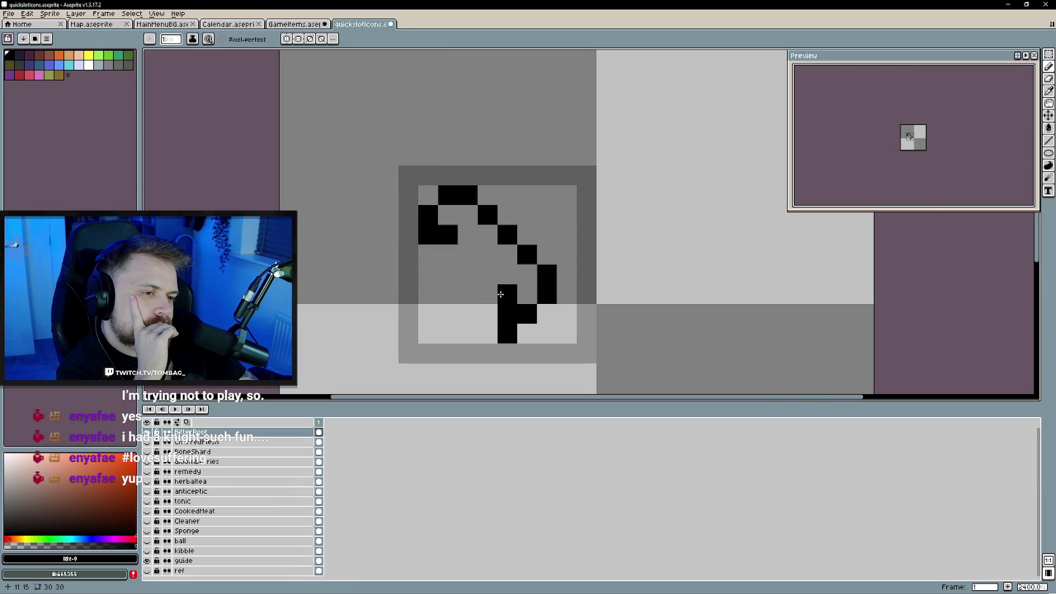
{"action": "left_click_drag", "start_coordinate": [482, 271], "coordinate": [443, 295]}
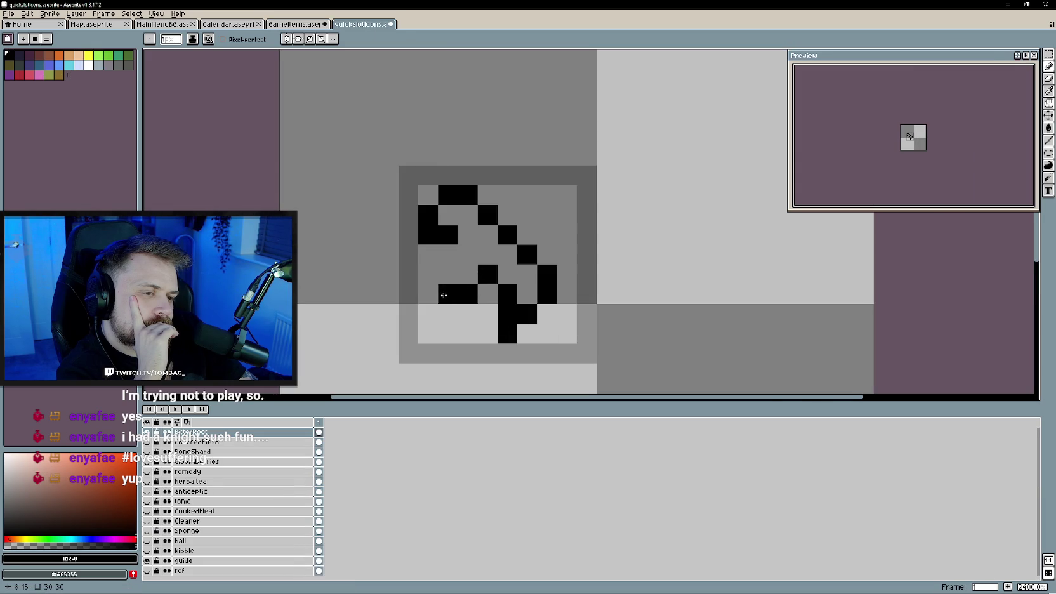
{"action": "left_click", "coordinate": [447, 275]}
{"action": "left_click", "coordinate": [468, 256]}
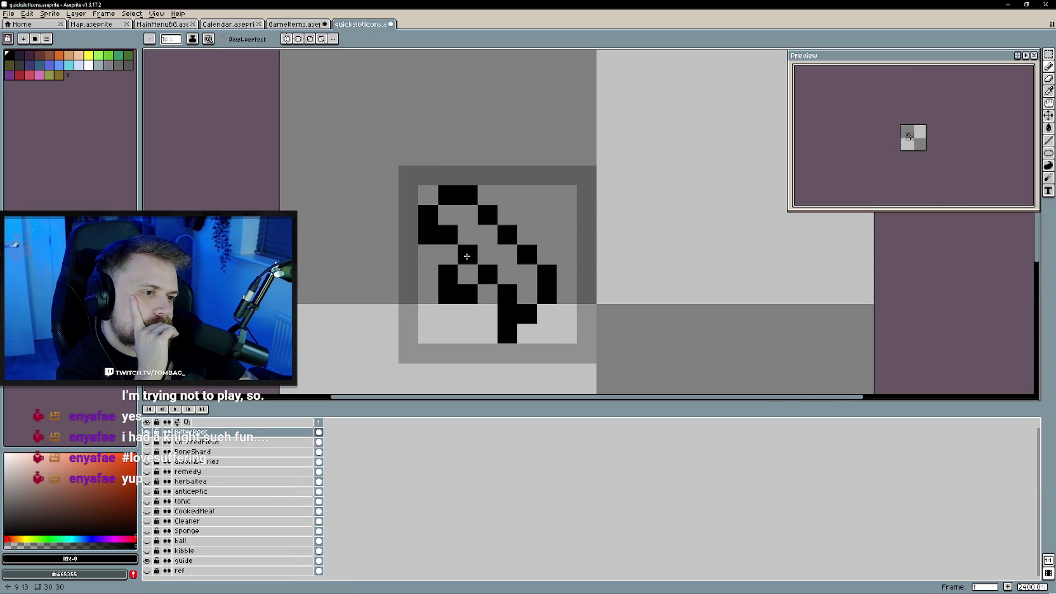
{"action": "left_click", "coordinate": [507, 254]}
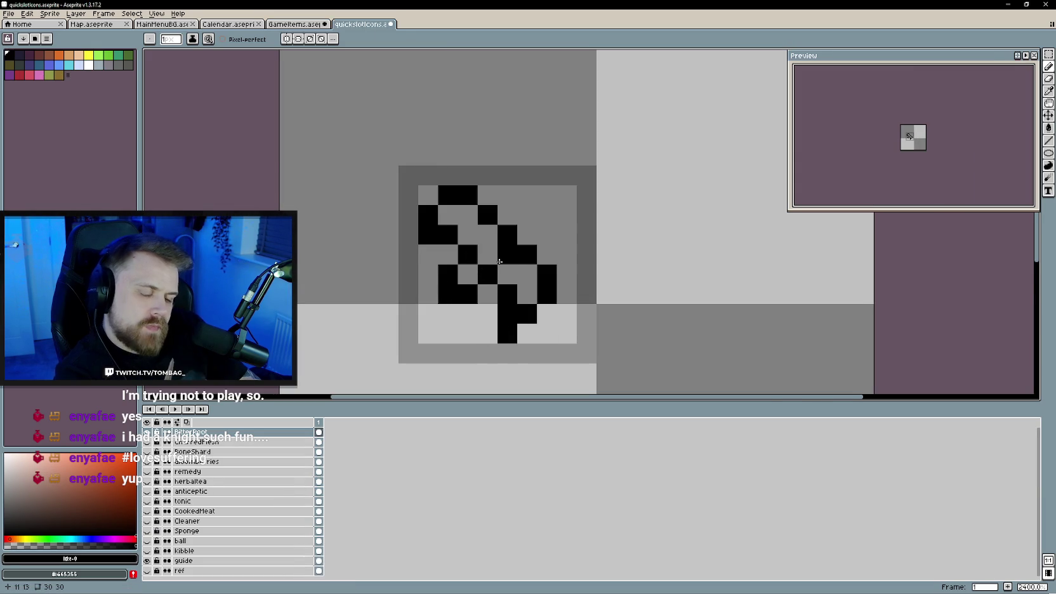
{"action": "scroll", "coordinate": [504, 262], "scroll_direction": "down", "scroll_amount": 3}
- Erase three diagonal pixels and two stray pixels, reshaping the top of the root outline
{"action": "key", "text": "e"}
{"action": "mouse_move", "coordinate": [514, 260]}
{"action": "left_mouse_down"}
{"action": "mouse_move", "coordinate": [475, 230]}
{"action": "mouse_move", "coordinate": [525, 264]}
{"action": "left_mouse_up"}
{"action": "key", "text": "b"}
{"action": "left_click", "coordinate": [495, 230]}
{"action": "key", "text": "e"}
{"action": "key", "text": "b"}
{"action": "left_click", "coordinate": [466, 229]}
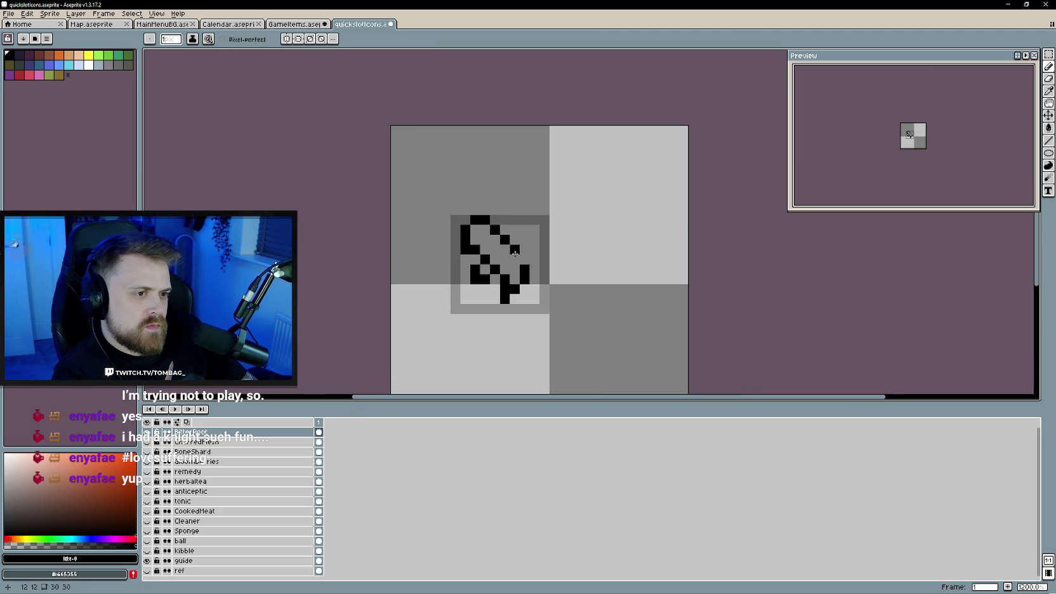
{"action": "key", "text": "e"}
{"action": "left_click", "coordinate": [475, 269]}
{"action": "left_click", "coordinate": [466, 239]}
{"action": "key", "text": "b"}
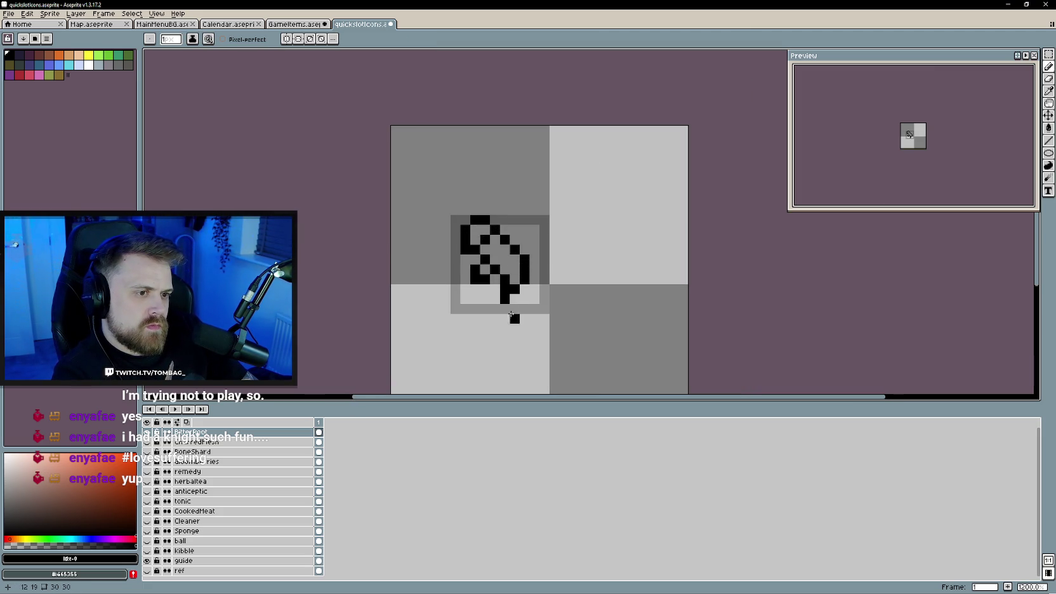
{"action": "scroll", "coordinate": [516, 315], "scroll_direction": "down", "scroll_amount": 3}
{"action": "scroll", "coordinate": [549, 331], "scroll_direction": "up", "scroll_amount": 1}
{"action": "scroll", "coordinate": [550, 331], "scroll_direction": "up", "scroll_amount": 3}
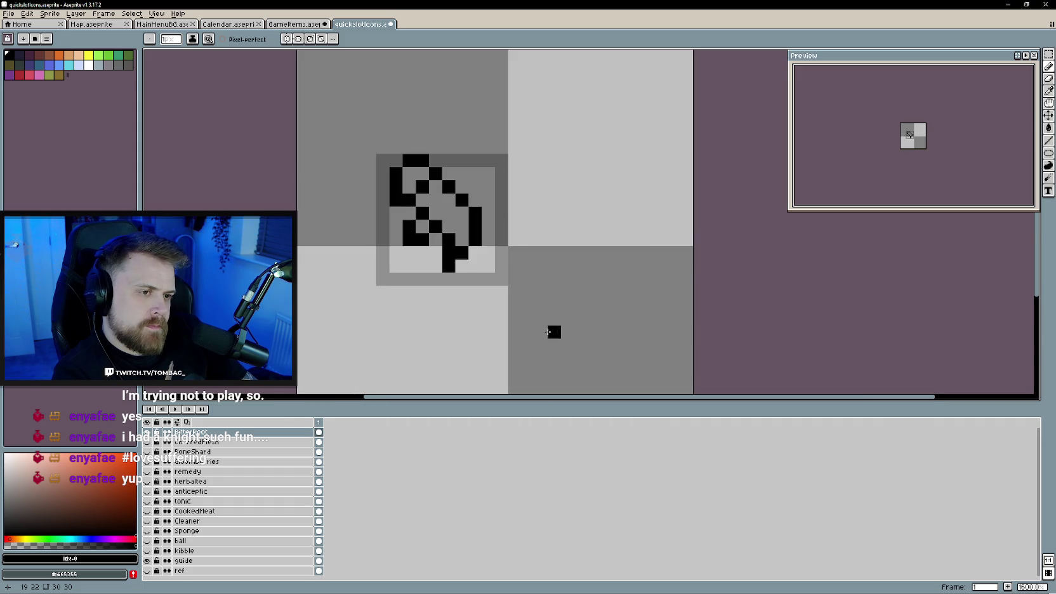
- Add outline pixels below the stem and beside the right arm, shifting the right edge one column
{"action": "left_click", "coordinate": [296, 24]}
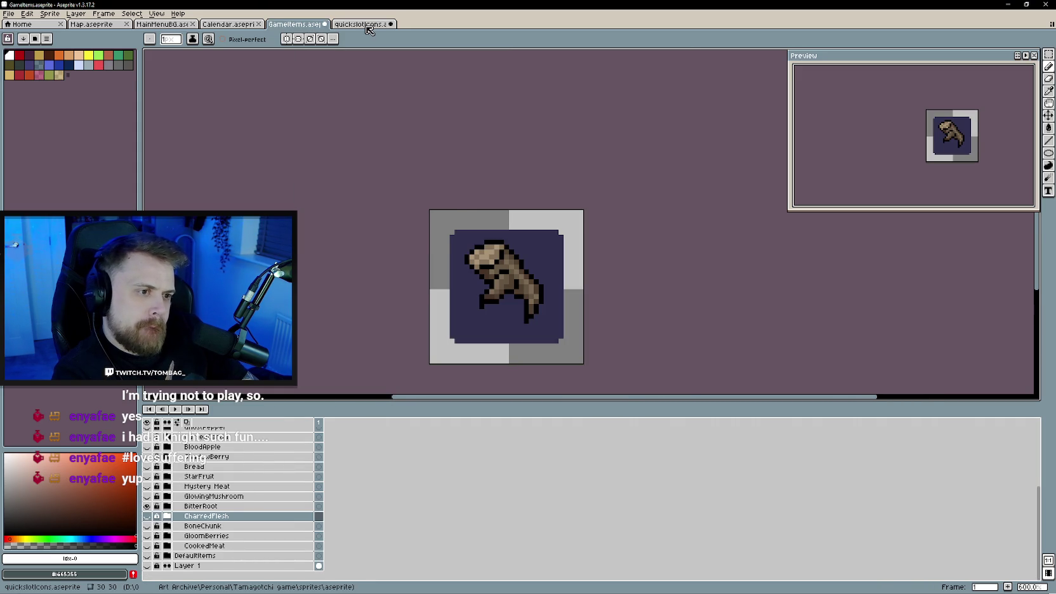
{"action": "left_click", "coordinate": [366, 24]}
{"action": "key", "text": "e"}
{"action": "key", "text": "b"}
{"action": "key", "text": "ctrl+shift+Tab"}
{"action": "key", "text": "ctrl+Tab"}
{"action": "left_click", "coordinate": [409, 253]}
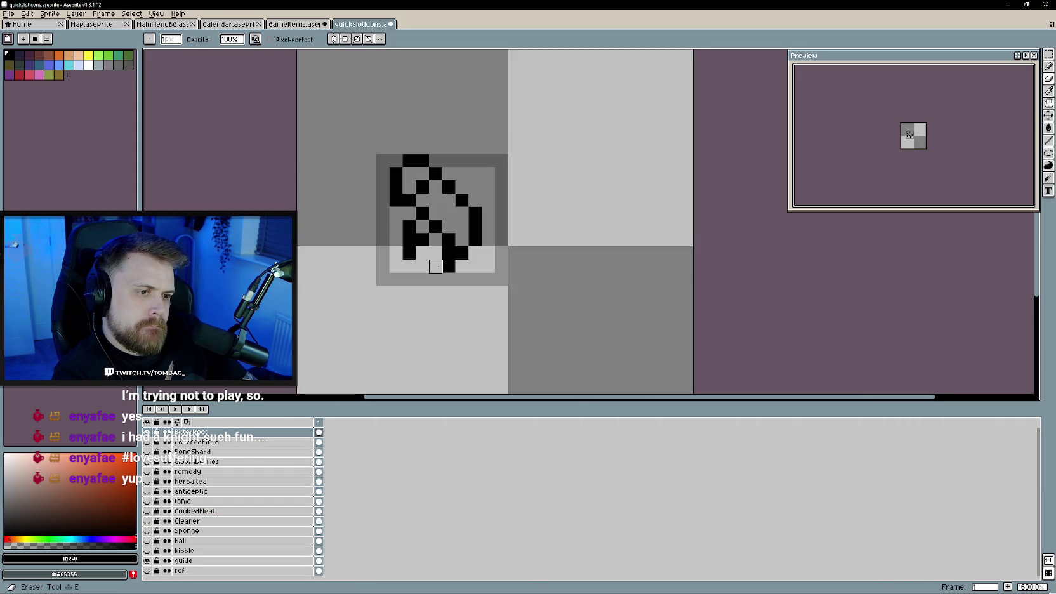
{"action": "left_click", "coordinate": [449, 279]}
{"action": "left_click", "coordinate": [461, 266]}
{"action": "mouse_move", "coordinate": [485, 239]}
{"action": "left_mouse_down"}
{"action": "mouse_move", "coordinate": [488, 225]}
{"action": "mouse_move", "coordinate": [476, 240]}
{"action": "left_mouse_up"}
{"action": "key", "text": "e"}
{"action": "scroll", "coordinate": [528, 280], "scroll_direction": "down", "scroll_amount": 3}
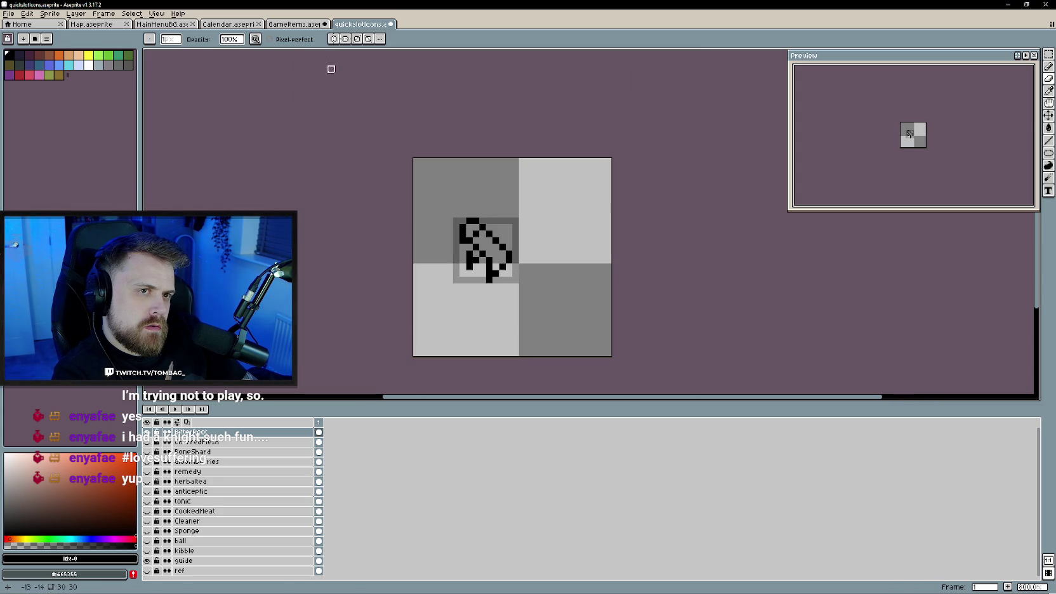
- Undo the diagonal bottom pixels, clear a top-left pixel and extend the bottom bar by one
{"action": "left_click", "coordinate": [298, 24]}
{"action": "left_click", "coordinate": [358, 25]}
{"action": "scroll", "coordinate": [495, 247], "scroll_direction": "up", "scroll_amount": 5}
{"action": "scroll", "coordinate": [513, 225], "scroll_direction": "down", "scroll_amount": 5}
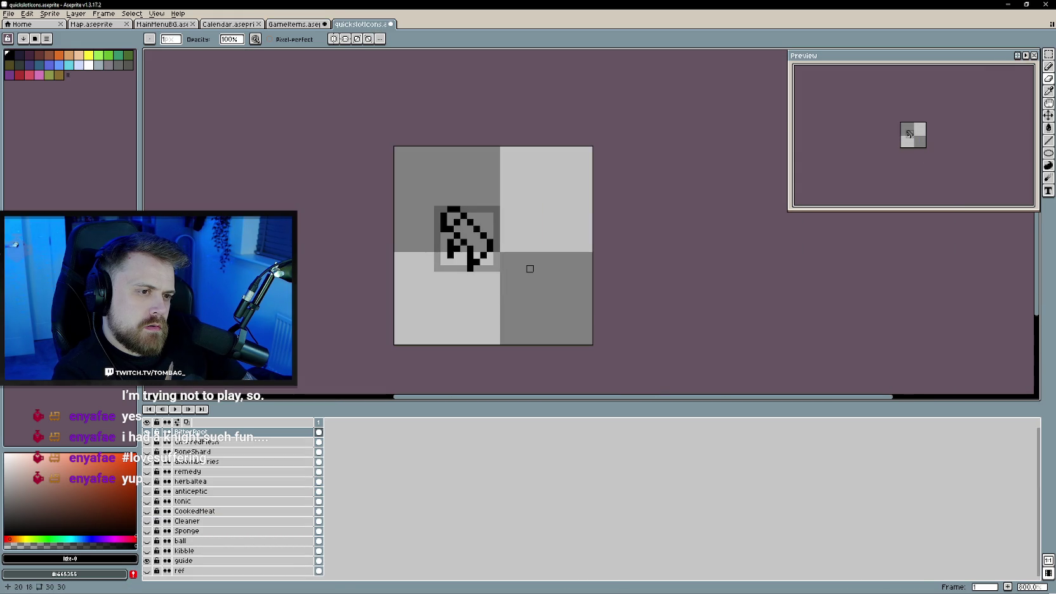
{"action": "scroll", "coordinate": [477, 235], "scroll_direction": "up", "scroll_amount": 1}
{"action": "scroll", "coordinate": [477, 235], "scroll_direction": "up", "scroll_amount": 1}
{"action": "scroll", "coordinate": [477, 235], "scroll_direction": "down", "scroll_amount": 1}
{"action": "left_click", "coordinate": [321, 24]}
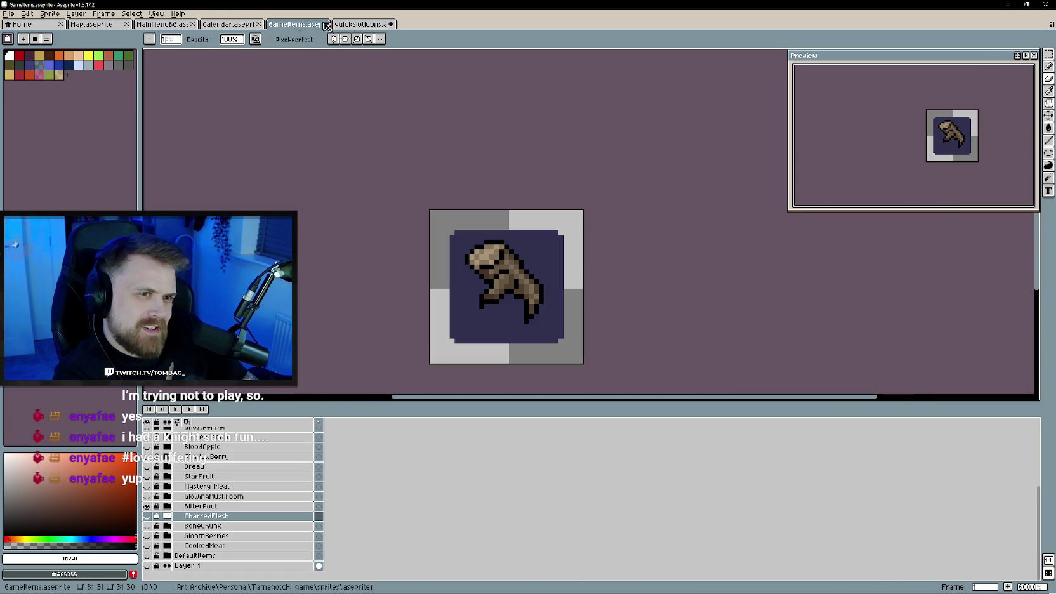
{"action": "left_click", "coordinate": [360, 24]}
{"action": "key", "text": "ctrl+z"}
{"action": "key", "text": "ctrl+z"}
{"action": "key", "text": "e"}
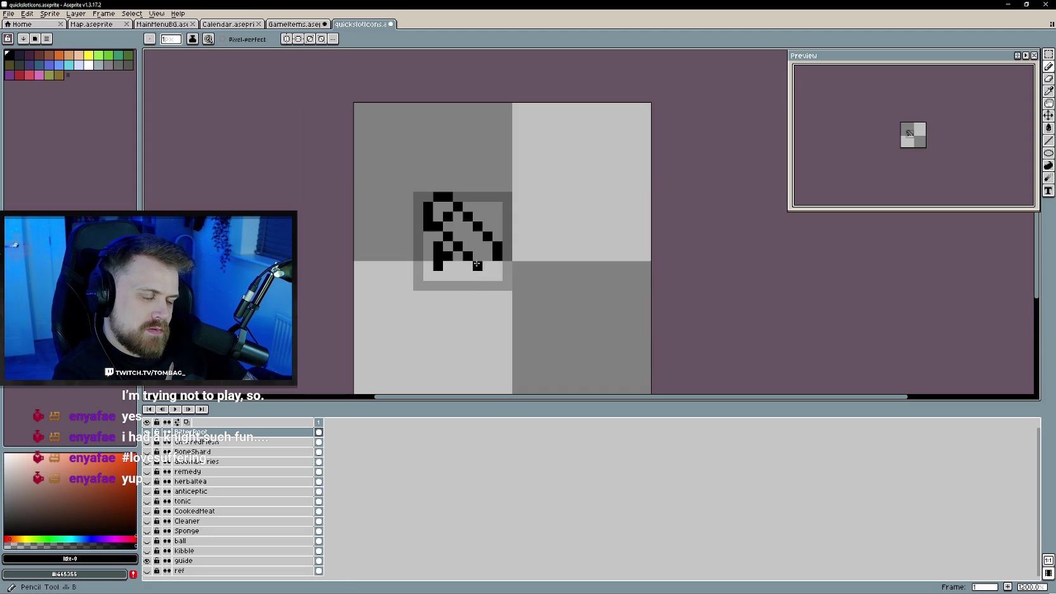
{"action": "key", "text": "ctrl+shift+Tab"}
{"action": "key", "text": "ctrl+Tab"}
{"action": "right_click", "coordinate": [438, 216]}
{"action": "left_click", "coordinate": [478, 256]}
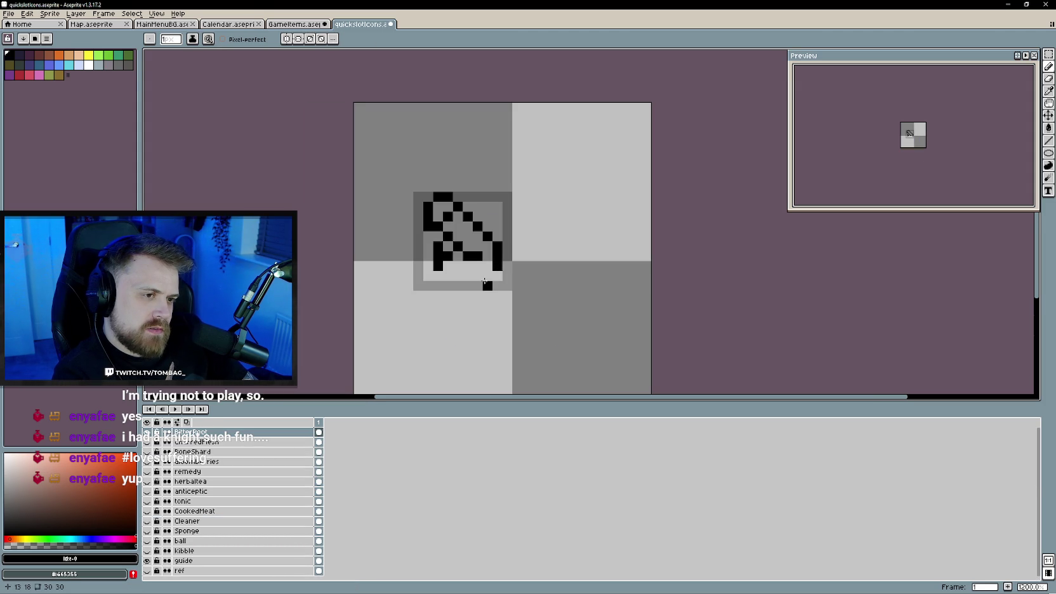
- Remove the bottom drip pixel and refill the middle row with black pixels
{"action": "scroll", "coordinate": [478, 304], "scroll_direction": "down", "scroll_amount": 3}
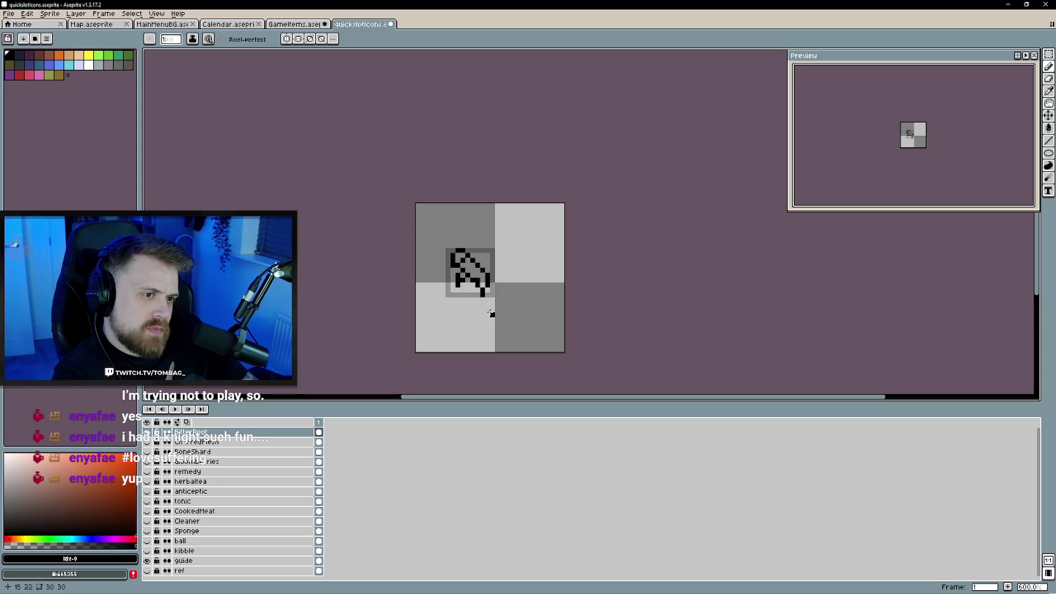
{"action": "scroll", "coordinate": [491, 313], "scroll_direction": "up", "scroll_amount": 3}
{"action": "key", "text": "ctrl+z"}
{"action": "key", "text": "e"}
{"action": "key", "text": "b"}
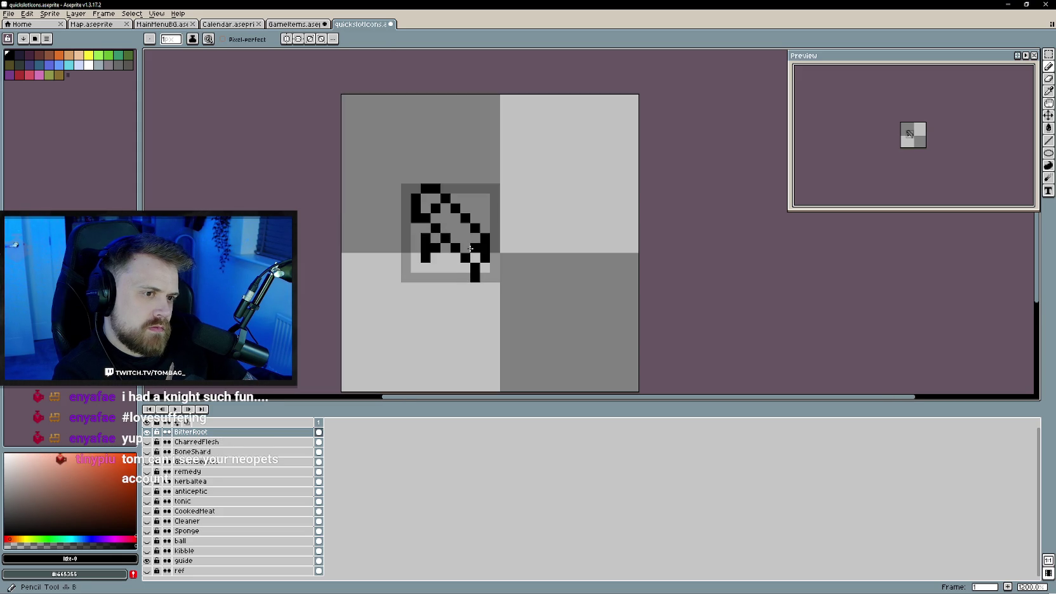
{"action": "right_click", "coordinate": [455, 248]}
{"action": "left_click_drag", "start_coordinate": [465, 238], "coordinate": [455, 238]}
{"action": "left_click", "coordinate": [445, 277]}
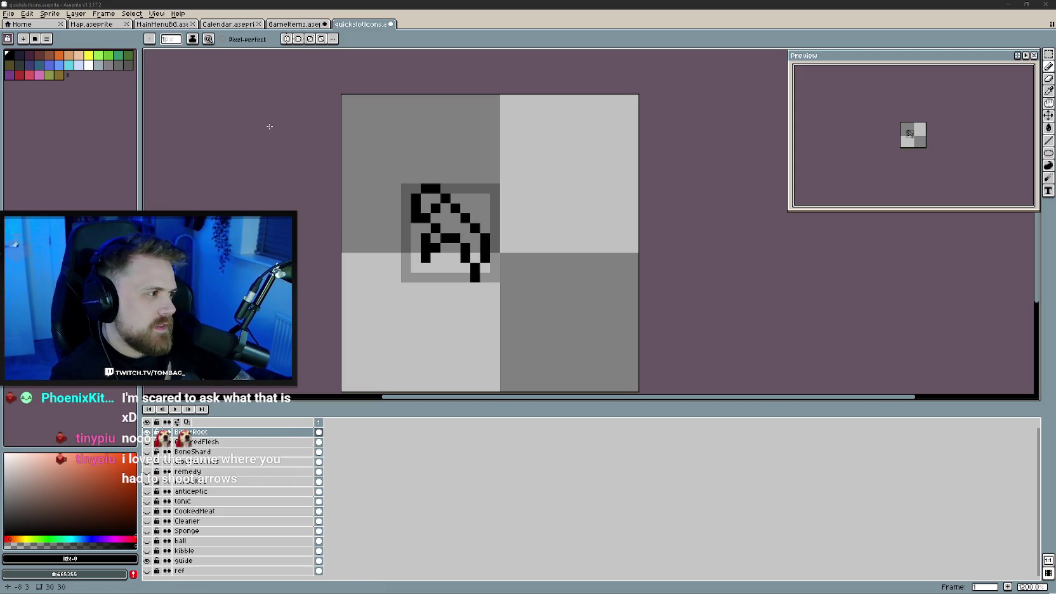
- Switch to GameItems to view the large brown BitterRoot reference sprite
{"action": "left_click", "coordinate": [321, 26]}
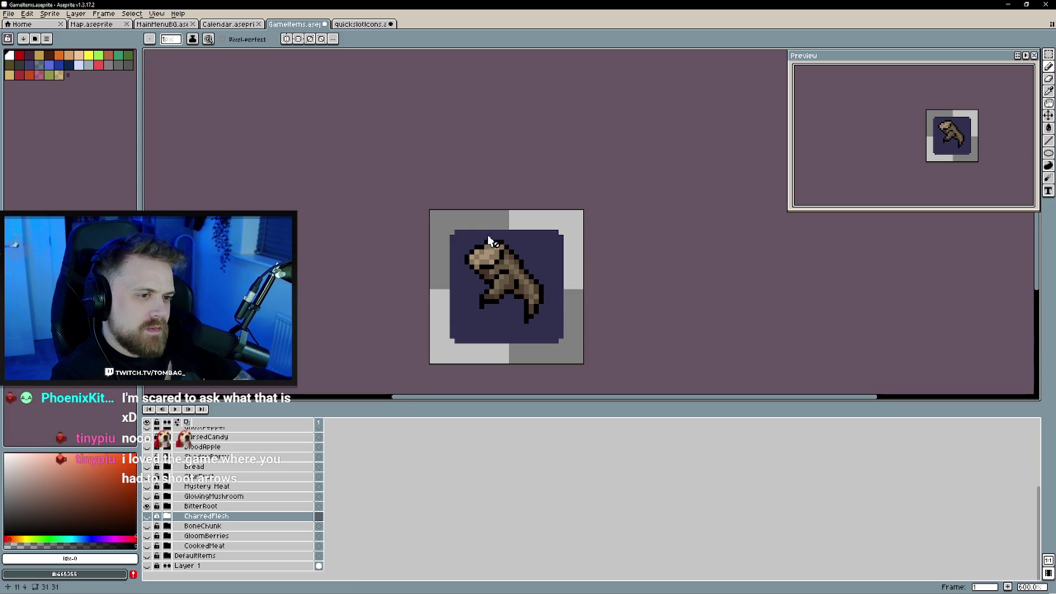
- Sample the flesh tone from the GameItems reference and paint it inside BitterRoot's outline
{"action": "left_click", "coordinate": [469, 262], "text": "alt"}
{"action": "left_click", "coordinate": [360, 24]}
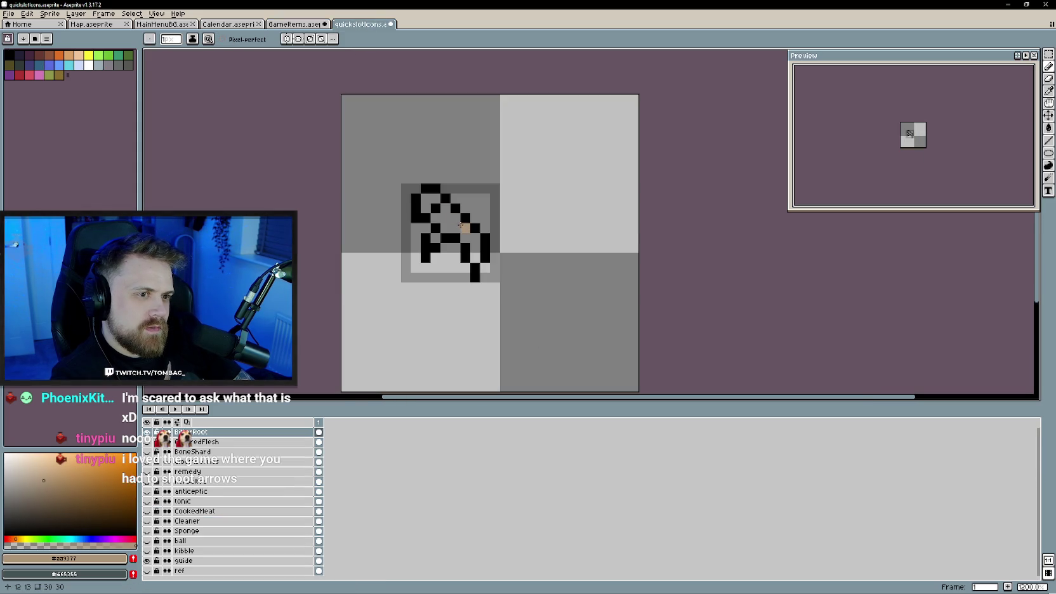
{"action": "left_click", "coordinate": [325, 24]}
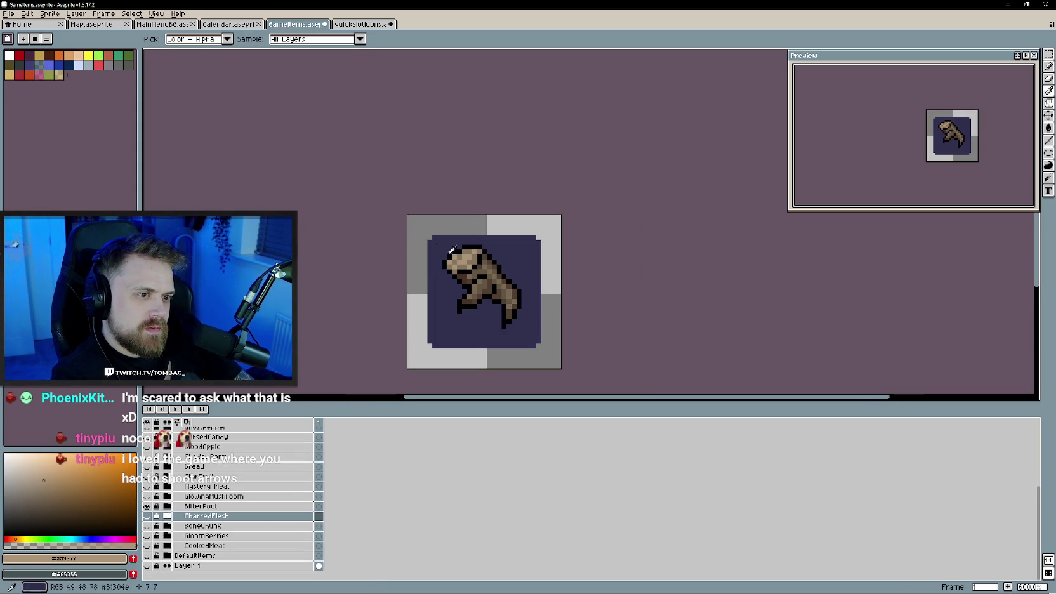
{"action": "left_click", "coordinate": [332, 23]}
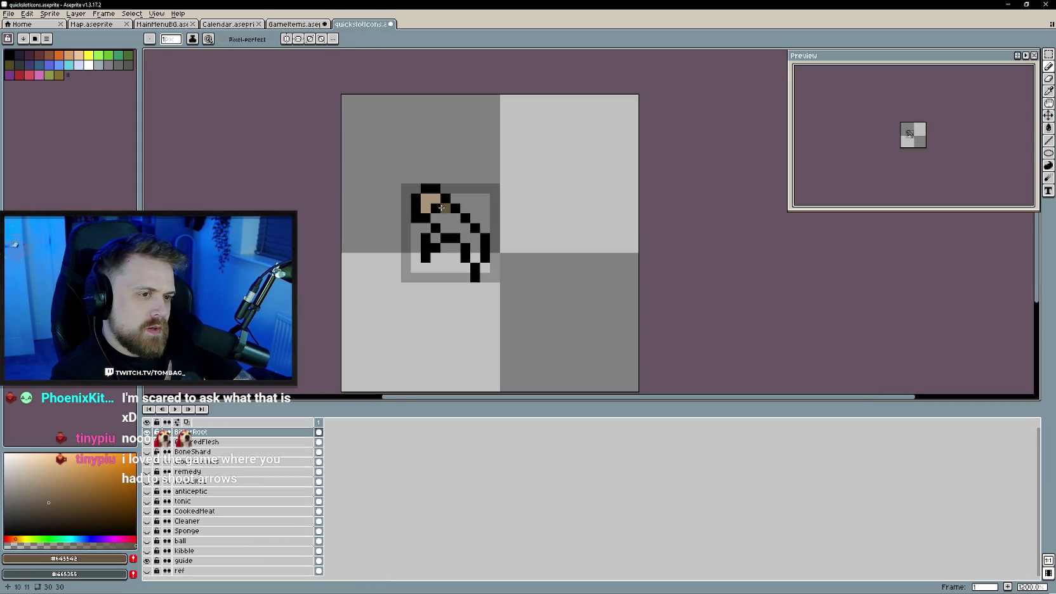
{"action": "left_click_drag", "start_coordinate": [450, 220], "coordinate": [463, 229]}
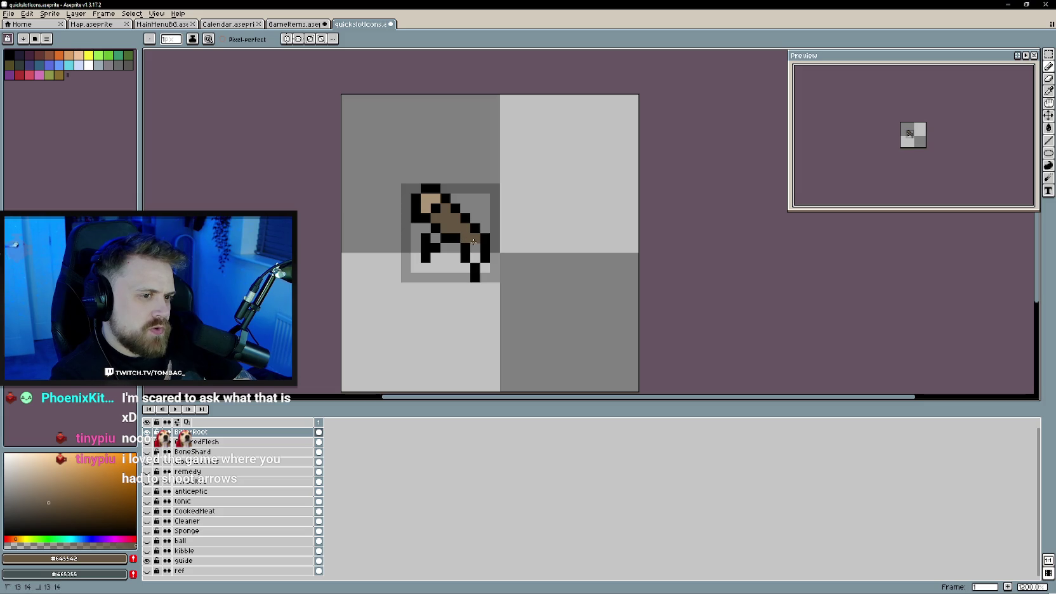
- Sample a darker brown from the GameItems reference sprite
{"action": "left_click", "coordinate": [299, 24]}
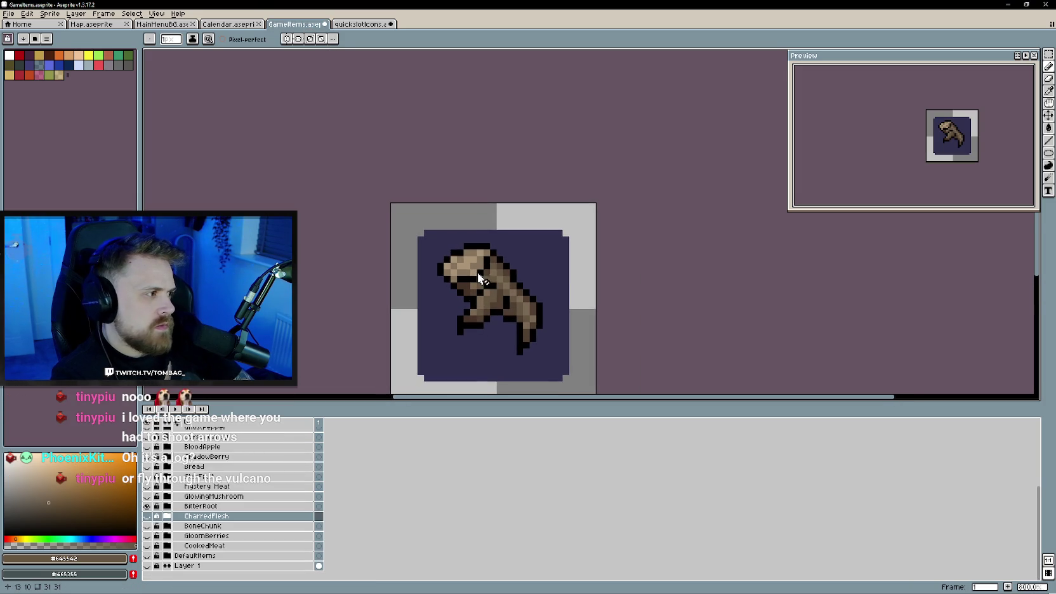
{"action": "left_click_drag", "start_coordinate": [468, 265], "coordinate": [479, 229]}
{"action": "left_click", "coordinate": [502, 227], "text": "alt"}
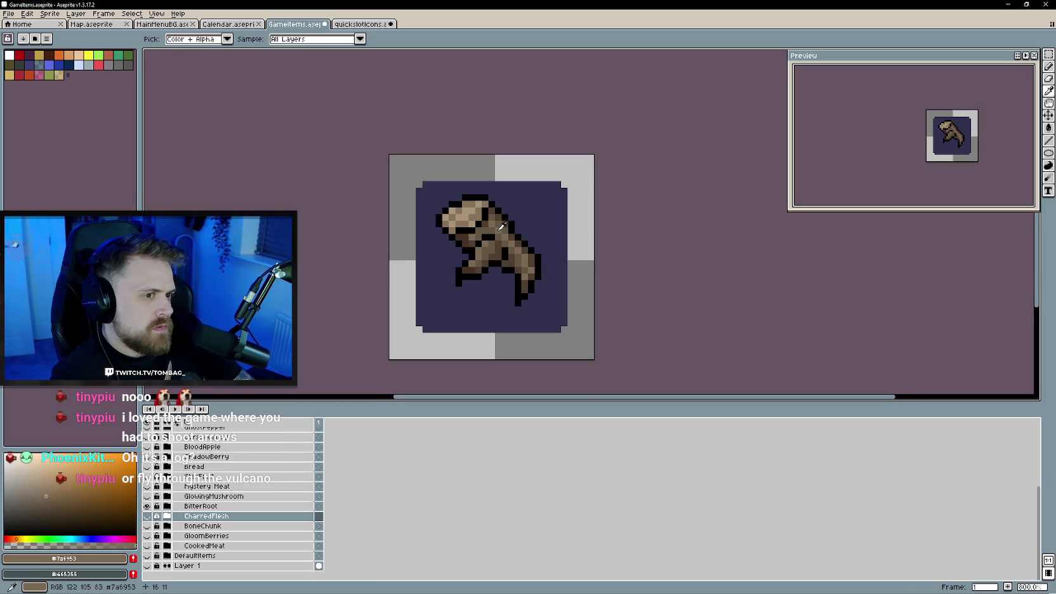
{"action": "left_click", "coordinate": [358, 24]}
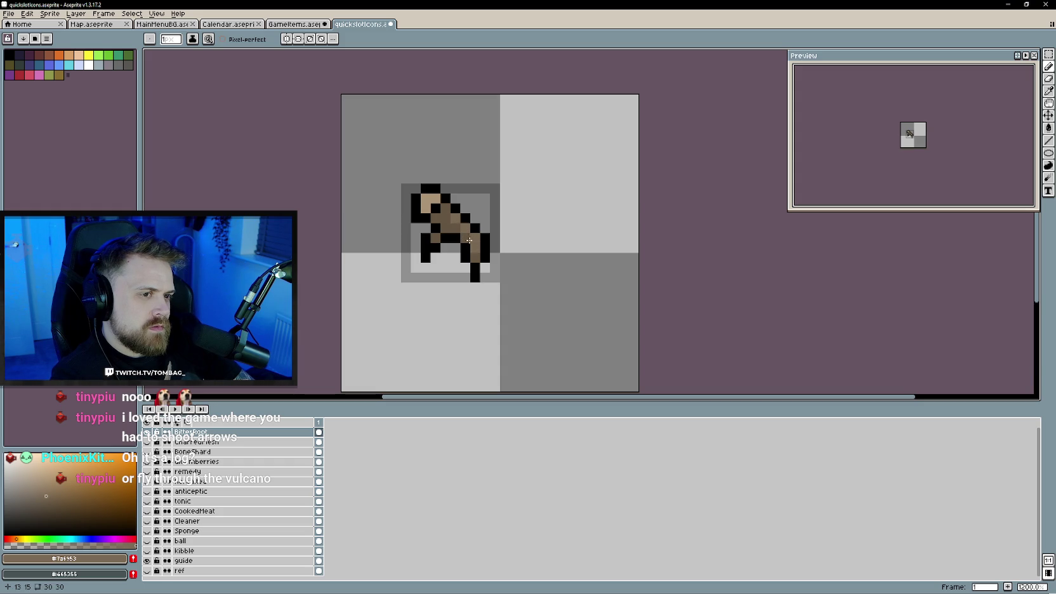
{"action": "key", "text": "ctrl+shift+Tab"}
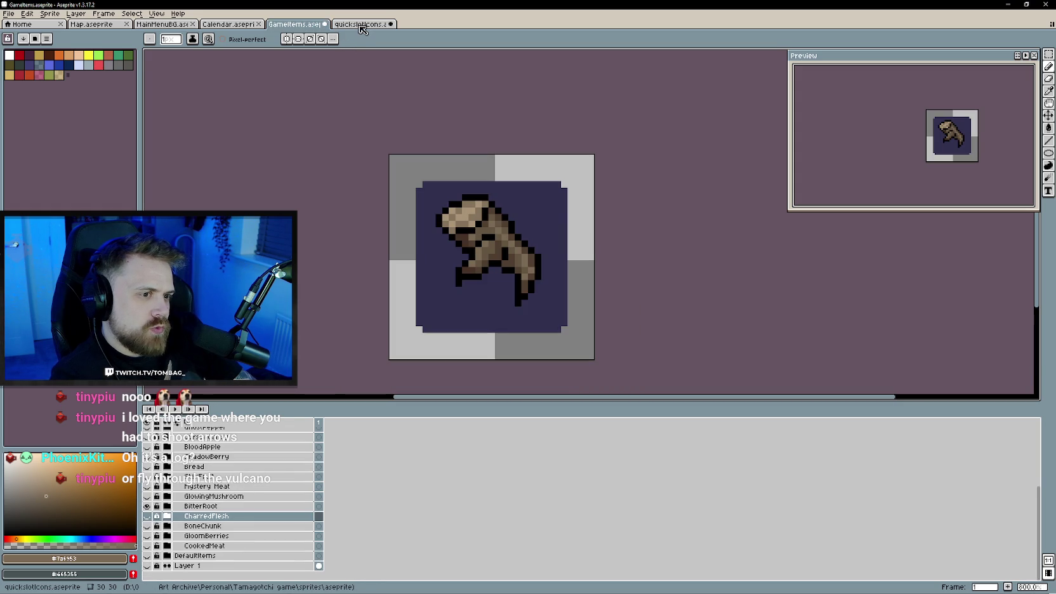
{"action": "left_click", "coordinate": [359, 25]}
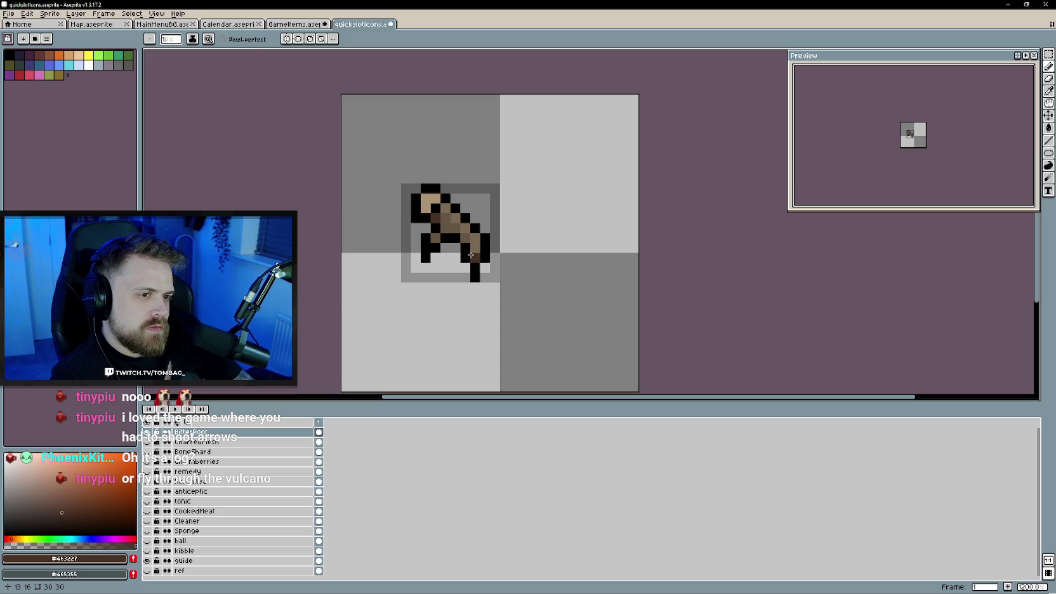
- Set the drawing colour to transparent and clear pixels near BitterRoot's lower left
{"action": "scroll", "coordinate": [435, 240], "scroll_direction": "down", "scroll_amount": 4}
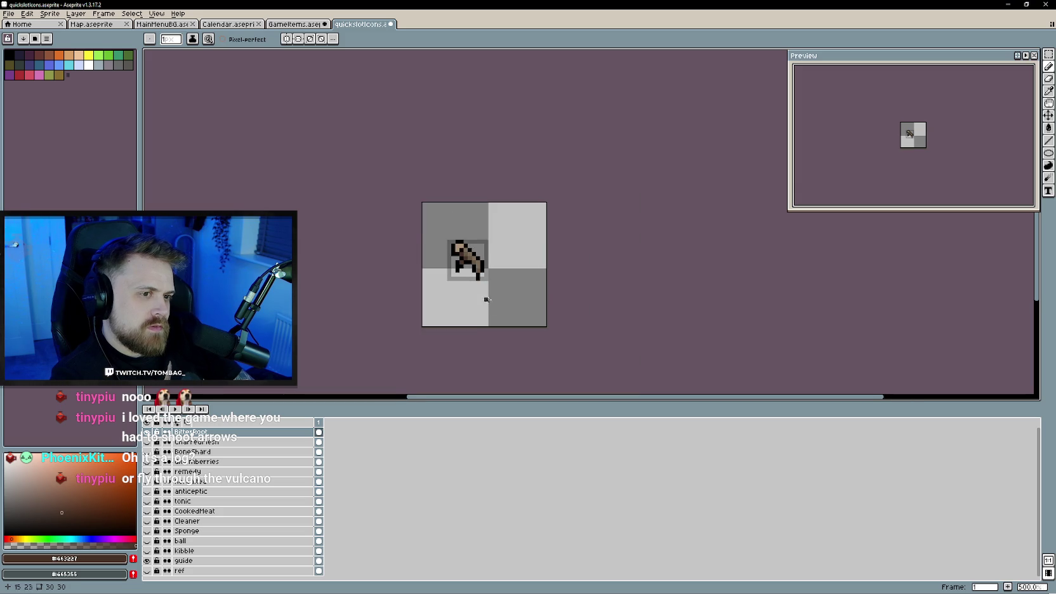
{"action": "scroll", "coordinate": [466, 259], "scroll_direction": "down", "scroll_amount": 2}
{"action": "scroll", "coordinate": [478, 275], "scroll_direction": "up", "scroll_amount": 1}
{"action": "scroll", "coordinate": [501, 309], "scroll_direction": "up", "scroll_amount": 3}
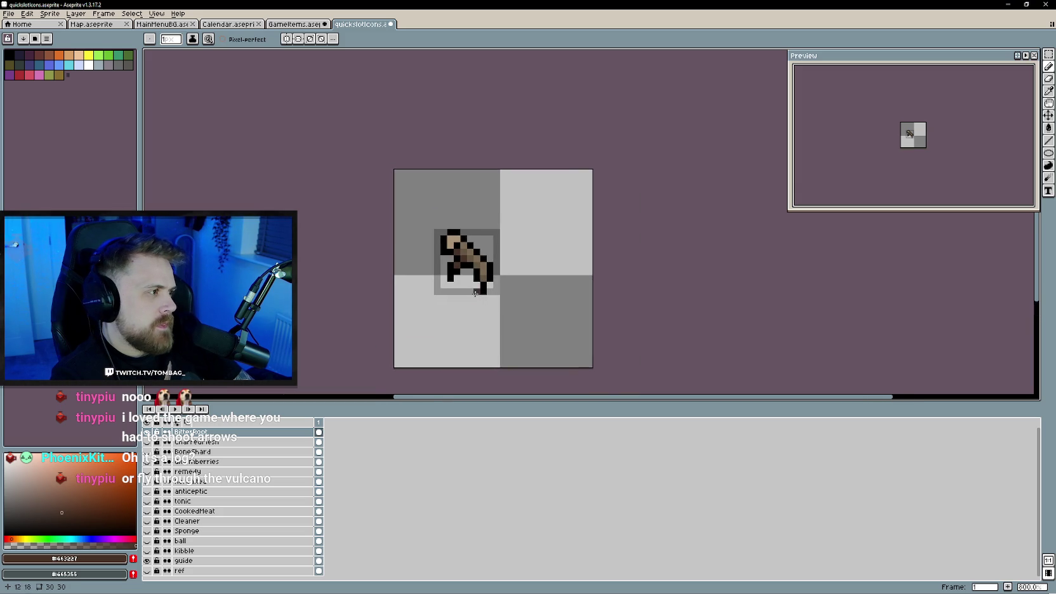
{"action": "left_click", "coordinate": [428, 280], "text": "alt"}
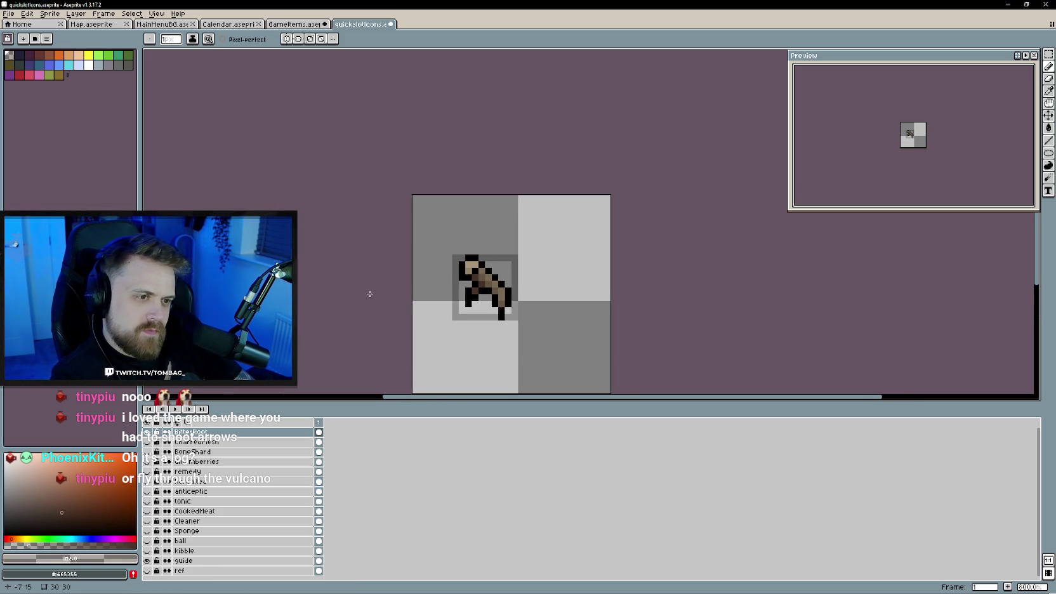
{"action": "scroll", "coordinate": [359, 274], "scroll_direction": "down", "scroll_amount": 2}
{"action": "scroll", "coordinate": [377, 264], "scroll_direction": "up", "scroll_amount": 1}
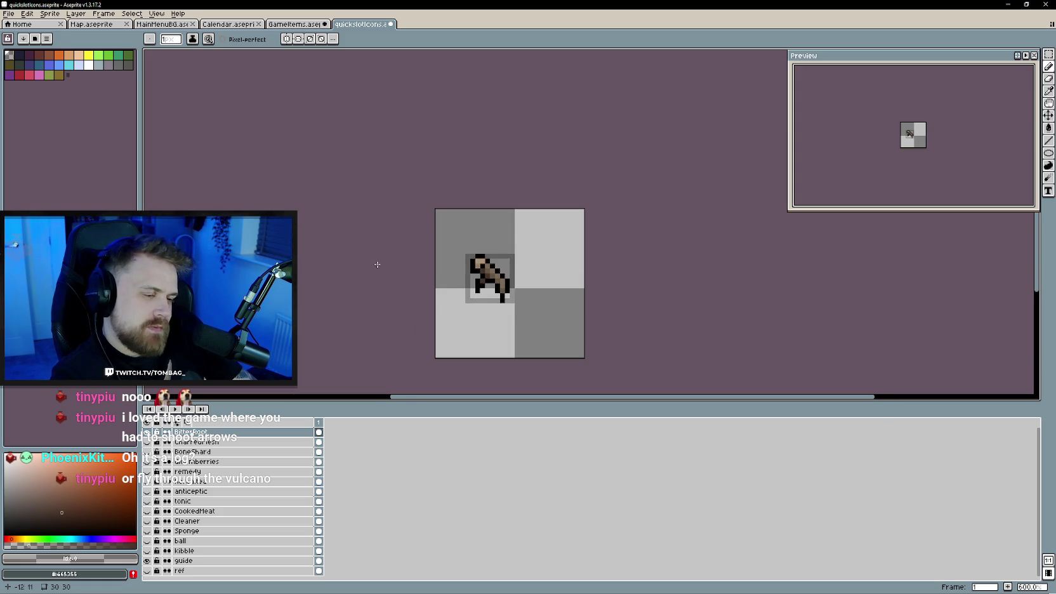
{"action": "scroll", "coordinate": [377, 264], "scroll_direction": "up", "scroll_amount": 3}
{"action": "left_click_drag", "start_coordinate": [419, 297], "coordinate": [408, 298]}
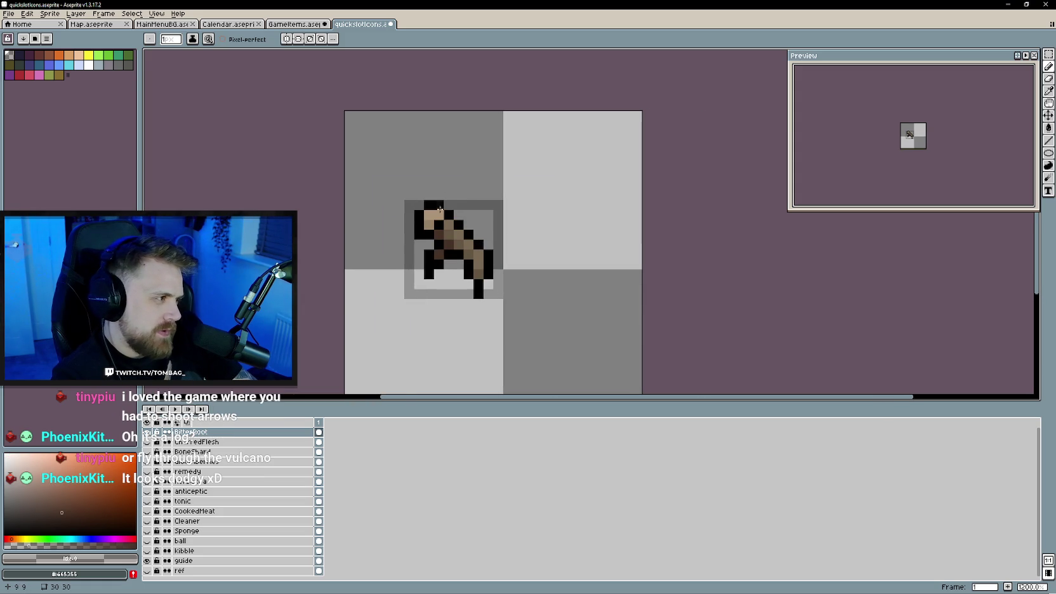
- Clear more of BitterRoot's pixels with the transparent colour
{"action": "scroll", "coordinate": [375, 285], "scroll_direction": "down", "scroll_amount": 2}
{"action": "scroll", "coordinate": [381, 286], "scroll_direction": "up", "scroll_amount": 1}
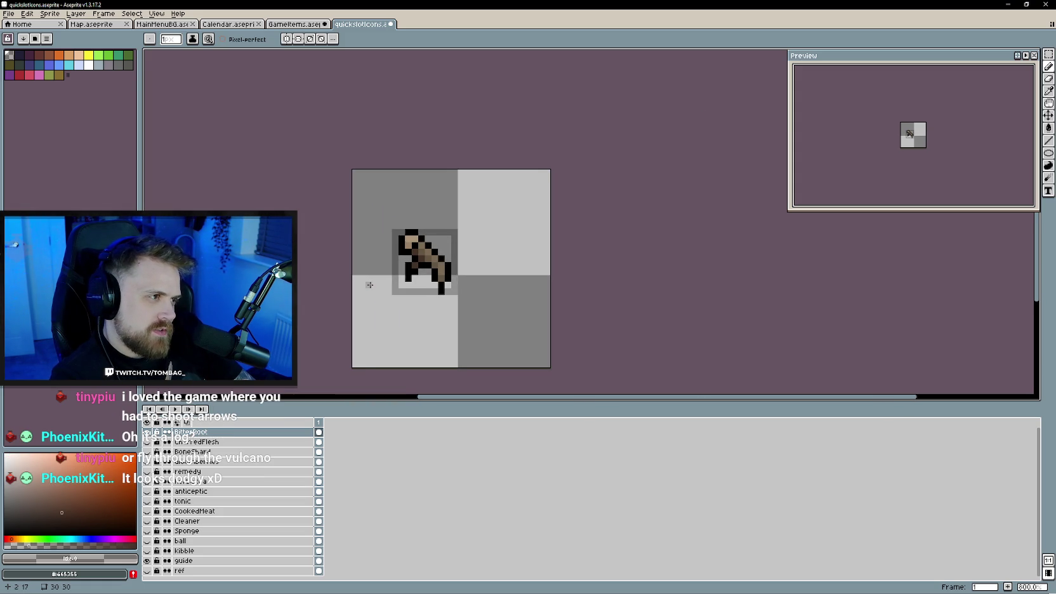
{"action": "scroll", "coordinate": [384, 285], "scroll_direction": "up", "scroll_amount": 1}
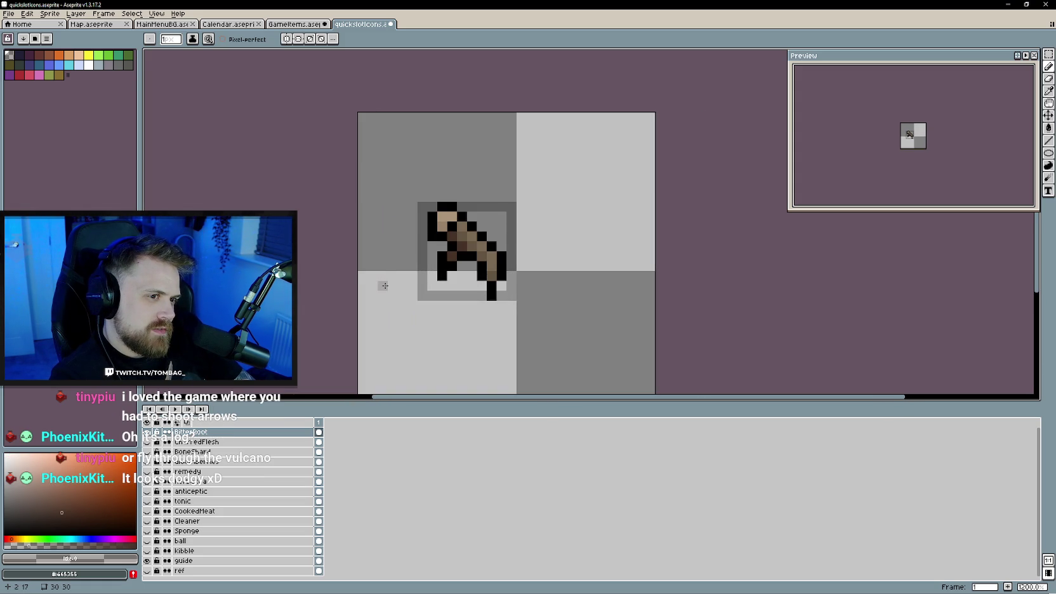
{"action": "scroll", "coordinate": [384, 285], "scroll_direction": "down", "scroll_amount": 1}
{"action": "left_click_drag", "start_coordinate": [402, 298], "coordinate": [413, 289]}
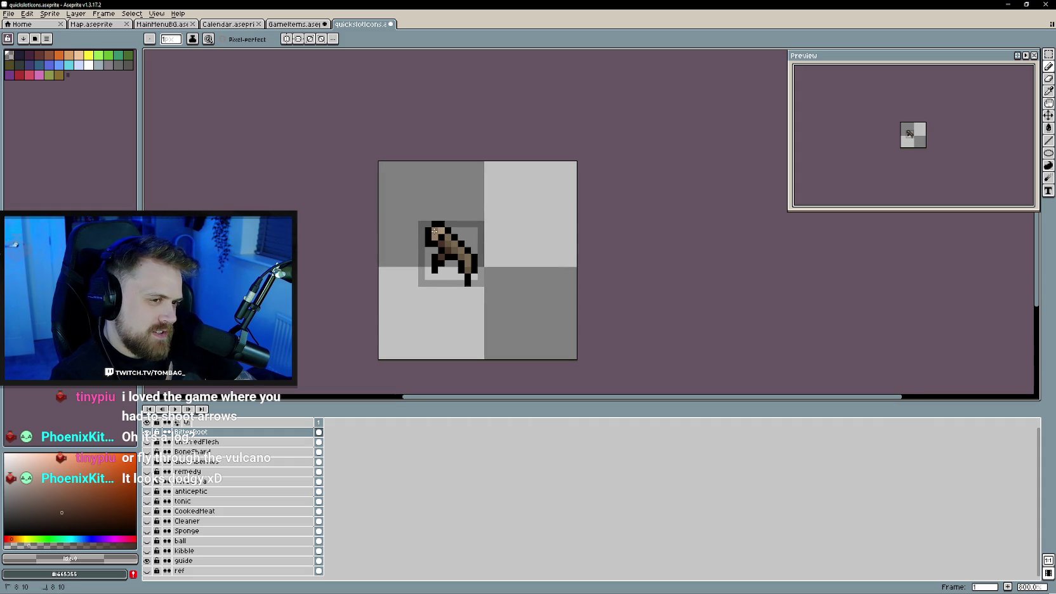
{"action": "scroll", "coordinate": [395, 269], "scroll_direction": "down", "scroll_amount": 1}
{"action": "scroll", "coordinate": [395, 269], "scroll_direction": "up", "scroll_amount": 3}
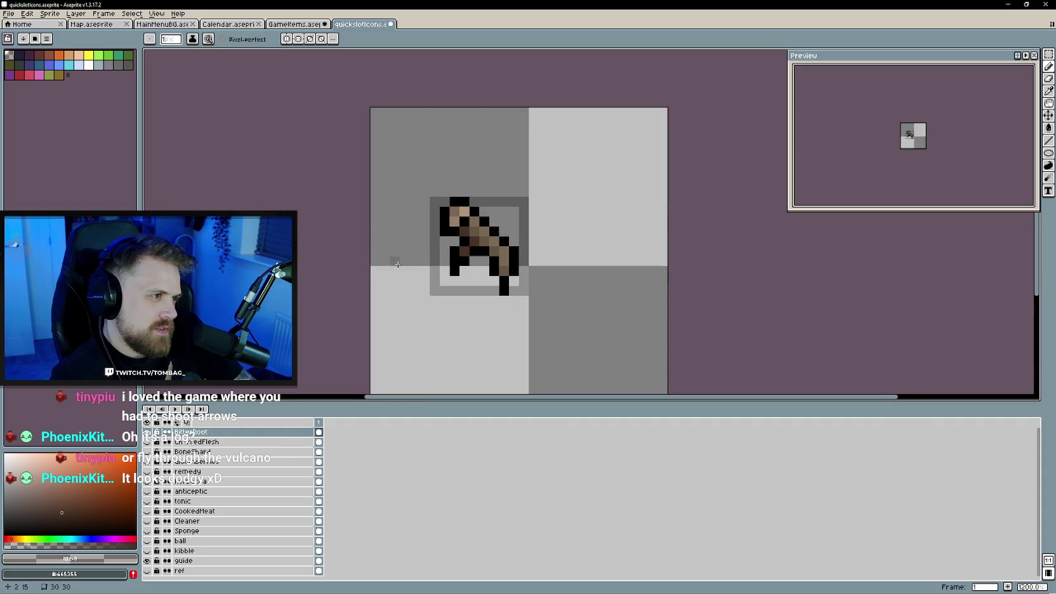
{"action": "scroll", "coordinate": [405, 255], "scroll_direction": "down", "scroll_amount": 1}
{"action": "scroll", "coordinate": [405, 255], "scroll_direction": "up", "scroll_amount": 1}
- Add an empty layer above BitterRoot, view the GlowingMushroom reference, and re-show BitterRoot
{"action": "key", "text": "ctrl+shift+Tab"}
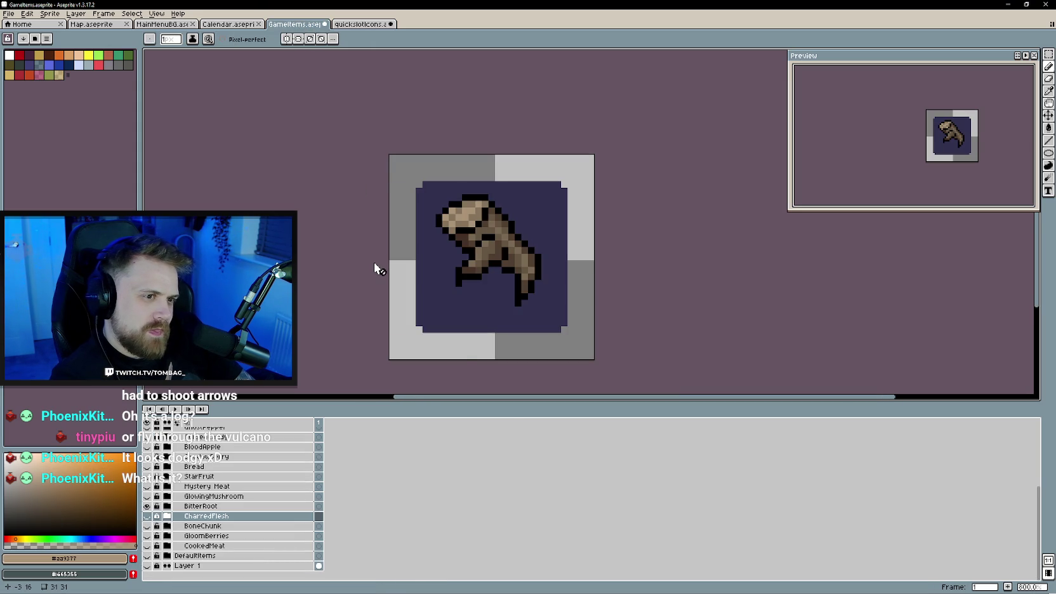
{"action": "scroll", "coordinate": [374, 262], "scroll_direction": "down", "scroll_amount": 1}
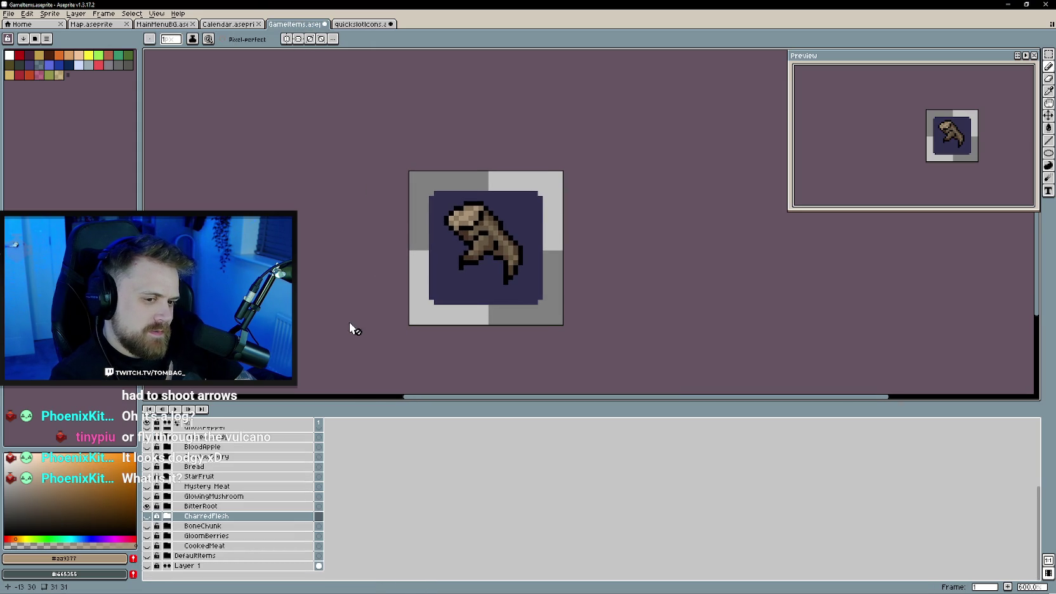
{"action": "left_click", "coordinate": [359, 24]}
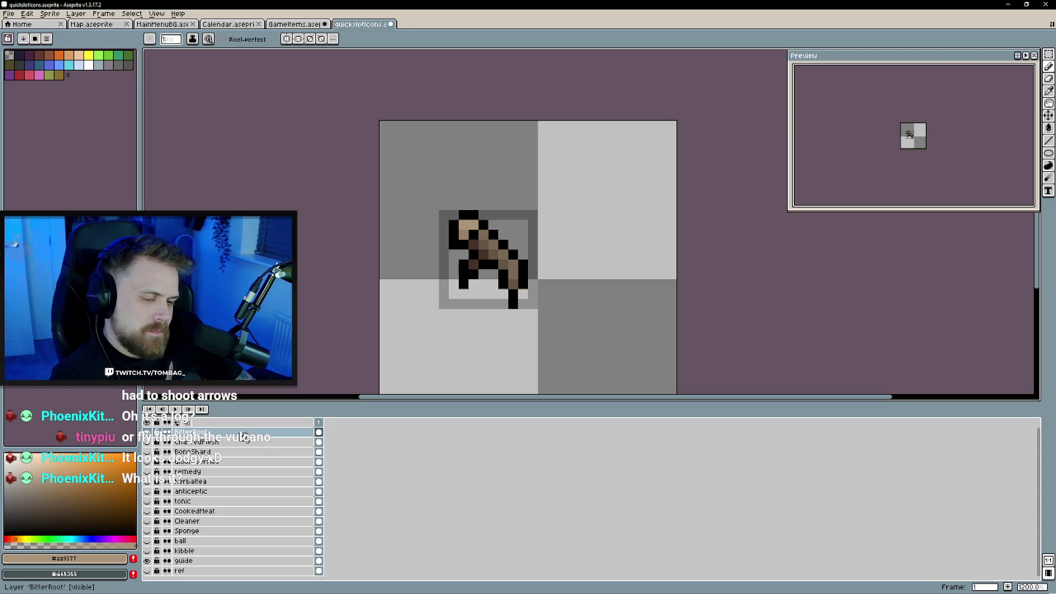
{"action": "right_click", "coordinate": [244, 439]}
{"action": "left_click", "coordinate": [349, 460]}
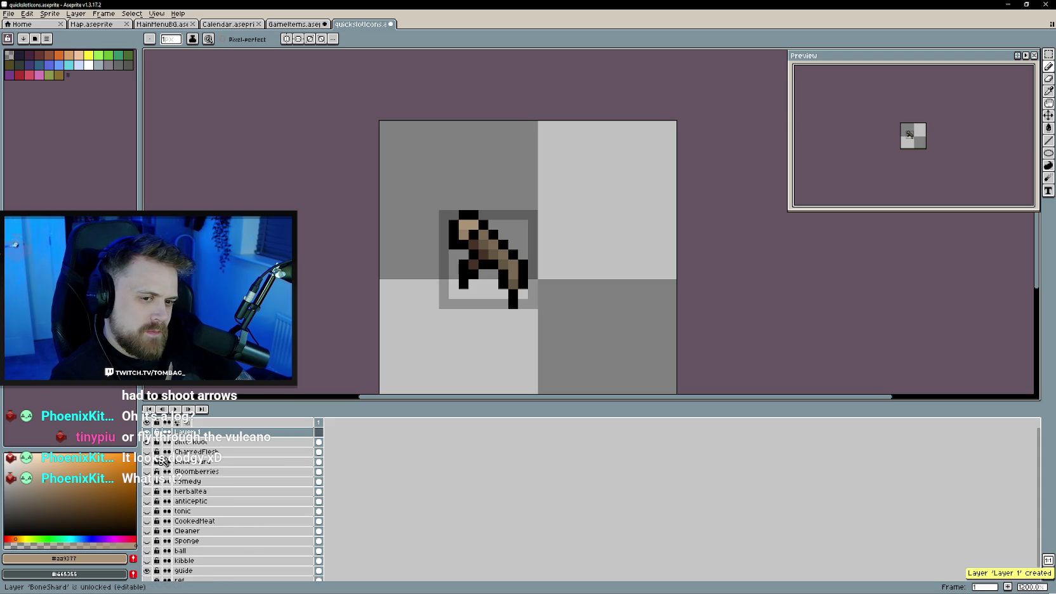
{"action": "left_click", "coordinate": [295, 24]}
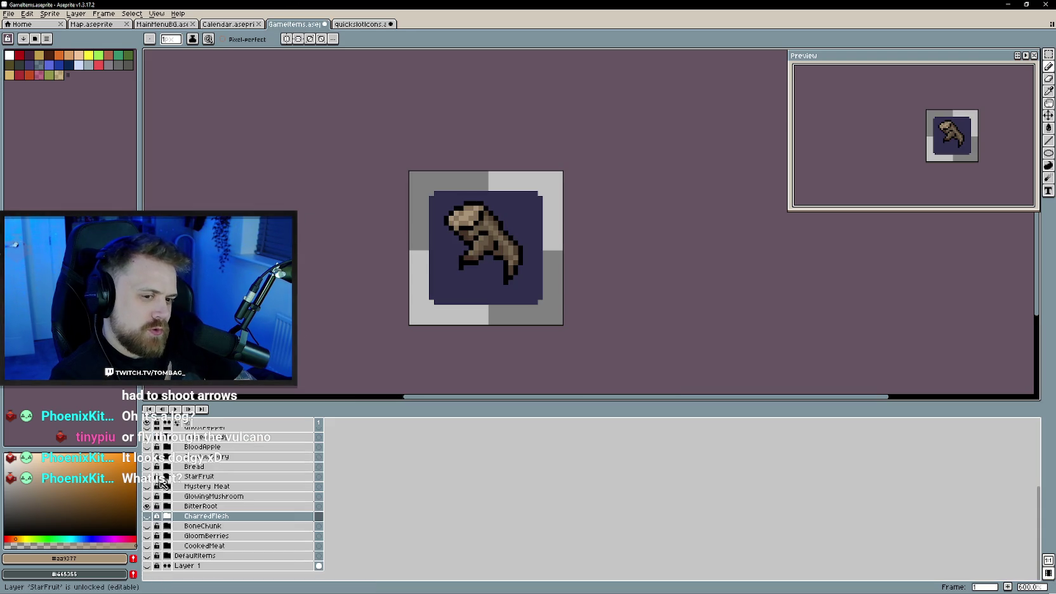
{"action": "left_click", "coordinate": [147, 506]}
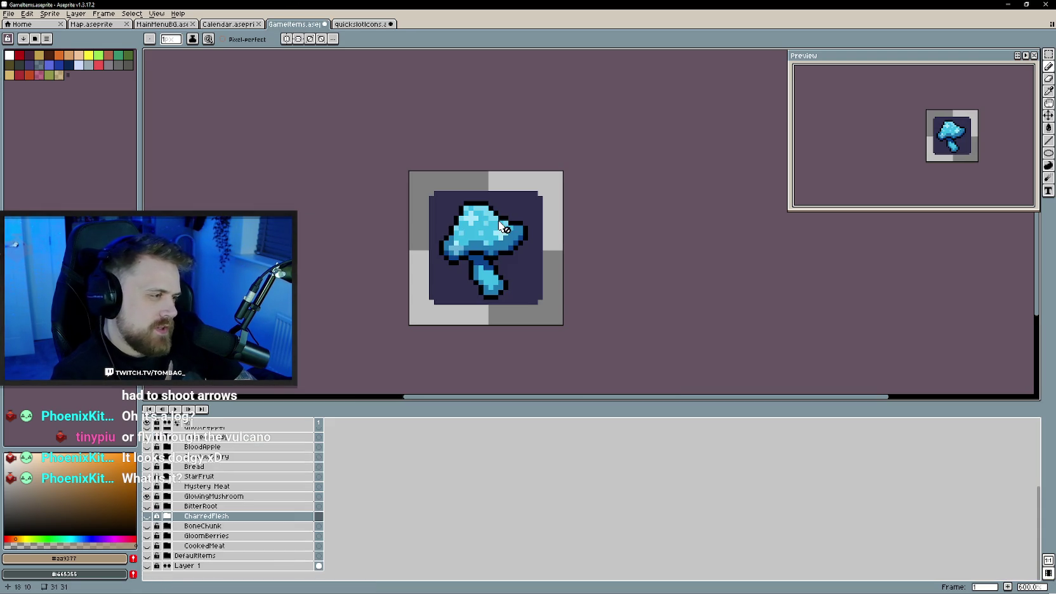
{"action": "left_click", "coordinate": [359, 24]}
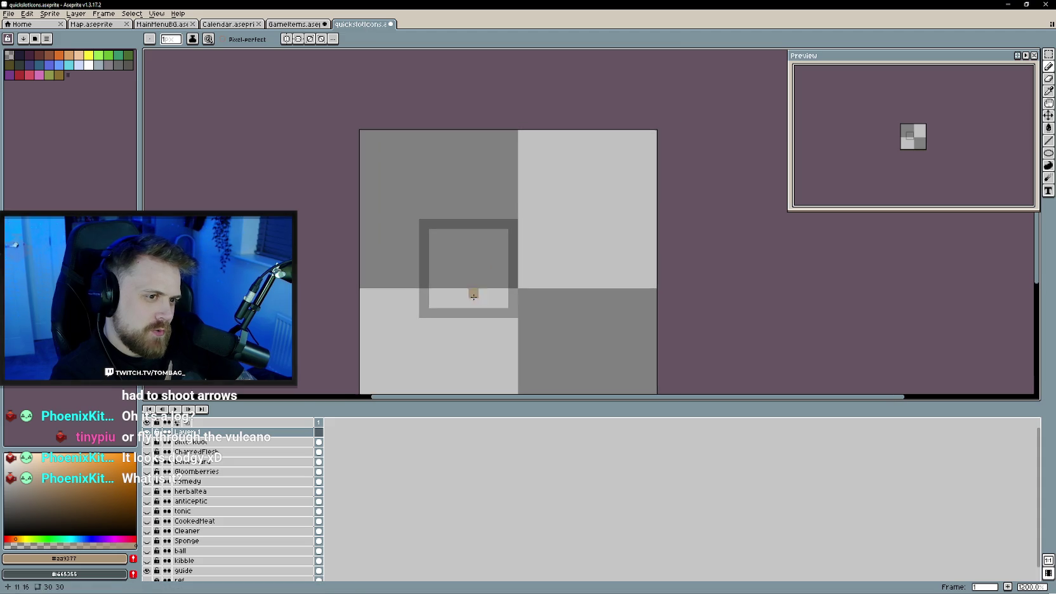
{"action": "left_click", "coordinate": [146, 442]}
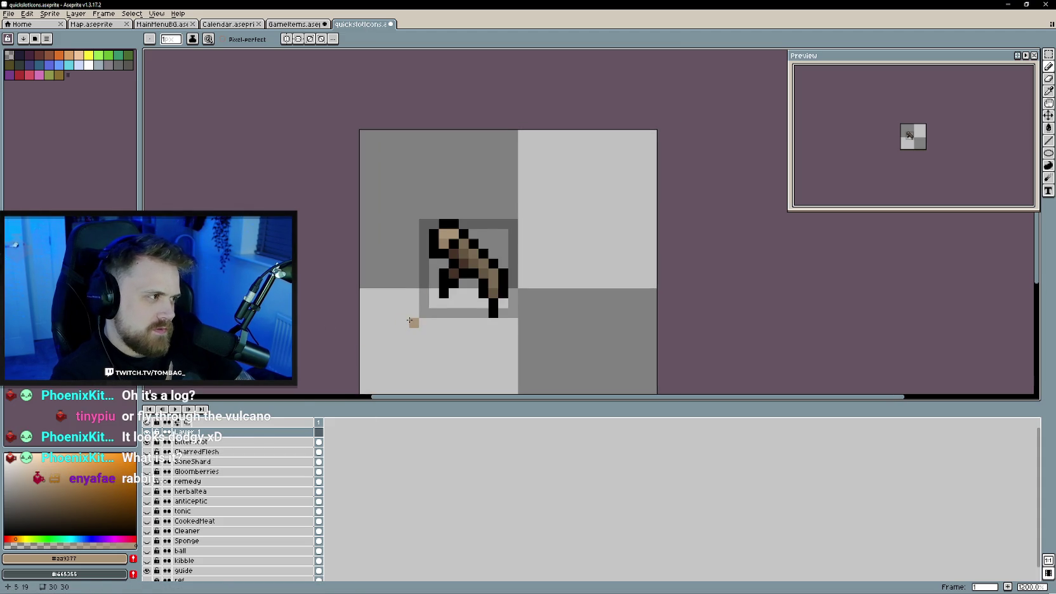
- Repaint BitterRoot's lower-left, right and middle black outline pixels dark brown
{"action": "scroll", "coordinate": [438, 296], "scroll_direction": "up", "scroll_amount": 1}
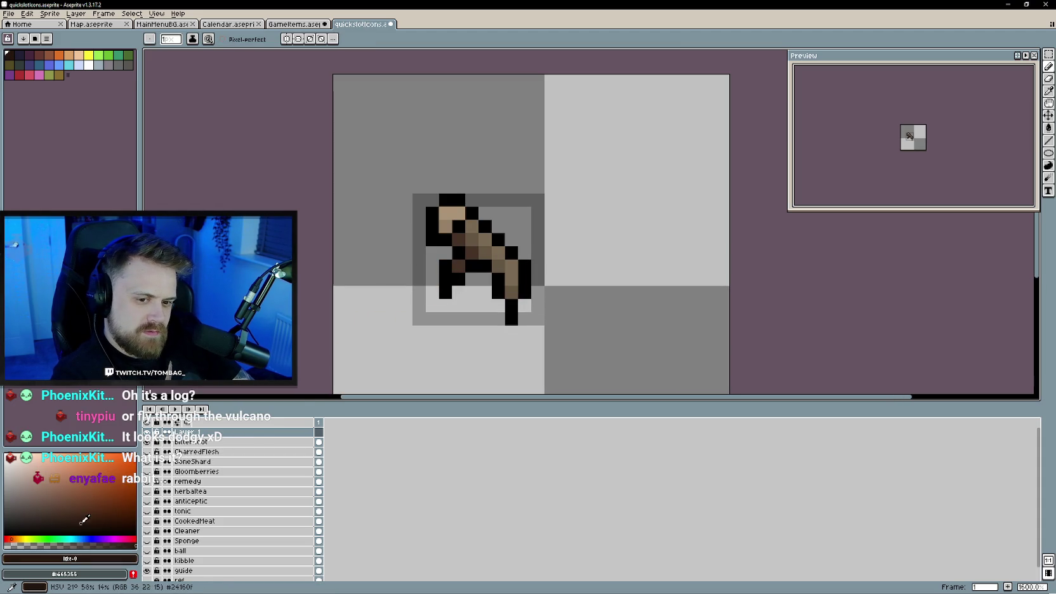
{"action": "mouse_move", "coordinate": [481, 266]}
{"action": "left_mouse_down"}
{"action": "mouse_move", "coordinate": [459, 279]}
{"action": "mouse_move", "coordinate": [432, 239]}
{"action": "mouse_move", "coordinate": [452, 200]}
{"action": "mouse_move", "coordinate": [524, 293]}
{"action": "mouse_move", "coordinate": [511, 317]}
{"action": "left_mouse_up"}
{"action": "left_click_drag", "start_coordinate": [498, 279], "coordinate": [499, 292]}
{"action": "scroll", "coordinate": [571, 301], "scroll_direction": "down", "scroll_amount": 3}
{"action": "scroll", "coordinate": [580, 295], "scroll_direction": "up", "scroll_amount": 2}
{"action": "mouse_move", "coordinate": [581, 295]}
{"action": "left_mouse_down"}
{"action": "mouse_move", "coordinate": [516, 290]}
{"action": "mouse_move", "coordinate": [534, 295]}
{"action": "left_mouse_up"}
{"action": "scroll", "coordinate": [523, 298], "scroll_direction": "up", "scroll_amount": 2}
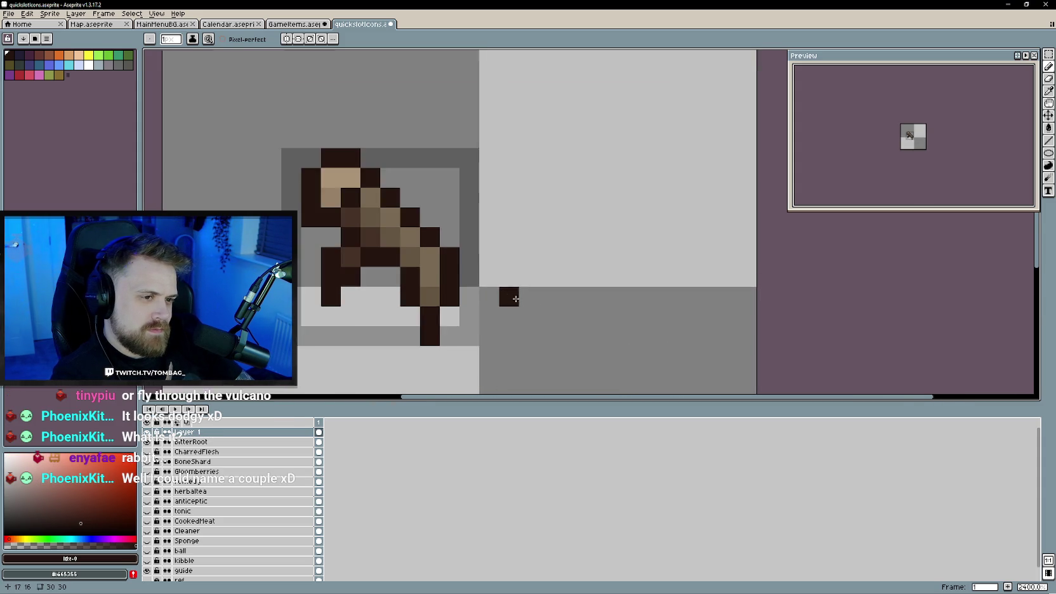
{"action": "scroll", "coordinate": [540, 297], "scroll_direction": "down", "scroll_amount": 2}
{"action": "scroll", "coordinate": [532, 301], "scroll_direction": "down", "scroll_amount": 1}
- Save quickslotIcons, toggle BitterRoot's visibility to check it, and delete empty Layer 1
{"action": "key", "text": "ctrl+s"}
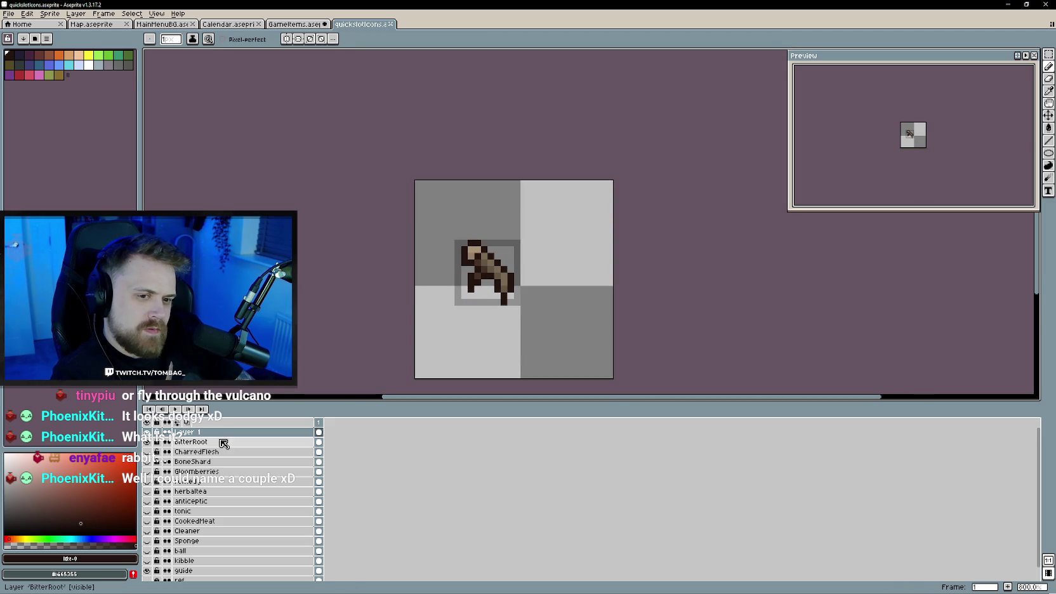
{"action": "left_click", "coordinate": [148, 442]}
{"action": "left_click", "coordinate": [147, 442]}
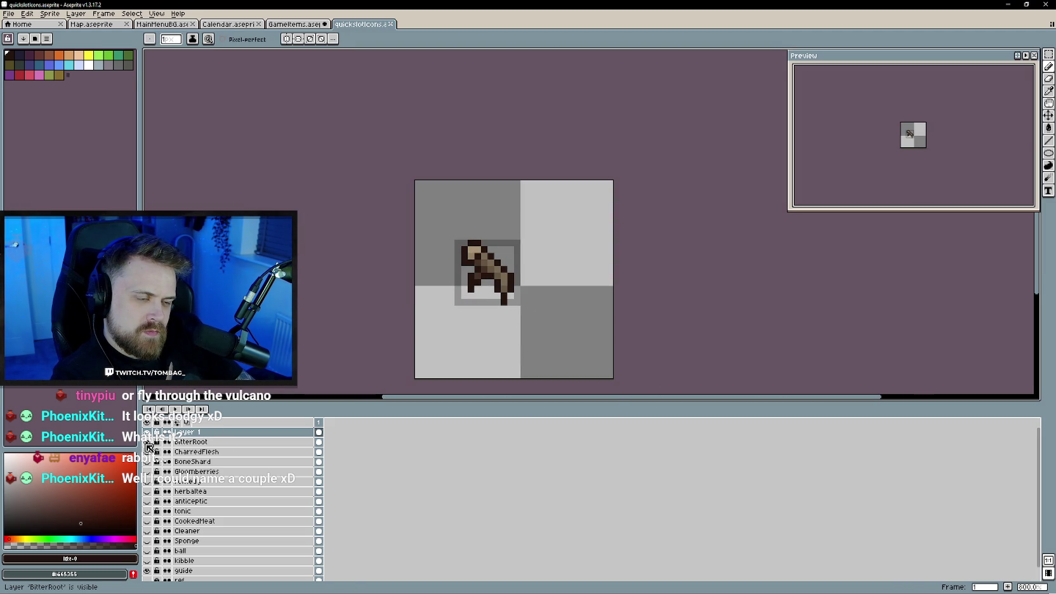
{"action": "right_click", "coordinate": [198, 432]}
{"action": "left_click", "coordinate": [216, 468]}
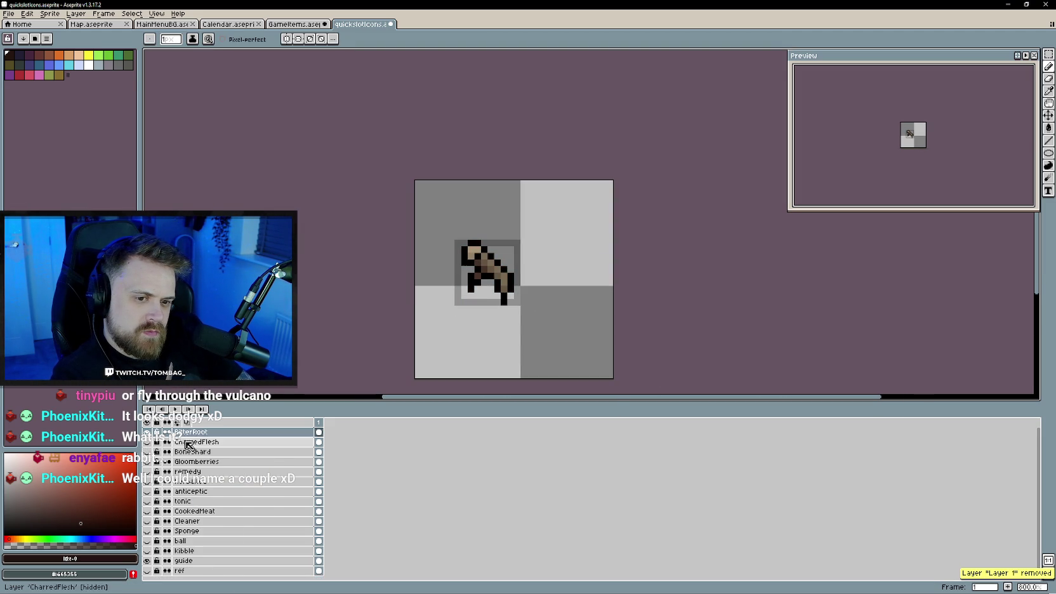
- Repaint the black pixels of BitterRoot's lower-left leg dark brown
{"action": "scroll", "coordinate": [534, 280], "scroll_direction": "up", "scroll_amount": 1}
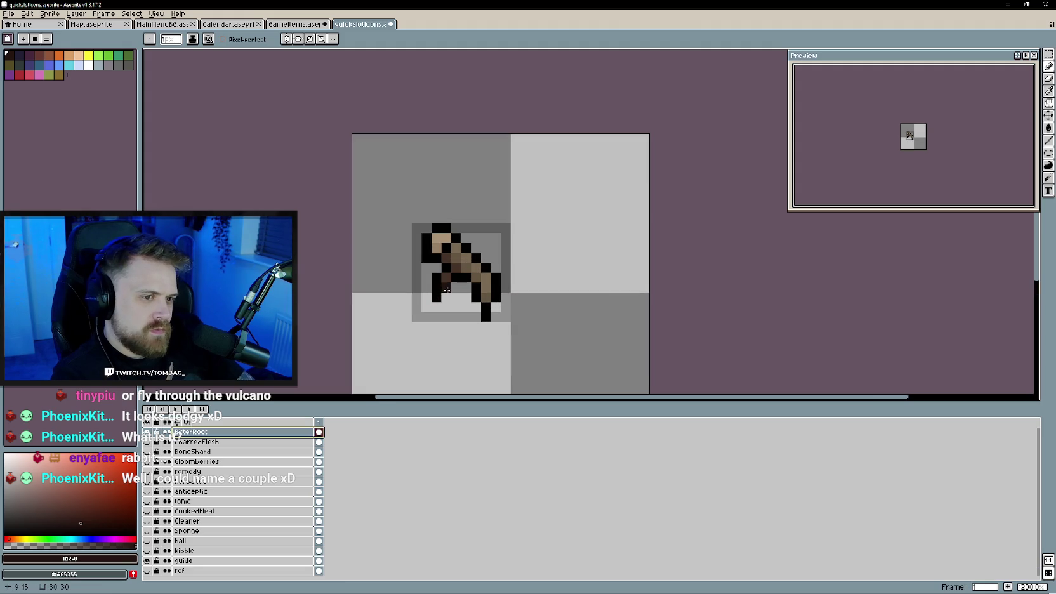
{"action": "left_click_drag", "start_coordinate": [437, 297], "coordinate": [442, 272]}
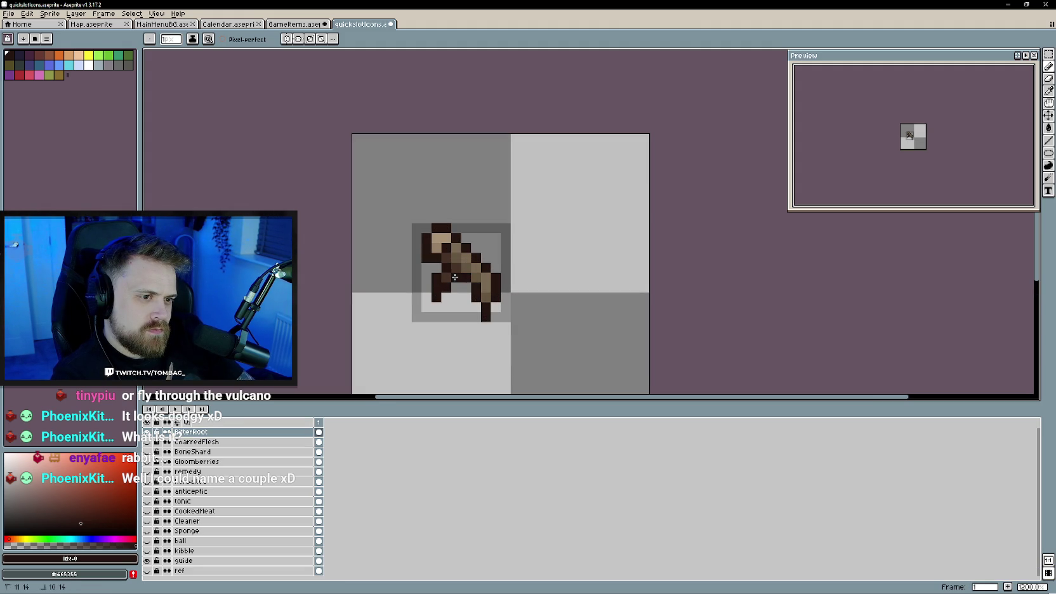
{"action": "scroll", "coordinate": [454, 278], "scroll_direction": "down", "scroll_amount": 3}
{"action": "scroll", "coordinate": [455, 277], "scroll_direction": "up", "scroll_amount": 2}
{"action": "scroll", "coordinate": [444, 273], "scroll_direction": "up", "scroll_amount": 1}
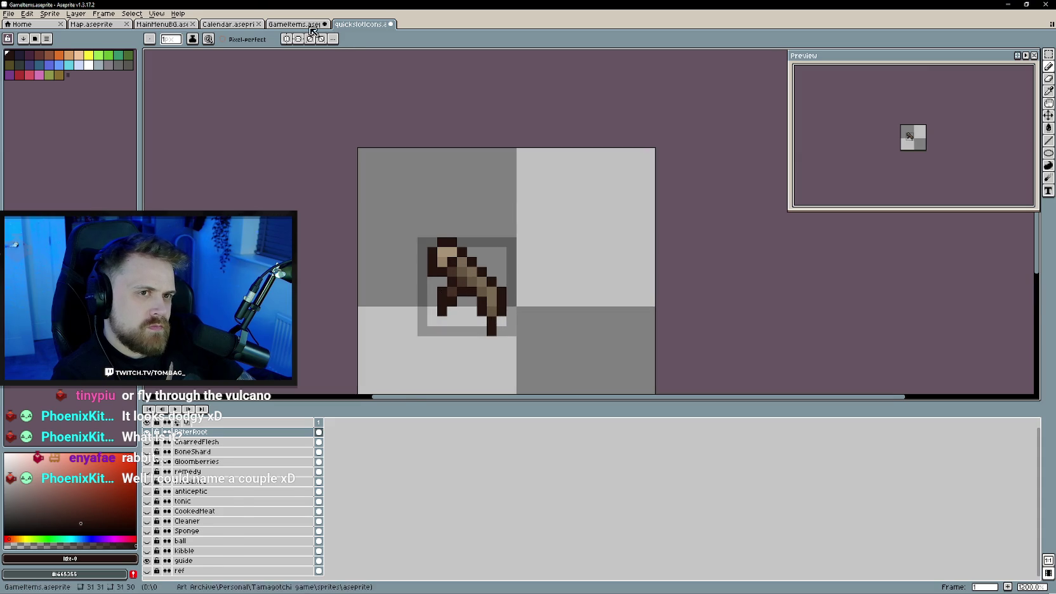
{"action": "left_click", "coordinate": [361, 24]}
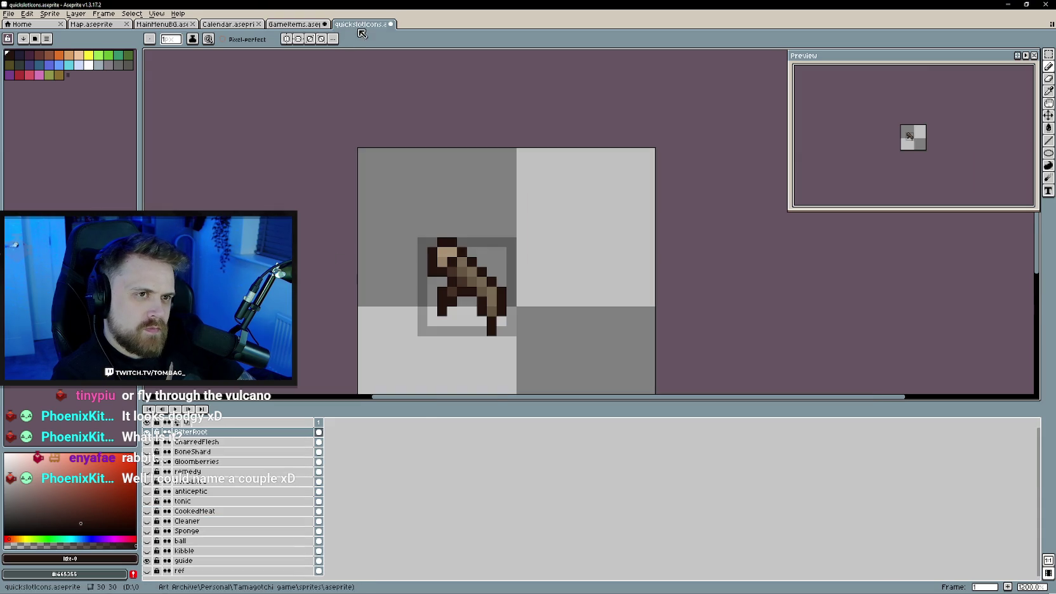
- Add a new layer above BitterRoot, hide BitterRoot, and pick black as the colour
{"action": "right_click", "coordinate": [227, 430]}
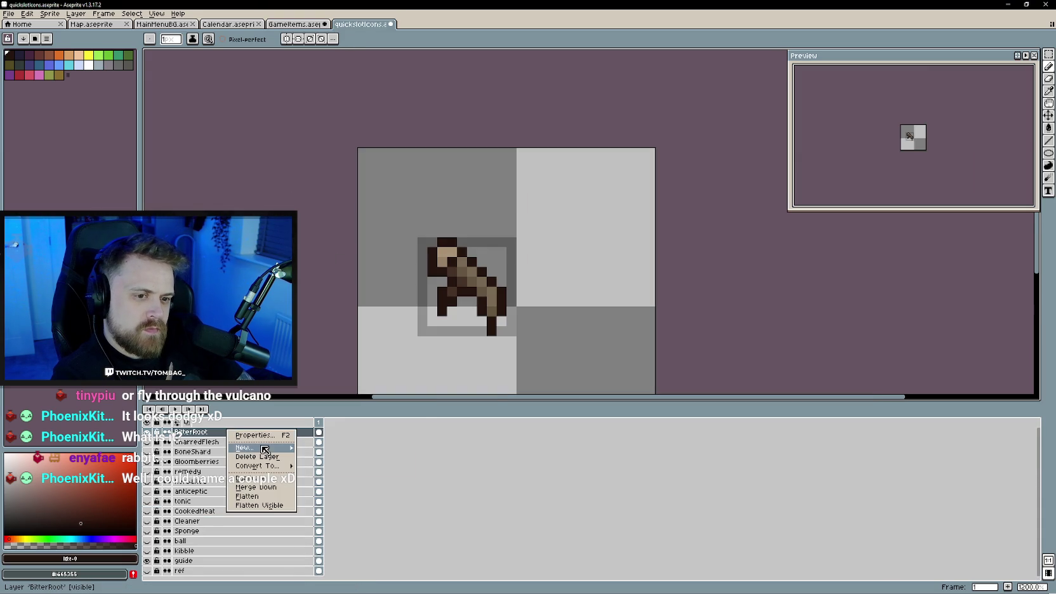
{"action": "left_click", "coordinate": [317, 449]}
{"action": "left_click", "coordinate": [147, 442]}
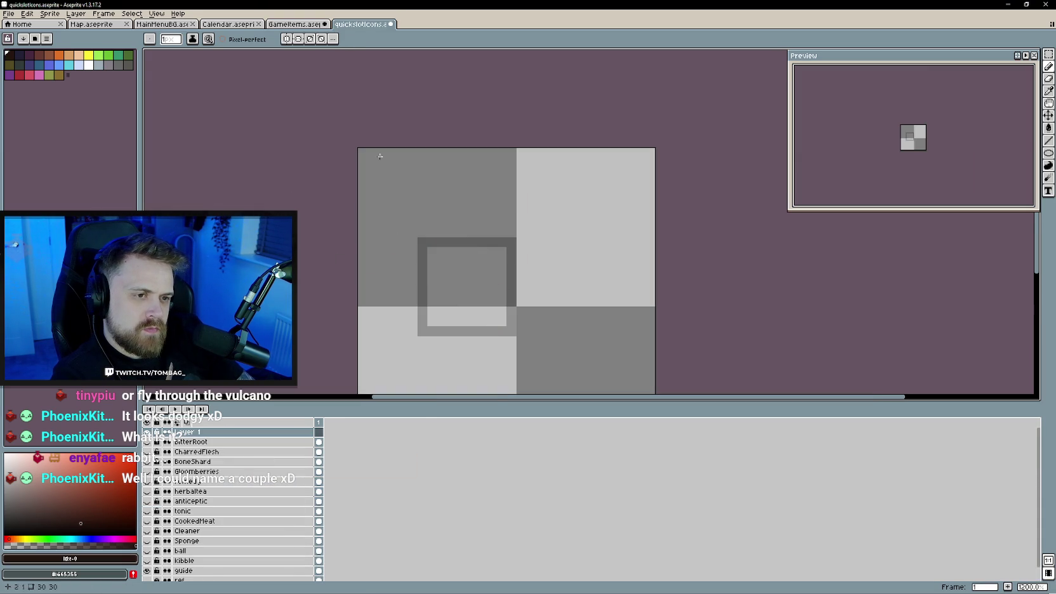
{"action": "left_click", "coordinate": [52, 506]}
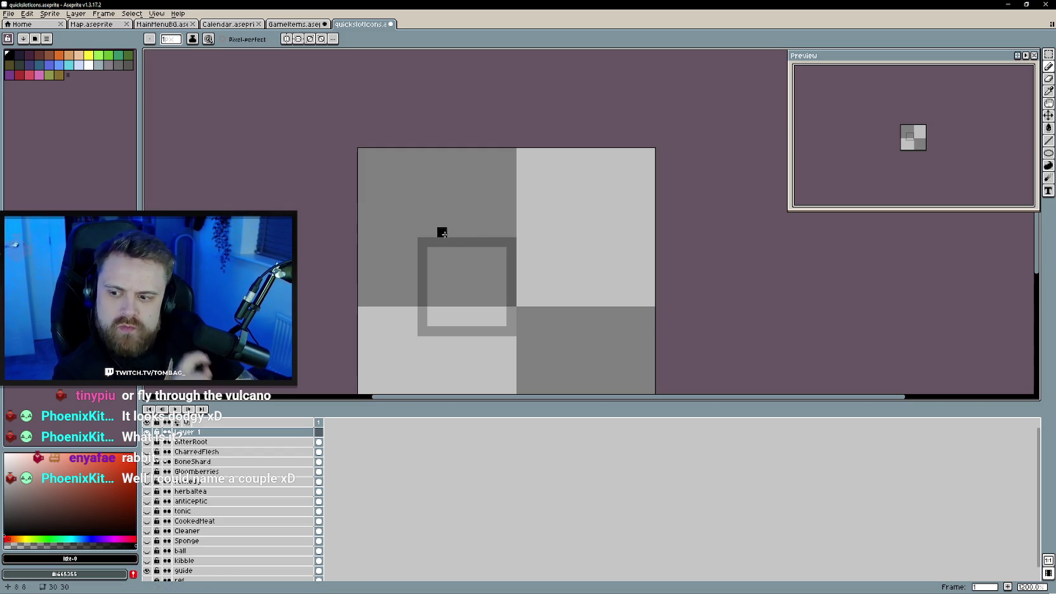
{"action": "scroll", "coordinate": [460, 259], "scroll_direction": "right", "scroll_amount": 1}
{"action": "scroll", "coordinate": [428, 259], "scroll_direction": "up", "scroll_amount": 1}
- Start the black outline with a leftward run and a diagonal step, using the GameItems mushroom as reference
{"action": "left_click", "coordinate": [303, 25]}
{"action": "left_click", "coordinate": [360, 24]}
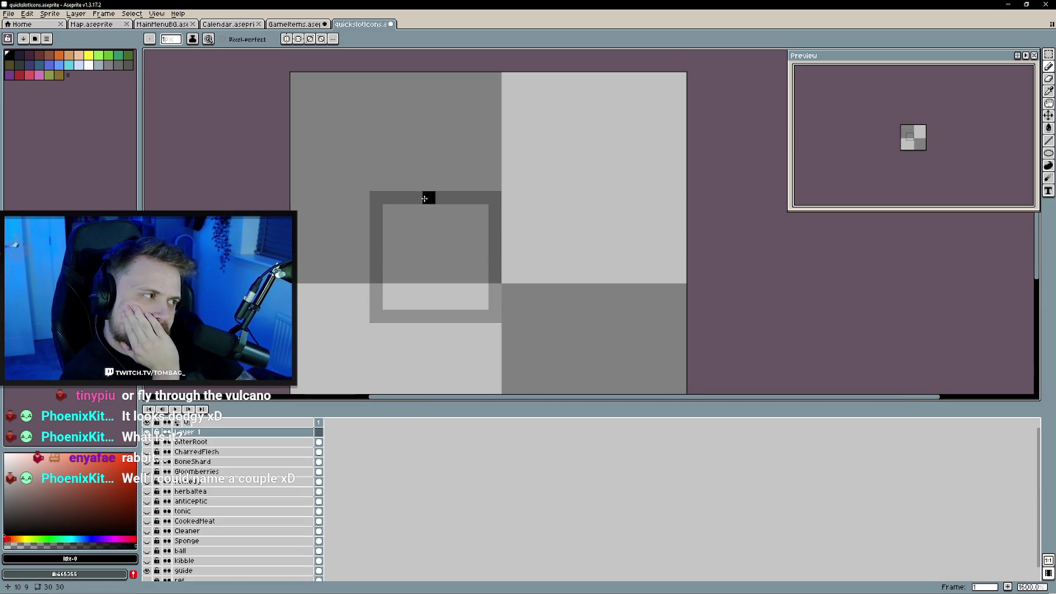
{"action": "left_click", "coordinate": [311, 24]}
{"action": "left_click_drag", "start_coordinate": [426, 255], "coordinate": [438, 249]}
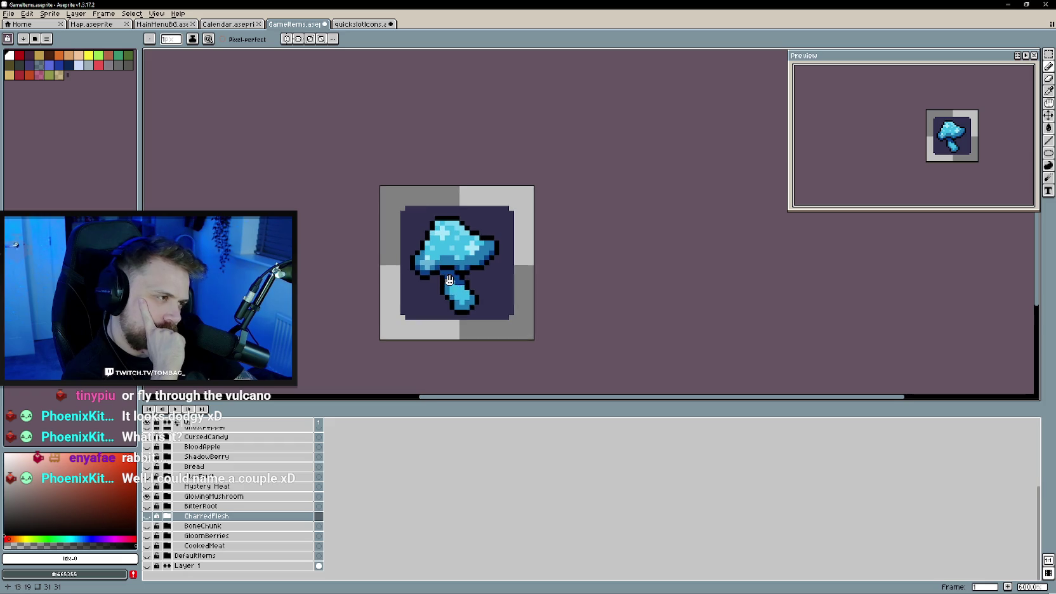
{"action": "left_click", "coordinate": [368, 26]}
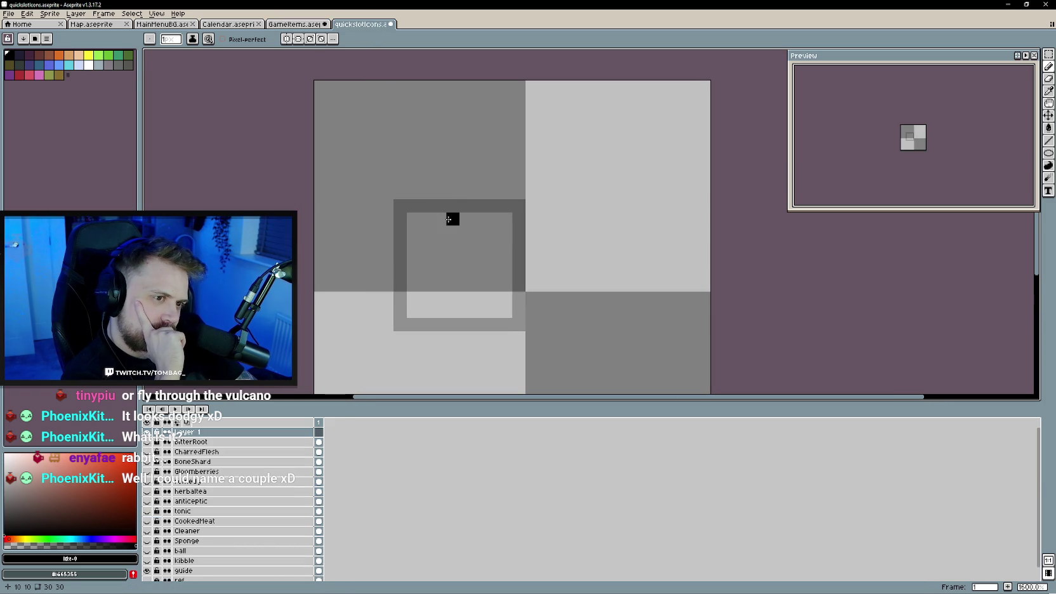
{"action": "mouse_move", "coordinate": [456, 219]}
{"action": "left_mouse_down"}
{"action": "mouse_move", "coordinate": [436, 221]}
{"action": "mouse_move", "coordinate": [414, 250]}
{"action": "left_mouse_up"}
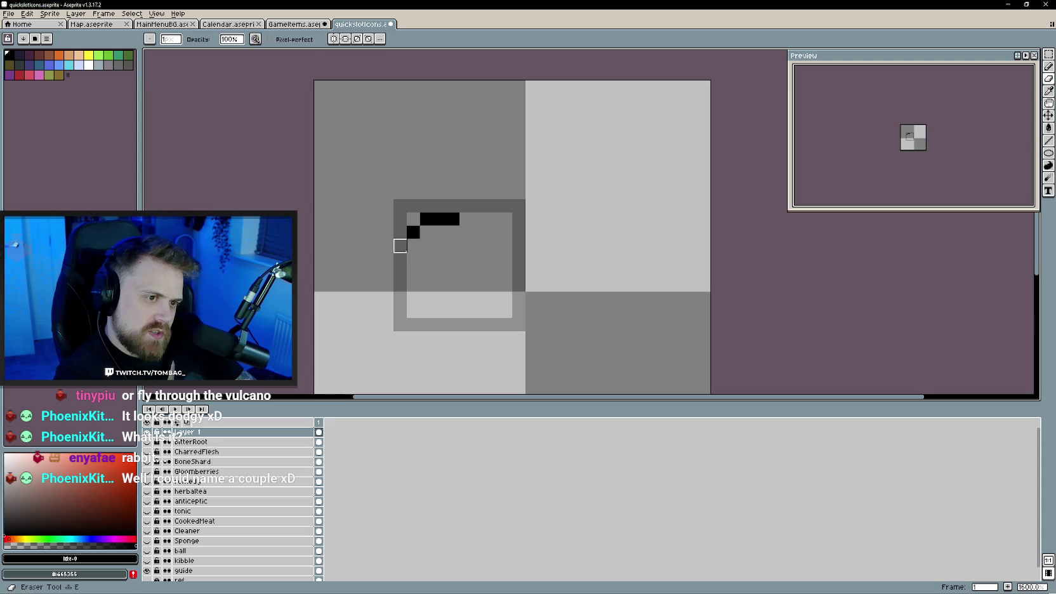
{"action": "left_click_drag", "start_coordinate": [400, 245], "coordinate": [400, 259]}
- Add black pixels along the outline's lower curve
{"action": "left_click", "coordinate": [298, 24]}
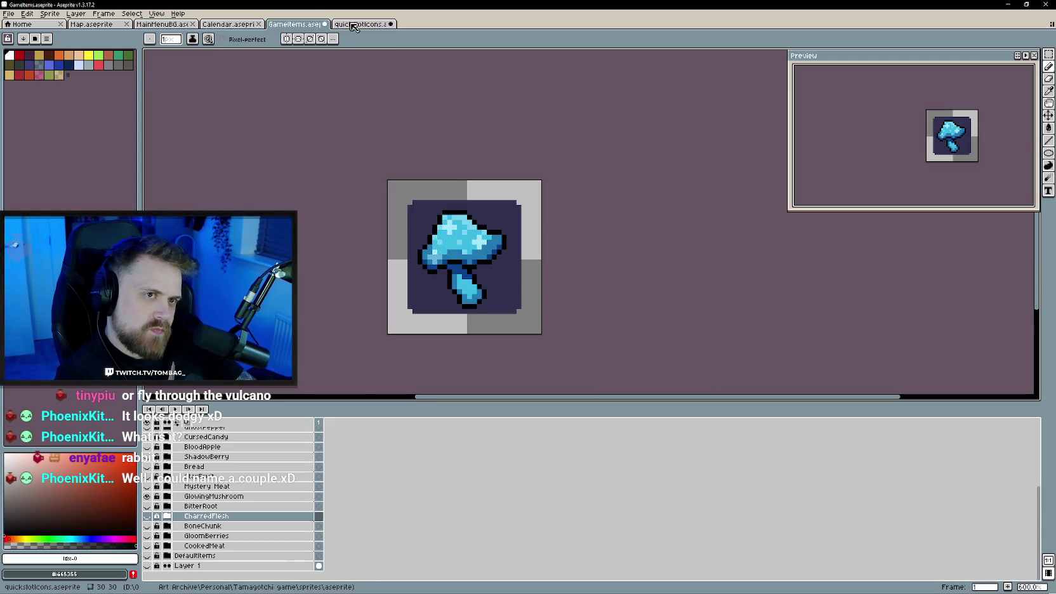
{"action": "left_click", "coordinate": [356, 24]}
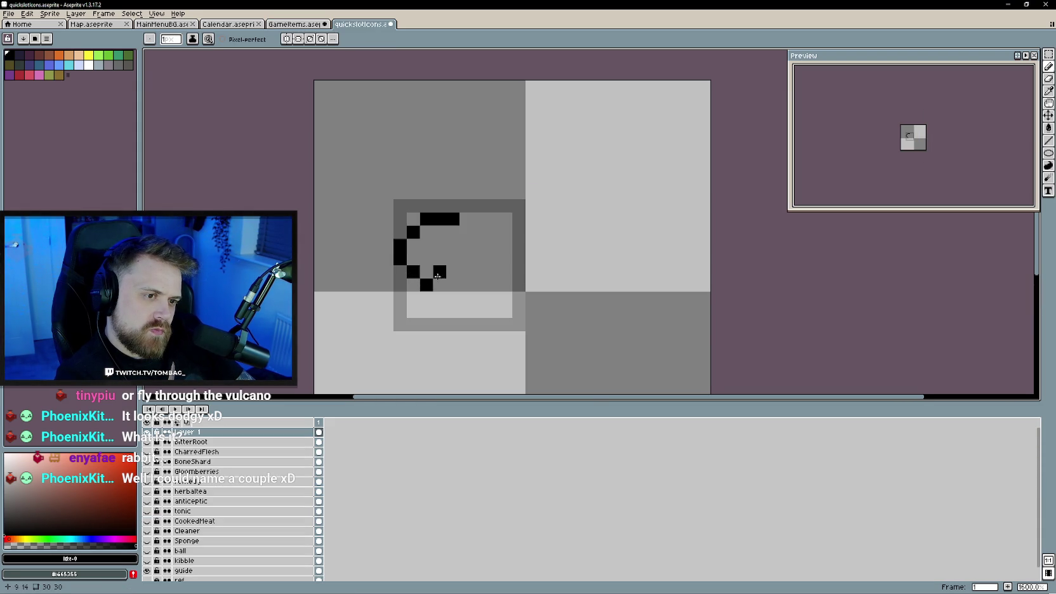
{"action": "left_click", "coordinate": [440, 273]}
{"action": "left_click", "coordinate": [299, 24]}
{"action": "left_click", "coordinate": [365, 24]}
{"action": "left_click", "coordinate": [453, 260]}
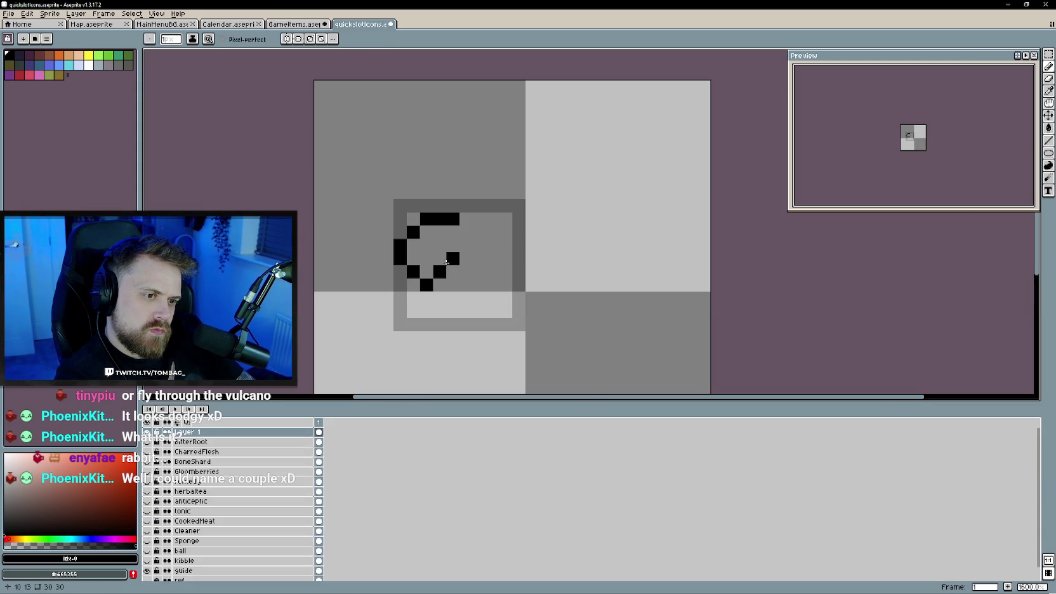
{"action": "key", "text": "e"}
{"action": "key", "text": "b"}
{"action": "left_click", "coordinate": [453, 271]}
- Add pixels at the outline's lower right, undoing one and erasing the bar's top-right pixel
{"action": "left_click", "coordinate": [298, 24]}
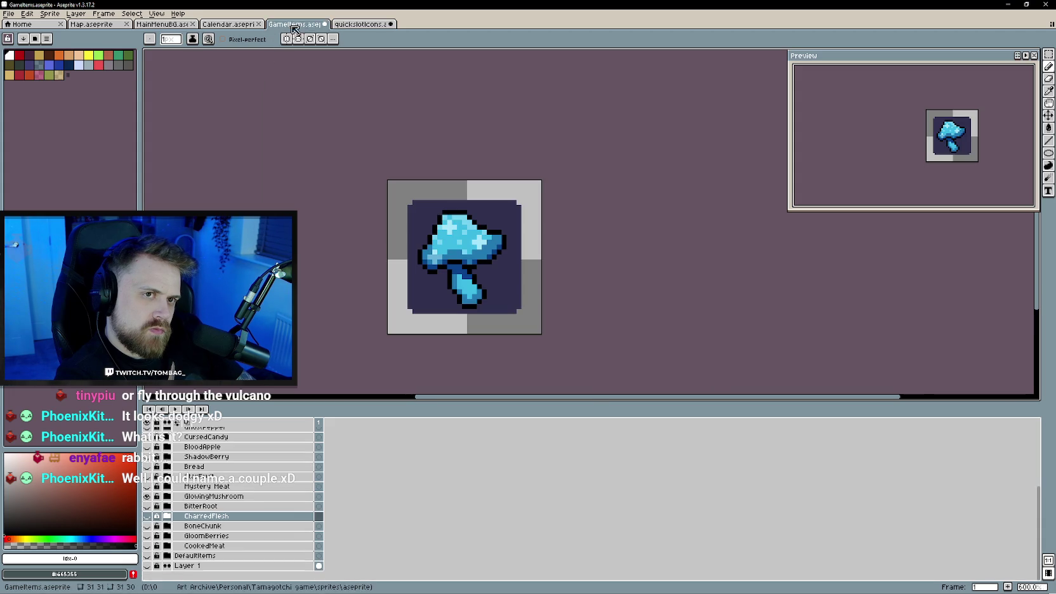
{"action": "left_click", "coordinate": [365, 25]}
{"action": "left_click", "coordinate": [462, 214]}
{"action": "key", "text": "ctrl+z"}
{"action": "left_click", "coordinate": [466, 285]}
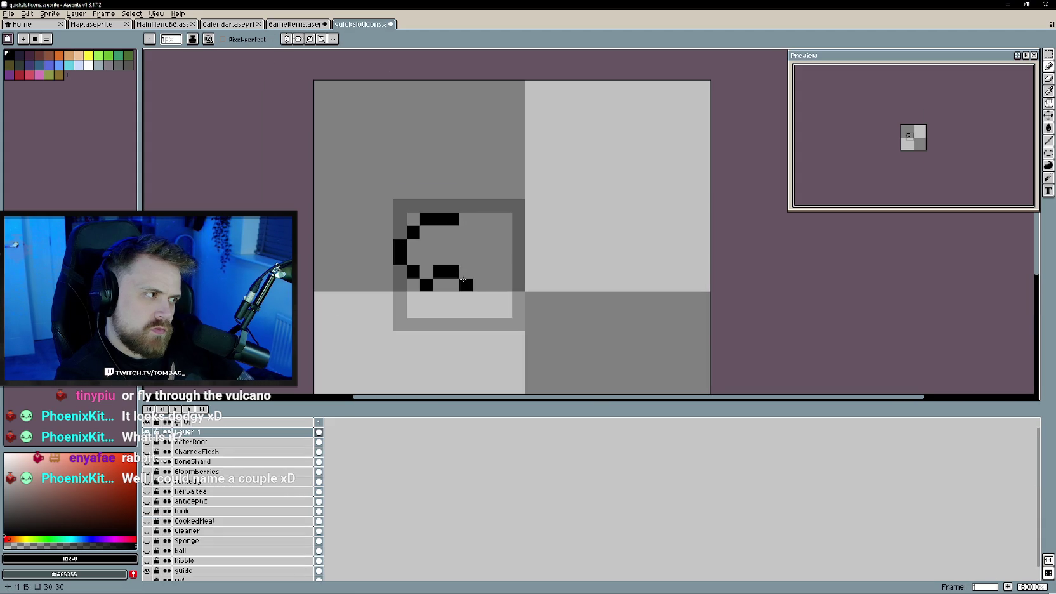
{"action": "left_click", "coordinate": [479, 285]}
- Extend the oval outline's right side with more black pixels
{"action": "left_click", "coordinate": [306, 24]}
{"action": "left_click", "coordinate": [361, 24]}
{"action": "left_click", "coordinate": [493, 271]}
{"action": "left_click", "coordinate": [299, 24]}
{"action": "left_click", "coordinate": [355, 24]}
{"action": "left_click", "coordinate": [466, 232]}
{"action": "left_click", "coordinate": [480, 232]}
- Compare the outline with the GameItems mushroom while toggling between Eraser and Pencil
{"action": "scroll", "coordinate": [493, 237], "scroll_direction": "down", "scroll_amount": 3}
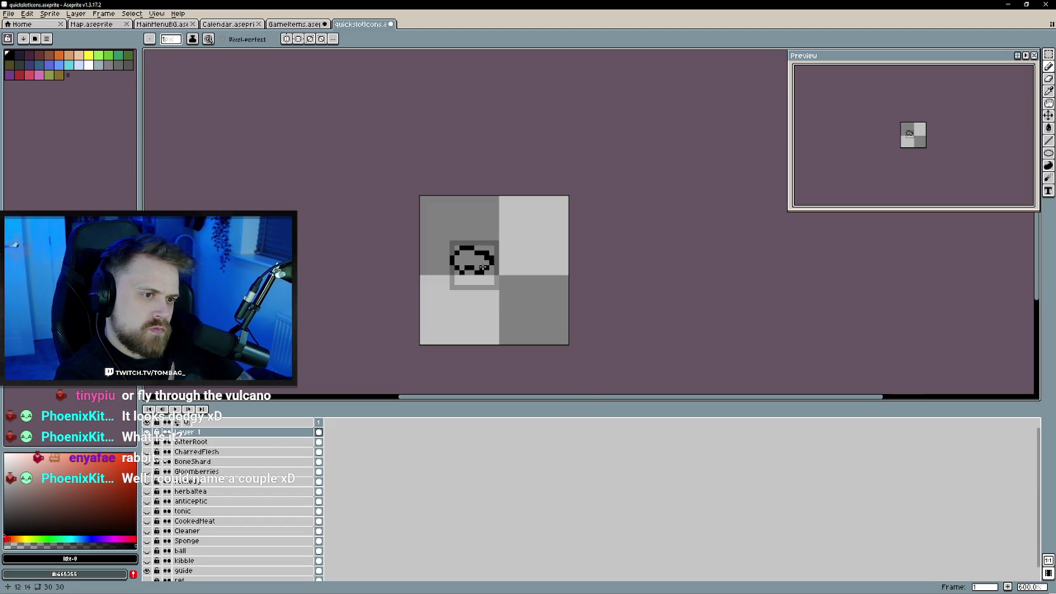
{"action": "scroll", "coordinate": [509, 306], "scroll_direction": "up", "scroll_amount": 2}
{"action": "key", "text": "e"}
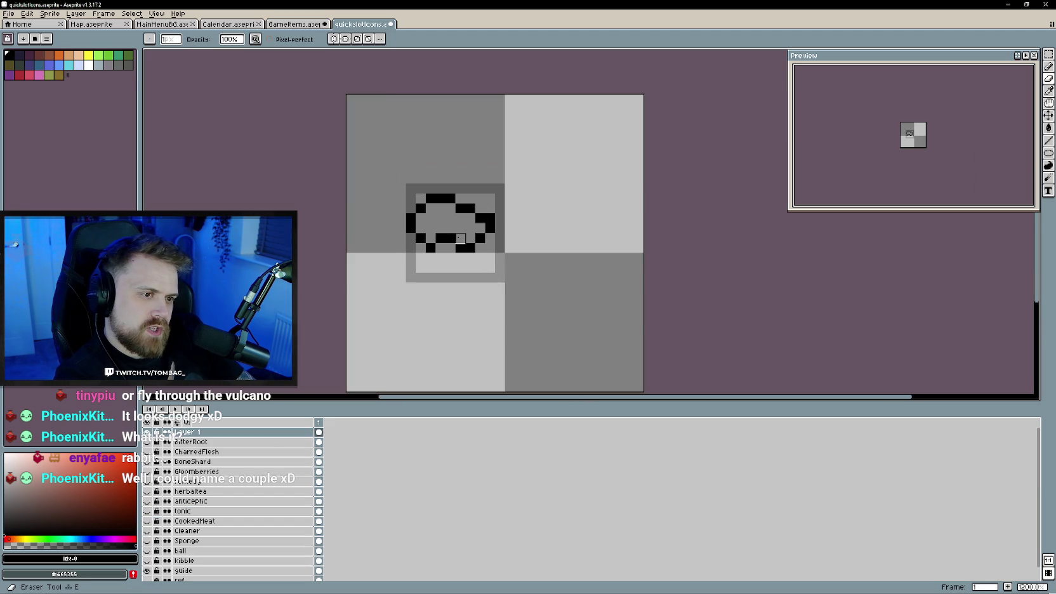
{"action": "key", "text": "ctrl+shift+Tab"}
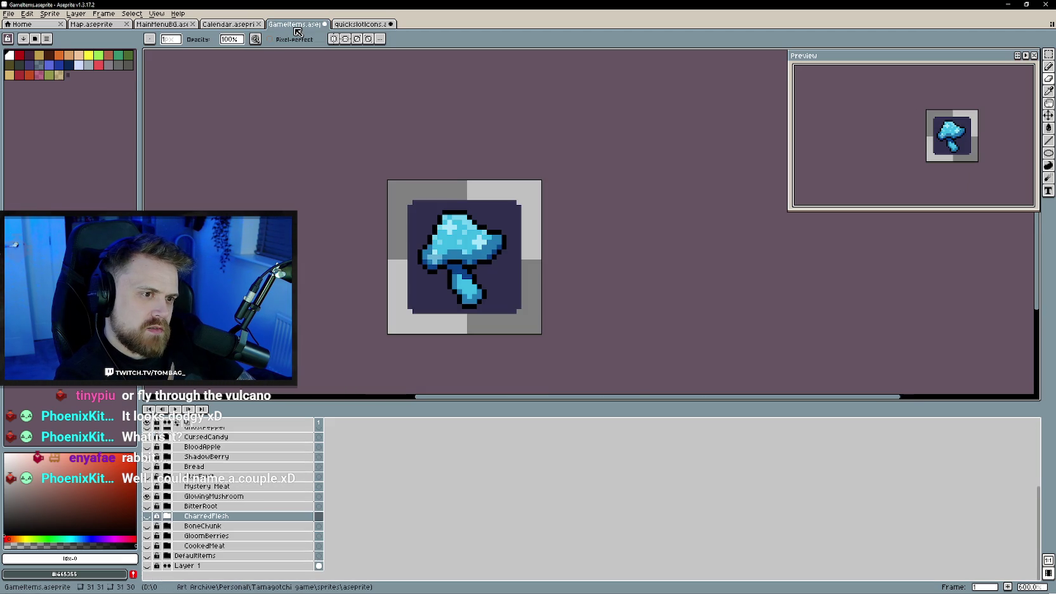
{"action": "key", "text": "ctrl+Tab"}
{"action": "key", "text": "b"}
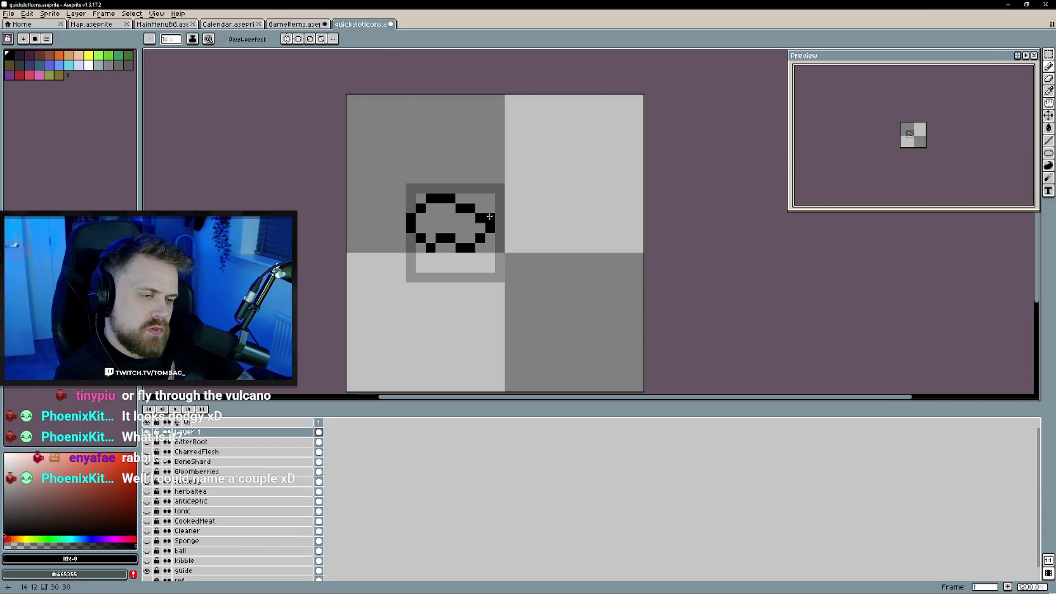
{"action": "scroll", "coordinate": [464, 244], "scroll_direction": "down", "scroll_amount": 3}
{"action": "scroll", "coordinate": [464, 244], "scroll_direction": "up", "scroll_amount": 3}
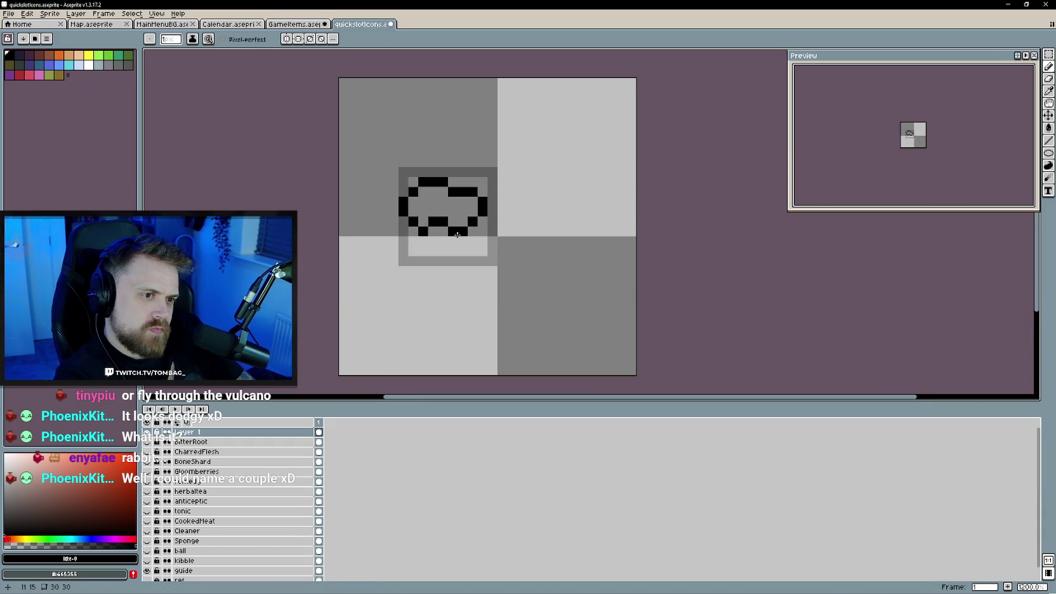
{"action": "scroll", "coordinate": [464, 244], "scroll_direction": "up", "scroll_amount": 3}
- Draw the stem below the oval, with its bottom edge and left side
{"action": "left_click", "coordinate": [485, 270]}
{"action": "left_click", "coordinate": [484, 295]}
{"action": "left_click", "coordinate": [465, 290]}
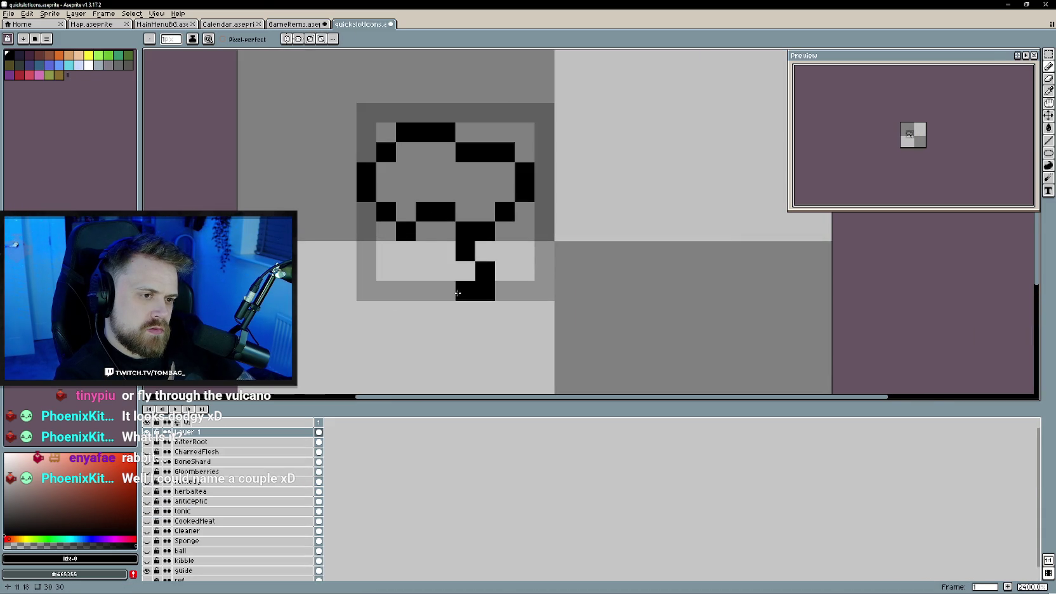
{"action": "left_click", "coordinate": [425, 271]}
{"action": "left_click", "coordinate": [410, 253]}
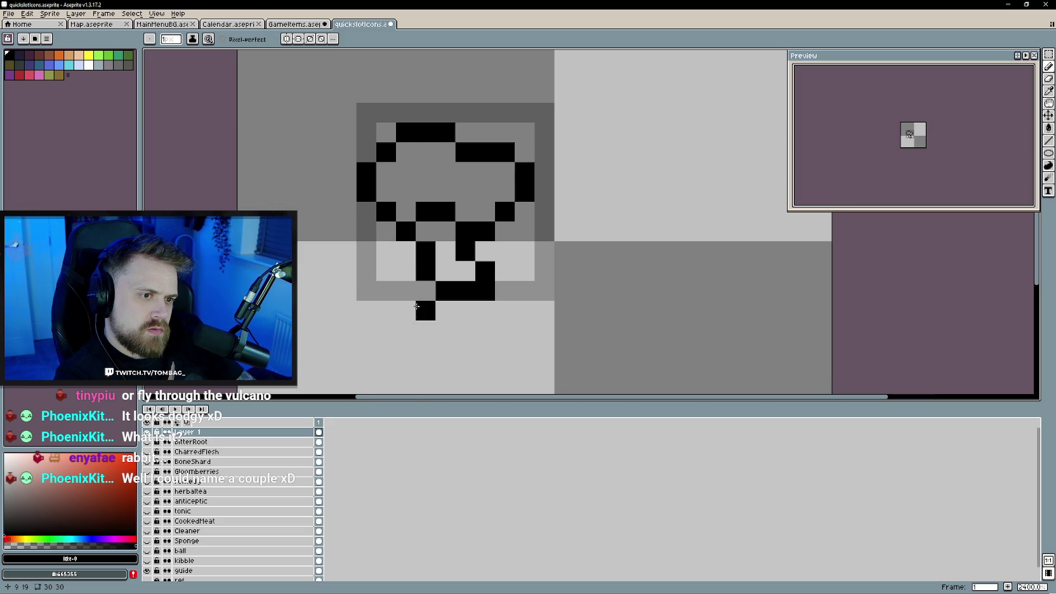
{"action": "scroll", "coordinate": [412, 302], "scroll_direction": "down", "scroll_amount": 5}
{"action": "left_click", "coordinate": [394, 296]}
{"action": "scroll", "coordinate": [384, 225], "scroll_direction": "up", "scroll_amount": 1}
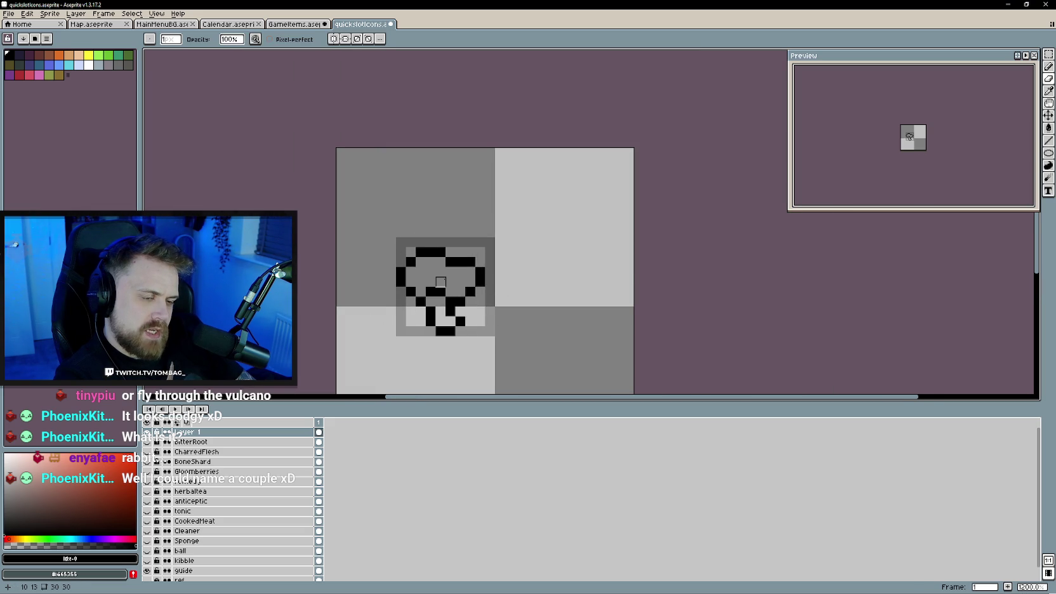
{"action": "scroll", "coordinate": [440, 282], "scroll_direction": "up", "scroll_amount": 1}
- Erase the cap's top outline row and redraw its top-left pixels one step right
{"action": "left_click", "coordinate": [315, 25]}
{"action": "left_click", "coordinate": [367, 29]}
{"action": "mouse_move", "coordinate": [445, 242]}
{"action": "left_mouse_down"}
{"action": "mouse_move", "coordinate": [425, 243]}
{"action": "mouse_move", "coordinate": [437, 244]}
{"action": "left_mouse_up"}
{"action": "left_click", "coordinate": [413, 242]}
{"action": "key", "text": "b"}
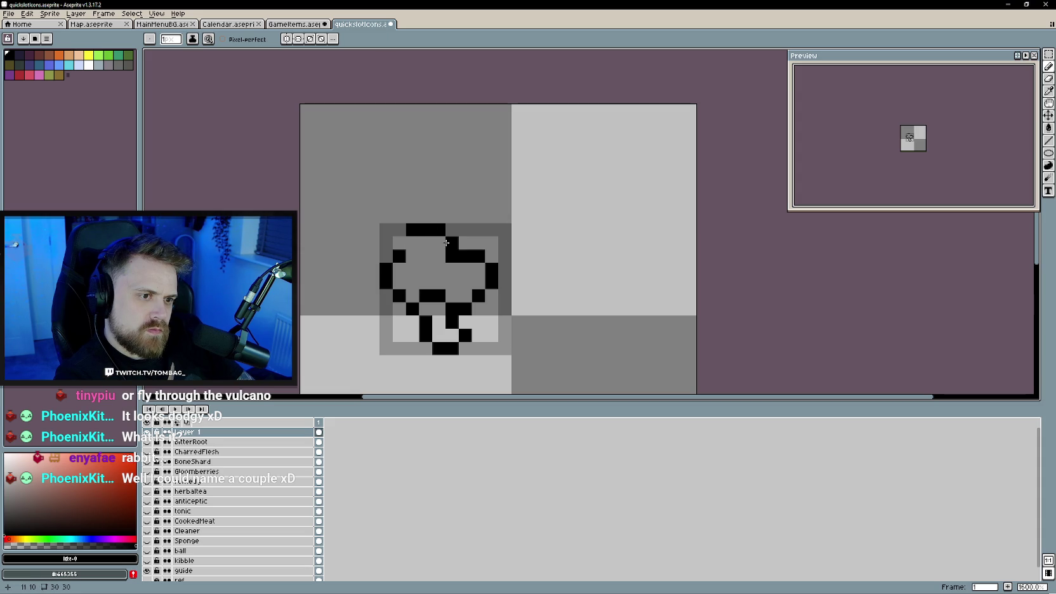
{"action": "right_click", "coordinate": [438, 230]}
{"action": "left_click", "coordinate": [400, 243]}
{"action": "key", "text": "b"}
{"action": "right_click", "coordinate": [404, 244]}
{"action": "left_click", "coordinate": [407, 243]}
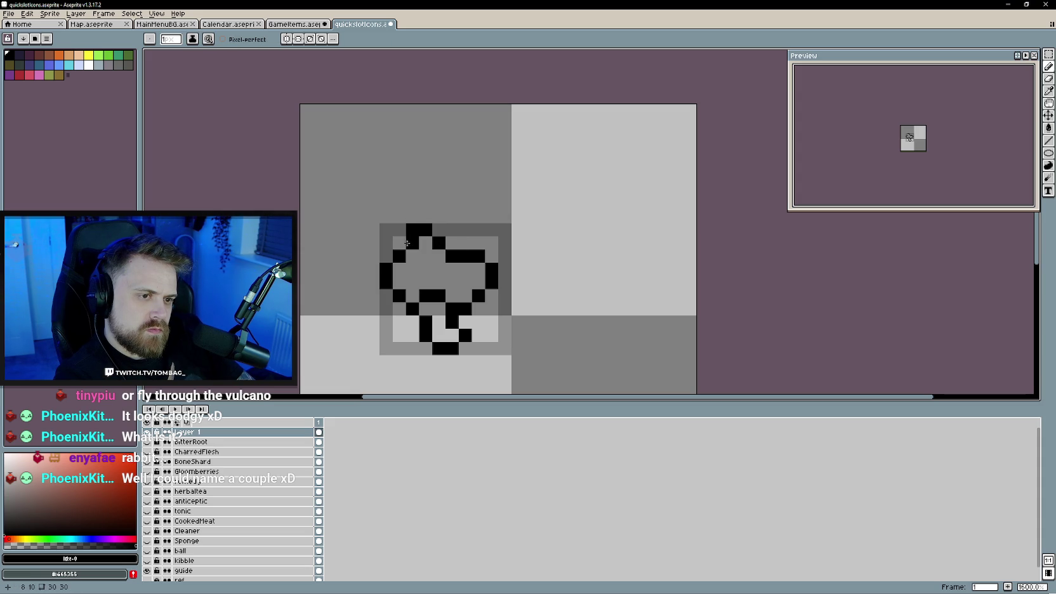
- Raise a bump on the cap's top edge by erasing and re-adding pixels
{"action": "key", "text": "e"}
{"action": "left_click", "coordinate": [412, 230]}
{"action": "scroll", "coordinate": [453, 296], "scroll_direction": "down", "scroll_amount": 1}
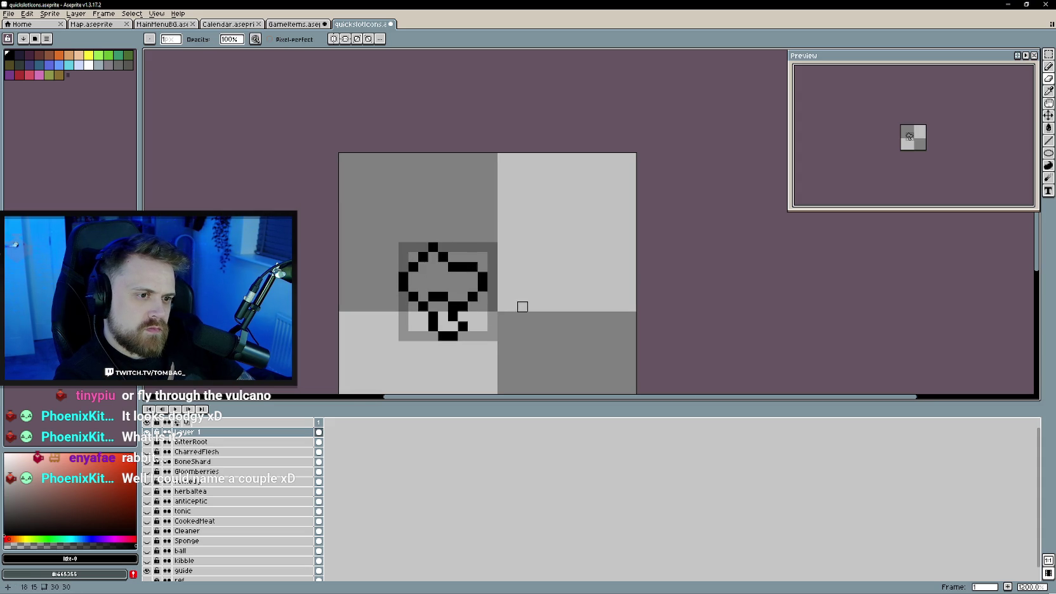
{"action": "scroll", "coordinate": [453, 287], "scroll_direction": "up", "scroll_amount": 3}
{"action": "left_click", "coordinate": [430, 228]}
{"action": "key", "text": "b"}
{"action": "left_click", "coordinate": [431, 208]}
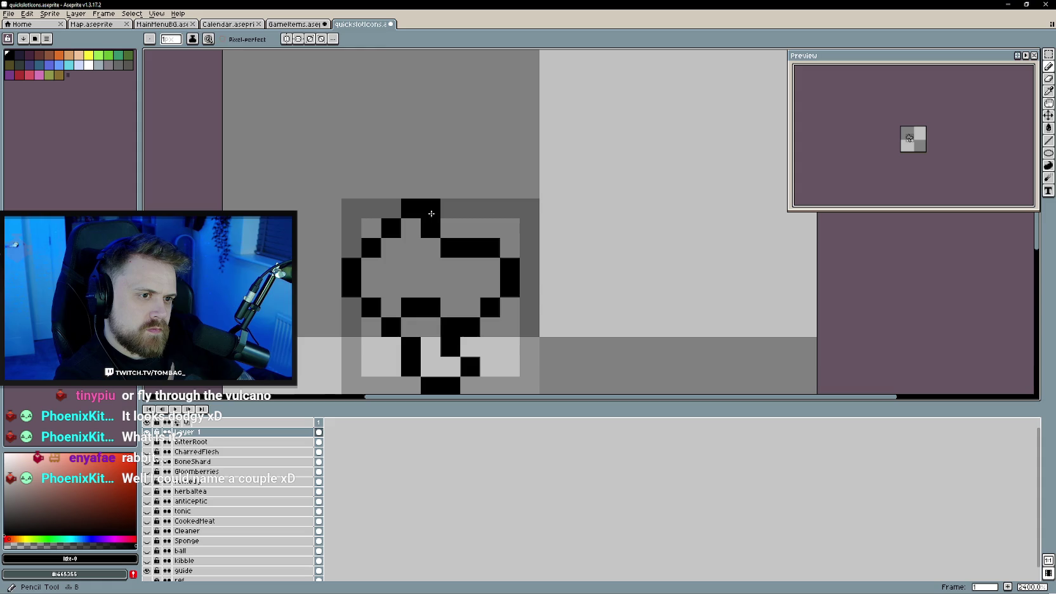
{"action": "left_click", "coordinate": [450, 229]}
{"action": "left_click", "coordinate": [430, 247]}
{"action": "scroll", "coordinate": [488, 299], "scroll_direction": "down", "scroll_amount": 4}
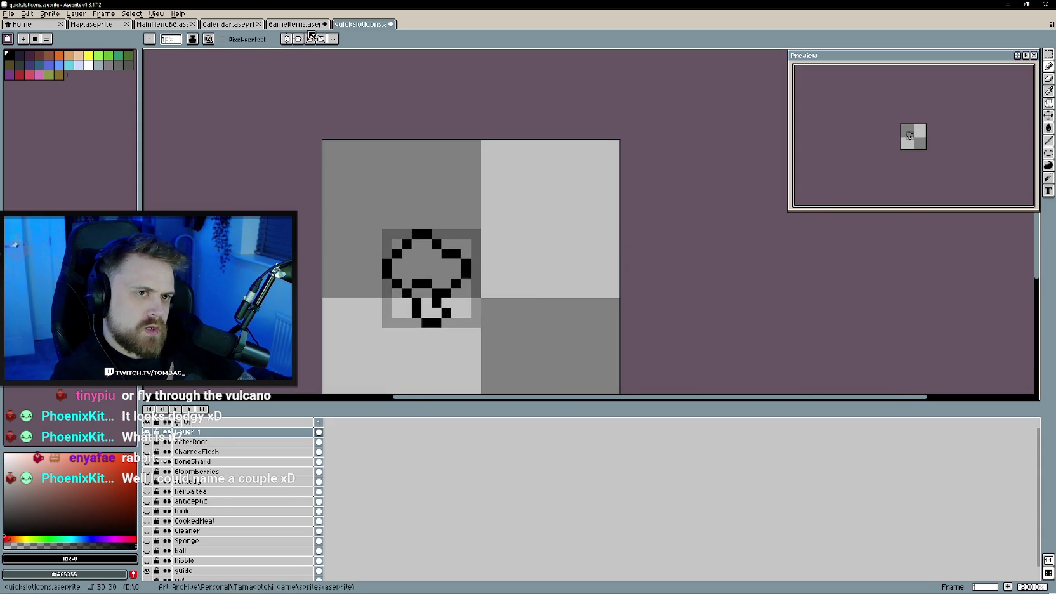
- Sample the GameItems mushroom's blue and bucket-fill the quick-slot mushroom's interior with it
{"action": "key", "text": "ctrl+shift+Tab"}
{"action": "left_click", "coordinate": [453, 233]}
{"action": "key", "text": "b"}
{"action": "key", "text": "ctrl+Tab"}
{"action": "left_click", "coordinate": [426, 263]}
{"action": "key", "text": "g"}
{"action": "left_click", "coordinate": [430, 262]}
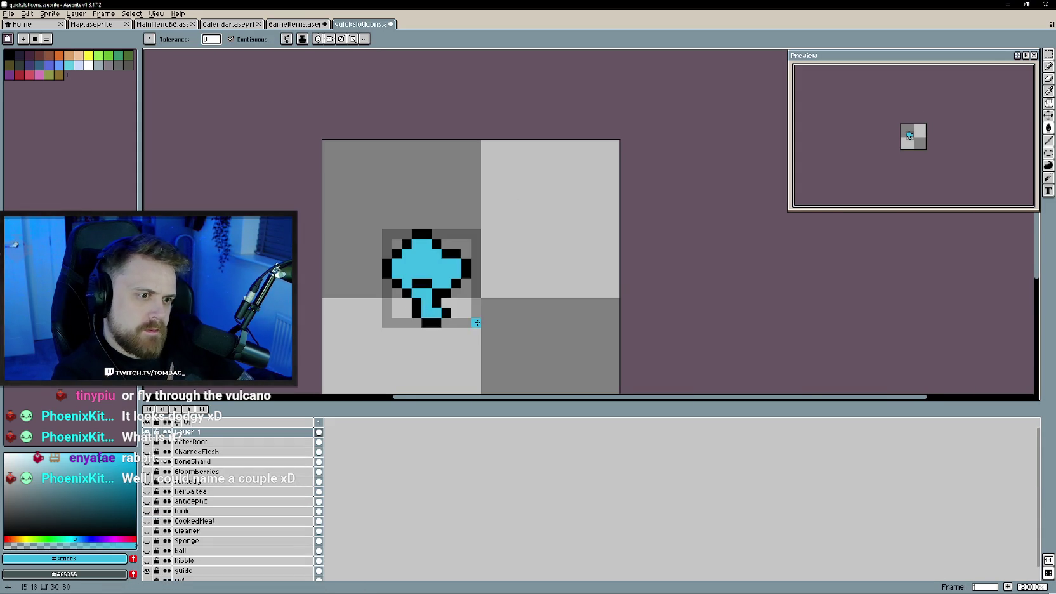
- Bring the Neopets reference page in Chrome over the Aseprite canvas
{"action": "scroll", "coordinate": [506, 329], "scroll_direction": "down", "scroll_amount": 4}
{"action": "scroll", "coordinate": [481, 318], "scroll_direction": "up", "scroll_amount": 2}
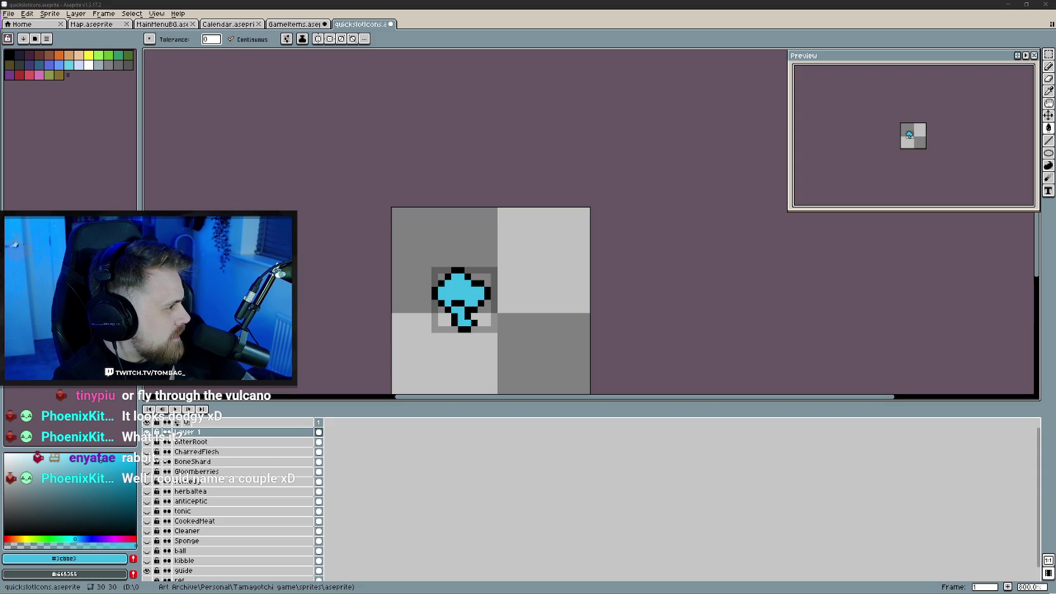
{"action": "key", "text": "alt+Tab"}
{"action": "left_click_drag", "start_coordinate": [635, 215], "coordinate": [552, 56]}
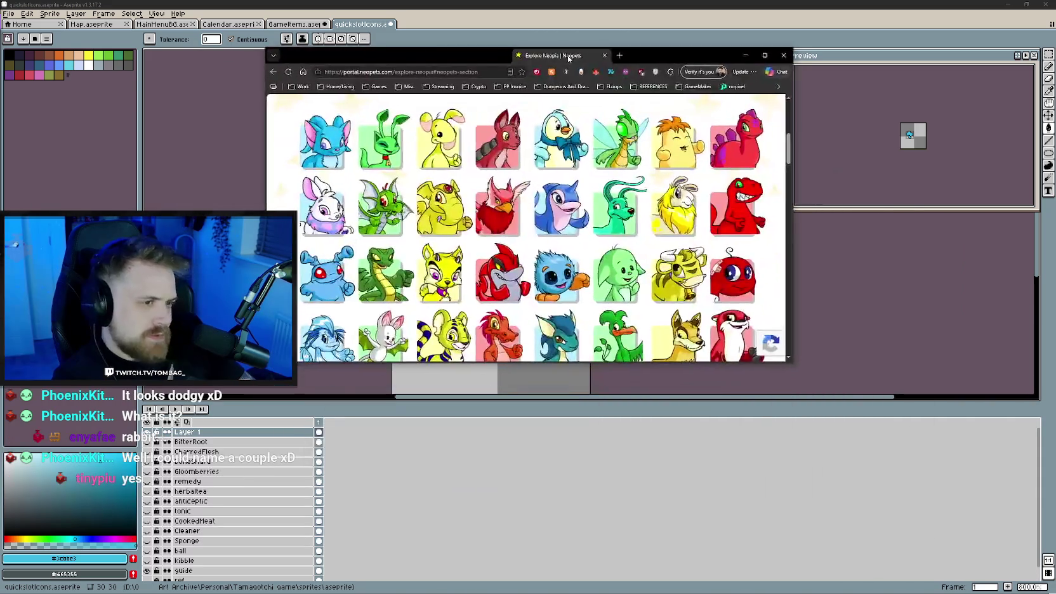
- Enlarge the browser window and scroll through the Neopets Explore pet gallery
{"action": "left_click_drag", "start_coordinate": [791, 363], "coordinate": [995, 566]}
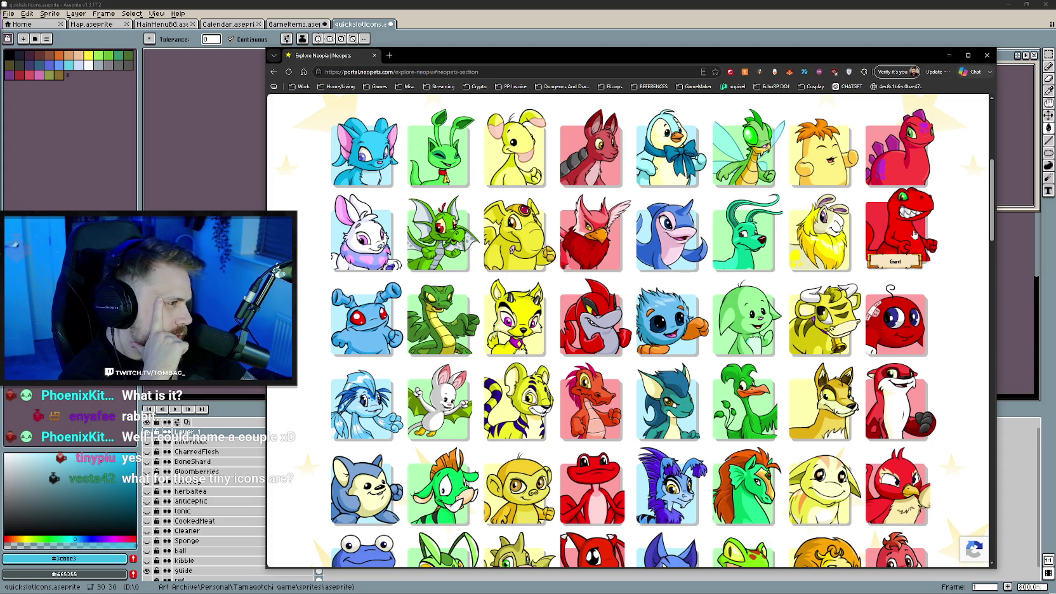
{"action": "scroll", "coordinate": [628, 330], "scroll_direction": "down", "scroll_amount": 1}
{"action": "scroll", "coordinate": [629, 330], "scroll_direction": "down", "scroll_amount": 1}
{"action": "scroll", "coordinate": [628, 330], "scroll_direction": "down", "scroll_amount": 1}
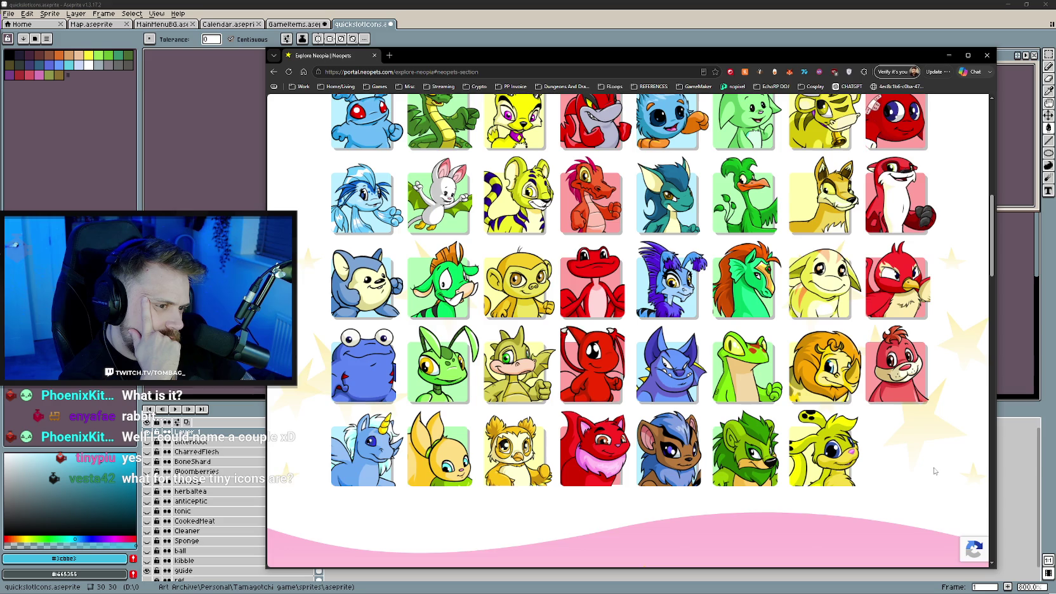
{"action": "scroll", "coordinate": [934, 471], "scroll_direction": "up", "scroll_amount": 1}
{"action": "scroll", "coordinate": [939, 469], "scroll_direction": "up", "scroll_amount": 2}
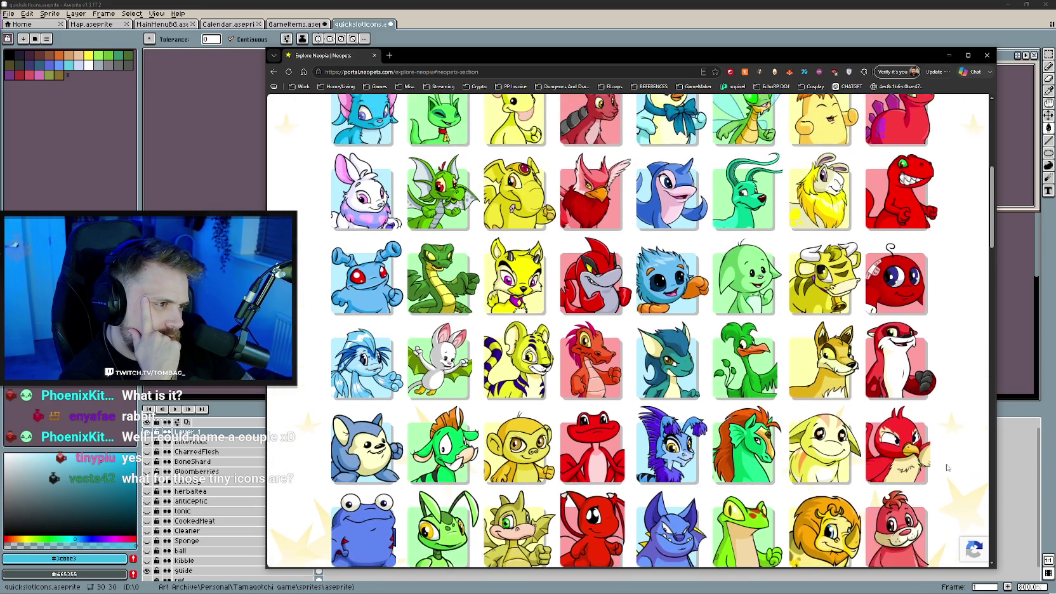
{"action": "scroll", "coordinate": [947, 468], "scroll_direction": "up", "scroll_amount": 1}
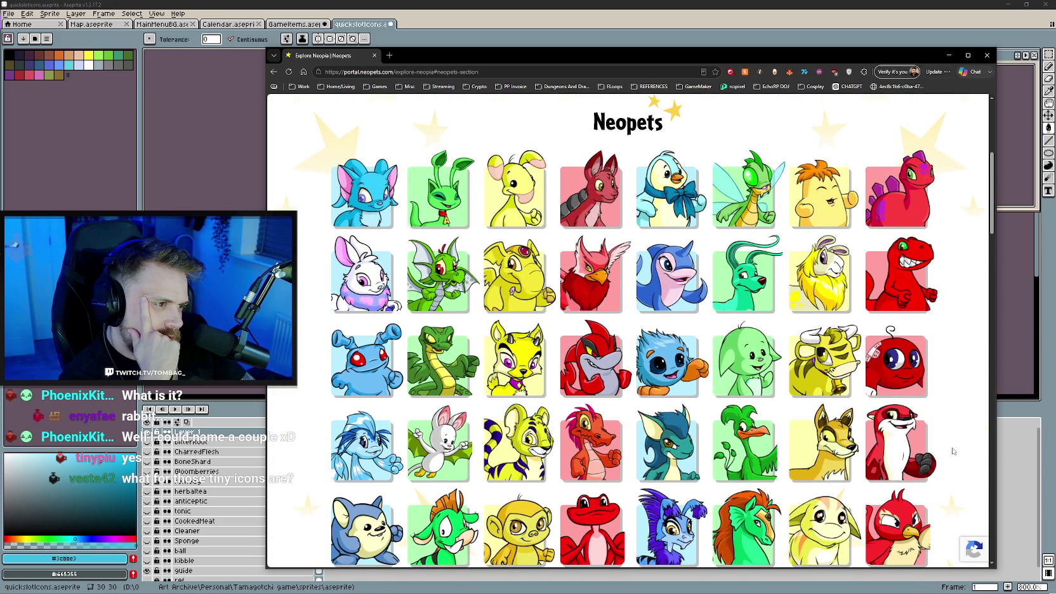
{"action": "scroll", "coordinate": [952, 452], "scroll_direction": "down", "scroll_amount": 1}
{"action": "scroll", "coordinate": [952, 451], "scroll_direction": "down", "scroll_amount": 1}
{"action": "scroll", "coordinate": [952, 451], "scroll_direction": "down", "scroll_amount": 1}
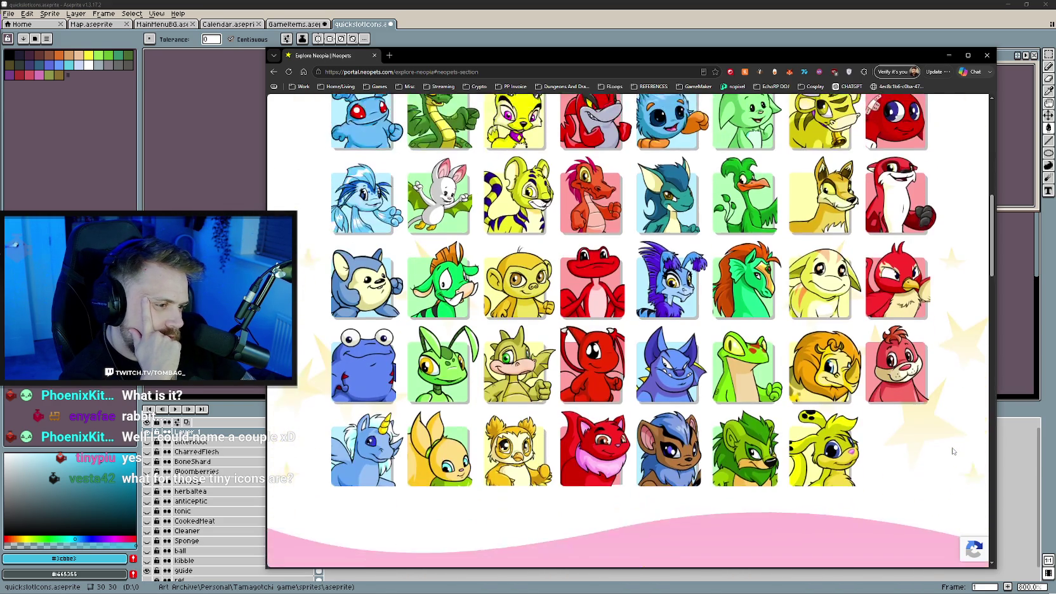
{"action": "scroll", "coordinate": [952, 451], "scroll_direction": "down", "scroll_amount": 1}
{"action": "scroll", "coordinate": [952, 451], "scroll_direction": "down", "scroll_amount": 2}
{"action": "scroll", "coordinate": [953, 451], "scroll_direction": "down", "scroll_amount": 1}
{"action": "scroll", "coordinate": [952, 451], "scroll_direction": "down", "scroll_amount": 2}
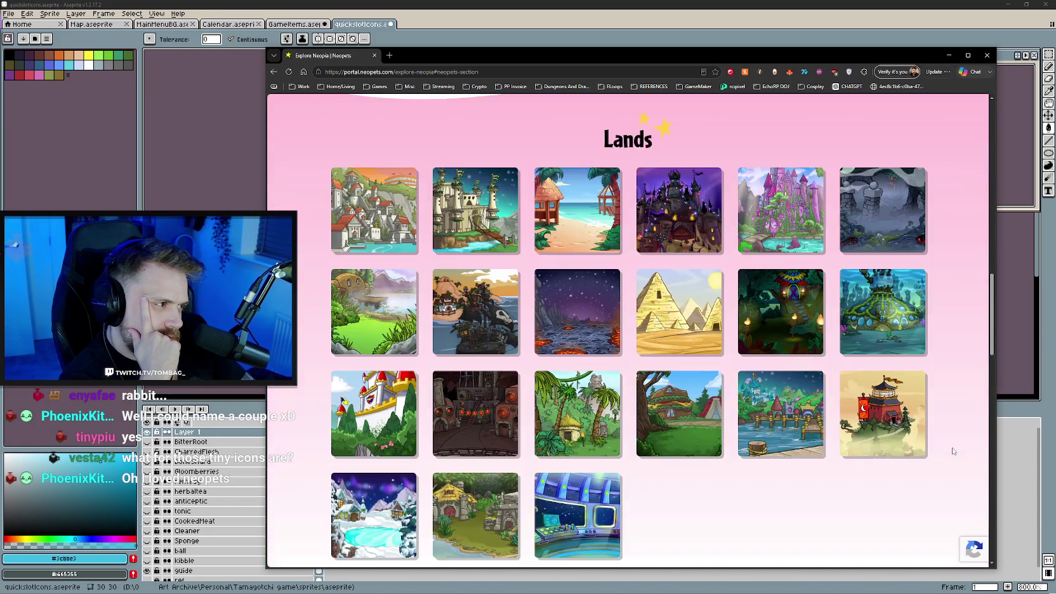
{"action": "scroll", "coordinate": [952, 452], "scroll_direction": "down", "scroll_amount": 2}
{"action": "scroll", "coordinate": [952, 451], "scroll_direction": "up", "scroll_amount": 5}
{"action": "scroll", "coordinate": [953, 451], "scroll_direction": "up", "scroll_amount": 1}
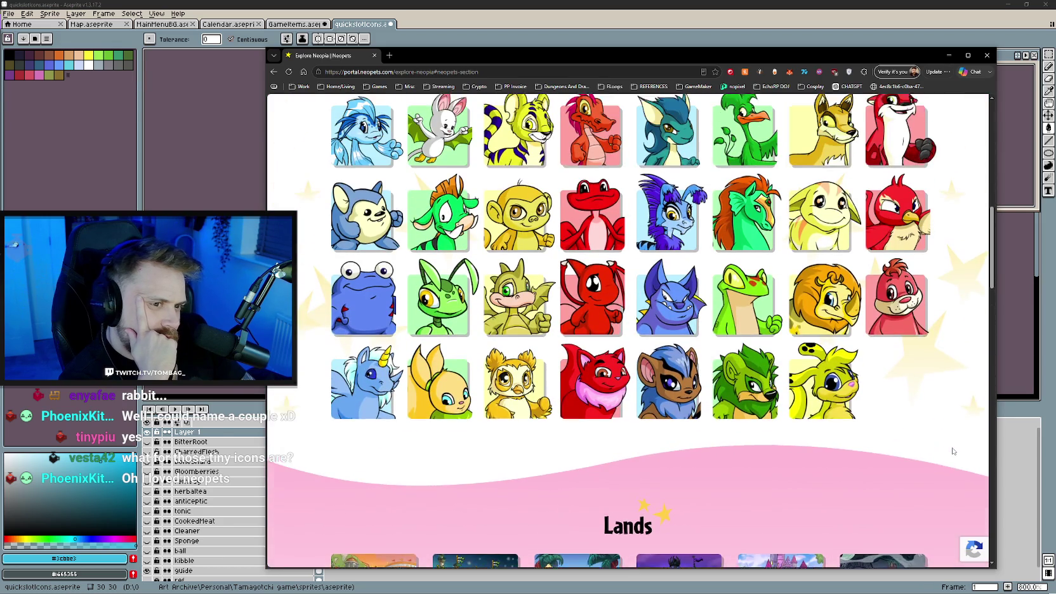
{"action": "scroll", "coordinate": [952, 451], "scroll_direction": "up", "scroll_amount": 1}
{"action": "scroll", "coordinate": [952, 451], "scroll_direction": "up", "scroll_amount": 1}
{"action": "scroll", "coordinate": [952, 452], "scroll_direction": "up", "scroll_amount": 1}
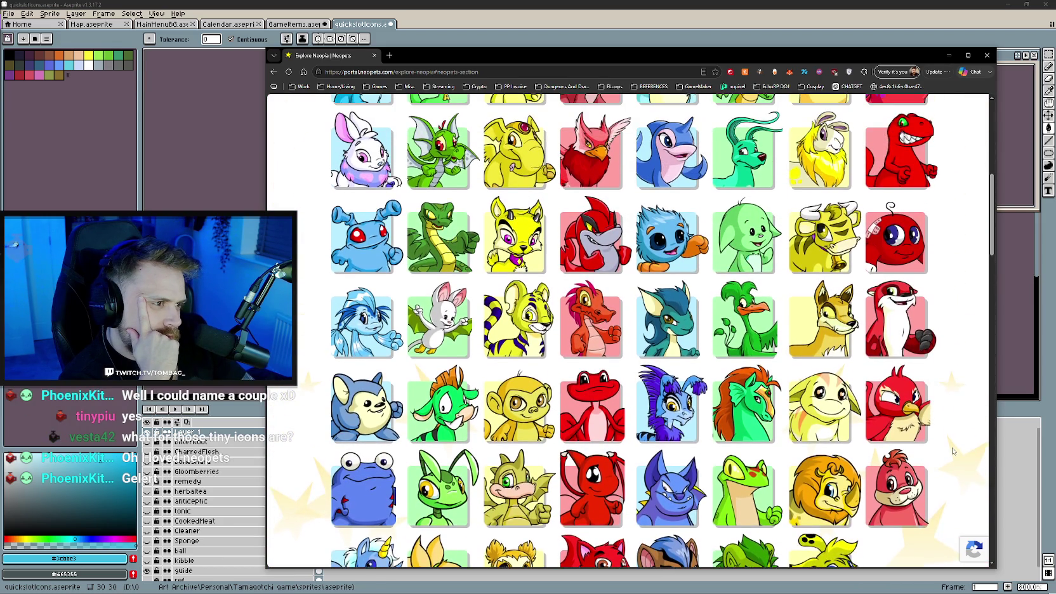
{"action": "scroll", "coordinate": [952, 451], "scroll_direction": "up", "scroll_amount": 1}
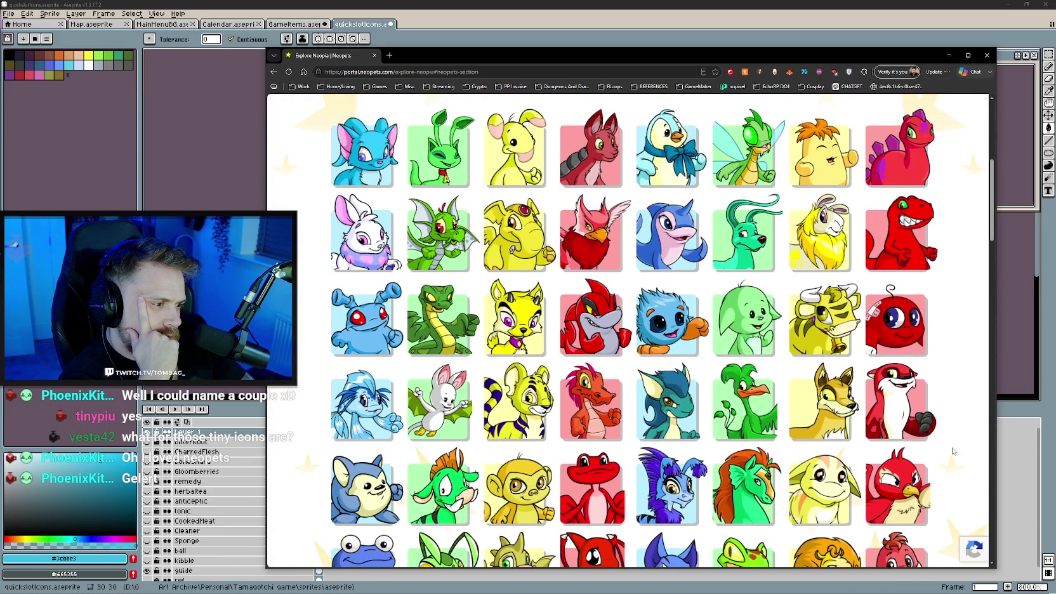
{"action": "scroll", "coordinate": [952, 452], "scroll_direction": "down", "scroll_amount": 1}
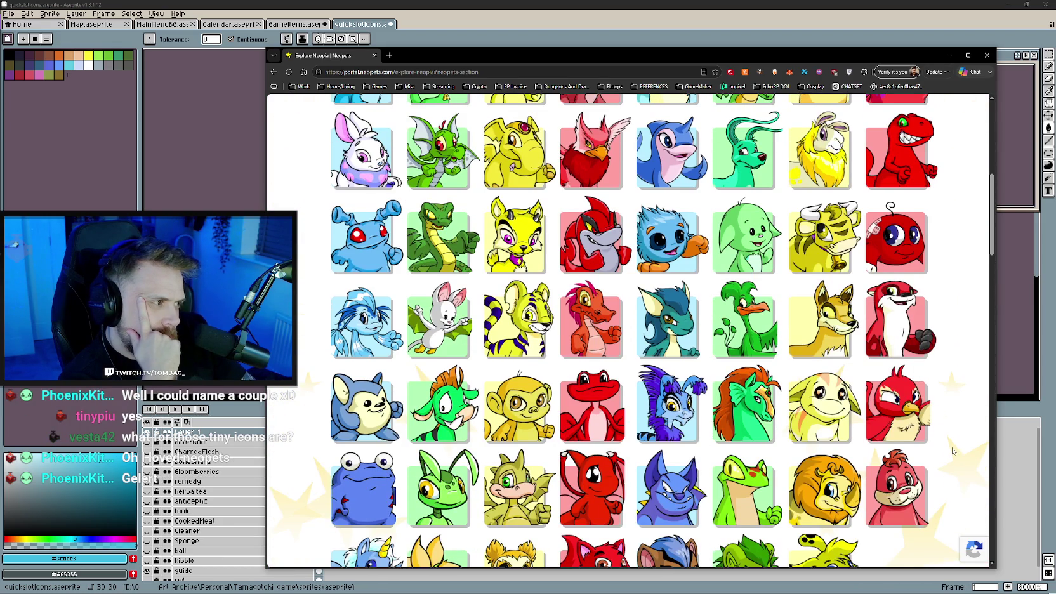
{"action": "scroll", "coordinate": [952, 452], "scroll_direction": "up", "scroll_amount": 1}
{"action": "scroll", "coordinate": [952, 452], "scroll_direction": "down", "scroll_amount": 1}
{"action": "scroll", "coordinate": [953, 451], "scroll_direction": "down", "scroll_amount": 1}
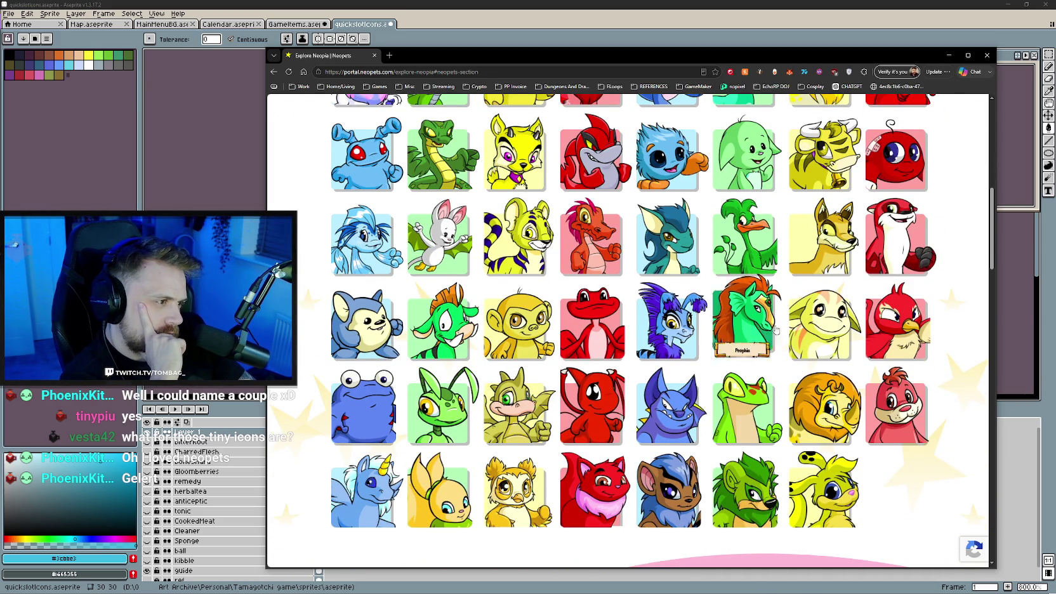
{"action": "scroll", "coordinate": [958, 346], "scroll_direction": "up", "scroll_amount": 2}
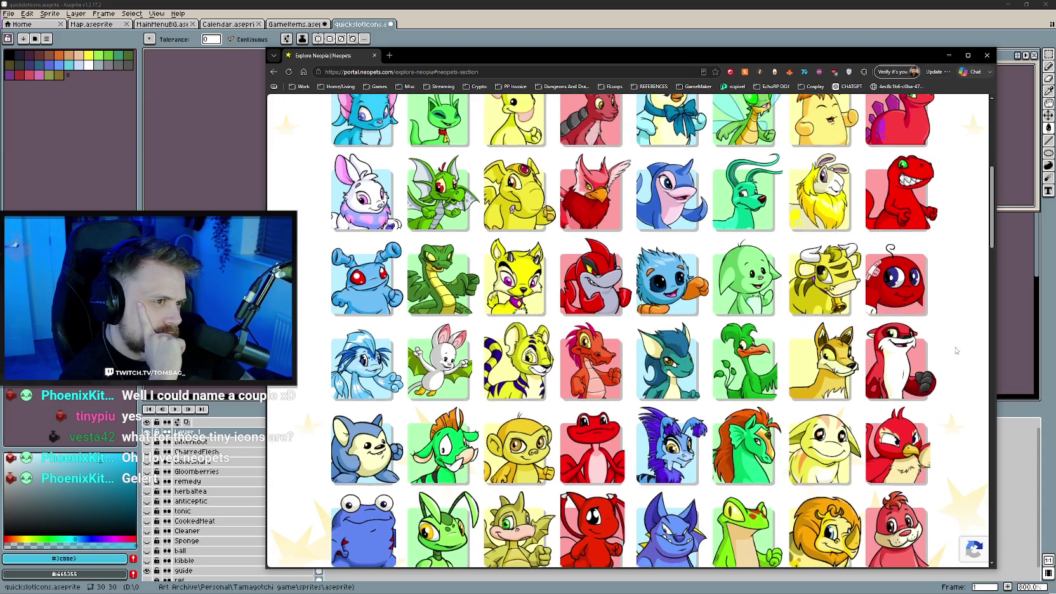
{"action": "scroll", "coordinate": [569, 210], "scroll_direction": "up", "scroll_amount": 1}
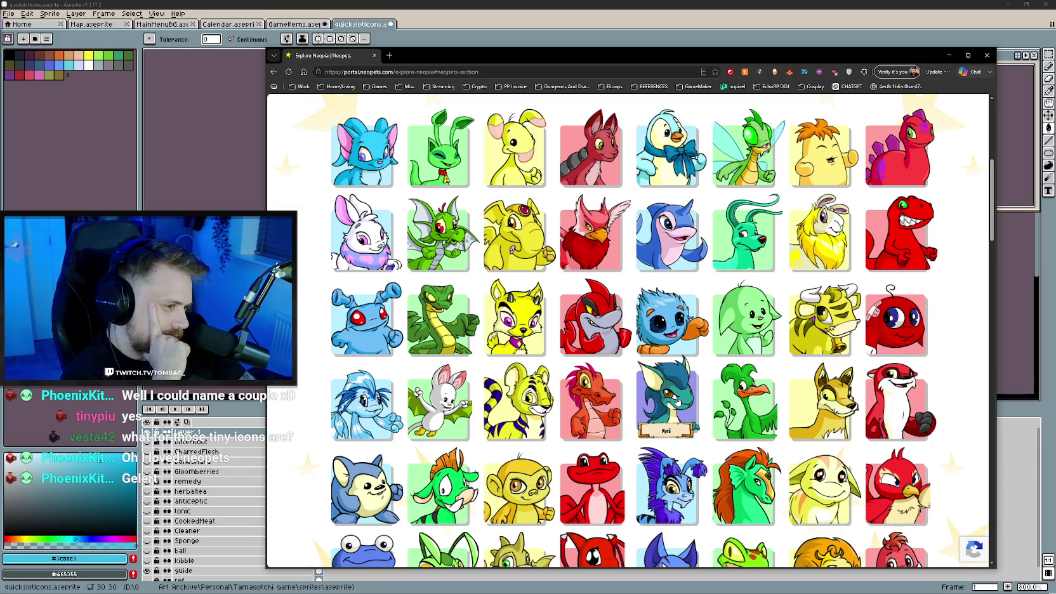
- View and dismiss the Krawk info card, browse a bit more, then close Chrome
{"action": "left_click", "coordinate": [589, 404]}
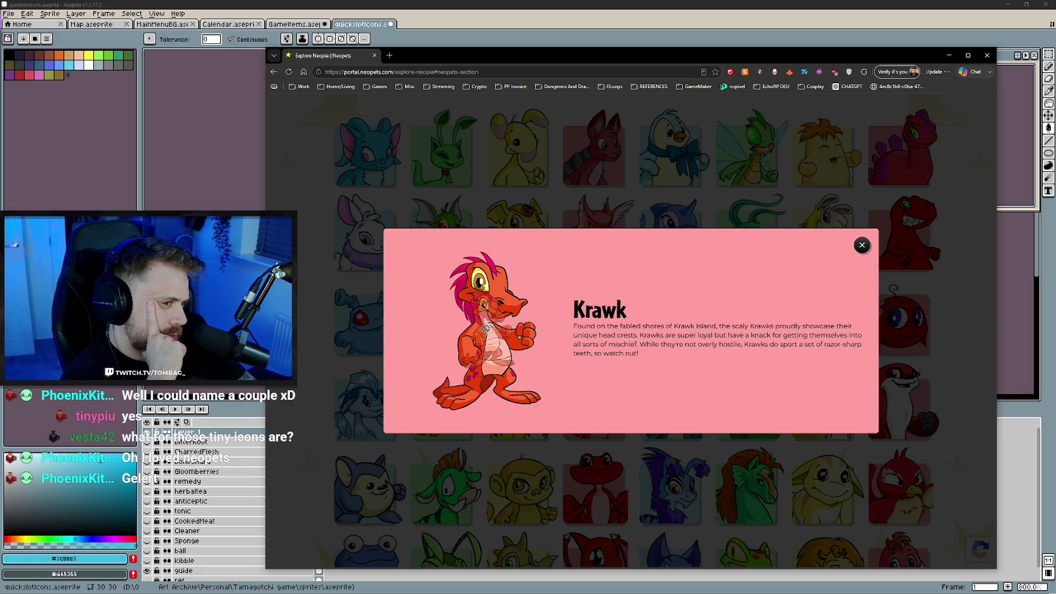
{"action": "left_click", "coordinate": [862, 245]}
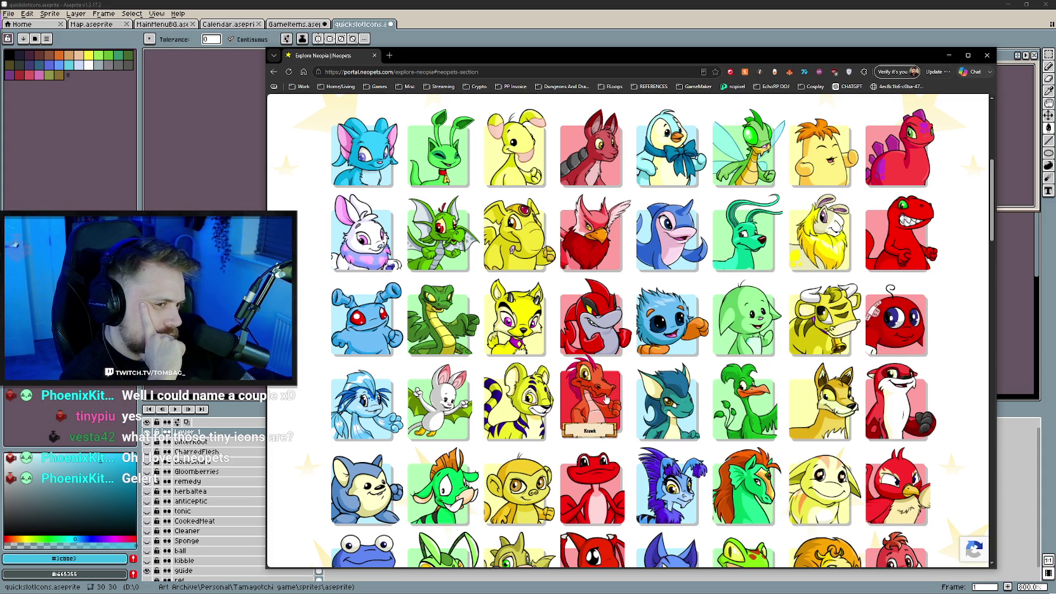
{"action": "scroll", "coordinate": [606, 399], "scroll_direction": "down", "scroll_amount": 2}
{"action": "scroll", "coordinate": [606, 399], "scroll_direction": "down", "scroll_amount": 1}
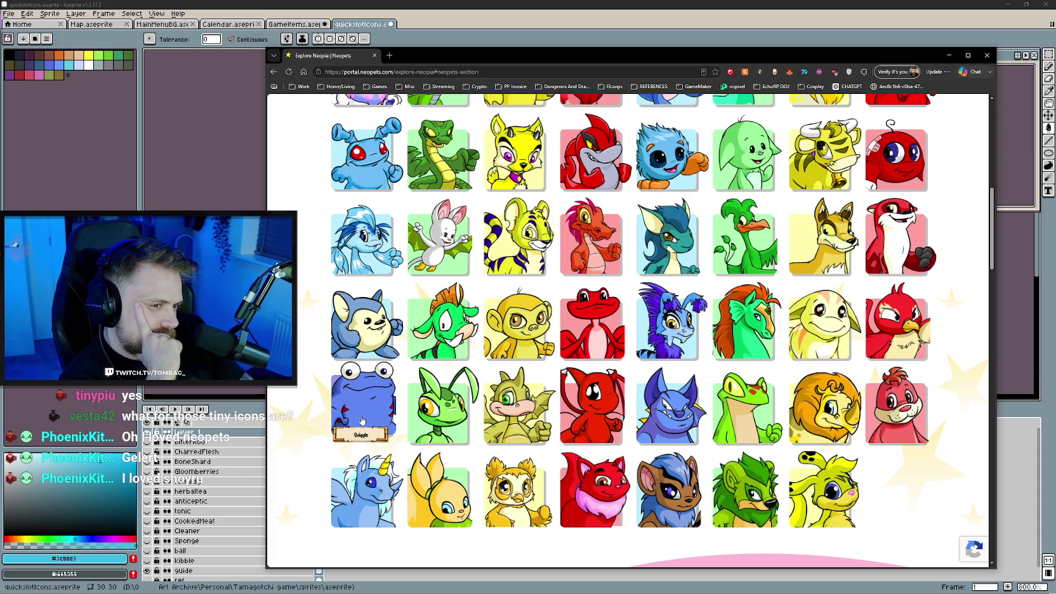
{"action": "scroll", "coordinate": [362, 421], "scroll_direction": "up", "scroll_amount": 1}
{"action": "scroll", "coordinate": [363, 288], "scroll_direction": "up", "scroll_amount": 1}
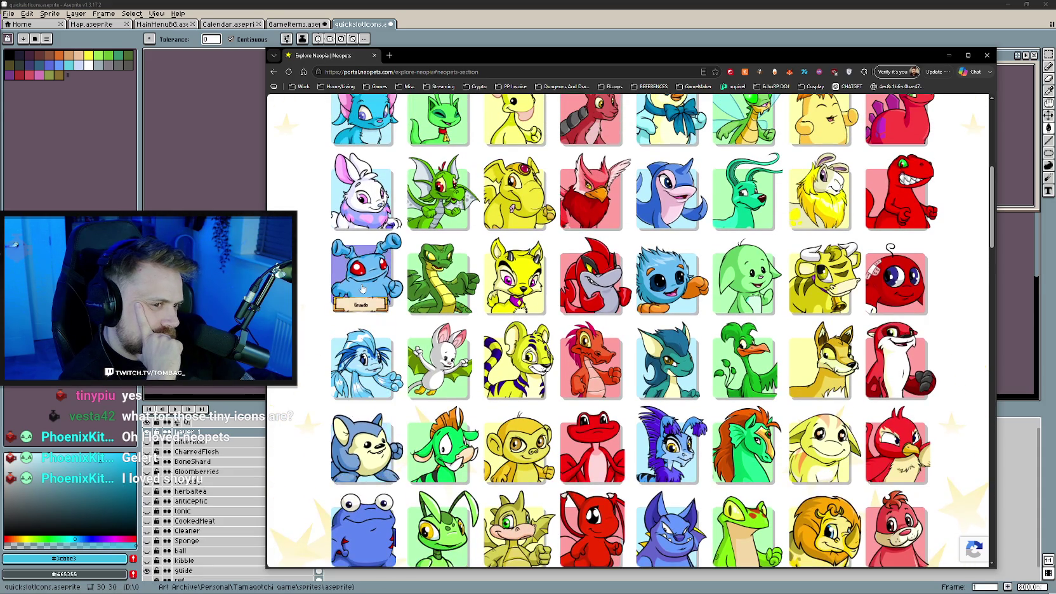
{"action": "scroll", "coordinate": [361, 284], "scroll_direction": "up", "scroll_amount": 1}
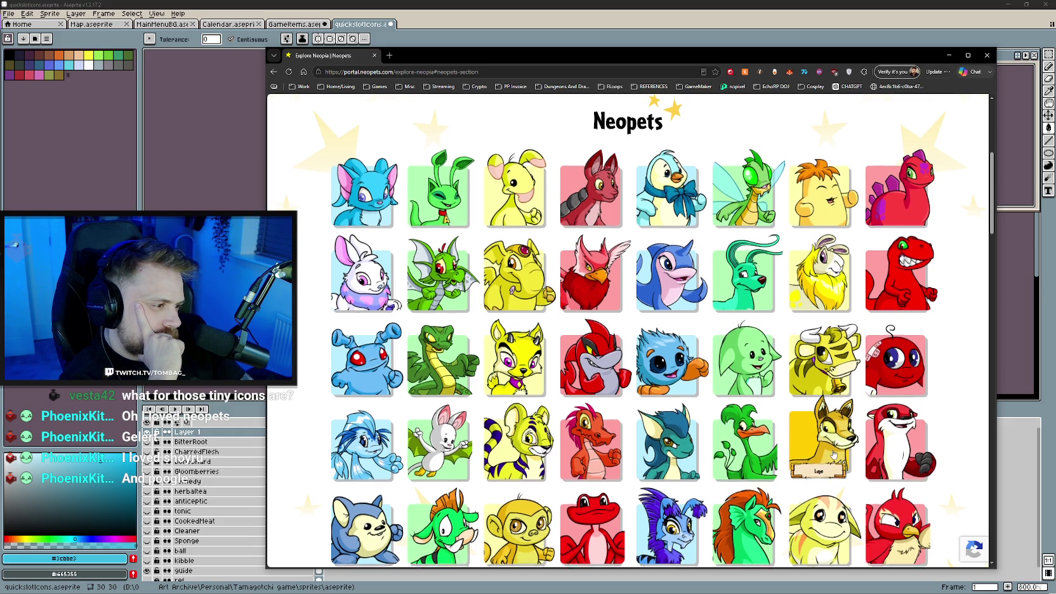
{"action": "scroll", "coordinate": [901, 446], "scroll_direction": "down", "scroll_amount": 2}
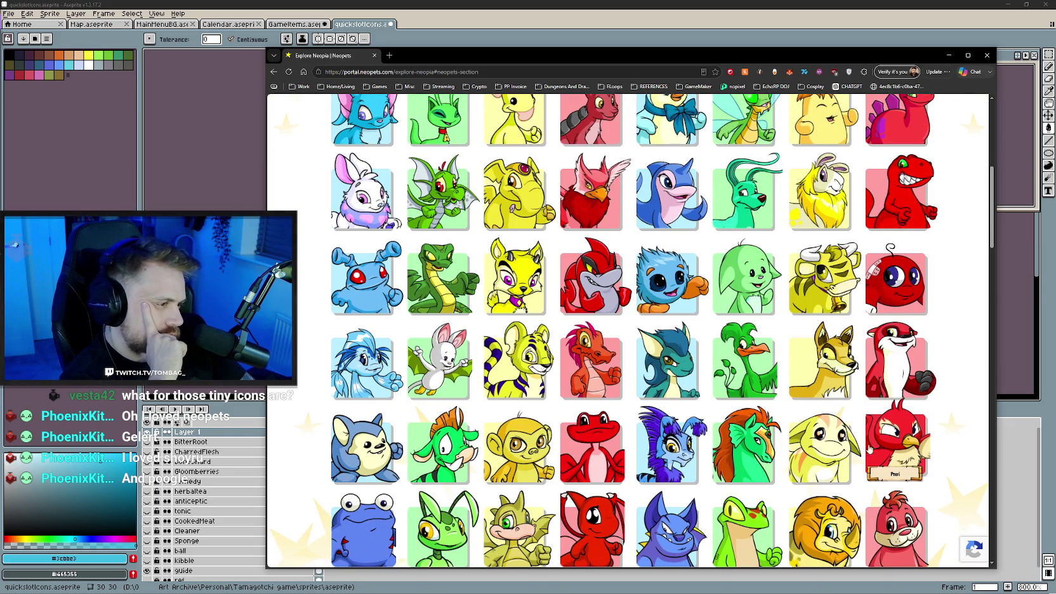
{"action": "scroll", "coordinate": [747, 429], "scroll_direction": "down", "scroll_amount": 1}
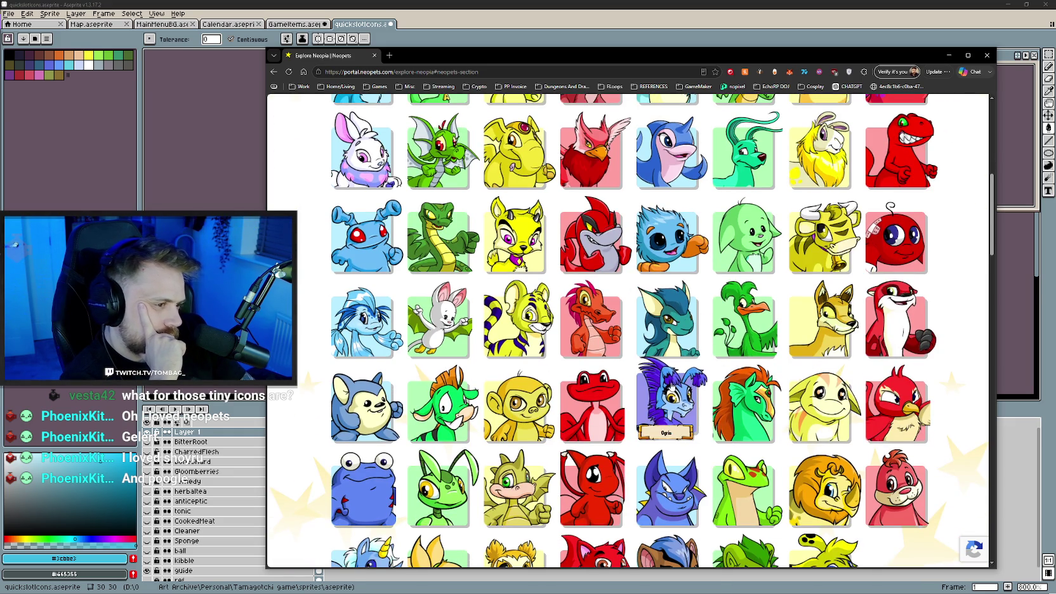
{"action": "scroll", "coordinate": [522, 438], "scroll_direction": "down", "scroll_amount": 1}
{"action": "scroll", "coordinate": [523, 448], "scroll_direction": "down", "scroll_amount": 1}
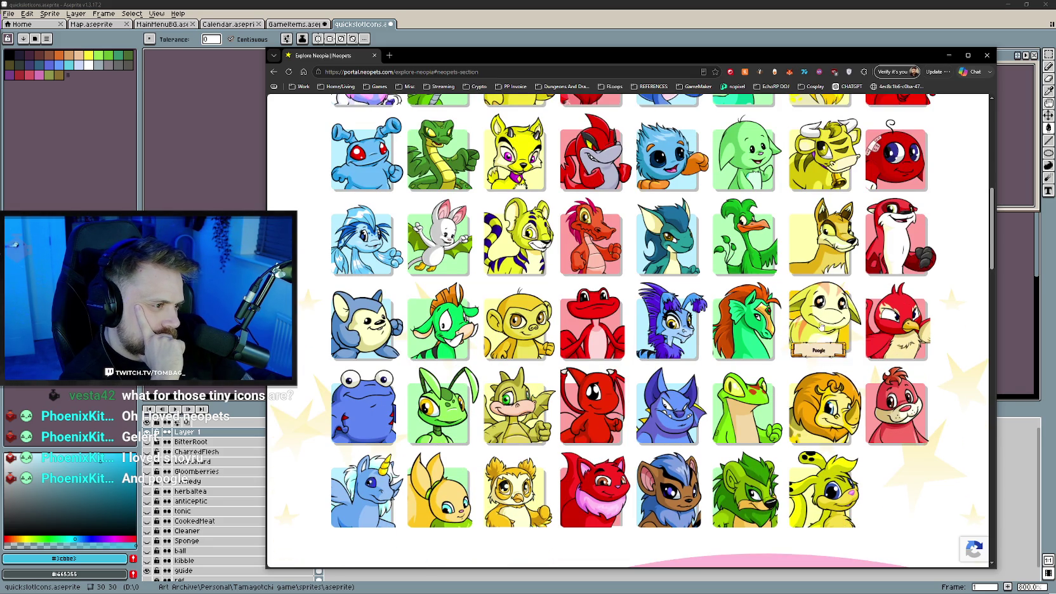
{"action": "scroll", "coordinate": [384, 329], "scroll_direction": "up", "scroll_amount": 5}
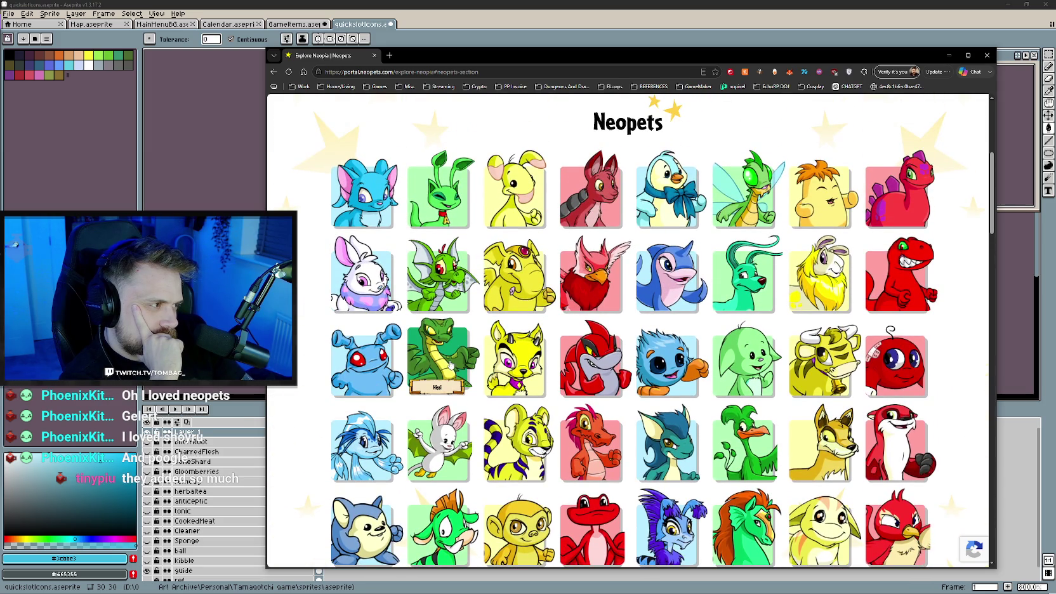
{"action": "scroll", "coordinate": [450, 363], "scroll_direction": "up", "scroll_amount": 4}
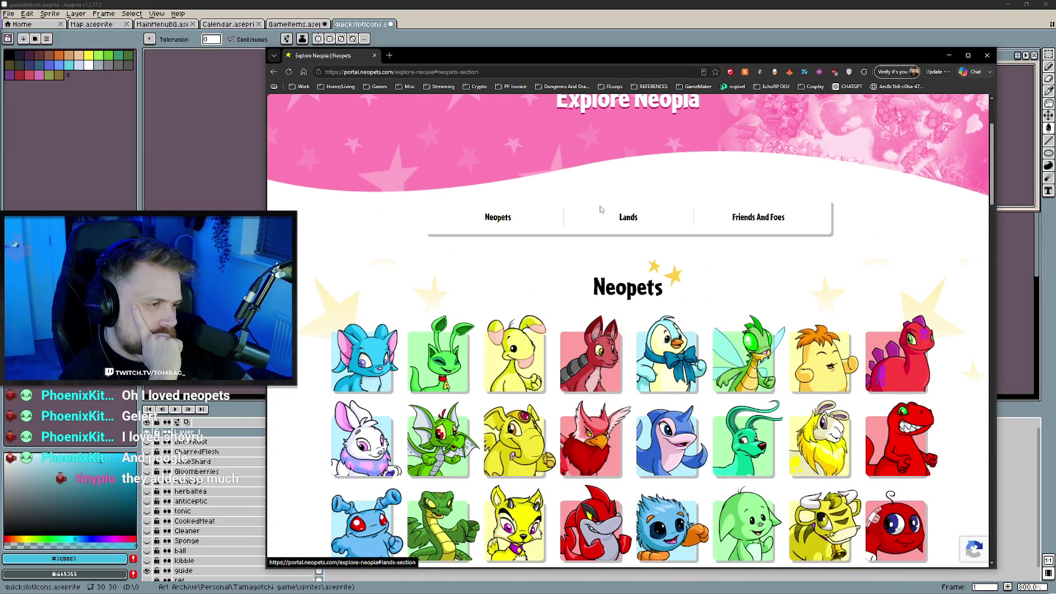
{"action": "left_click", "coordinate": [375, 56]}
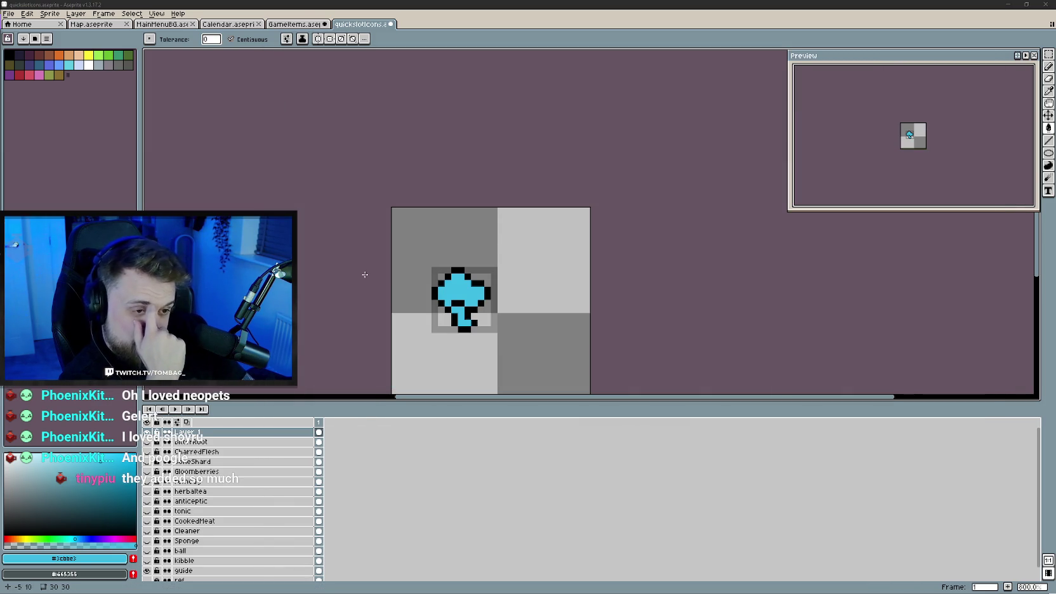
- Glance at the GameItems sprite, return to quickslotIcons, then switch to the Unity editor
{"action": "left_click", "coordinate": [305, 28]}
{"action": "left_click", "coordinate": [376, 30]}
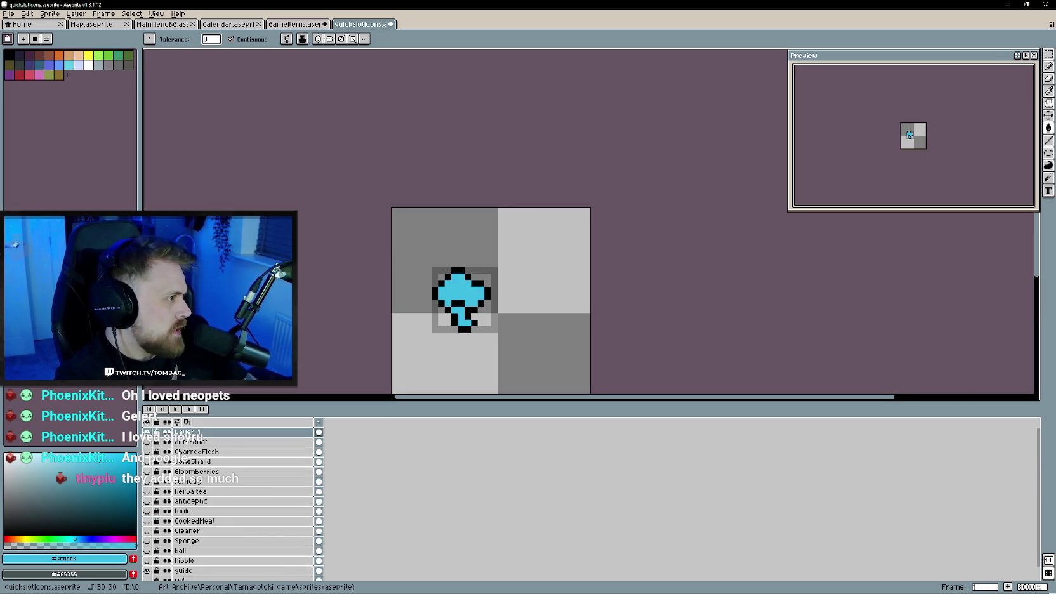
{"action": "key", "text": "alt+Tab"}
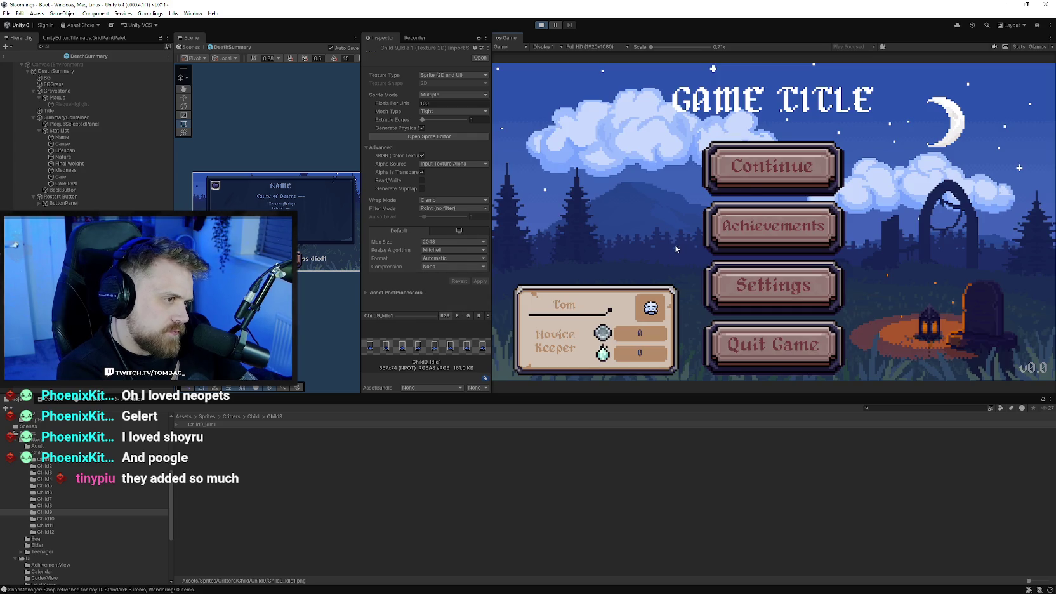
- Continue the saved game and cycle the Care slot to its next item
{"action": "left_click", "coordinate": [752, 181]}
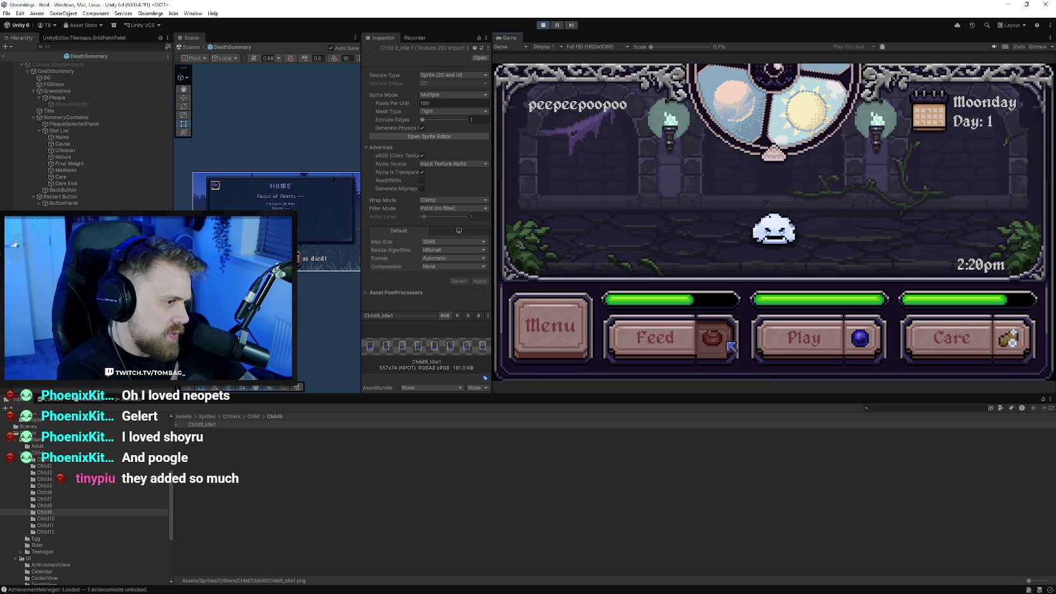
{"action": "left_click", "coordinate": [1024, 349]}
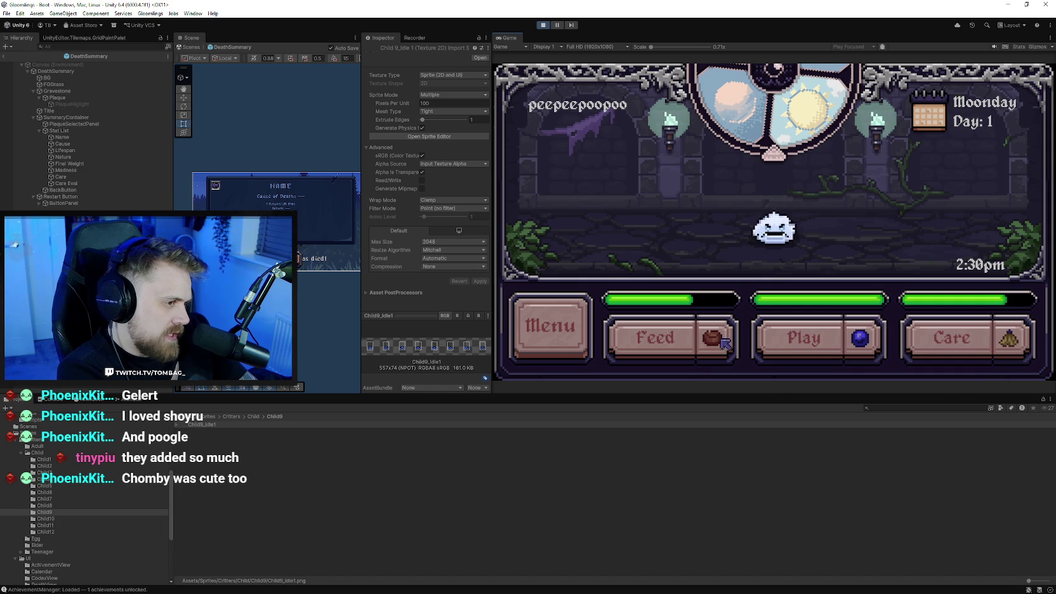
{"action": "left_click", "coordinate": [550, 326]}
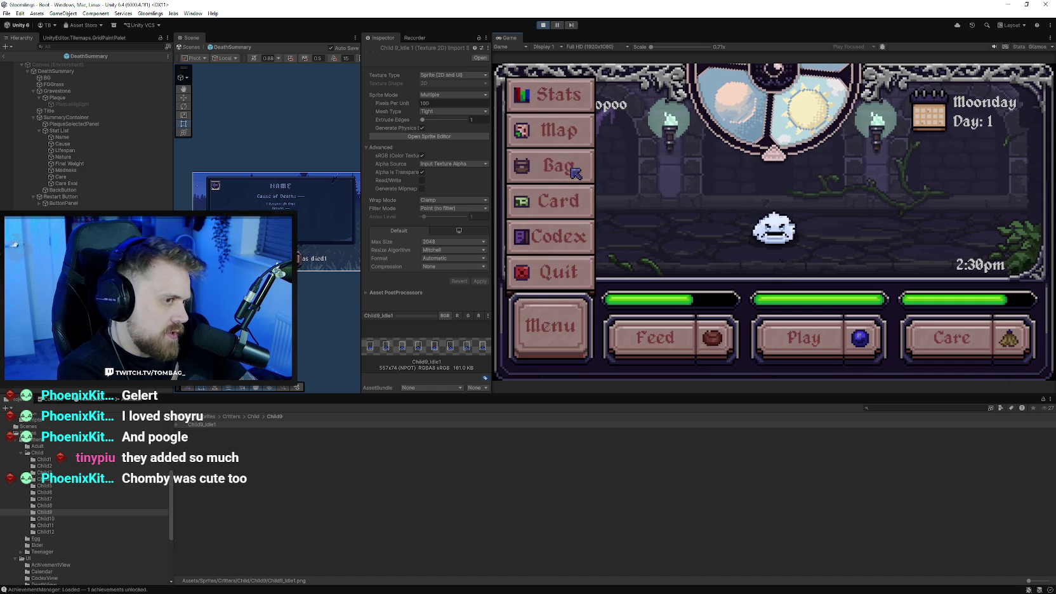
{"action": "left_click", "coordinate": [583, 330]}
- Inspect the Basic Sponge in the inventory bag, then stop play and minimize Unity
{"action": "left_click", "coordinate": [573, 305]}
{"action": "left_click", "coordinate": [568, 172]}
{"action": "left_click", "coordinate": [722, 140]}
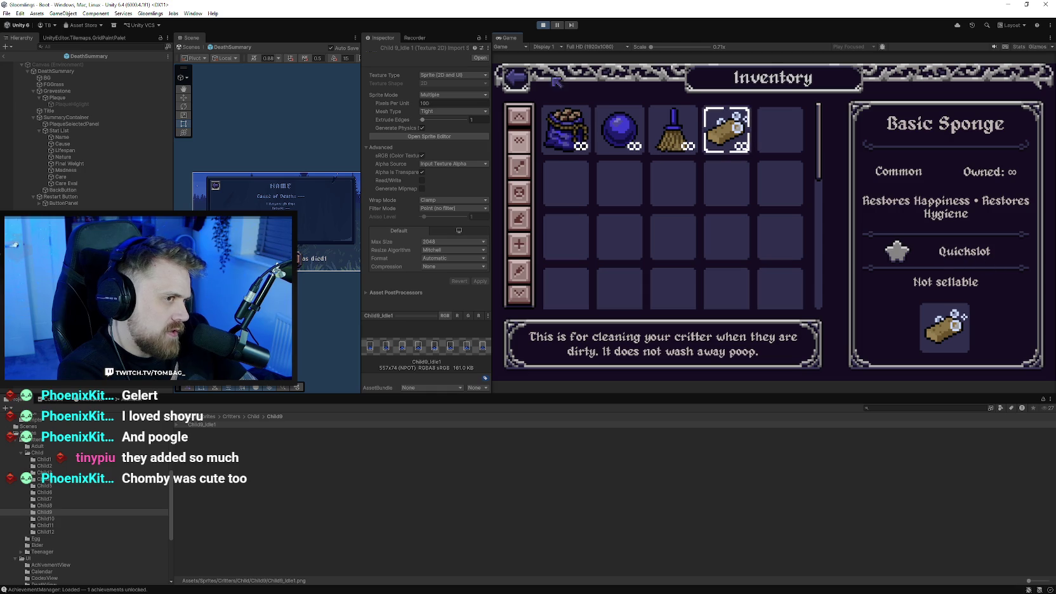
{"action": "left_click", "coordinate": [517, 78]}
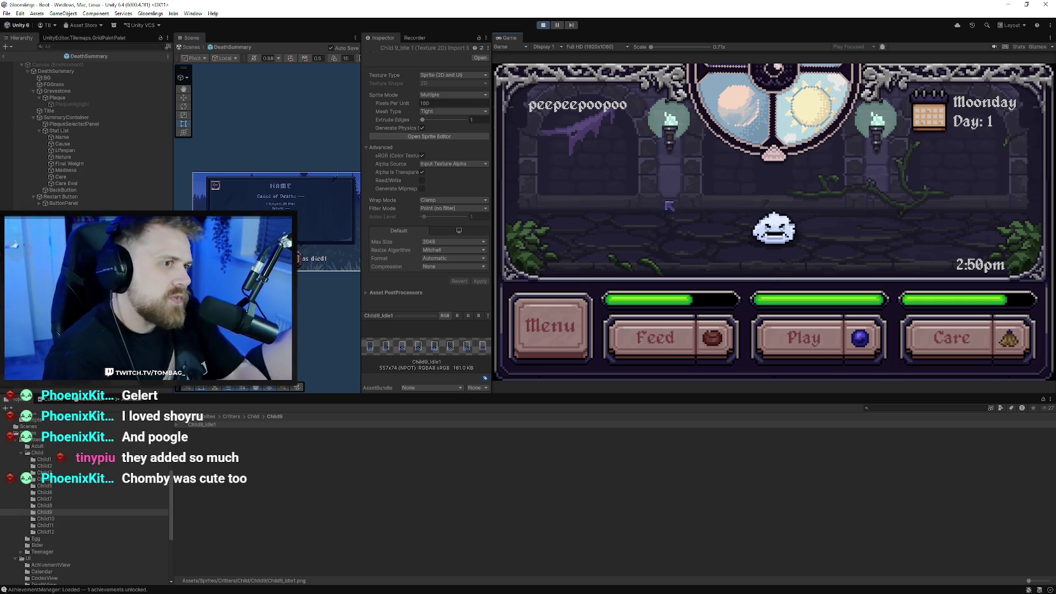
{"action": "key", "text": "ctrl+p"}
{"action": "left_click", "coordinate": [1007, 4]}
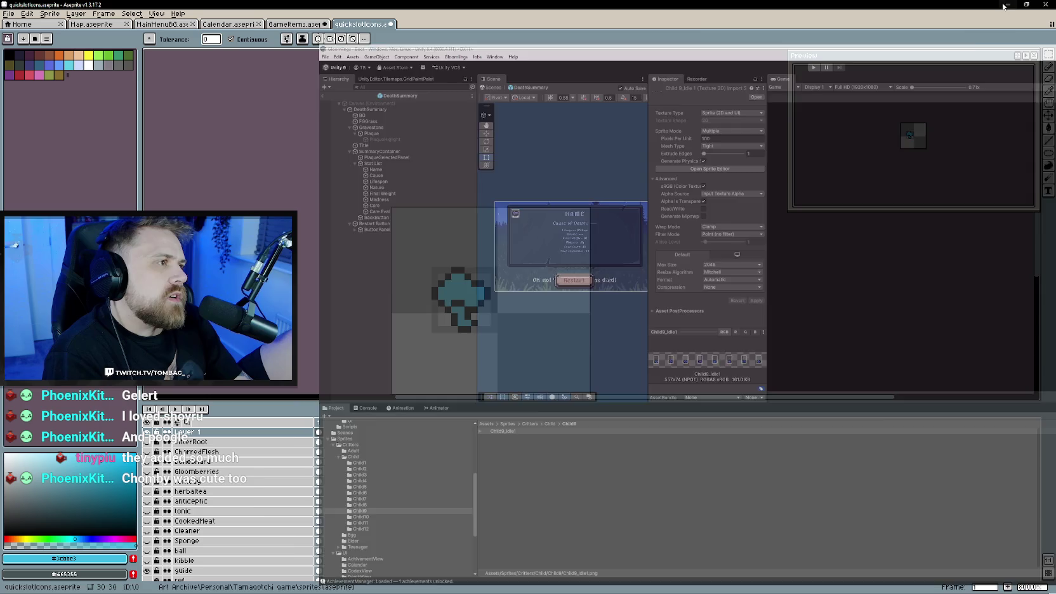
- Shade the icon's mushroom stem and a cap pixel dark blue, comparing against GameItems
{"action": "left_click", "coordinate": [295, 23]}
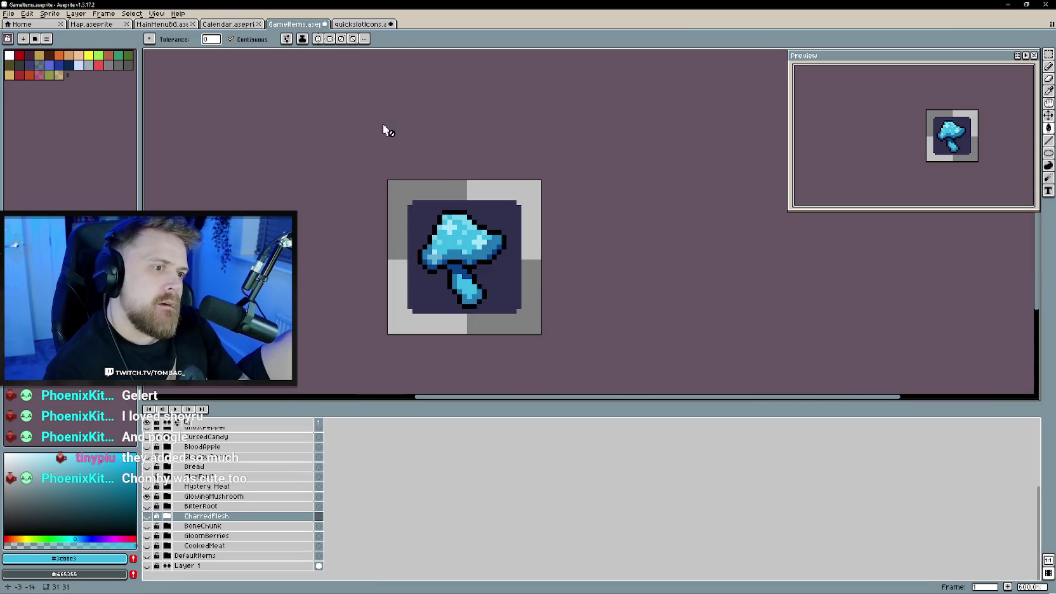
{"action": "scroll", "coordinate": [449, 270], "scroll_direction": "up", "scroll_amount": 1}
{"action": "key", "text": "ctrl+Tab"}
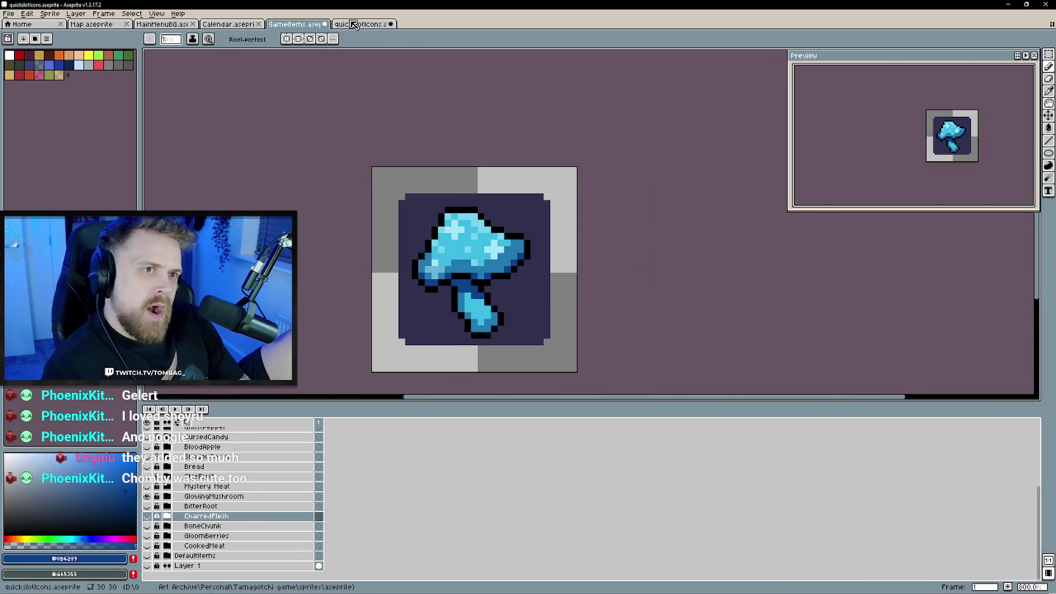
{"action": "scroll", "coordinate": [517, 276], "scroll_direction": "up", "scroll_amount": 1}
{"action": "scroll", "coordinate": [518, 276], "scroll_direction": "up", "scroll_amount": 1}
{"action": "left_click_drag", "start_coordinate": [518, 276], "coordinate": [517, 287]}
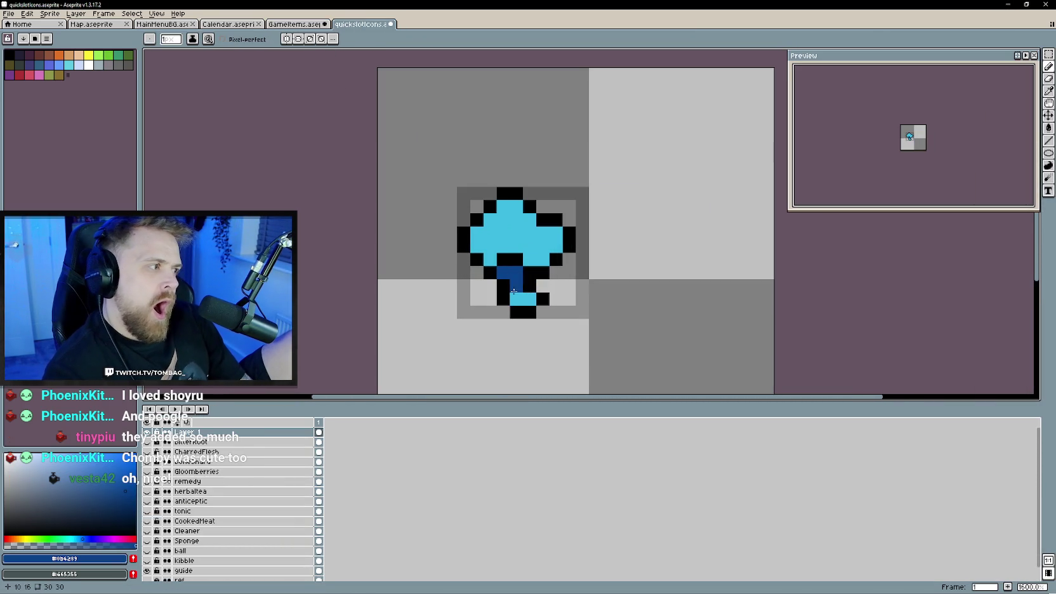
{"action": "left_click", "coordinate": [322, 25]}
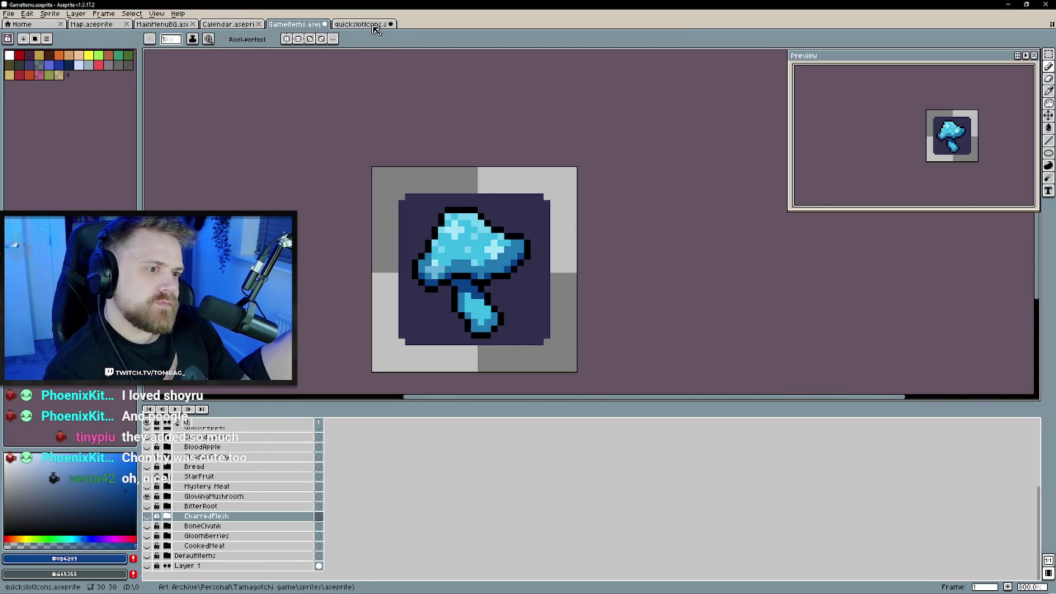
{"action": "key", "text": "ctrl+Tab"}
{"action": "left_click", "coordinate": [539, 254]}
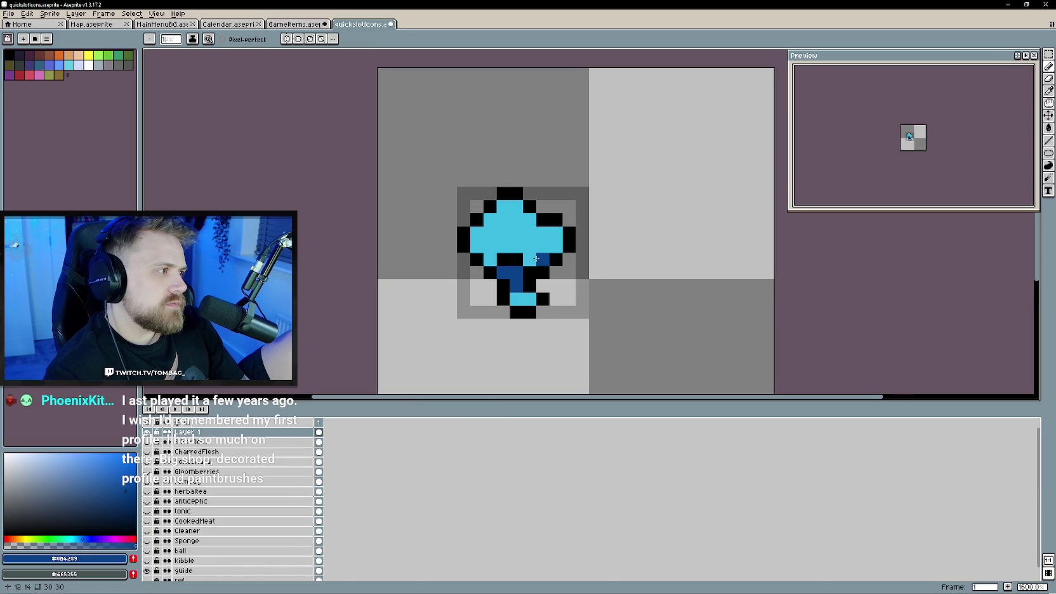
{"action": "left_click", "coordinate": [556, 250]}
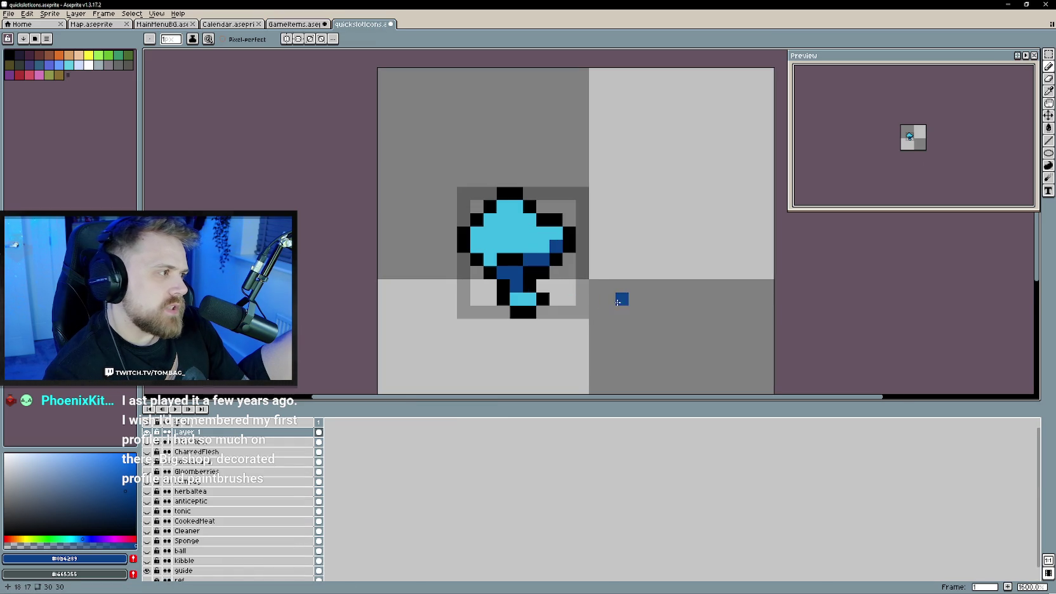
{"action": "left_click_drag", "start_coordinate": [640, 293], "coordinate": [637, 305]}
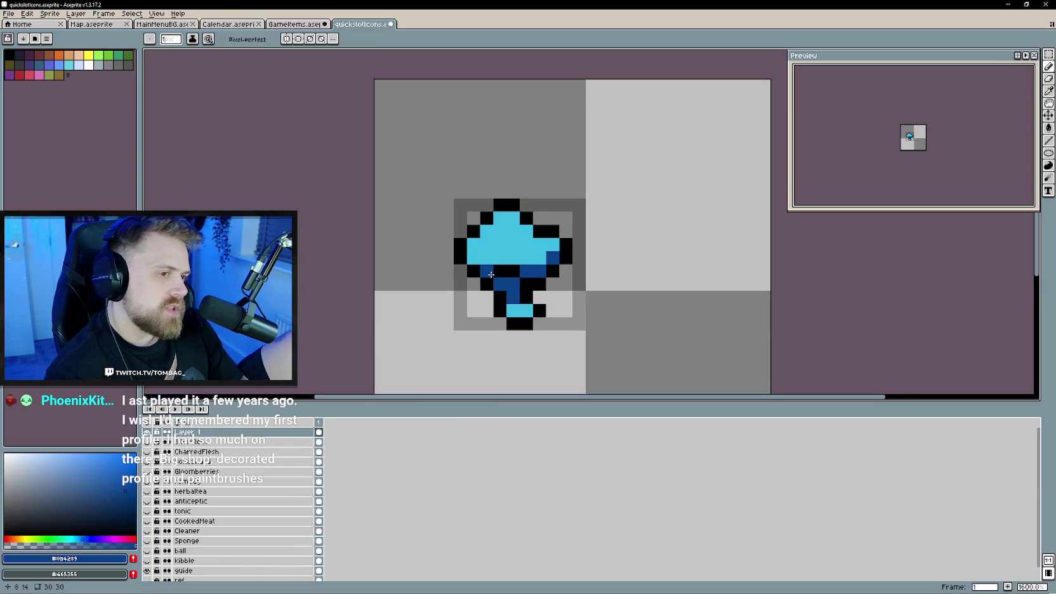
- Sample light cyan and mid blue from the large GameItems mushroom for the icon's cap
{"action": "left_click", "coordinate": [304, 25]}
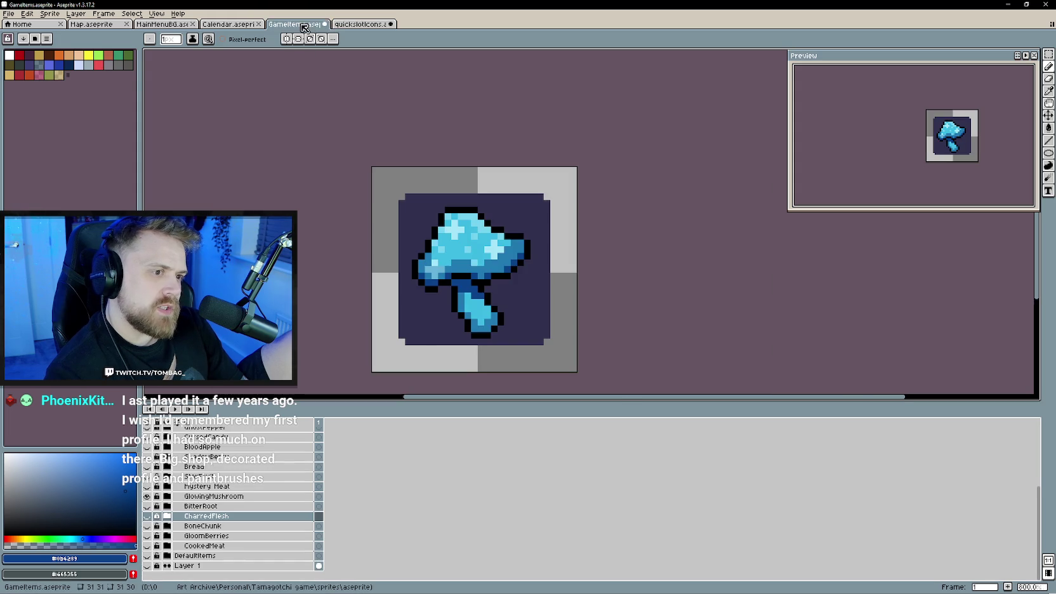
{"action": "left_click", "coordinate": [365, 25]}
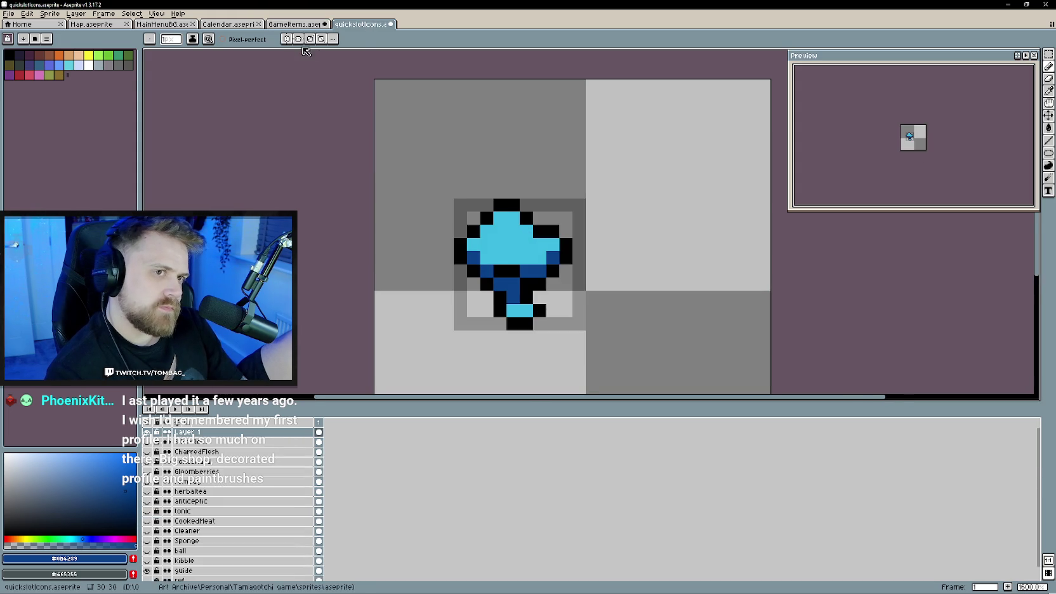
{"action": "left_click", "coordinate": [296, 24]}
{"action": "key", "text": "alt"}
{"action": "left_click", "coordinate": [481, 219], "text": "alt"}
{"action": "key", "text": "ctrl+Tab"}
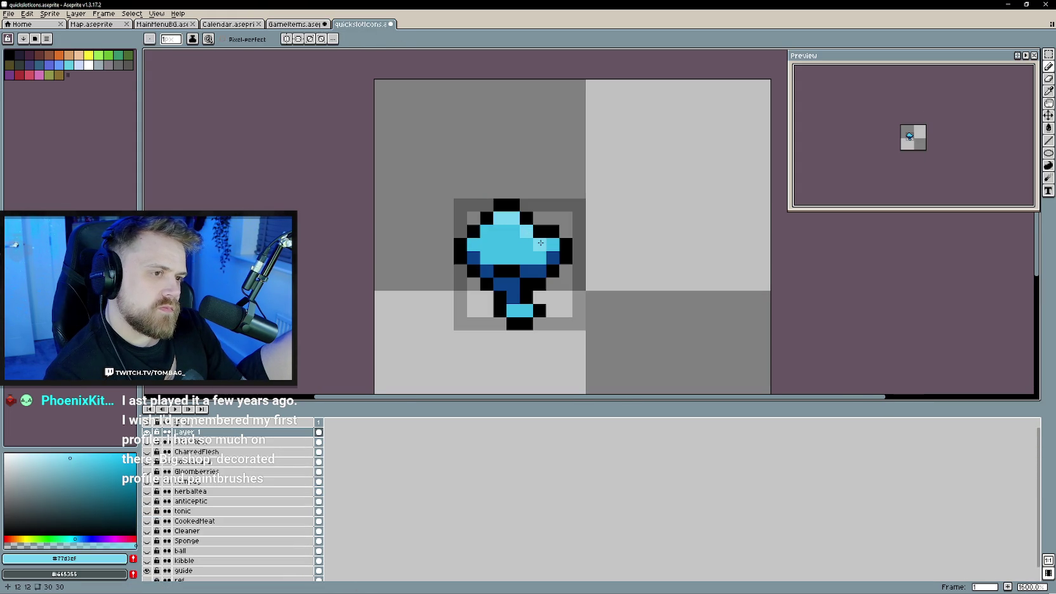
{"action": "key", "text": "ctrl+shift+Tab"}
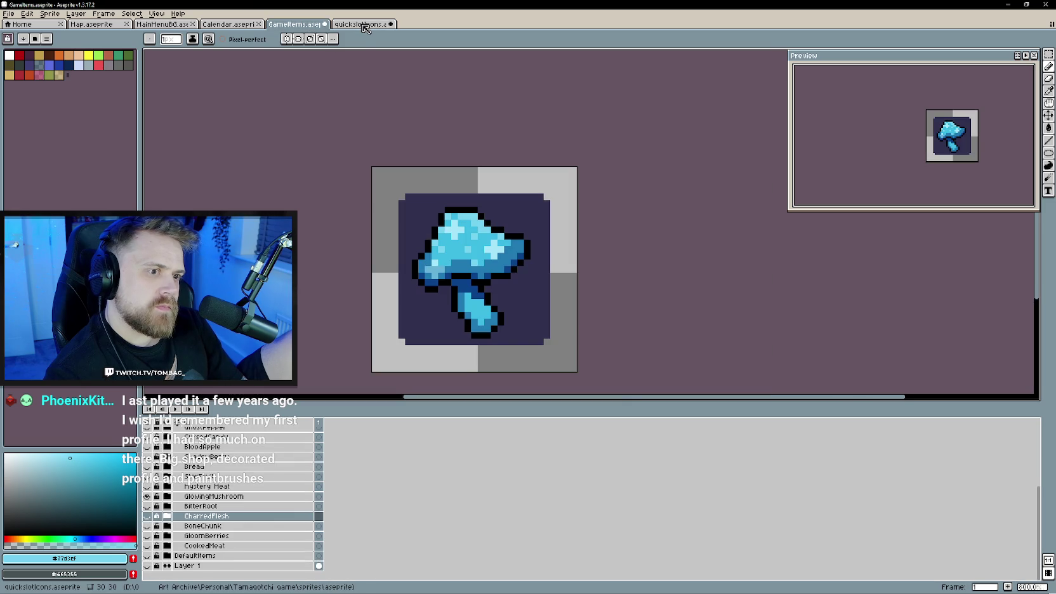
{"action": "left_click", "coordinate": [487, 260], "text": "alt"}
{"action": "key", "text": "ctrl+Tab"}
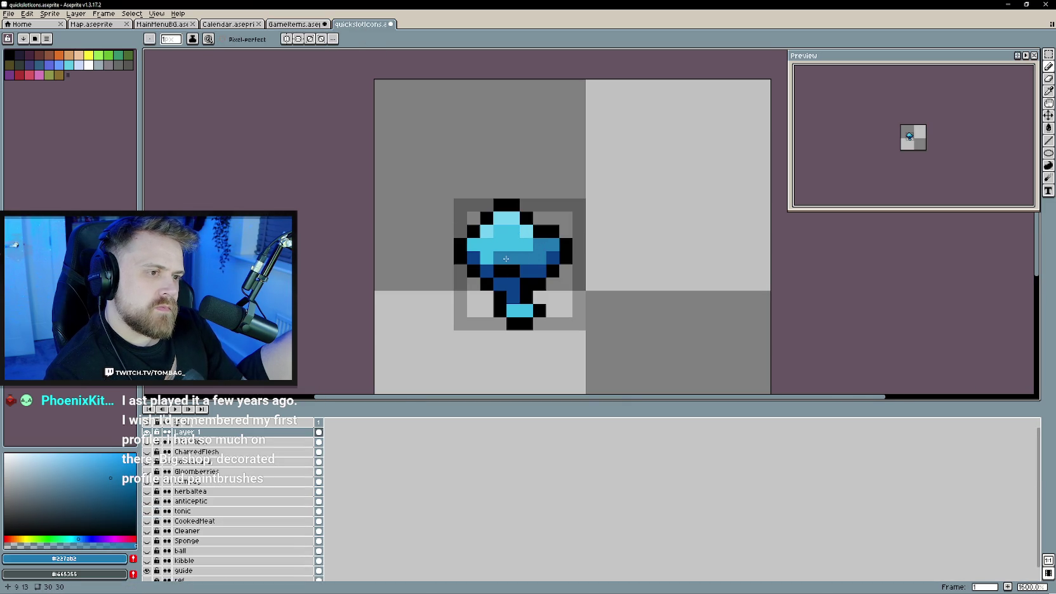
{"action": "left_click", "coordinate": [498, 241], "text": "alt"}
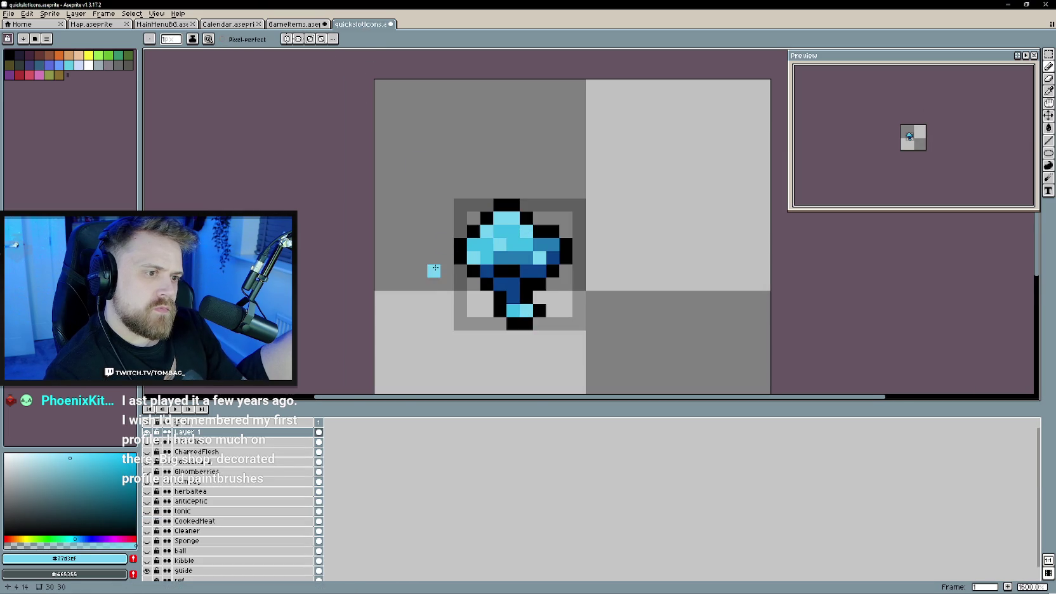
{"action": "scroll", "coordinate": [434, 269], "scroll_direction": "down", "scroll_amount": 3}
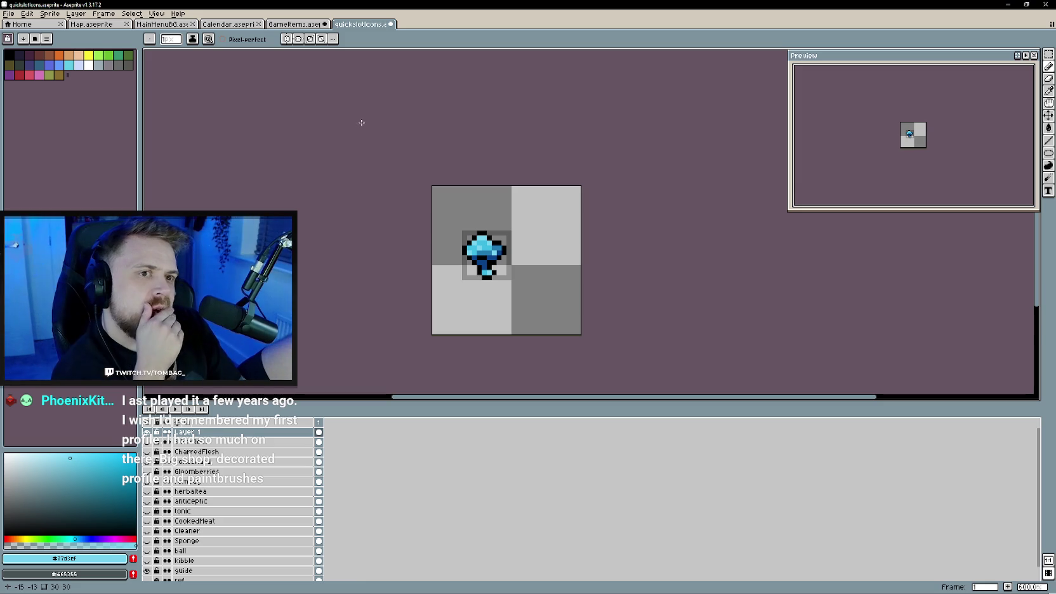
- Rename Layer 1 to 'GlowingMushroom'
{"action": "left_click", "coordinate": [318, 24]}
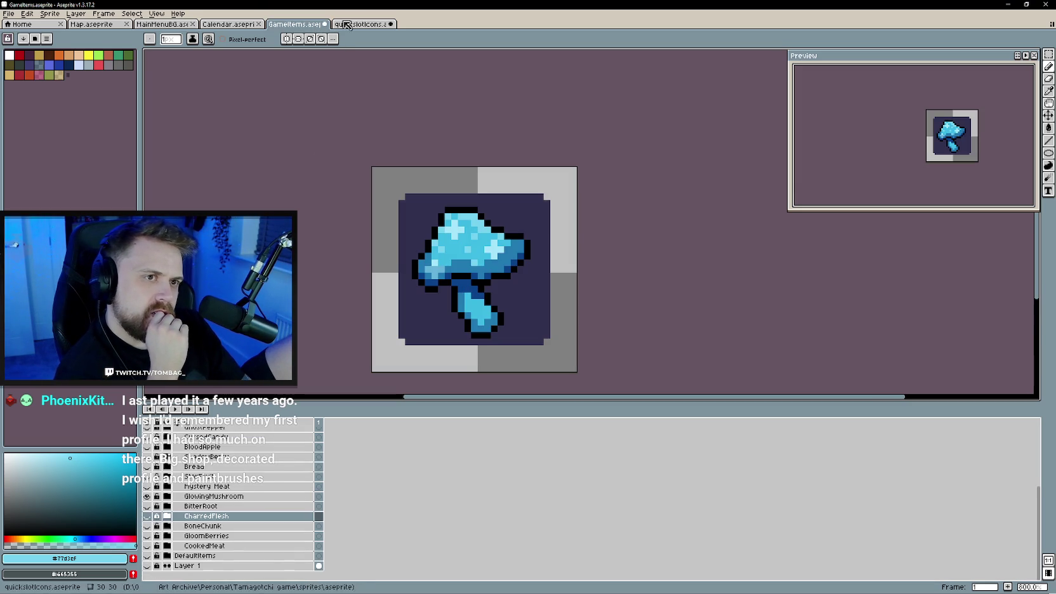
{"action": "left_click", "coordinate": [359, 26]}
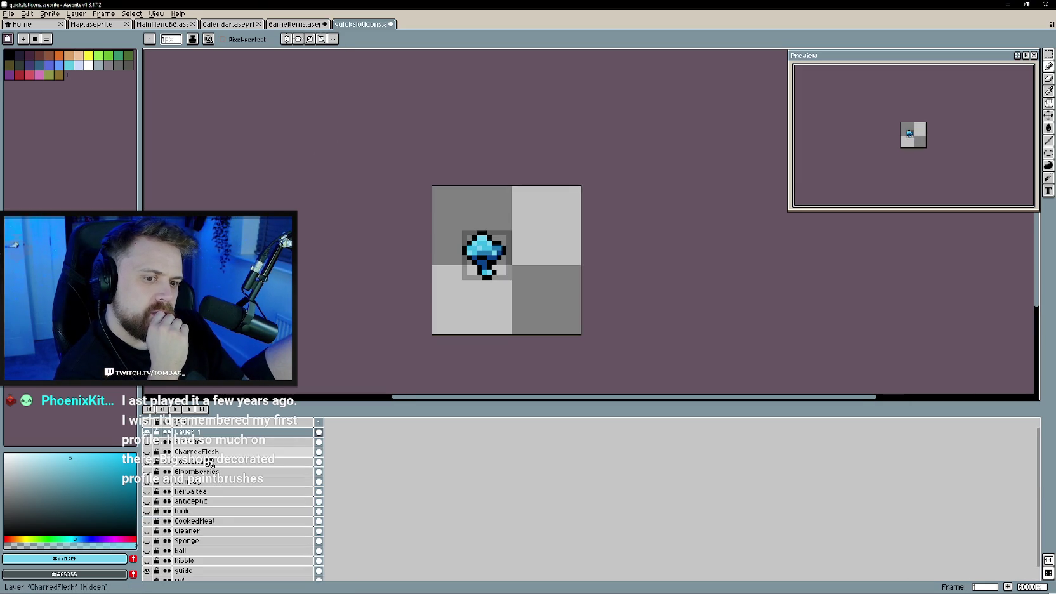
{"action": "double_click", "coordinate": [190, 433]}
{"action": "type", "text": "GlowingMushroom"}
{"action": "key", "text": "Return"}
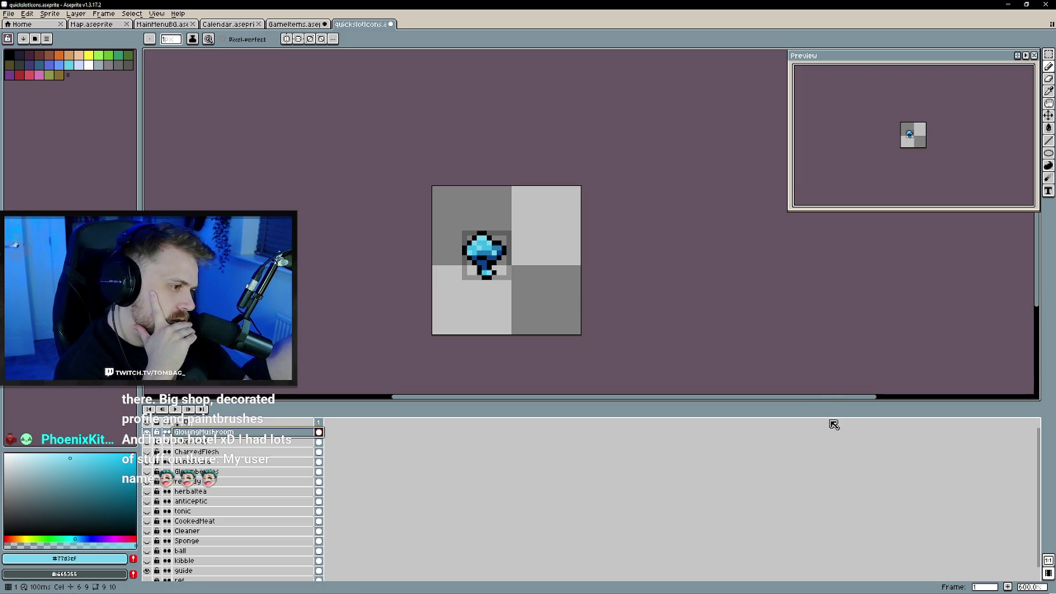
- Drag the canvas/timeline splitter up to enlarge the layers panel, then view Habbo Hotel: Origins
{"action": "left_click_drag", "start_coordinate": [826, 399], "coordinate": [828, 382]}
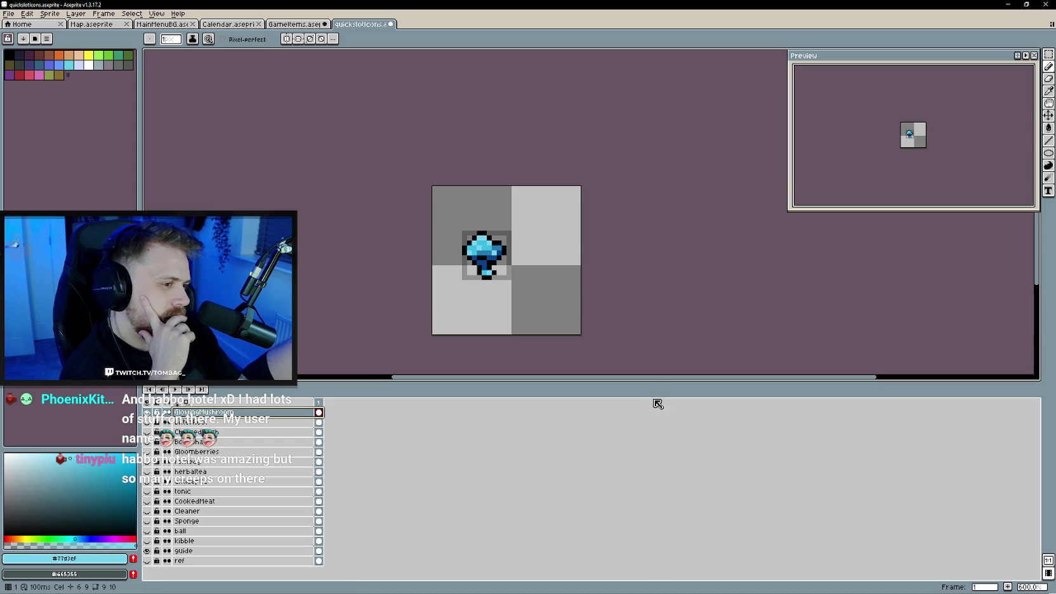
{"action": "mouse_move", "coordinate": [652, 381]}
{"action": "left_mouse_down"}
{"action": "mouse_move", "coordinate": [655, 371]}
{"action": "mouse_move", "coordinate": [661, 393]}
{"action": "left_mouse_up"}
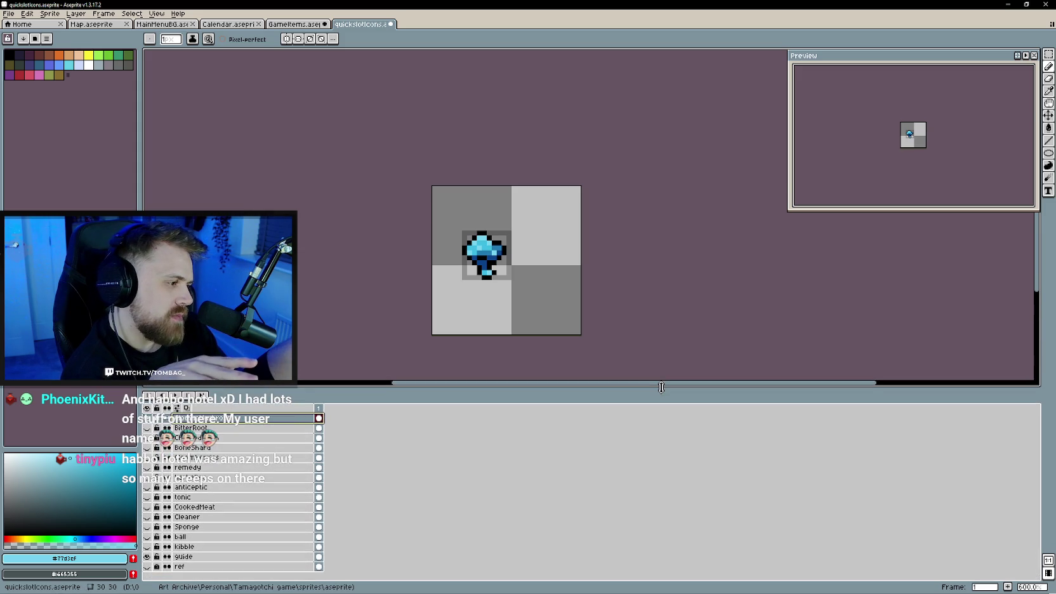
{"action": "left_click_drag", "start_coordinate": [661, 394], "coordinate": [662, 371]}
{"action": "scroll", "coordinate": [663, 262], "scroll_direction": "down", "scroll_amount": 3}
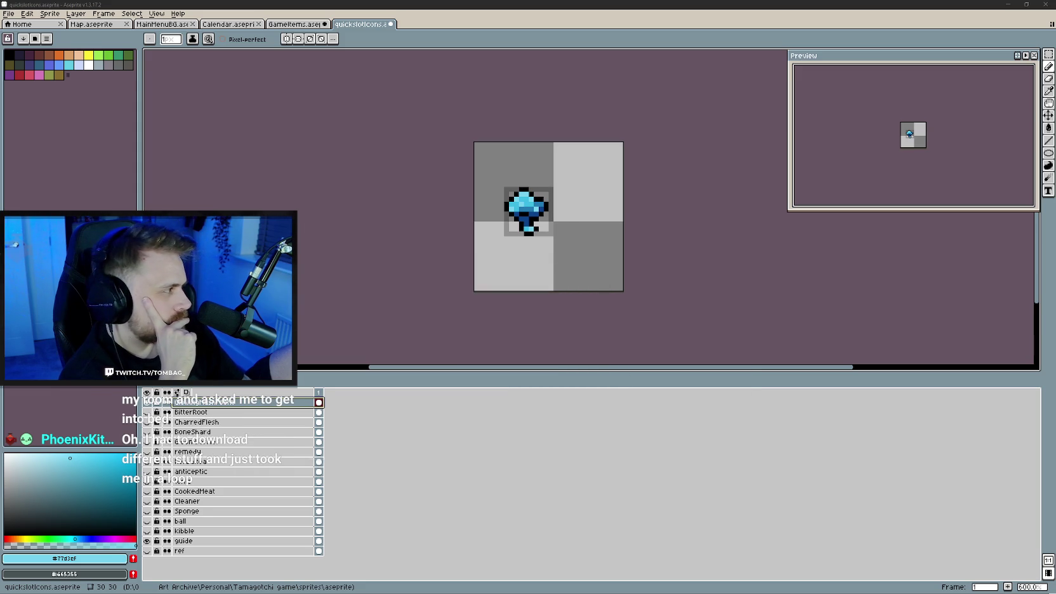
{"action": "left_click", "coordinate": [529, 164]}
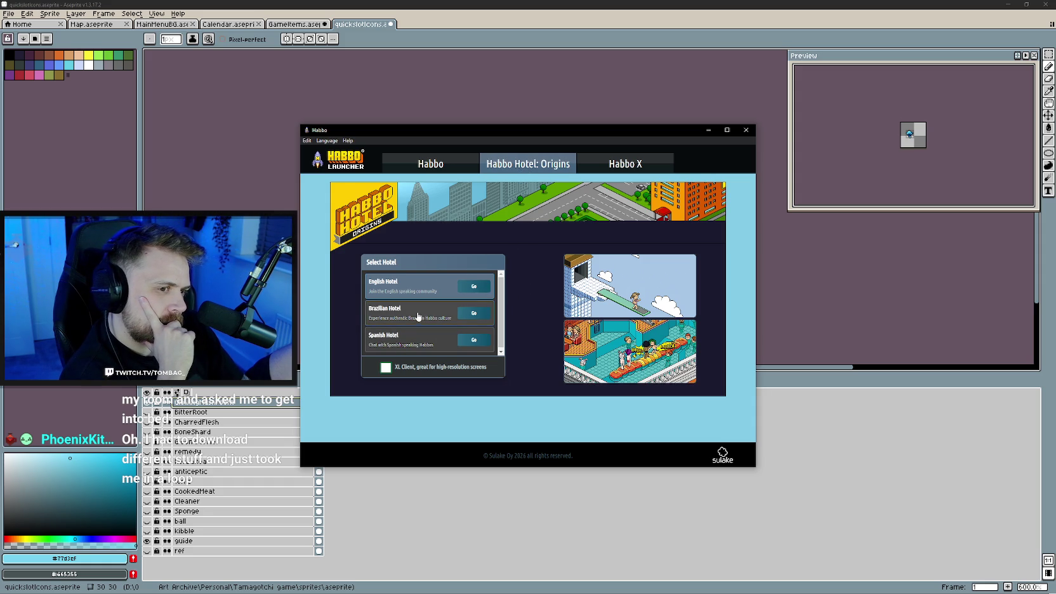
- Scroll the Habbo Hotel: Origins hotel list, then close the Habbo Launcher
{"action": "scroll", "coordinate": [474, 313], "scroll_direction": "down", "scroll_amount": 1}
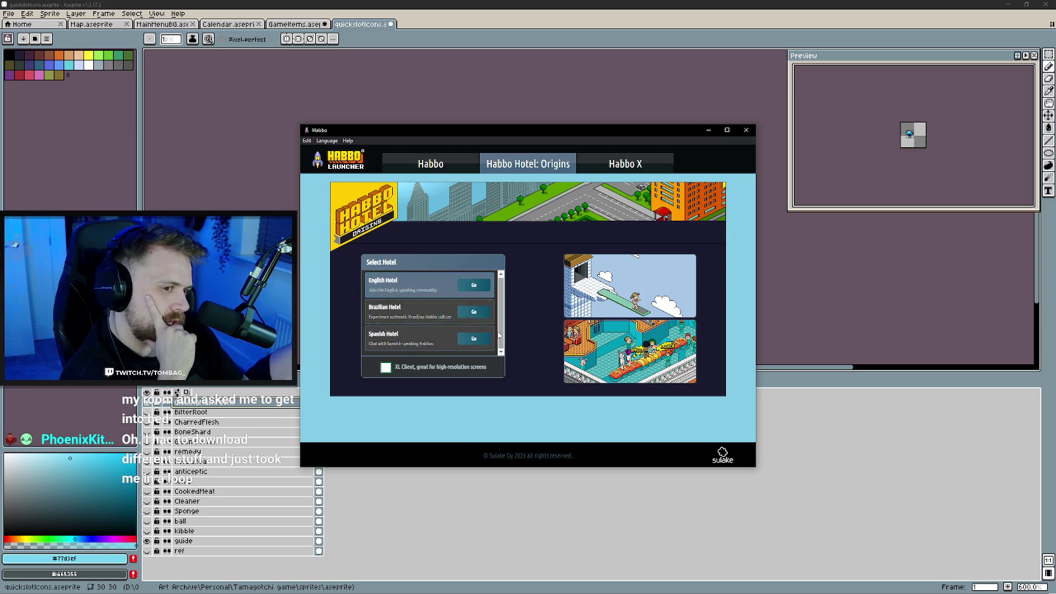
{"action": "scroll", "coordinate": [505, 322], "scroll_direction": "up", "scroll_amount": 1}
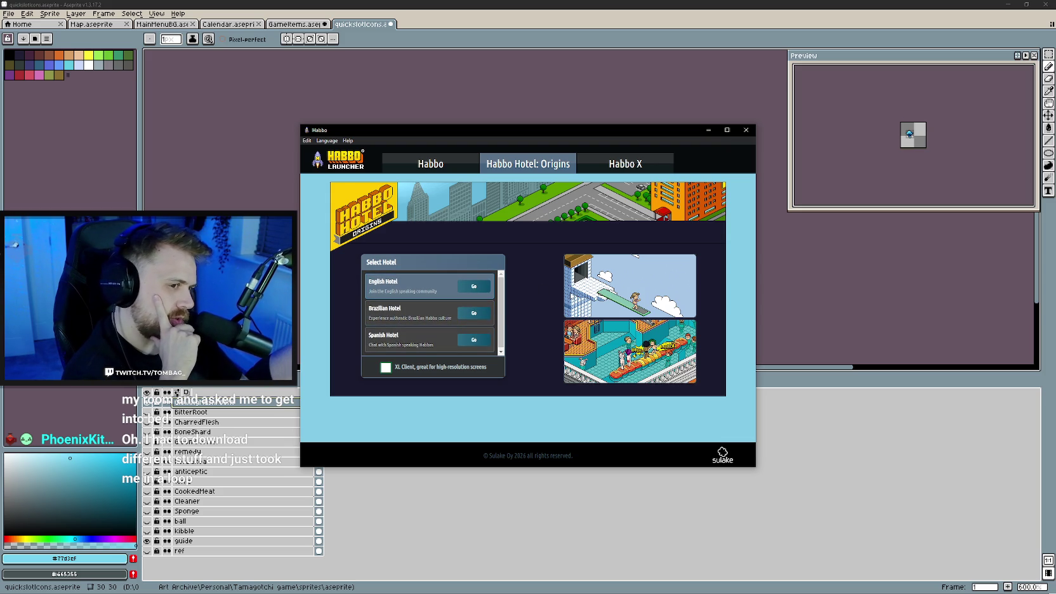
{"action": "scroll", "coordinate": [505, 327], "scroll_direction": "down", "scroll_amount": 1}
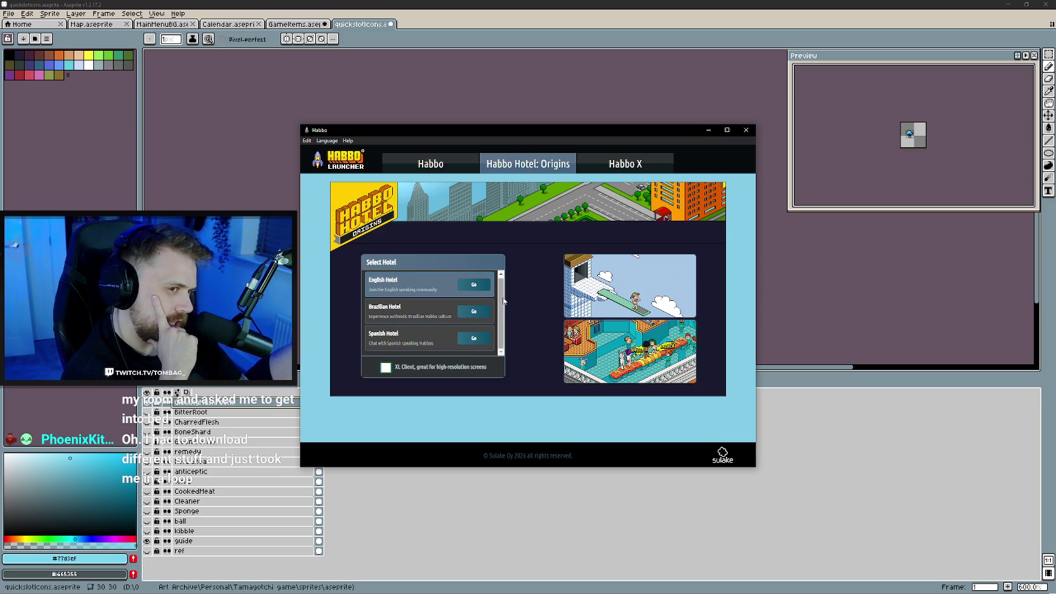
{"action": "scroll", "coordinate": [501, 290], "scroll_direction": "up", "scroll_amount": 1}
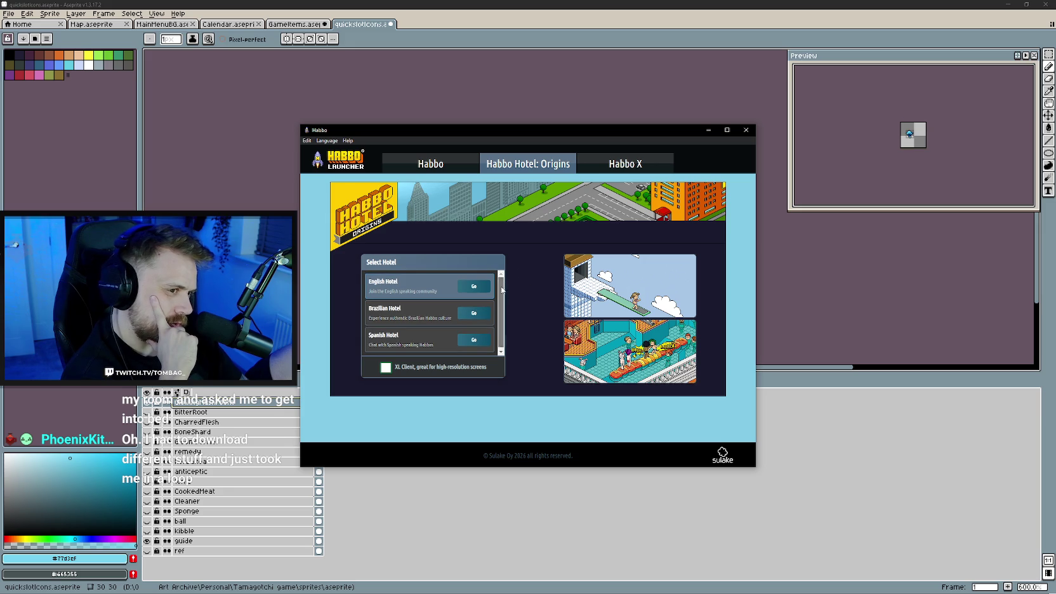
{"action": "left_click", "coordinate": [745, 130]}
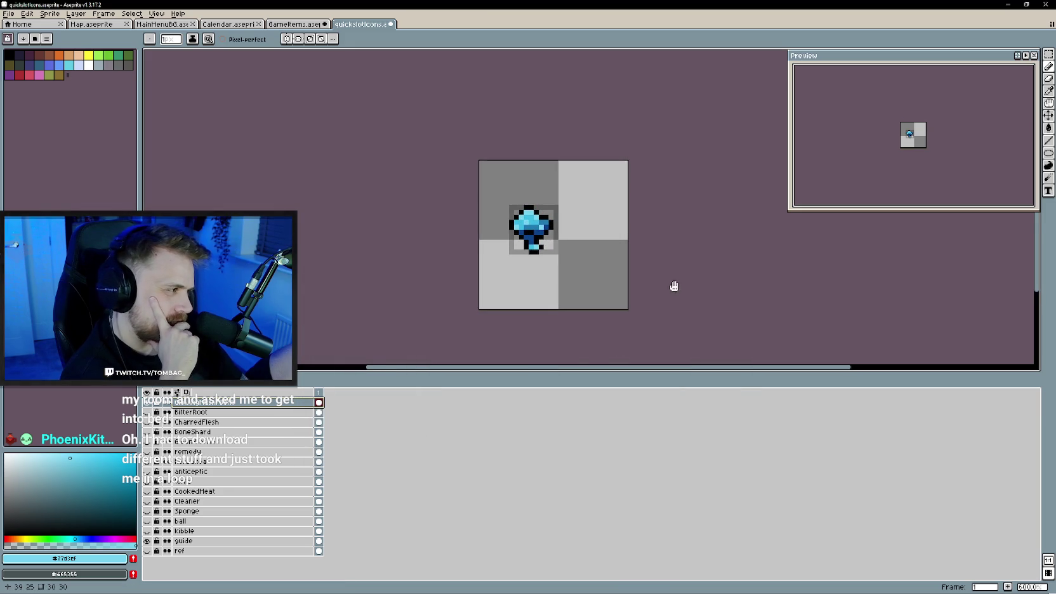
- Show and select the Mystery Meat layer in the GameItems sprite
{"action": "left_click_drag", "start_coordinate": [675, 287], "coordinate": [673, 300]}
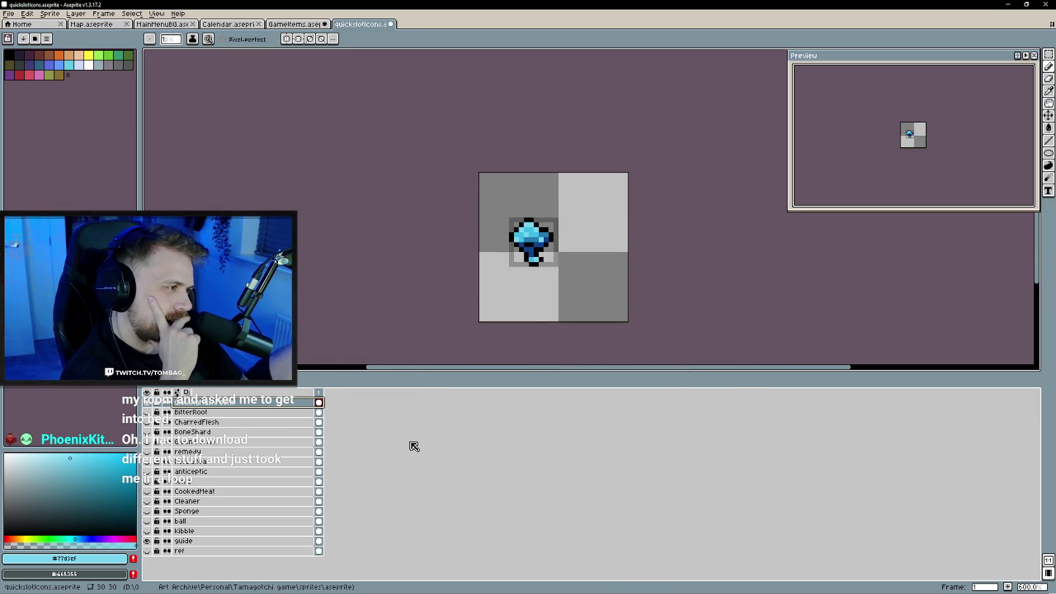
{"action": "left_click", "coordinate": [293, 24]}
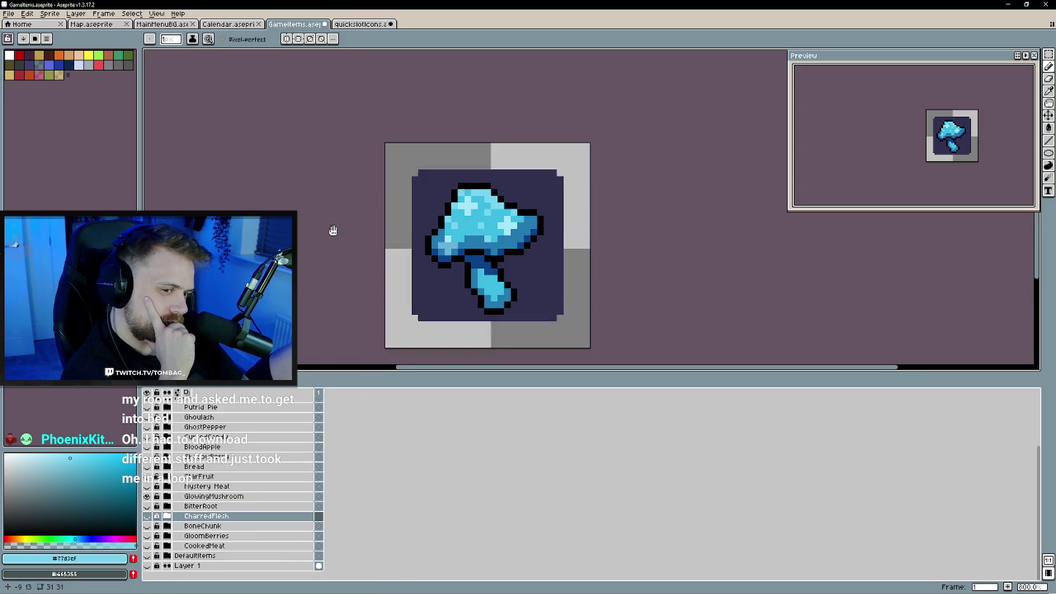
{"action": "scroll", "coordinate": [330, 228], "scroll_direction": "down", "scroll_amount": 2}
{"action": "left_click", "coordinate": [207, 486]}
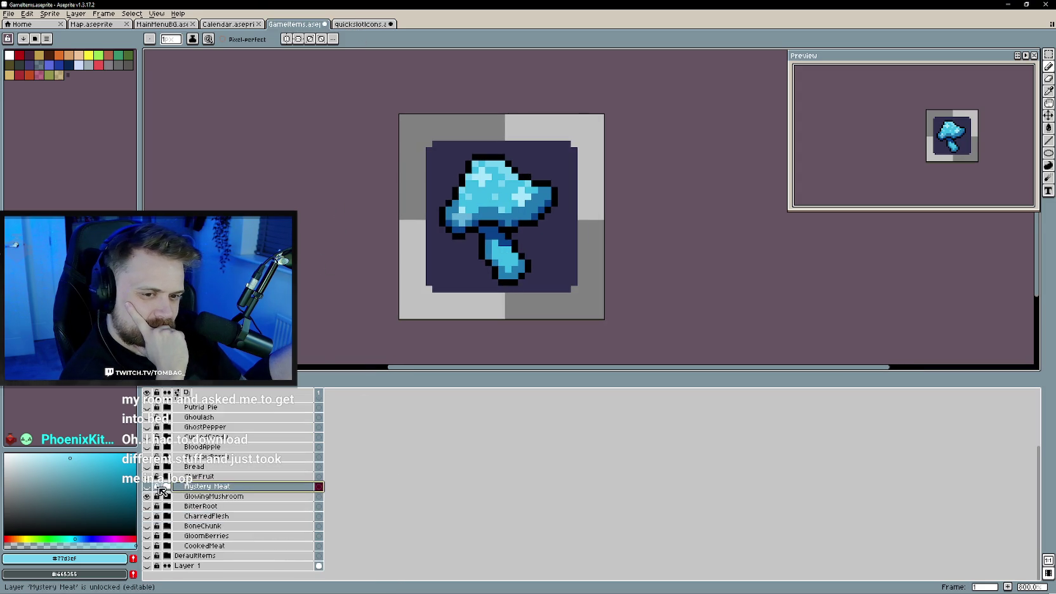
{"action": "left_click", "coordinate": [146, 486]}
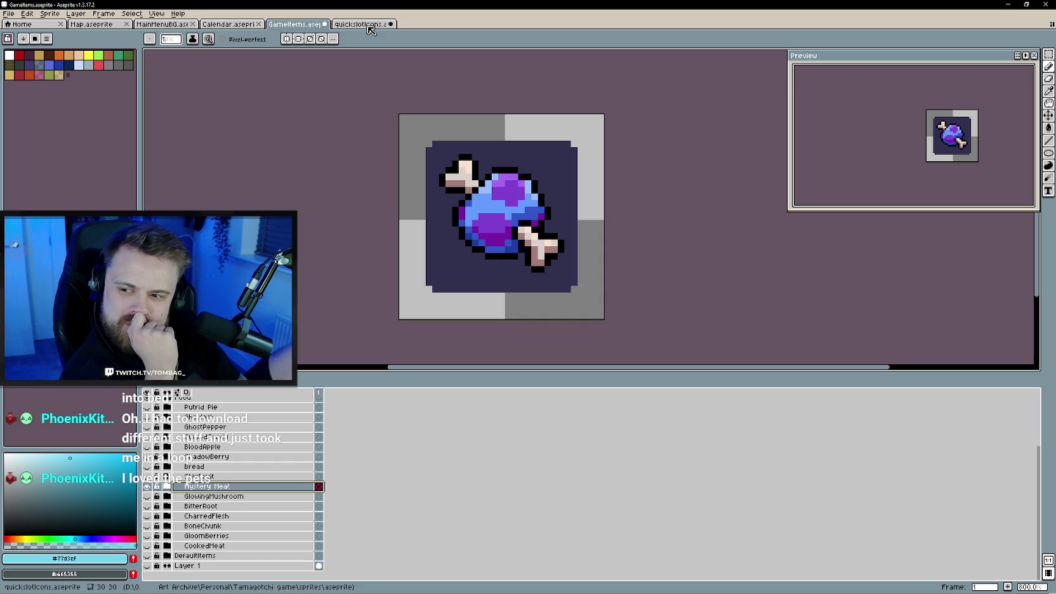
- Return to quickslotIcons, hide GlowingMushroom, and bring up the layer options menu
{"action": "left_click", "coordinate": [368, 27]}
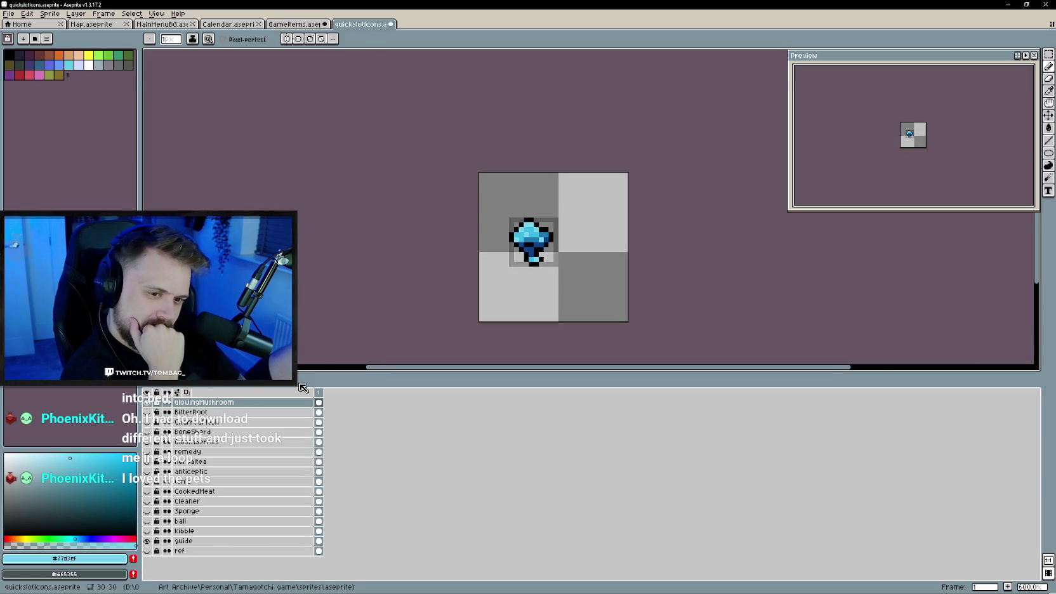
{"action": "left_click", "coordinate": [147, 403]}
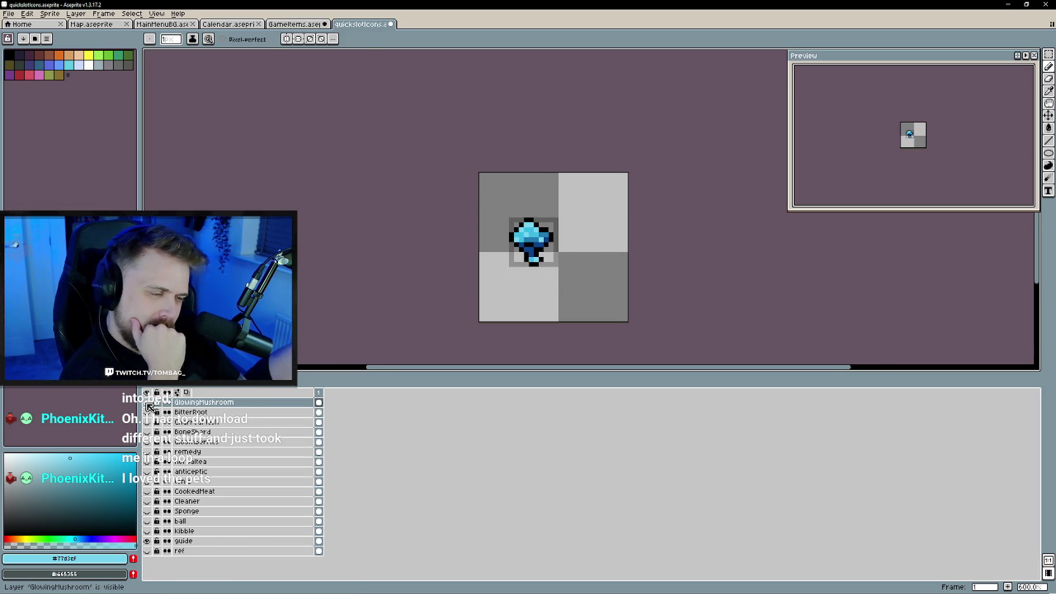
{"action": "right_click", "coordinate": [236, 403]}
{"action": "mouse_move", "coordinate": [270, 421]}
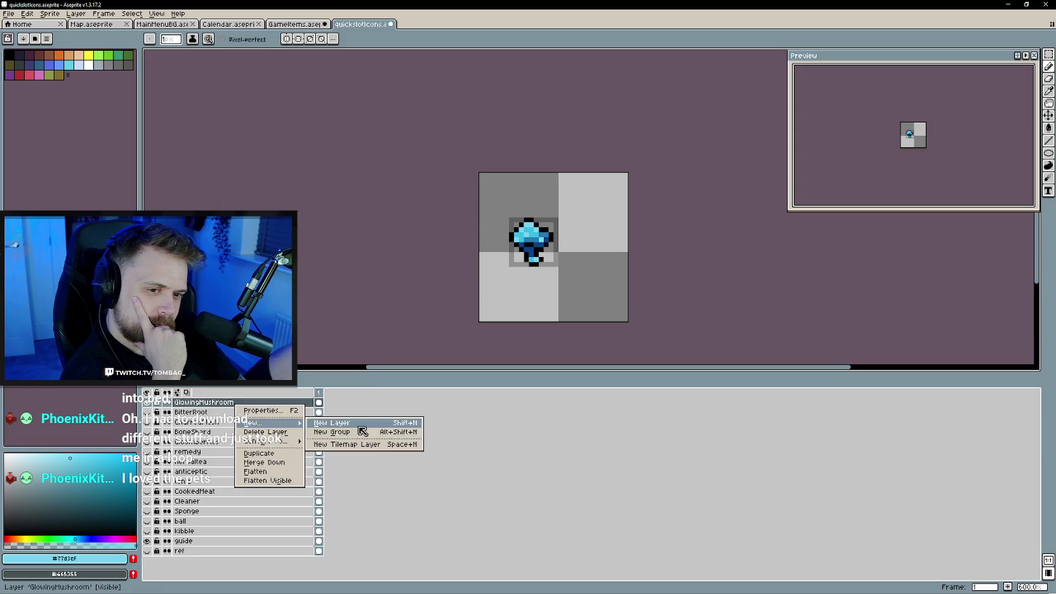
- Add an empty layer, then recolour the mushroom's stem and left outline dark navy
{"action": "left_click", "coordinate": [348, 424]}
{"action": "left_click", "coordinate": [147, 412]}
{"action": "scroll", "coordinate": [532, 239], "scroll_direction": "up", "scroll_amount": 4}
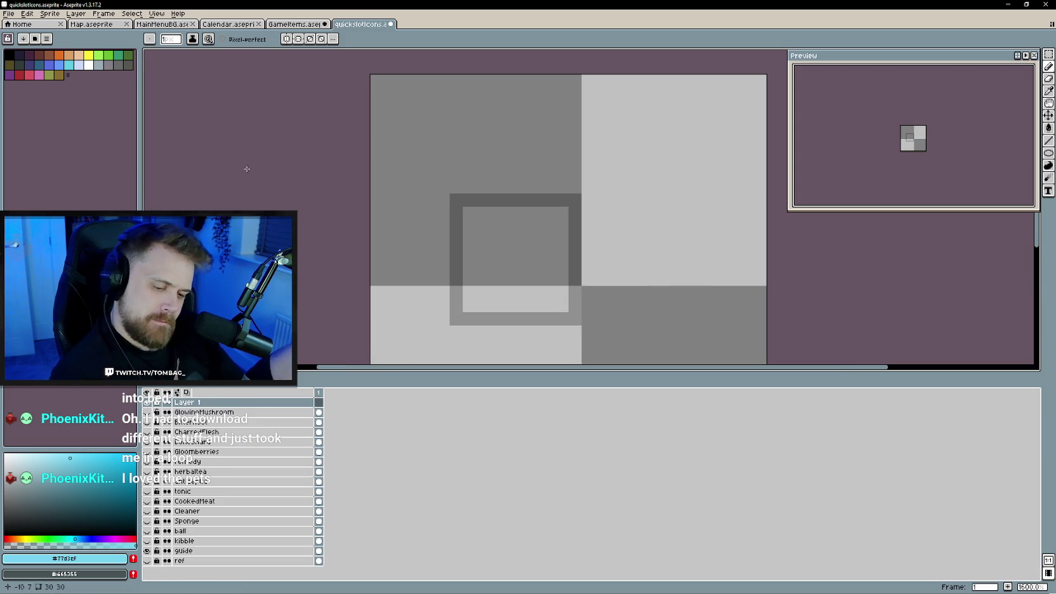
{"action": "left_click", "coordinate": [147, 412]}
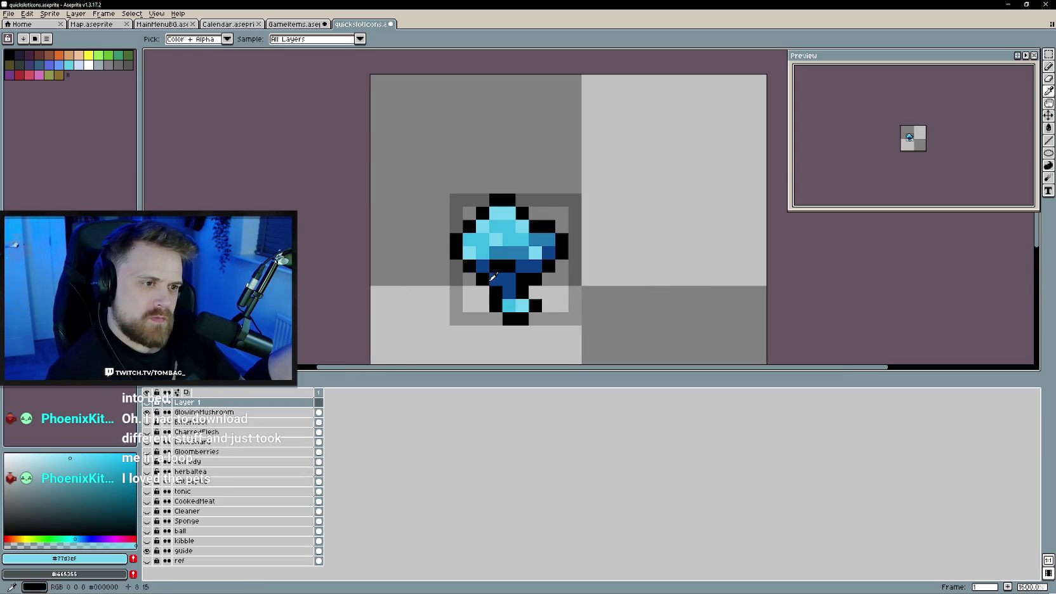
{"action": "key", "text": "9"}
{"action": "left_click", "coordinate": [203, 412]}
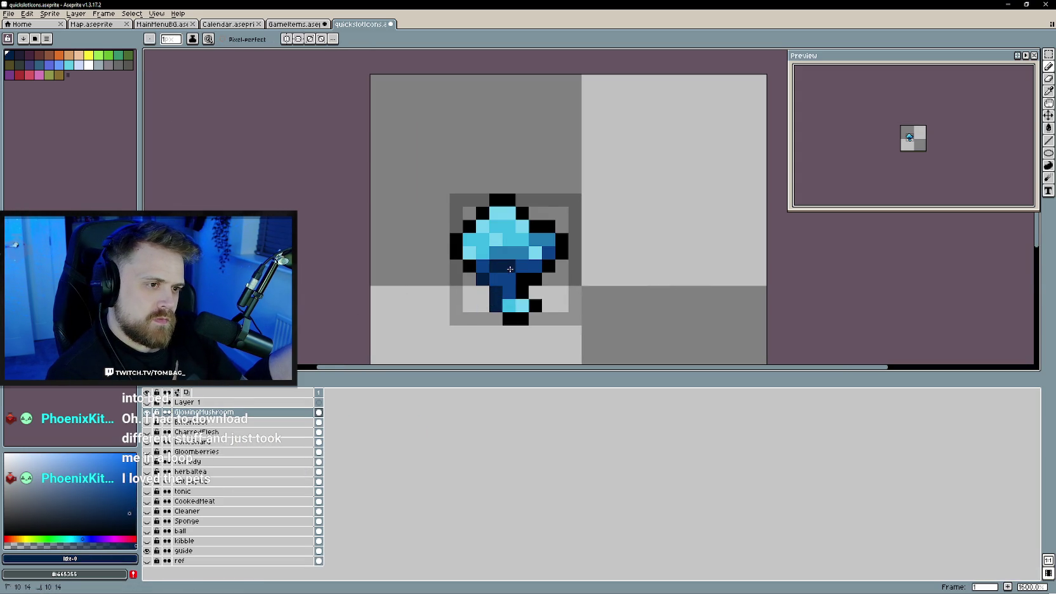
{"action": "left_click_drag", "start_coordinate": [522, 318], "coordinate": [511, 320]}
{"action": "mouse_move", "coordinate": [470, 268]}
{"action": "left_mouse_down"}
{"action": "mouse_move", "coordinate": [457, 242]}
{"action": "mouse_move", "coordinate": [503, 203]}
{"action": "left_mouse_up"}
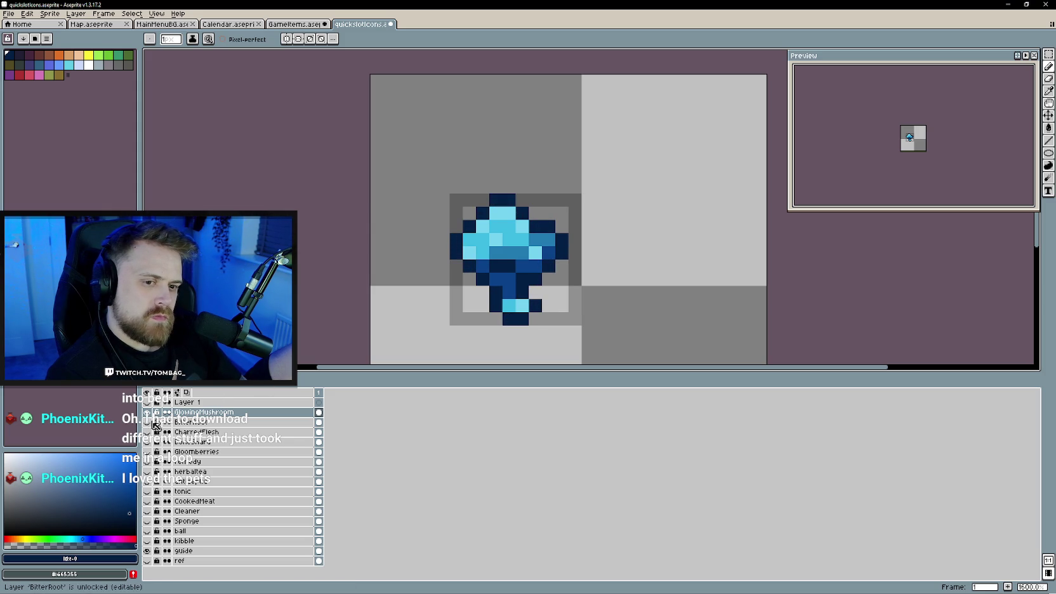
- Hide GlowingMushroom and rename the empty top layer to 'MysteryMeat'
{"action": "left_click", "coordinate": [148, 412]}
{"action": "left_click", "coordinate": [148, 413]}
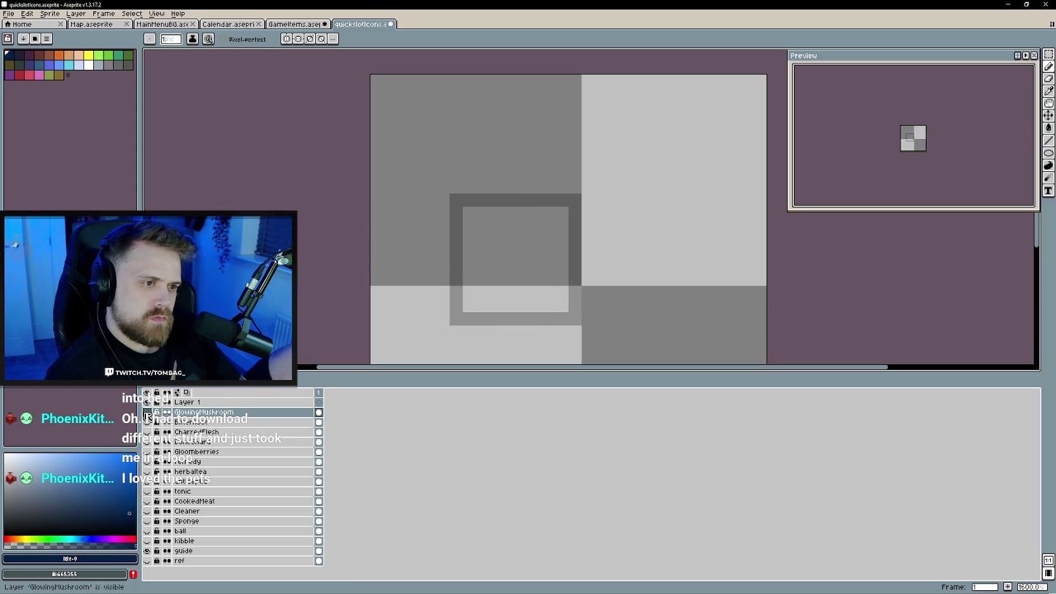
{"action": "left_click", "coordinate": [184, 403]}
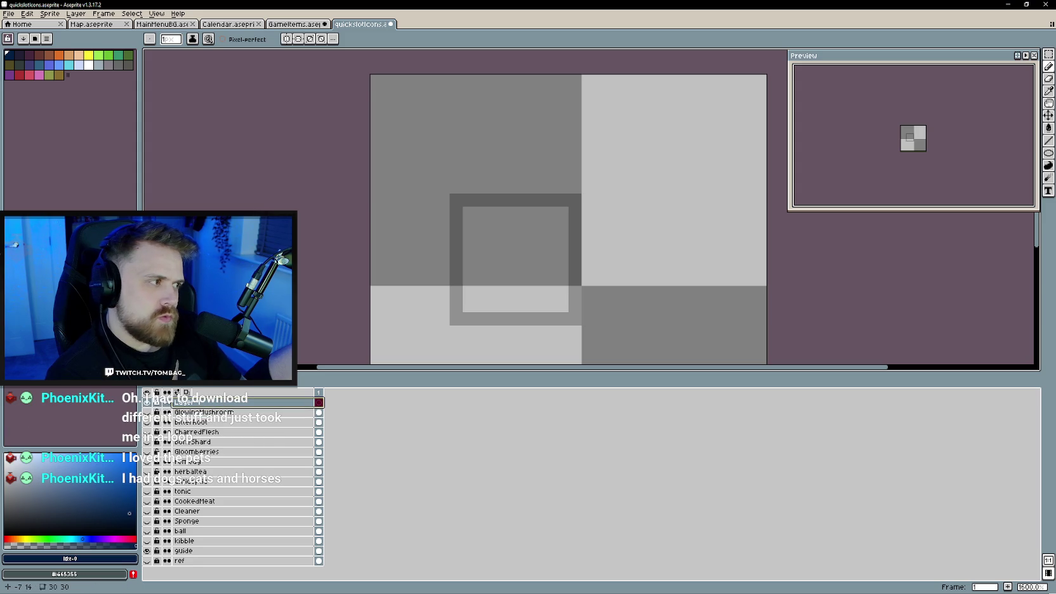
{"action": "key", "text": "ctrl+shift+Tab"}
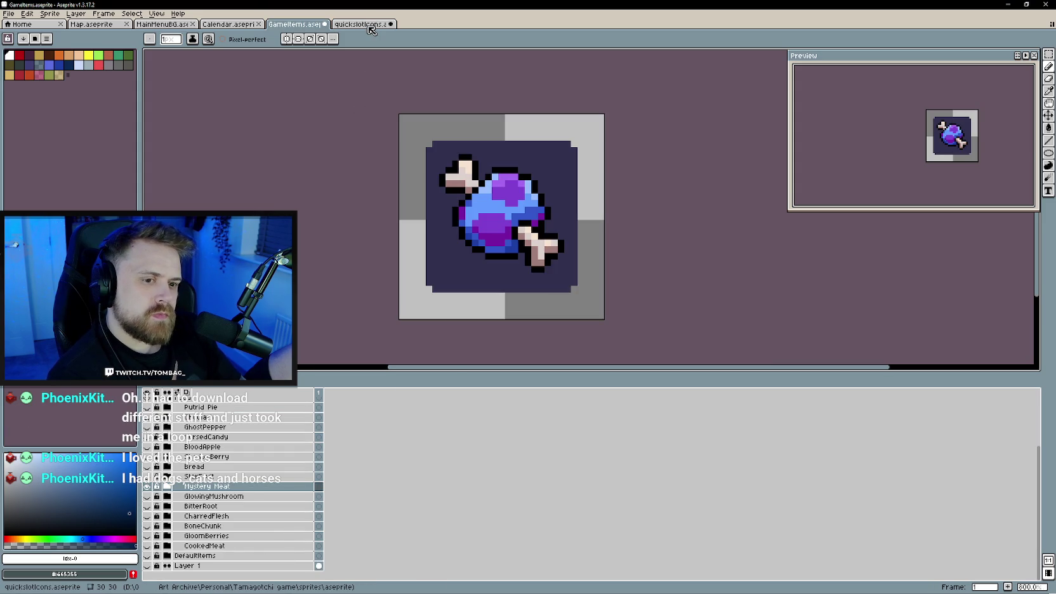
{"action": "left_click", "coordinate": [371, 28]}
{"action": "double_click", "coordinate": [206, 402]}
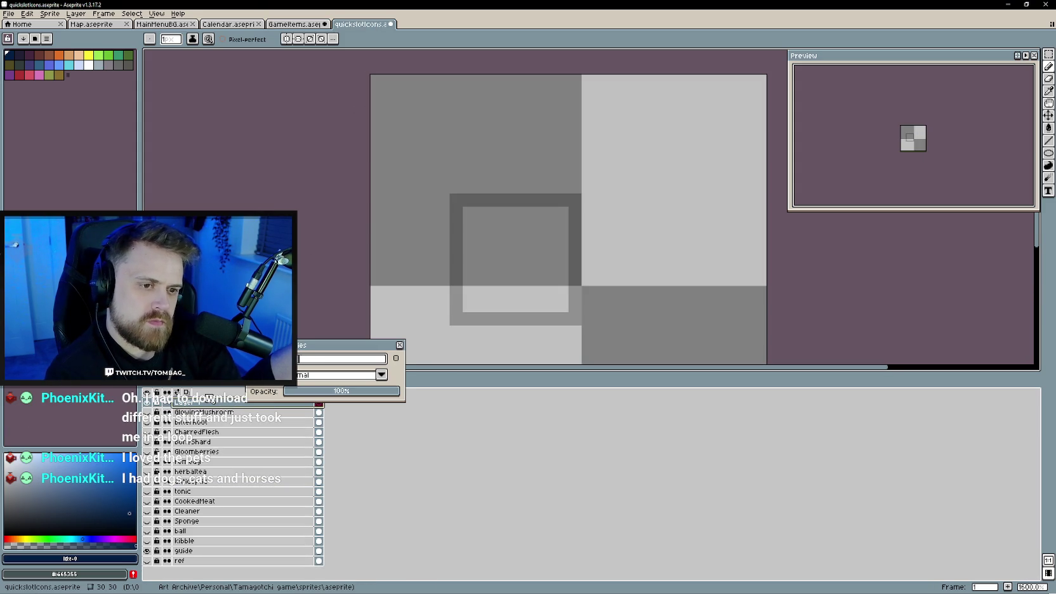
{"action": "key", "text": "Return"}
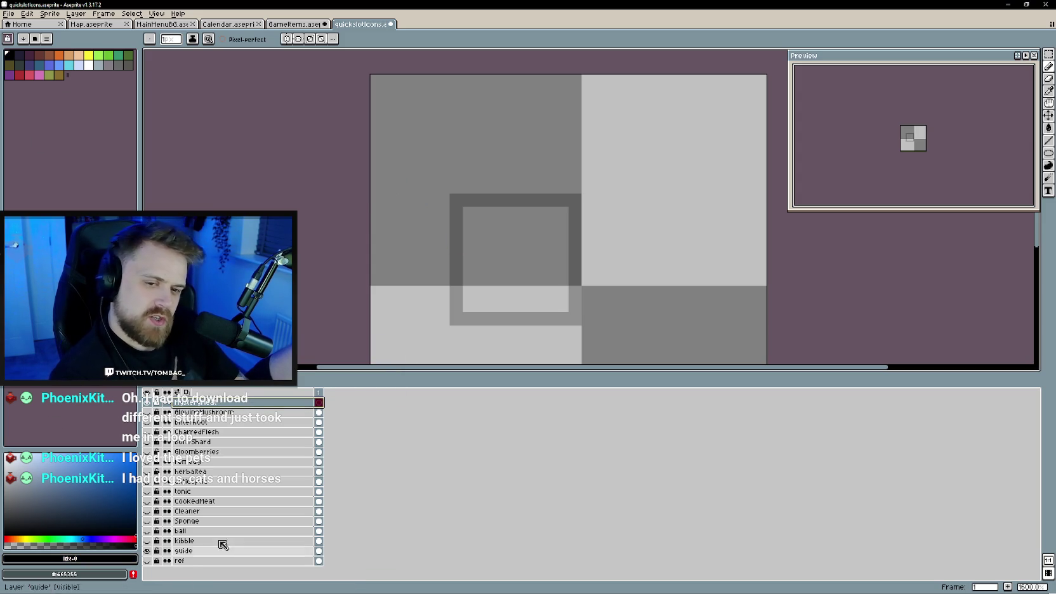
- Start the black outline along the guide square's top row, undoing a misplaced pixel
{"action": "left_click_drag", "start_coordinate": [549, 239], "coordinate": [527, 230]}
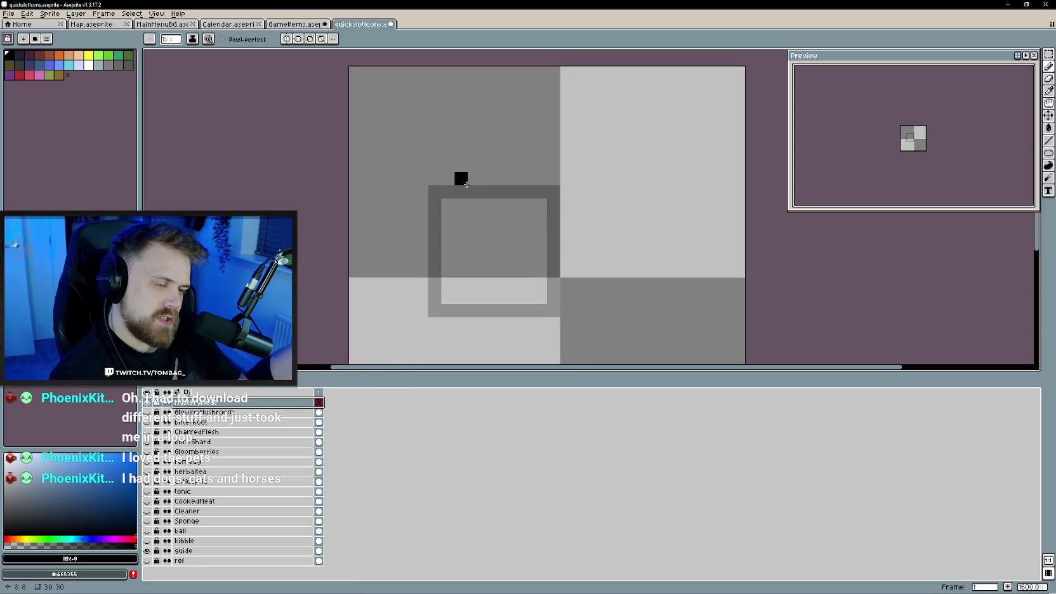
{"action": "left_click", "coordinate": [452, 204]}
{"action": "key", "text": "ctrl+z"}
{"action": "key", "text": "ctrl+z"}
{"action": "key", "text": "ctrl+z"}
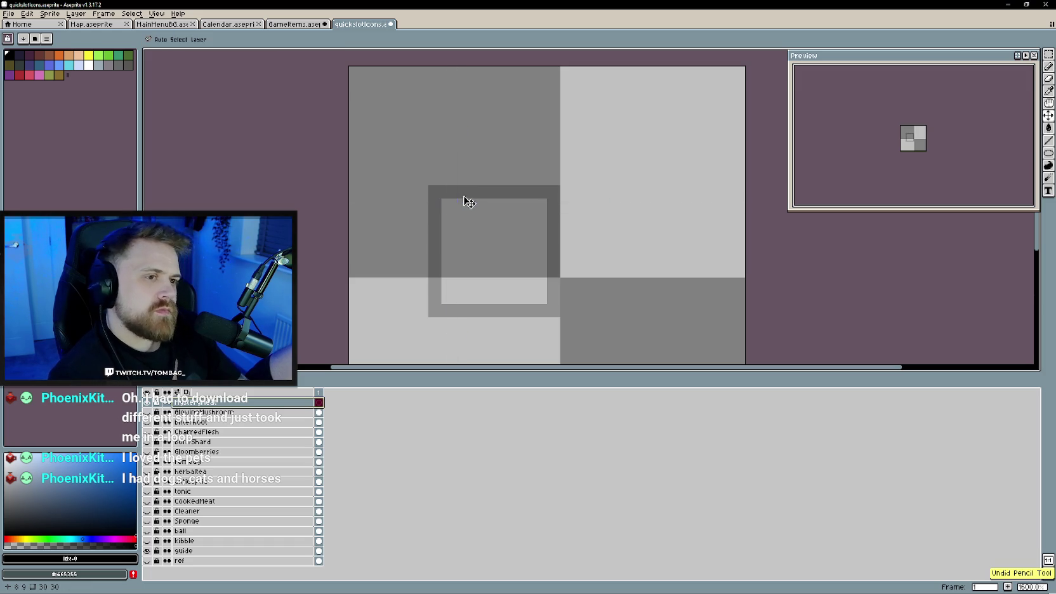
{"action": "left_click", "coordinate": [461, 191]}
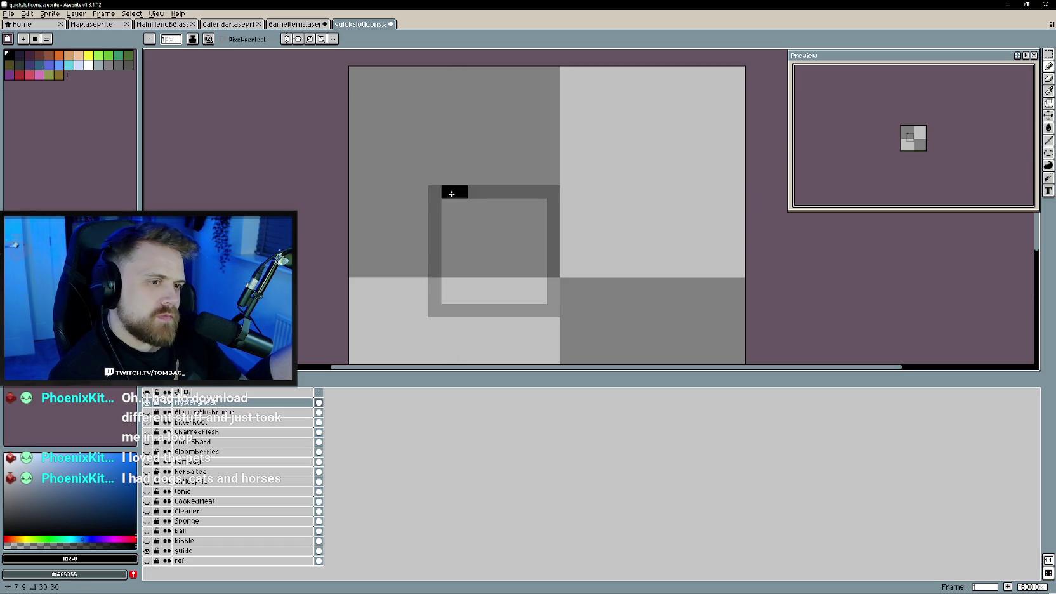
{"action": "left_click", "coordinate": [475, 192]}
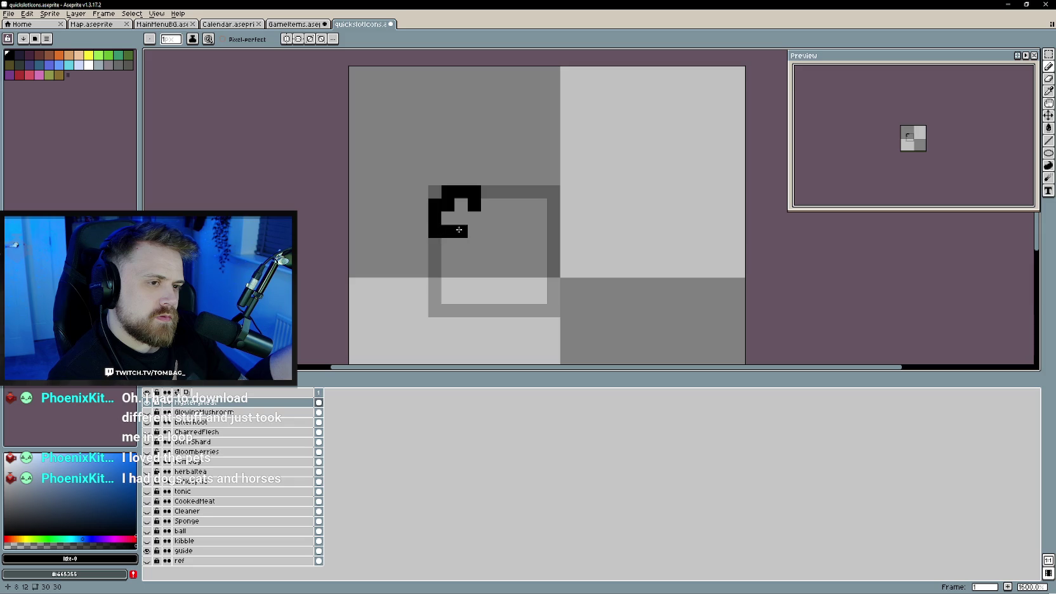
- Outline the top-left and bottom-right bone ends and the meat's bottom edge in black
{"action": "left_click", "coordinate": [471, 219]}
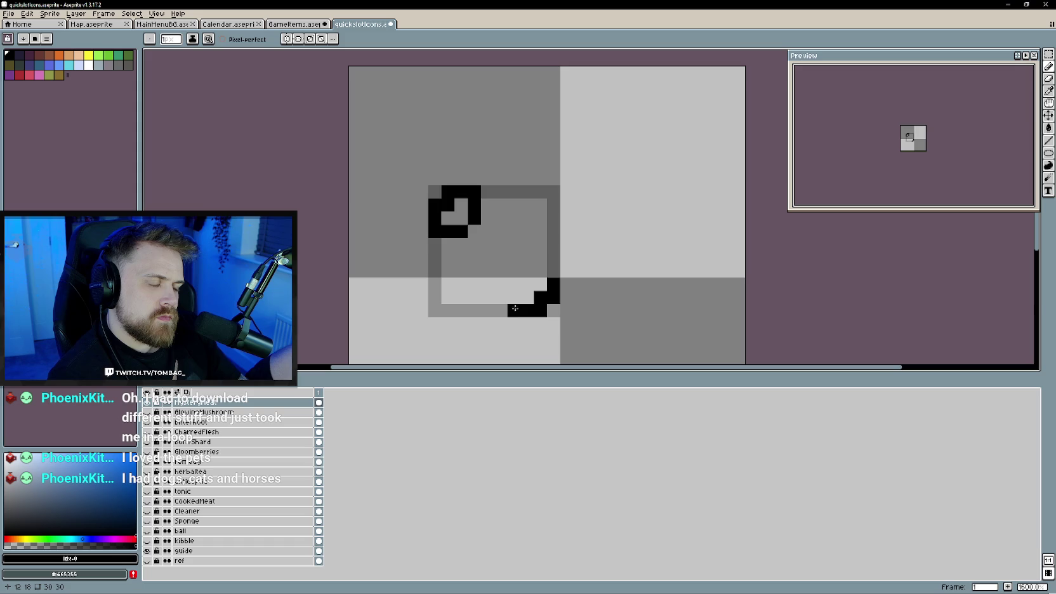
{"action": "left_click", "coordinate": [515, 258]}
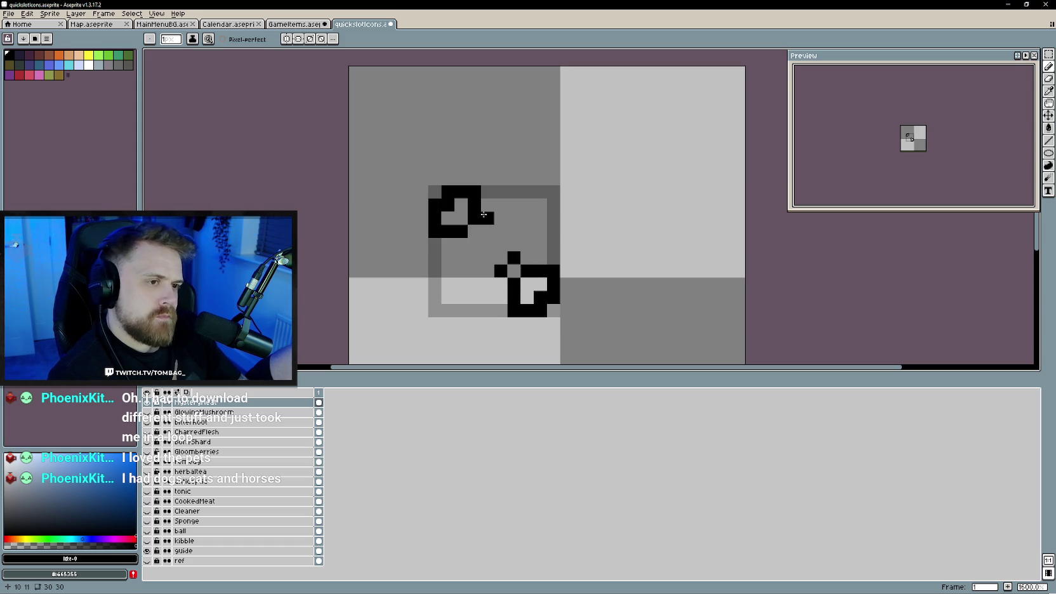
{"action": "left_click", "coordinate": [485, 210]}
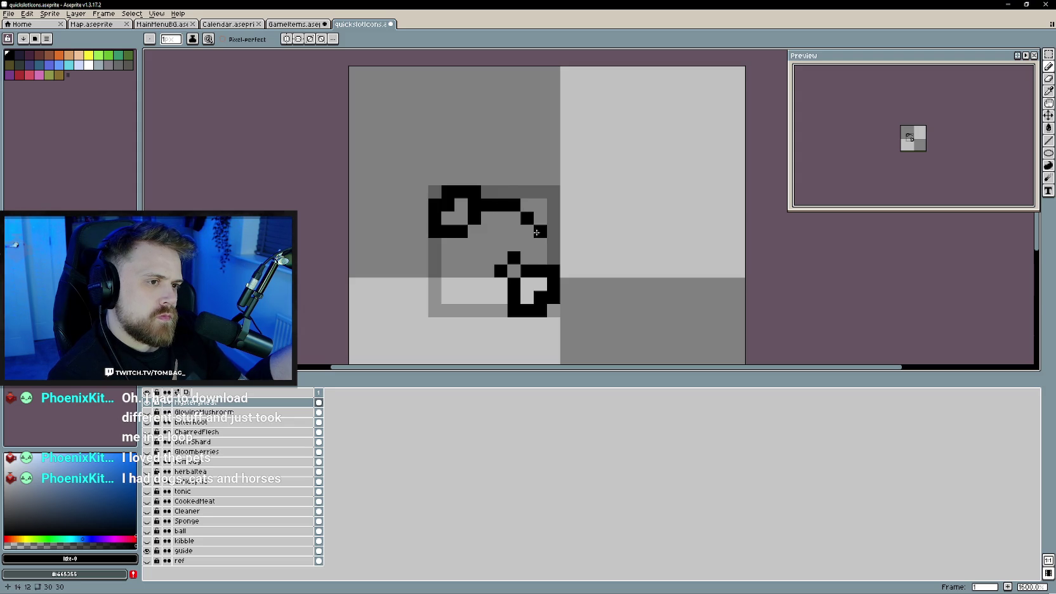
{"action": "left_click", "coordinate": [488, 300]}
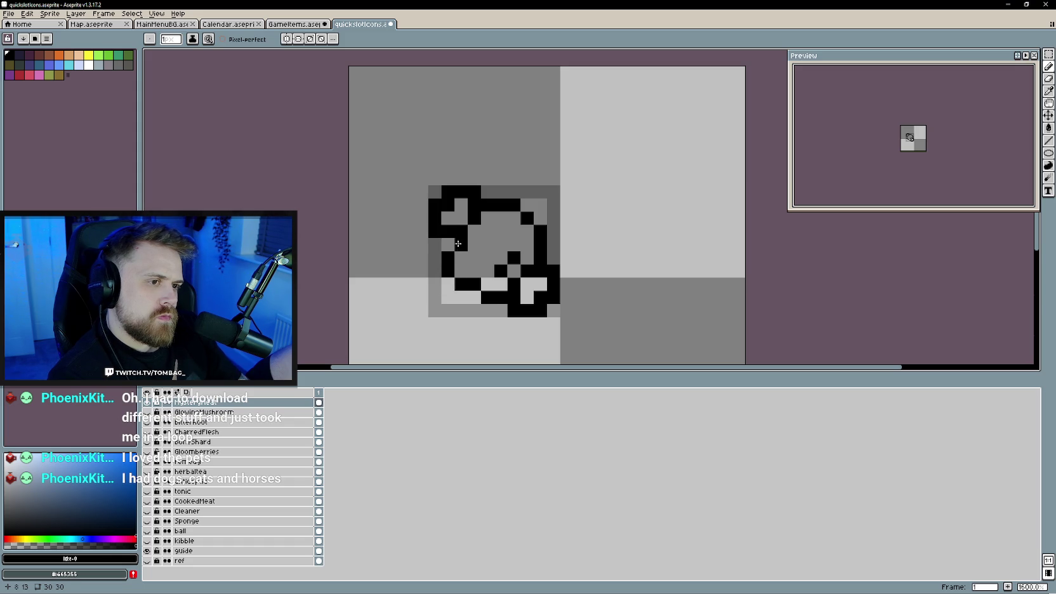
{"action": "scroll", "coordinate": [461, 244], "scroll_direction": "down", "scroll_amount": 1}
{"action": "scroll", "coordinate": [461, 243], "scroll_direction": "down", "scroll_amount": 1}
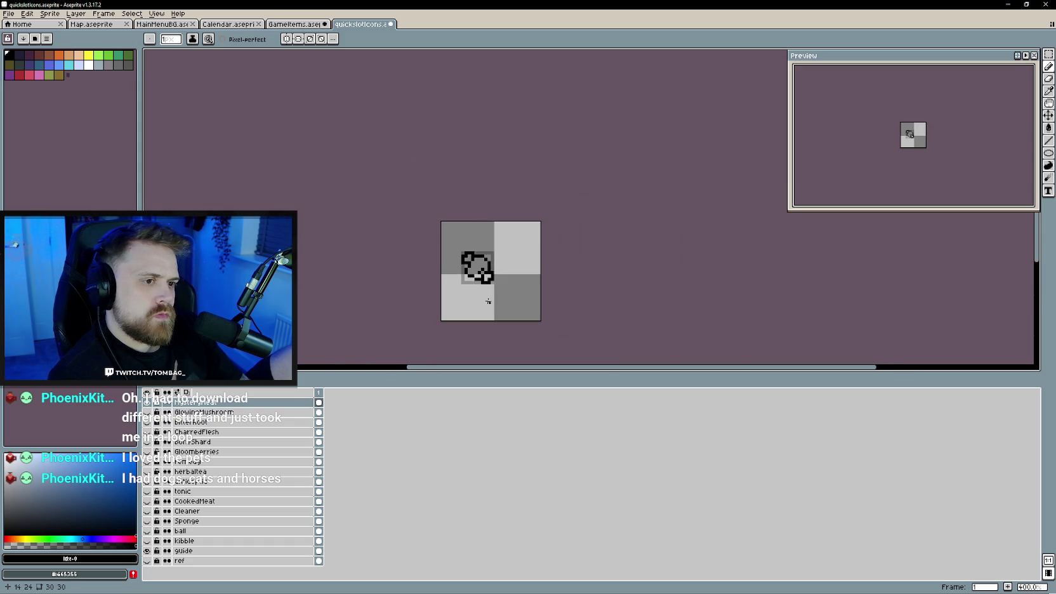
{"action": "scroll", "coordinate": [462, 263], "scroll_direction": "up", "scroll_amount": 1}
{"action": "scroll", "coordinate": [462, 264], "scroll_direction": "up", "scroll_amount": 1}
- Fill the remaining gaps in the black meat outline, touching up with the Eraser
{"action": "left_click_drag", "start_coordinate": [463, 263], "coordinate": [465, 268]}
{"action": "left_click", "coordinate": [434, 219]}
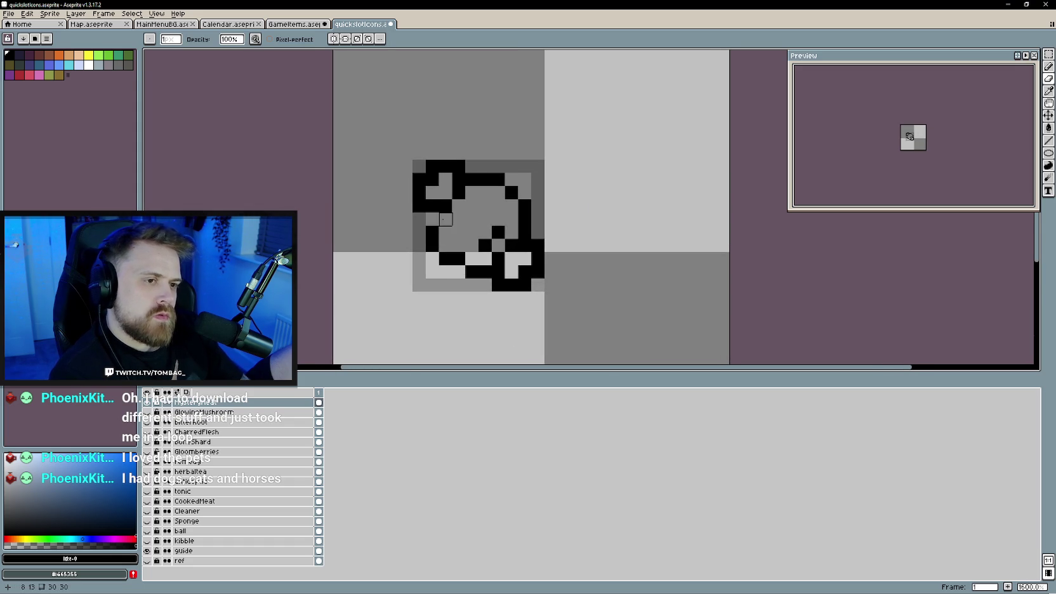
{"action": "key", "text": "e"}
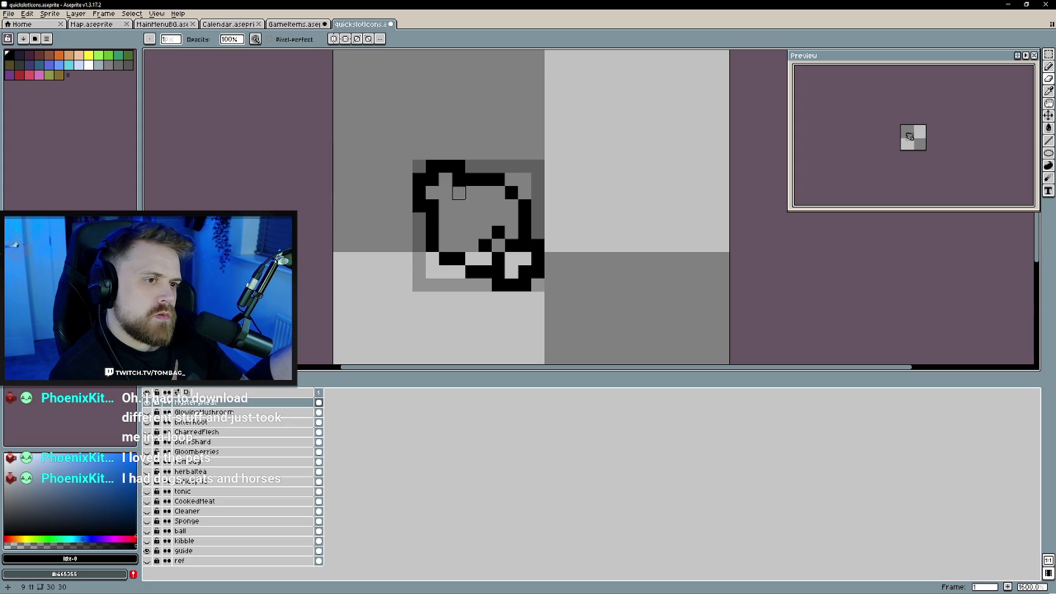
{"action": "key", "text": "b"}
{"action": "scroll", "coordinate": [480, 254], "scroll_direction": "down", "scroll_amount": 5}
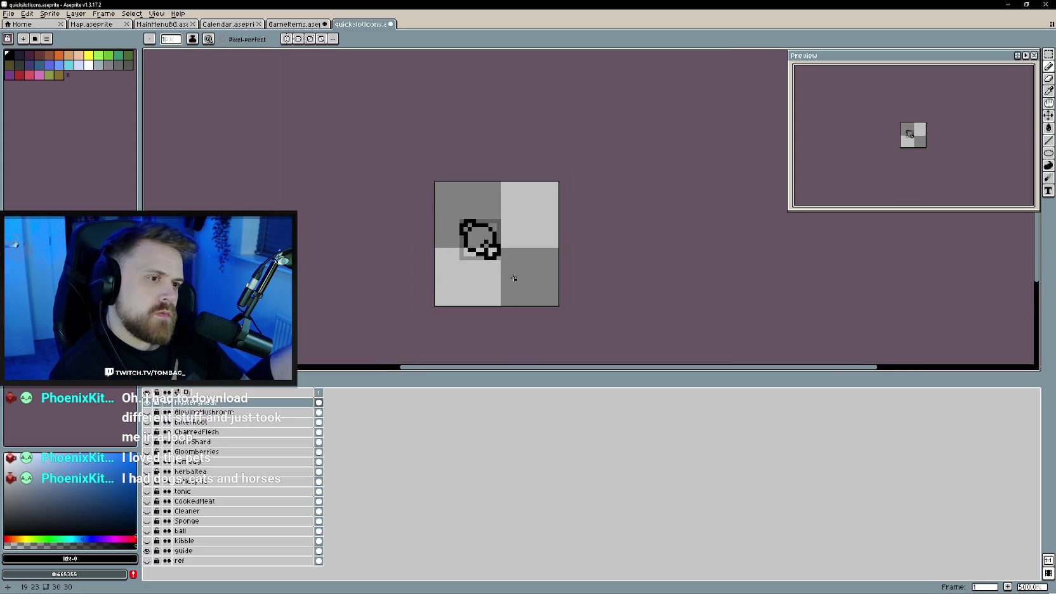
{"action": "scroll", "coordinate": [482, 248], "scroll_direction": "up", "scroll_amount": 2}
{"action": "scroll", "coordinate": [445, 217], "scroll_direction": "up", "scroll_amount": 1}
{"action": "scroll", "coordinate": [445, 217], "scroll_direction": "up", "scroll_amount": 1}
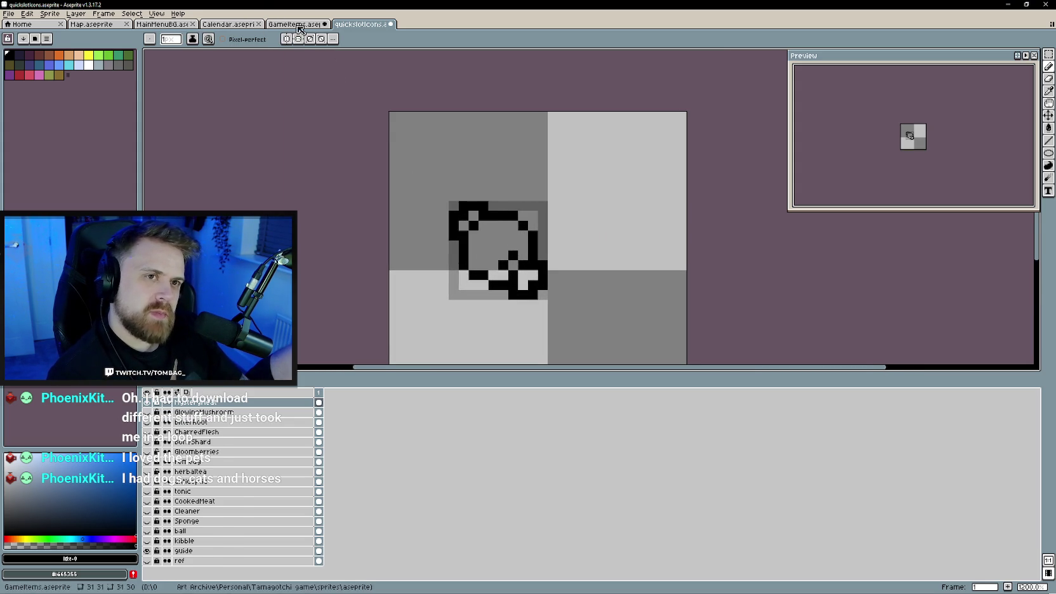
- Sample the light #dcd0cd and darker #a27d79 bone colours from the GameItems meat sprite
{"action": "left_click", "coordinate": [271, 23]}
{"action": "left_click", "coordinate": [467, 170], "text": "alt"}
{"action": "key", "text": "ctrl+Tab"}
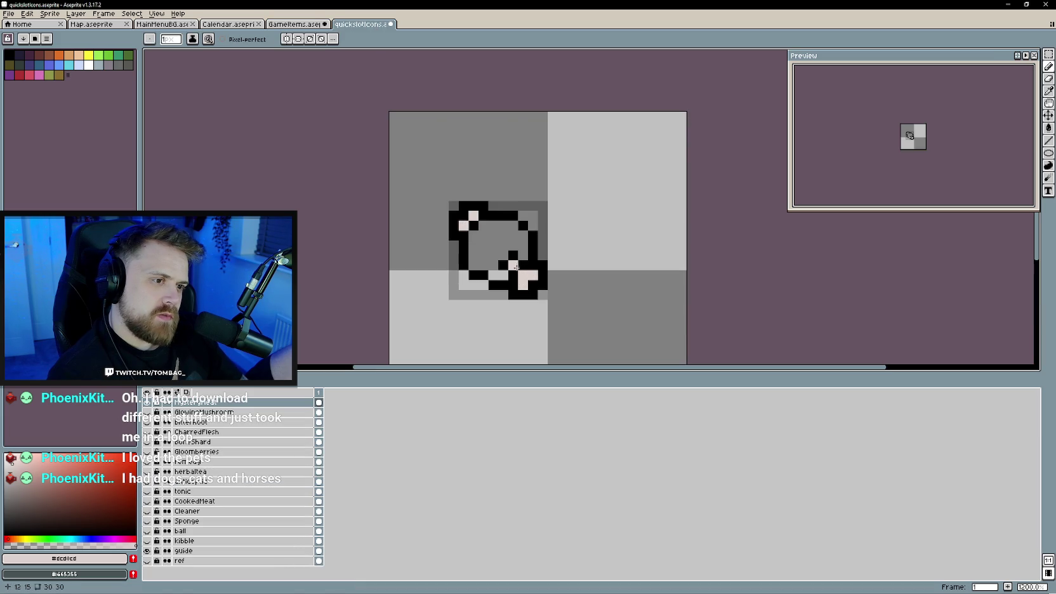
{"action": "key", "text": "ctrl+shift+Tab"}
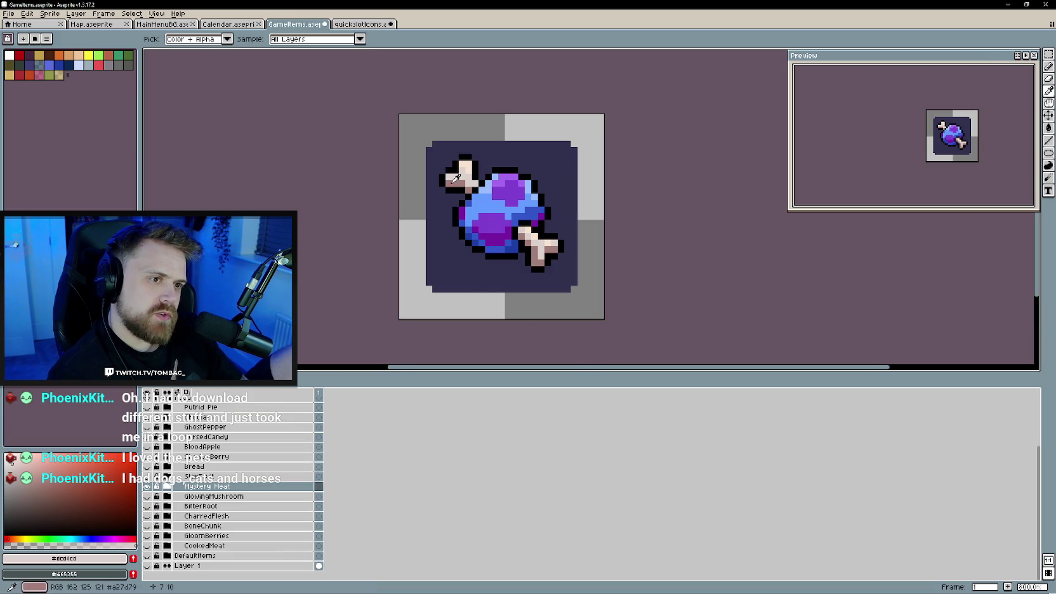
{"action": "left_click", "coordinate": [456, 177], "text": "alt"}
{"action": "key", "text": "ctrl+Tab"}
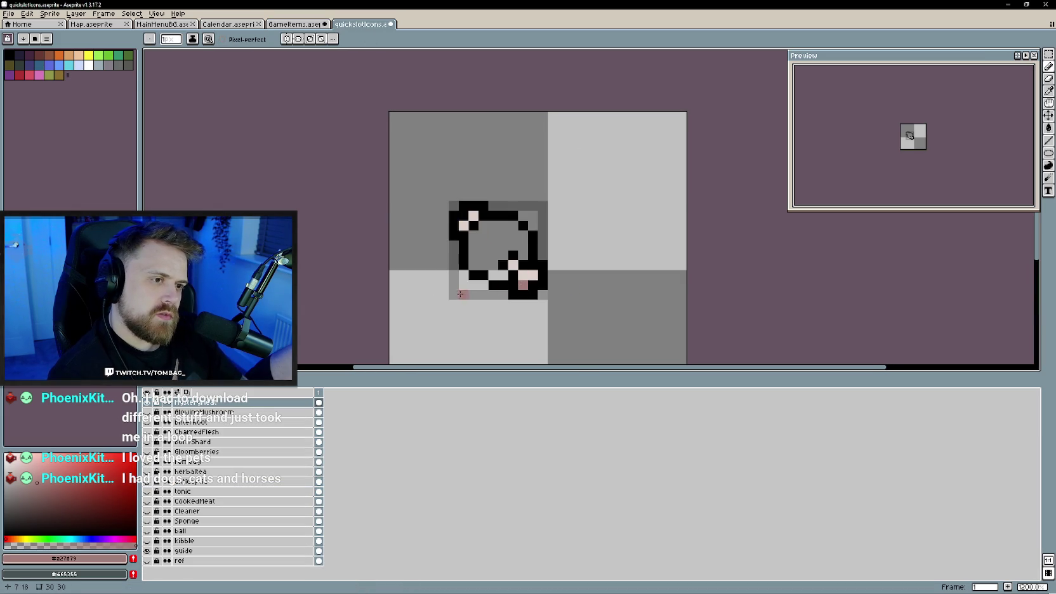
- Sample the meat's blue #639bff from the GameItems sprite for use in quickslotIcons
{"action": "scroll", "coordinate": [461, 294], "scroll_direction": "down", "scroll_amount": 3}
{"action": "scroll", "coordinate": [431, 306], "scroll_direction": "up", "scroll_amount": 1}
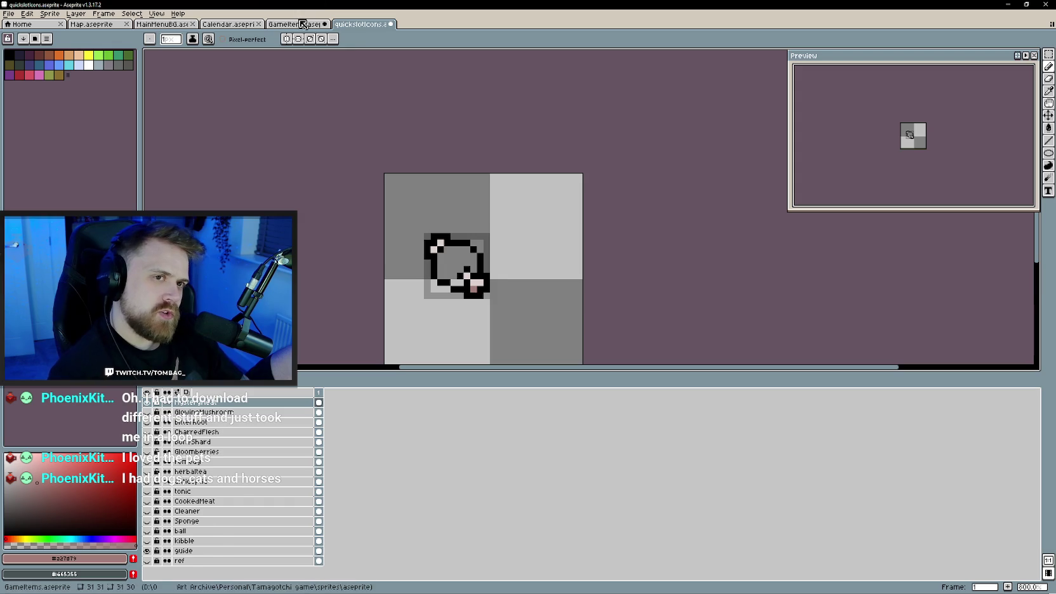
{"action": "left_click", "coordinate": [303, 24]}
{"action": "left_click", "coordinate": [460, 191], "text": "alt"}
{"action": "key", "text": "ctrl+Tab"}
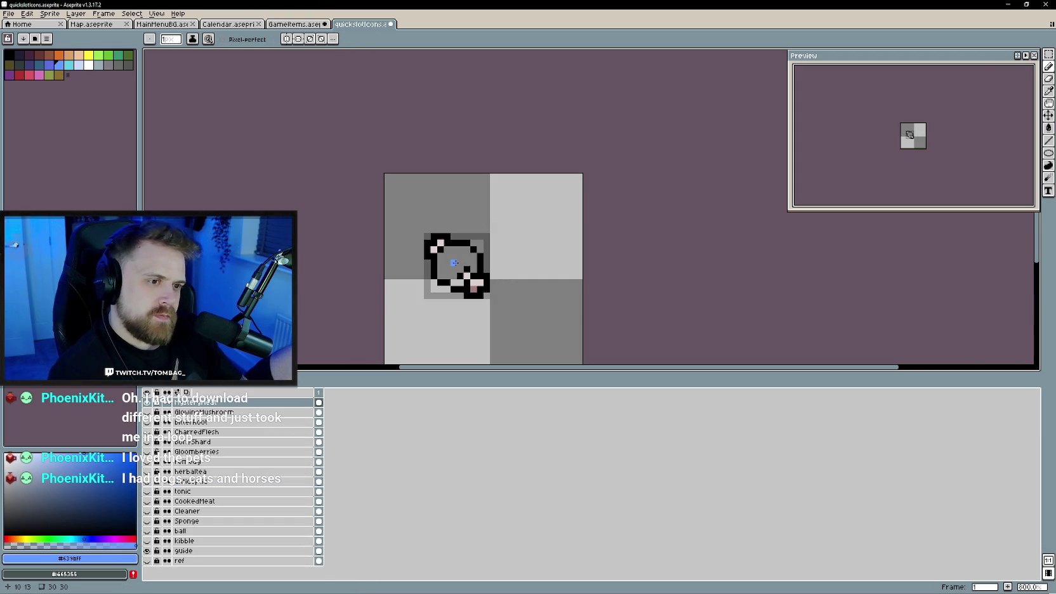
- Flood-fill the meat body blue and recolour inner bone pixels with the darker bone tone
{"action": "key", "text": "g"}
{"action": "left_click", "coordinate": [454, 262]}
{"action": "scroll", "coordinate": [464, 311], "scroll_direction": "up", "scroll_amount": 2}
{"action": "scroll", "coordinate": [438, 269], "scroll_direction": "up", "scroll_amount": 1}
{"action": "left_click_drag", "start_coordinate": [438, 269], "coordinate": [443, 272]}
{"action": "left_click", "coordinate": [497, 281], "text": "alt"}
{"action": "left_click", "coordinate": [417, 203]}
{"action": "left_click", "coordinate": [447, 243]}
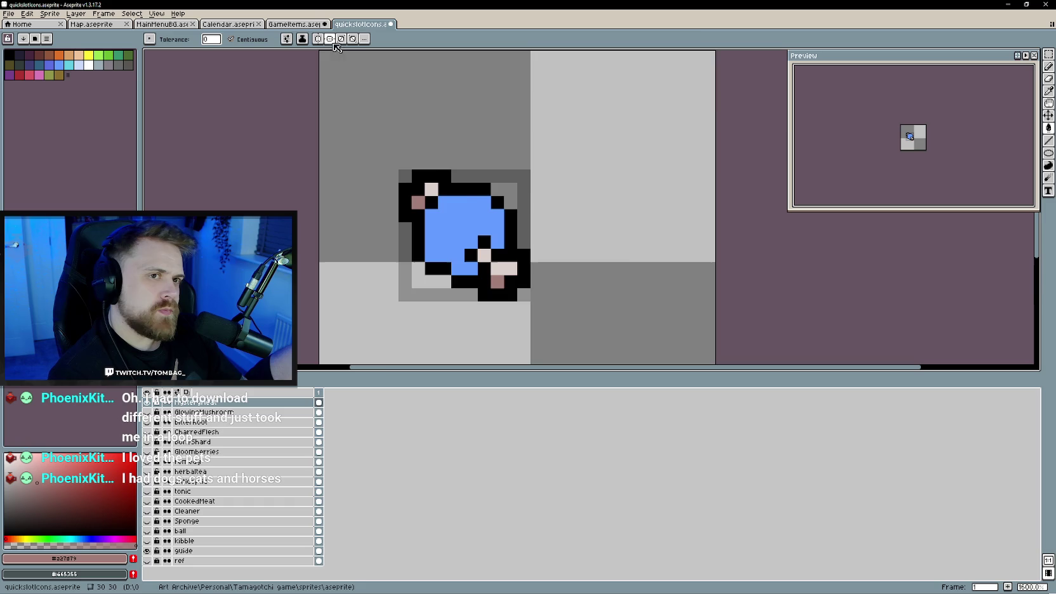
- Try a purple fill of the meat body, then undo it and return to the Pencil
{"action": "key", "text": "ctrl+shift+Tab"}
{"action": "key", "text": "ctrl+Tab"}
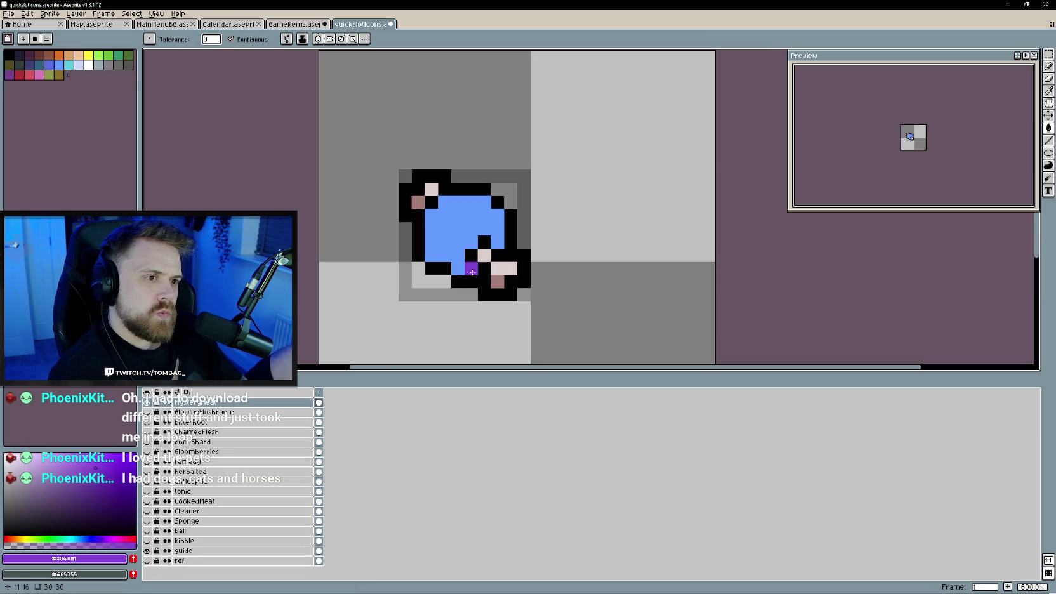
{"action": "left_click", "coordinate": [469, 240]}
{"action": "key", "text": "ctrl+z"}
{"action": "key", "text": "b"}
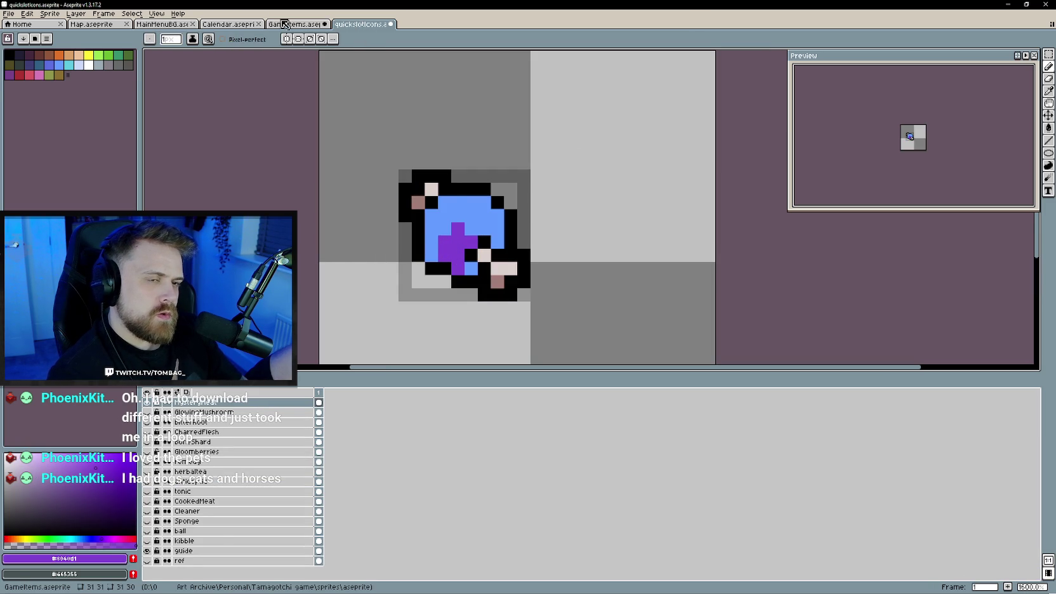
- Add purple shading pixels along the meat body's top and upper corners, checking the reference
{"action": "key", "text": "ctrl+shift+Tab"}
{"action": "key", "text": "ctrl+Tab"}
{"action": "left_click", "coordinate": [484, 216]}
{"action": "left_click", "coordinate": [471, 204]}
{"action": "key", "text": "ctrl+shift+Tab"}
{"action": "key", "text": "ctrl+Tab"}
{"action": "left_click", "coordinate": [429, 217]}
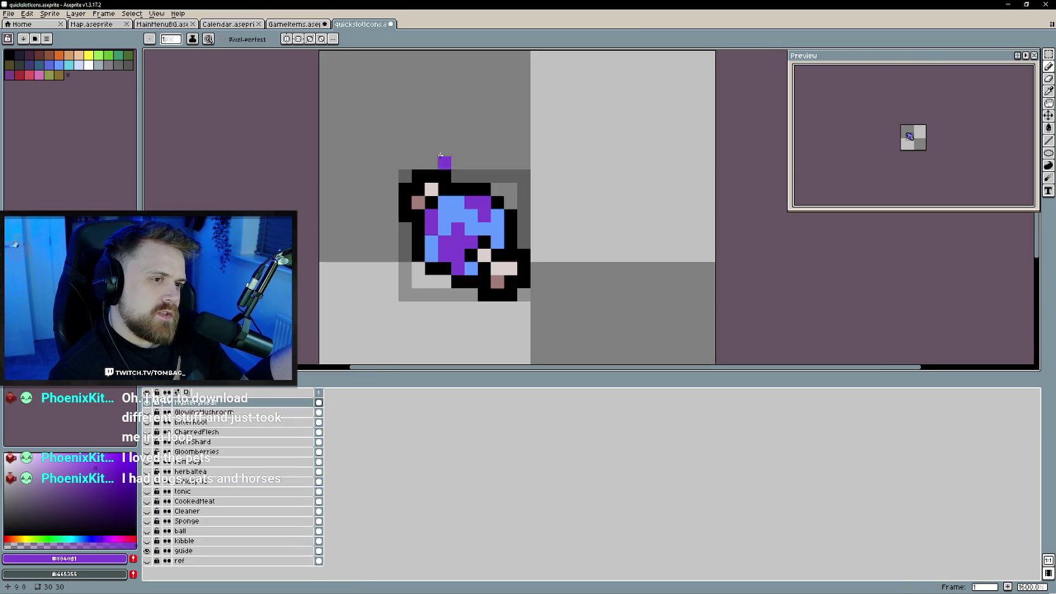
{"action": "key", "text": "ctrl+shift+Tab"}
{"action": "key", "text": "ctrl+Tab"}
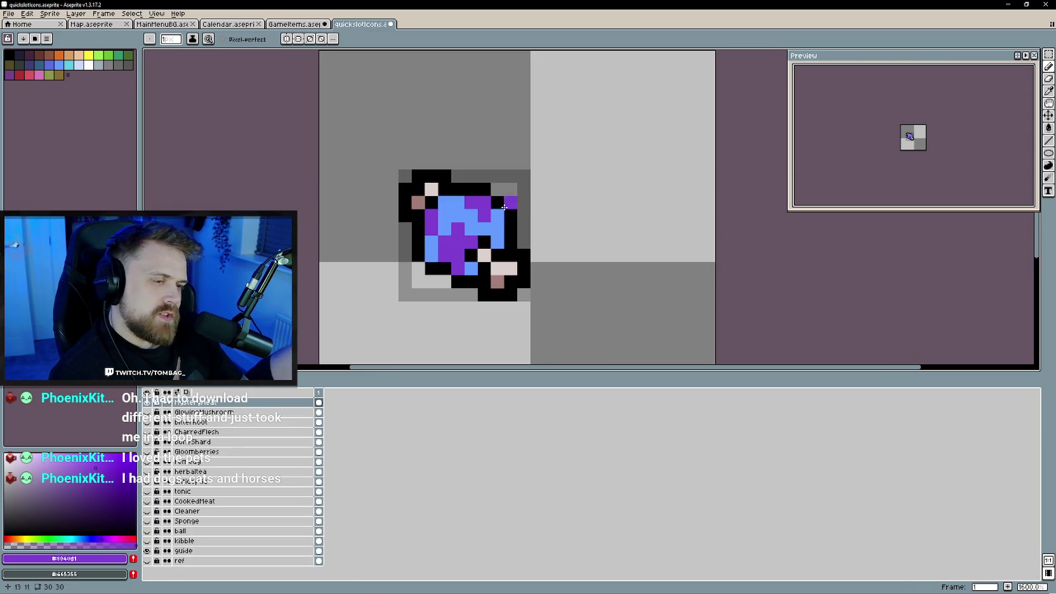
{"action": "left_click", "coordinate": [497, 242]}
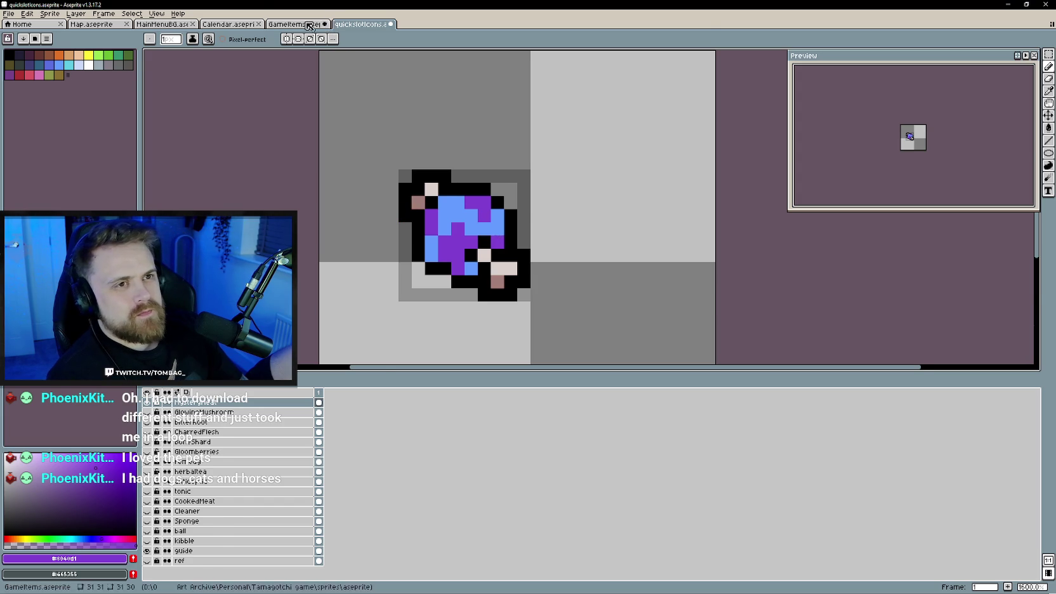
- Sample the dark blue #3256c9 from the large GameItems mystery meat sprite
{"action": "left_click", "coordinate": [309, 25]}
{"action": "left_click", "coordinate": [462, 245], "text": "alt"}
{"action": "key", "text": "ctrl+Tab"}
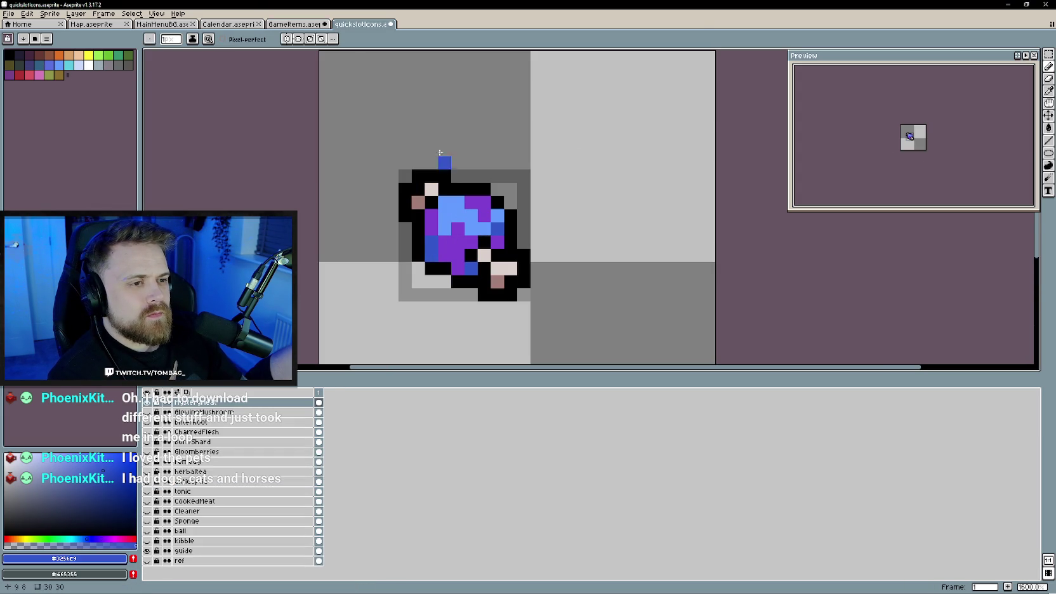
{"action": "left_click", "coordinate": [295, 24]}
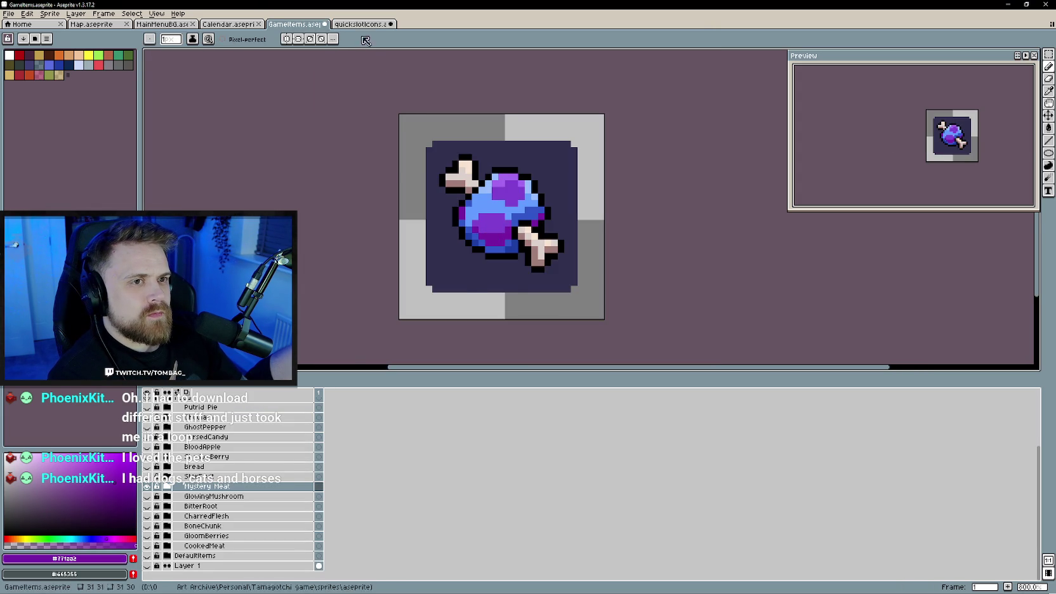
{"action": "key", "text": "ctrl+Tab"}
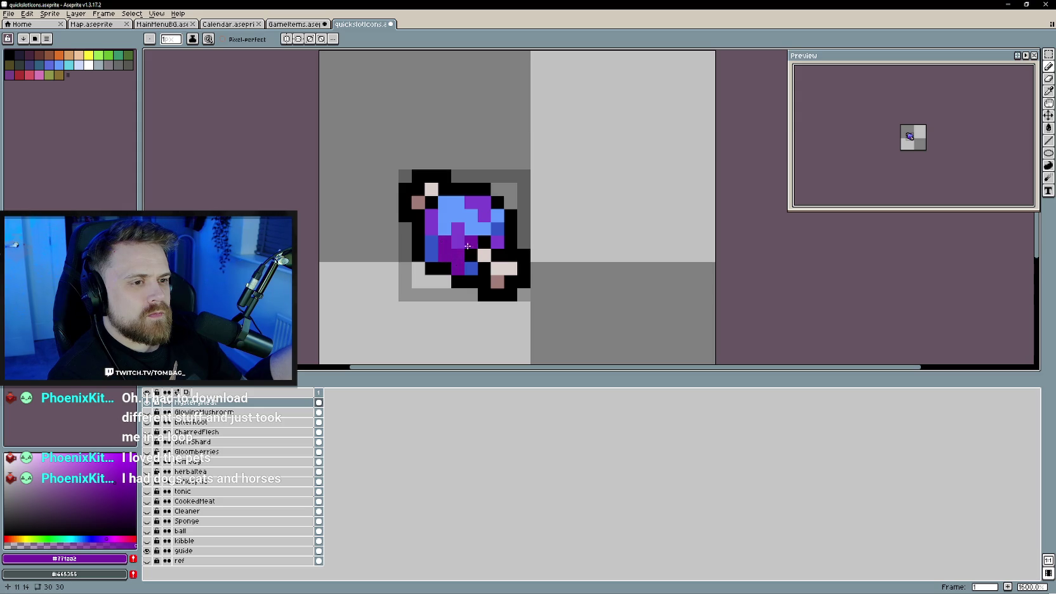
{"action": "scroll", "coordinate": [491, 297], "scroll_direction": "down", "scroll_amount": 3}
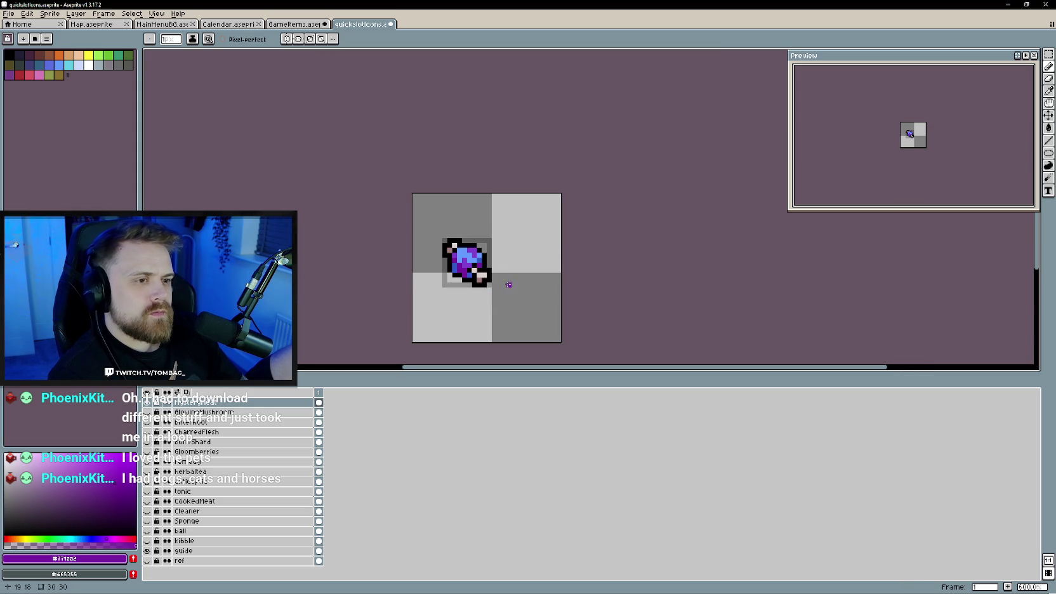
{"action": "scroll", "coordinate": [406, 185], "scroll_direction": "up", "scroll_amount": 1}
{"action": "scroll", "coordinate": [403, 175], "scroll_direction": "up", "scroll_amount": 1}
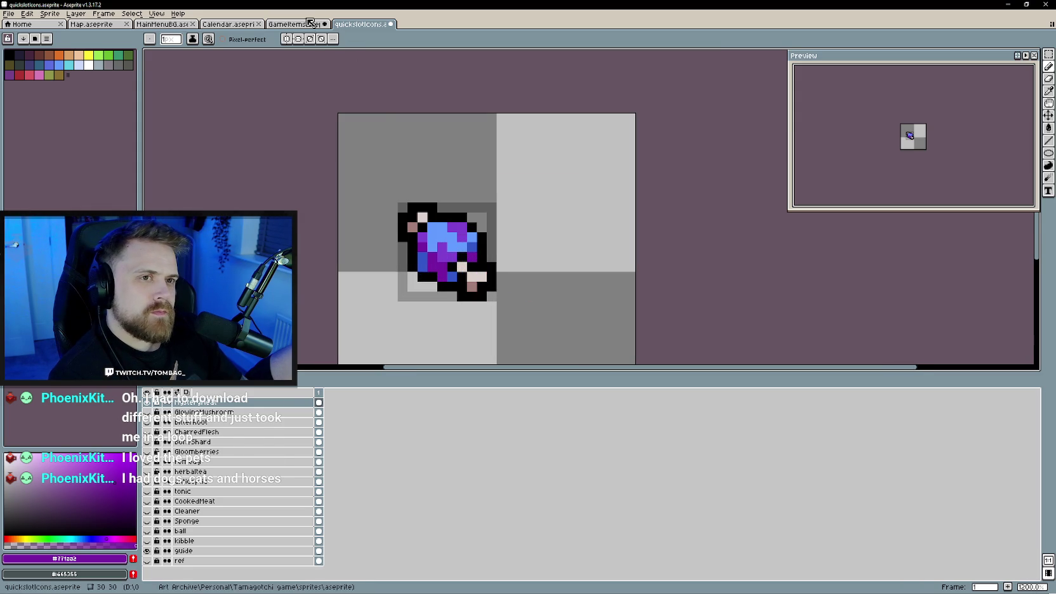
- Compare the small icon with the large mystery meat sprite and zoom to inspect it
{"action": "left_click", "coordinate": [308, 26]}
{"action": "left_click", "coordinate": [368, 25]}
{"action": "left_click", "coordinate": [310, 28]}
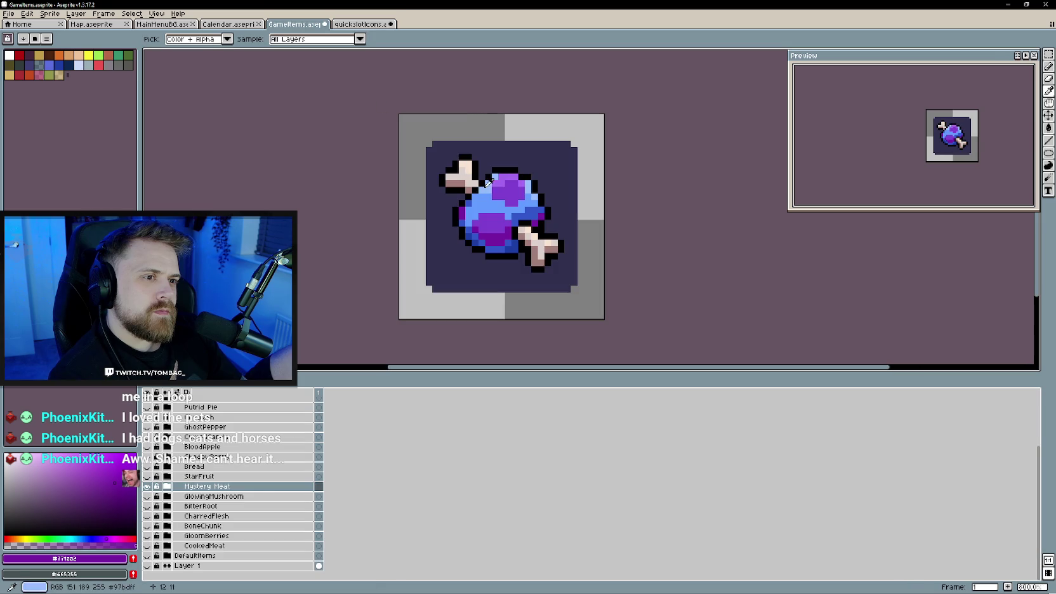
{"action": "key", "text": "ctrl+Tab"}
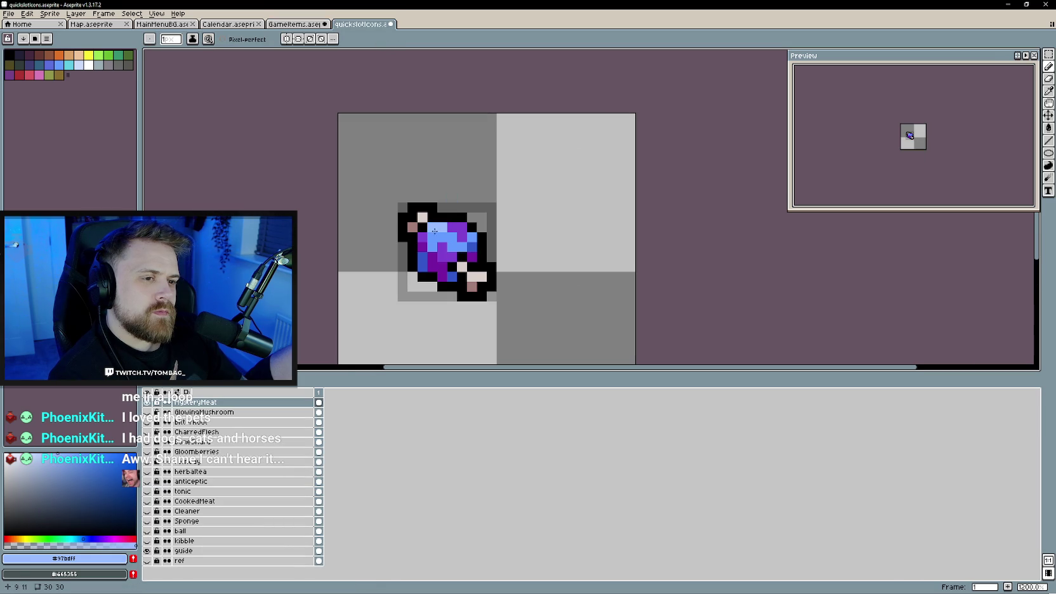
{"action": "scroll", "coordinate": [450, 229], "scroll_direction": "down", "scroll_amount": 3}
{"action": "scroll", "coordinate": [450, 230], "scroll_direction": "down", "scroll_amount": 2}
{"action": "scroll", "coordinate": [448, 231], "scroll_direction": "up", "scroll_amount": 3}
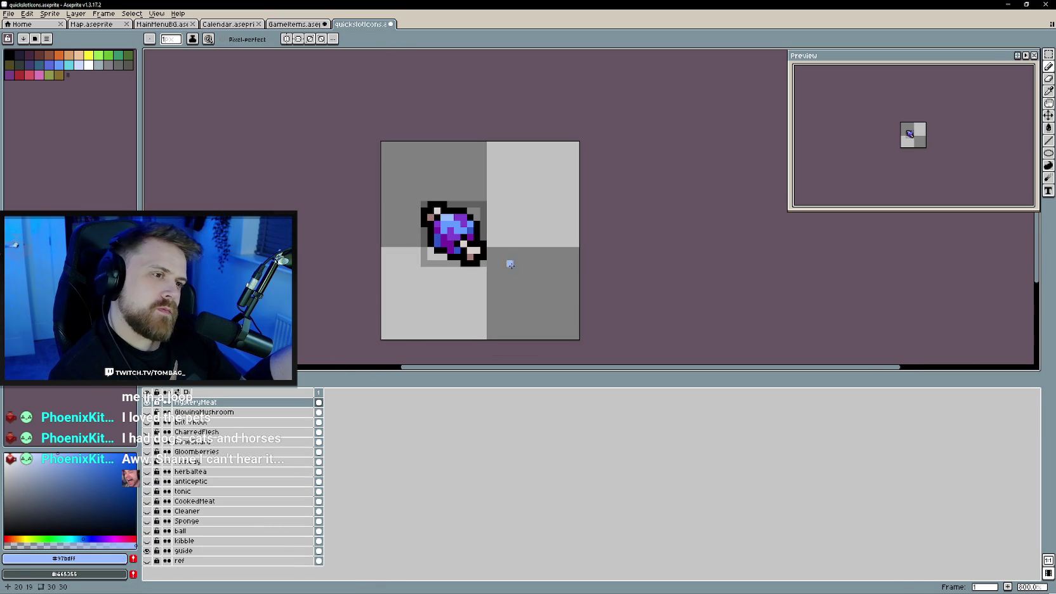
{"action": "scroll", "coordinate": [448, 241], "scroll_direction": "down", "scroll_amount": 1}
{"action": "scroll", "coordinate": [450, 247], "scroll_direction": "up", "scroll_amount": 1}
{"action": "scroll", "coordinate": [508, 292], "scroll_direction": "down", "scroll_amount": 1}
{"action": "scroll", "coordinate": [463, 314], "scroll_direction": "up", "scroll_amount": 1}
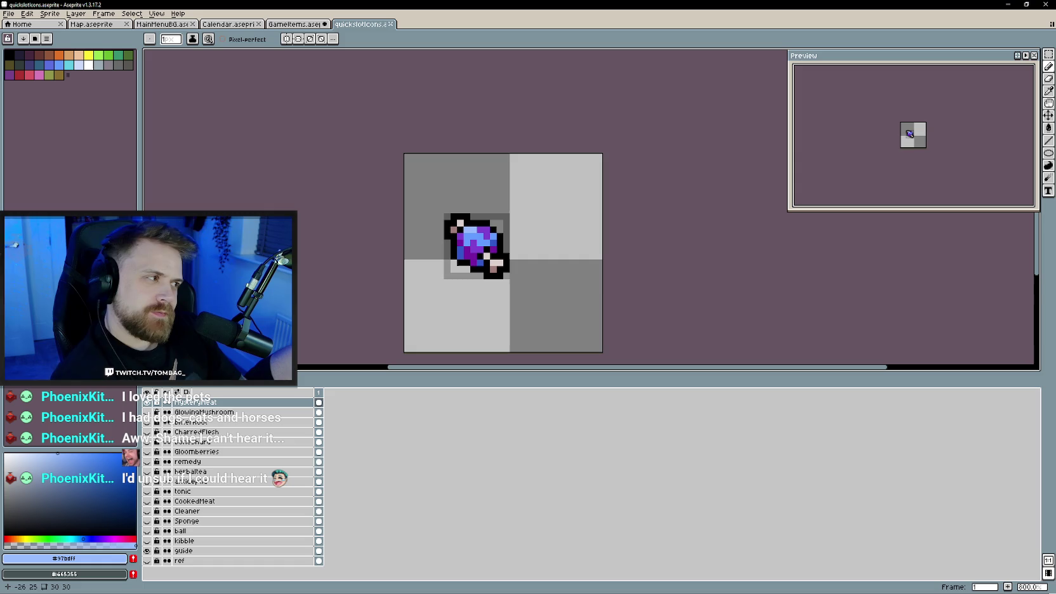
- In GameItems, show the star fruit sprite and hide the mystery meat sprite
{"action": "left_click", "coordinate": [283, 24]}
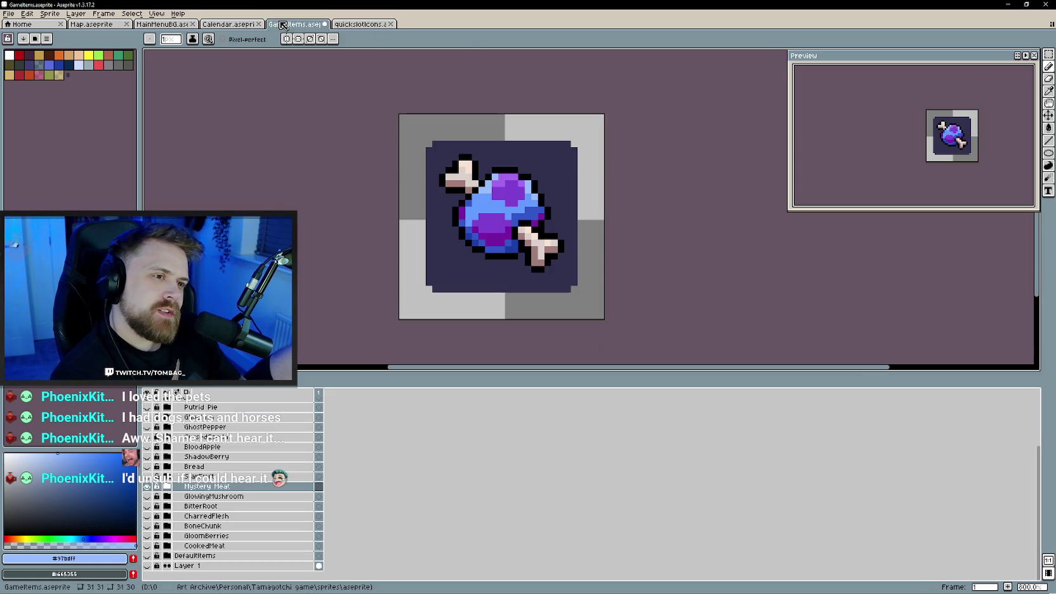
{"action": "left_click", "coordinate": [146, 476]}
{"action": "left_click", "coordinate": [147, 486]}
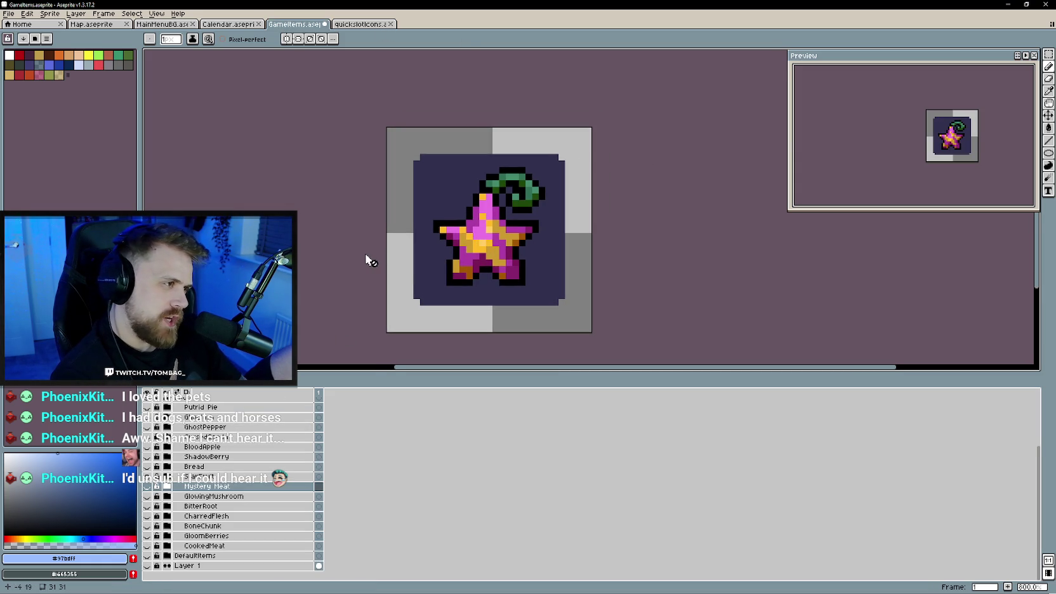
{"action": "left_click", "coordinate": [367, 25]}
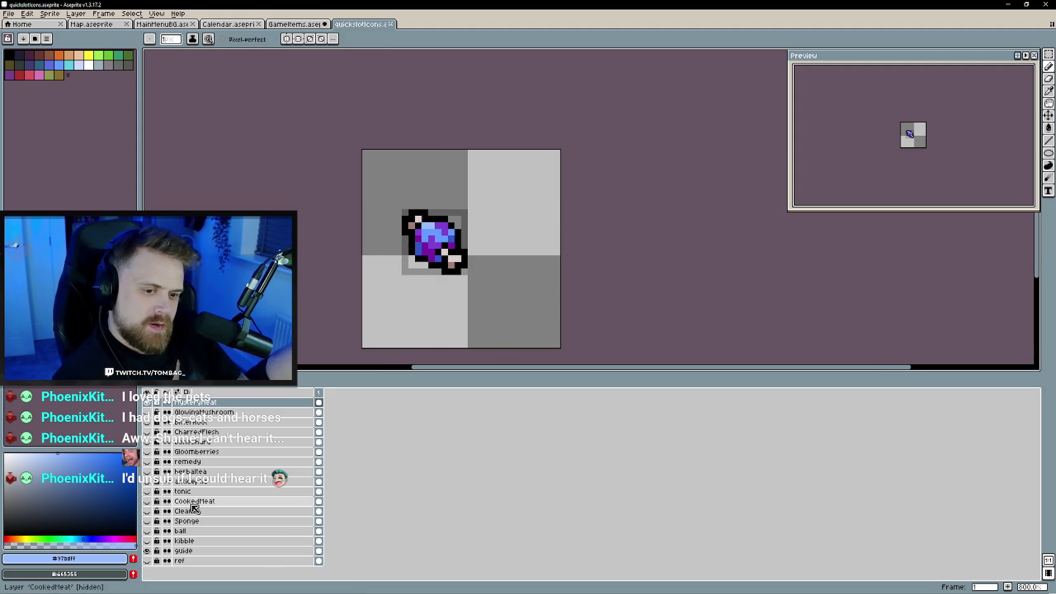
- Eyedrop the dark red-brown #553635 from the CookedMeat layer, then show MysteryMeat again
{"action": "left_click", "coordinate": [146, 500]}
{"action": "key", "text": "alt"}
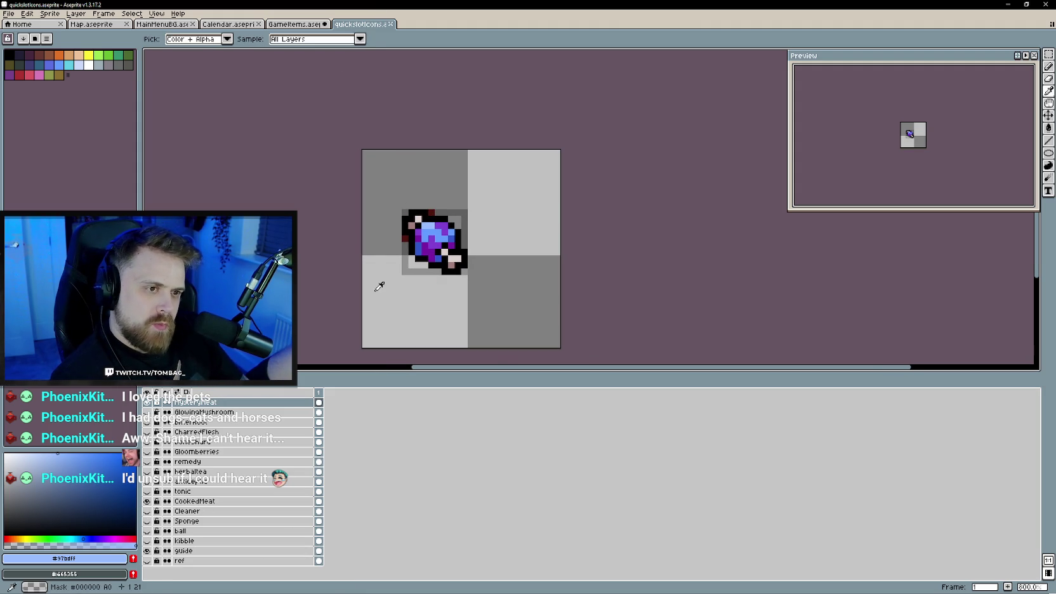
{"action": "left_click", "coordinate": [147, 403]}
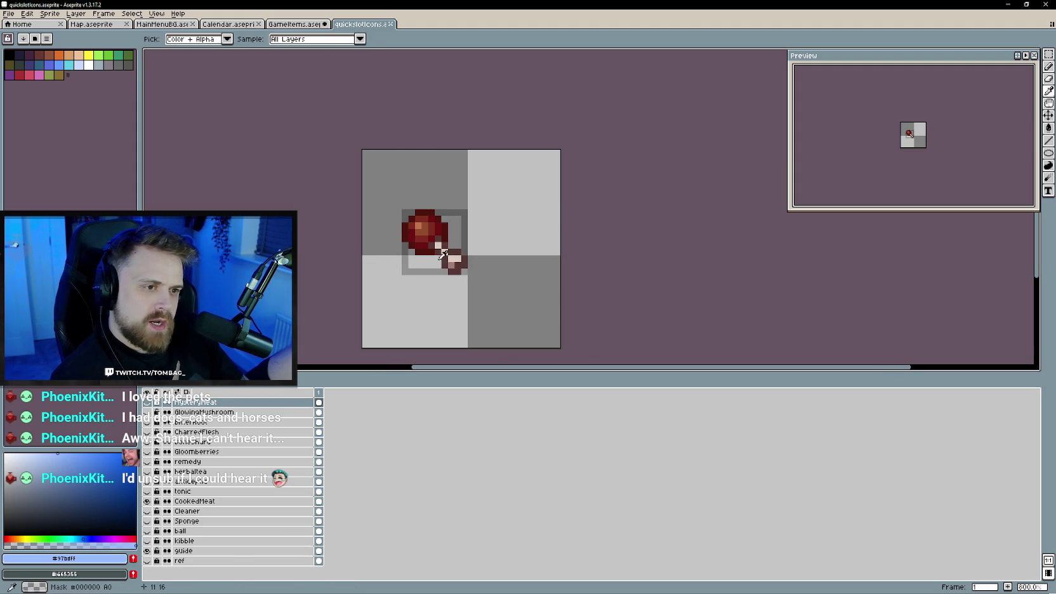
{"action": "left_click", "coordinate": [443, 255], "text": "alt"}
{"action": "left_click", "coordinate": [148, 403]}
{"action": "scroll", "coordinate": [440, 269], "scroll_direction": "up", "scroll_amount": 2}
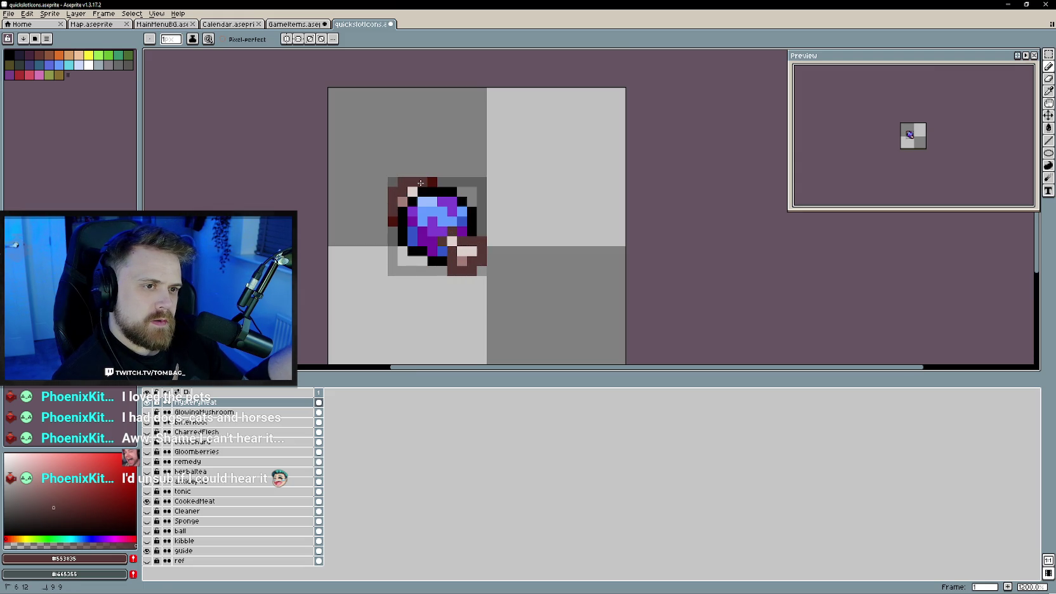
{"action": "left_click", "coordinate": [354, 208], "text": "alt"}
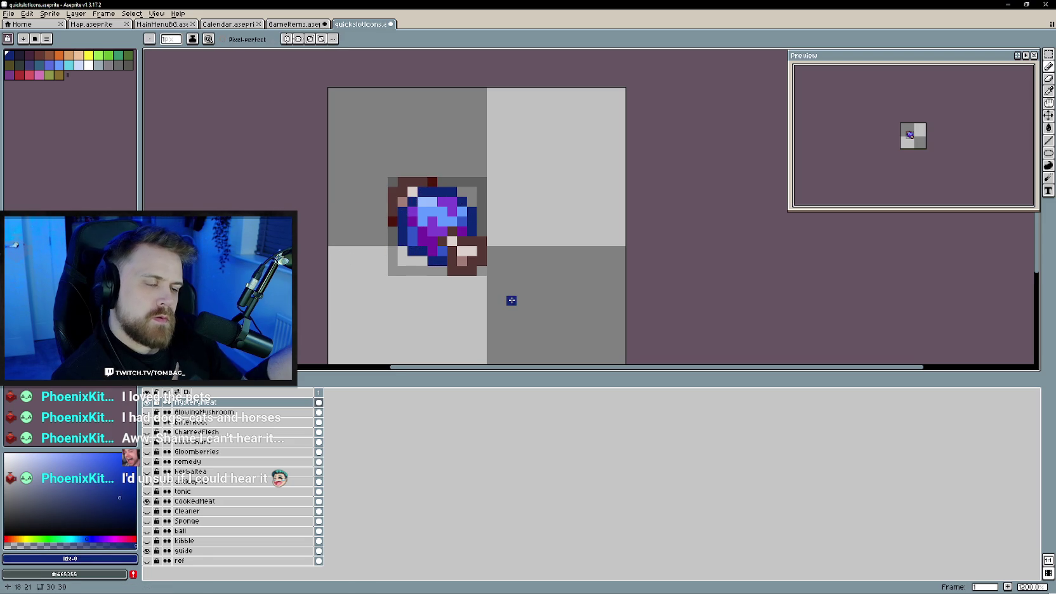
{"action": "scroll", "coordinate": [507, 299], "scroll_direction": "down", "scroll_amount": 3}
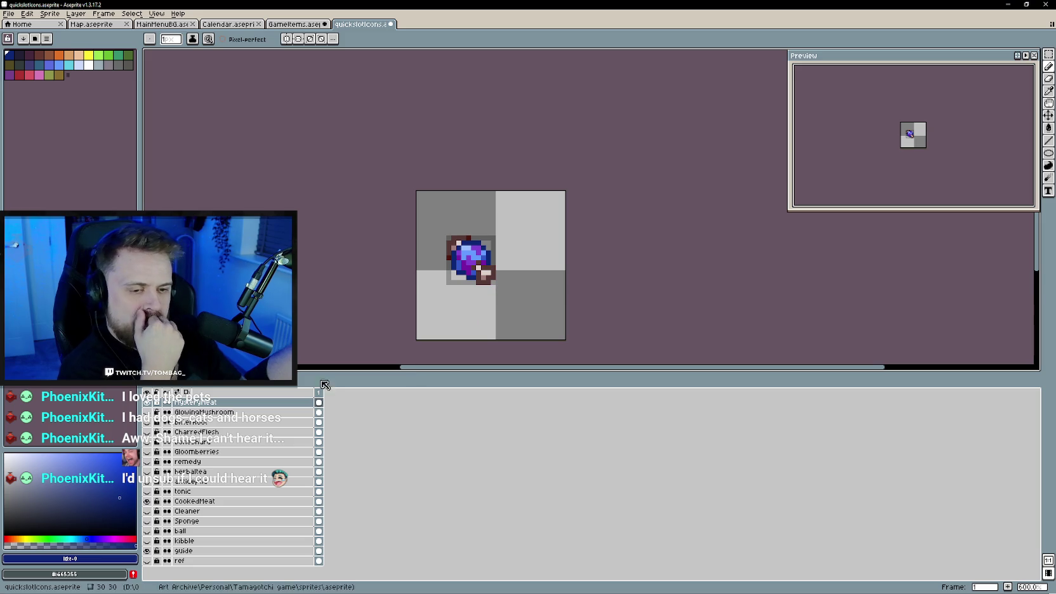
- Hide the CookedMeat layer and add a new empty layer in quickslotIcons
{"action": "left_click", "coordinate": [147, 501]}
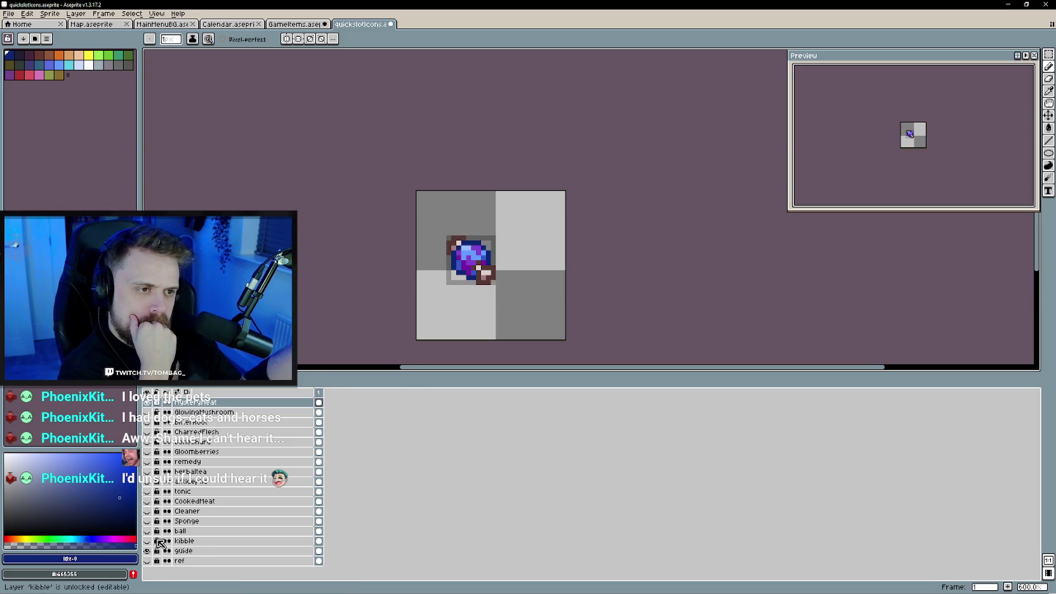
{"action": "right_click", "coordinate": [234, 403]}
{"action": "left_click", "coordinate": [346, 429]}
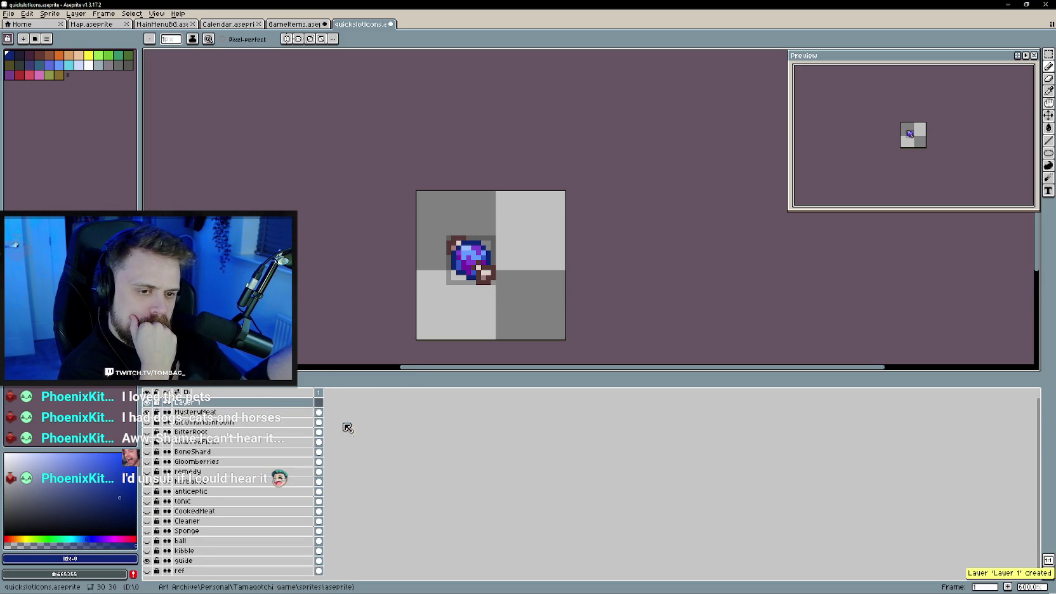
{"action": "left_click", "coordinate": [295, 24]}
{"action": "left_click", "coordinate": [366, 25]}
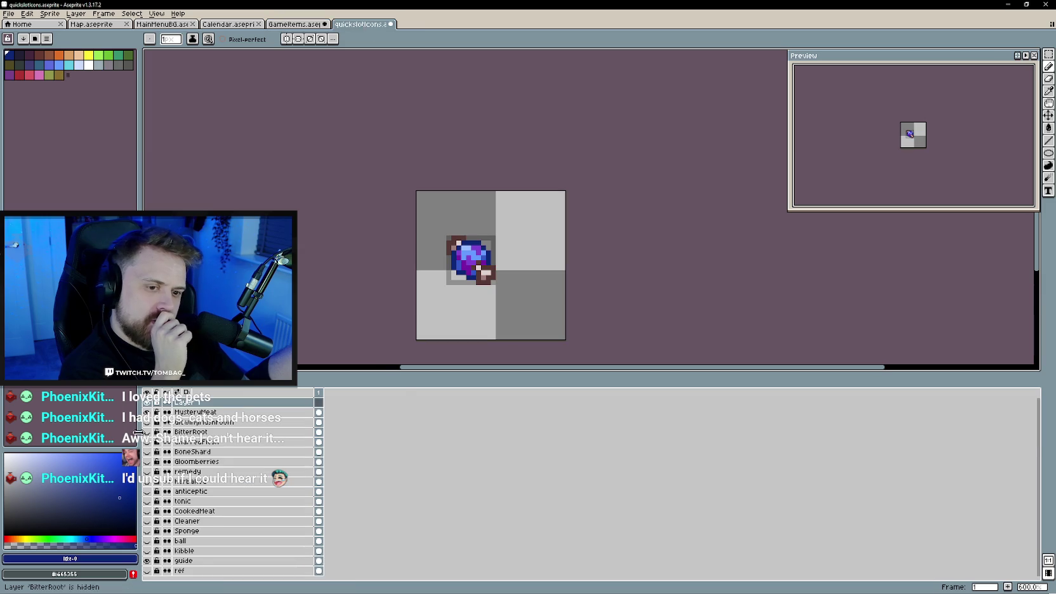
- Name the new layer StarFruit and bring up the GameItems star fruit sprite
{"action": "double_click", "coordinate": [190, 403]}
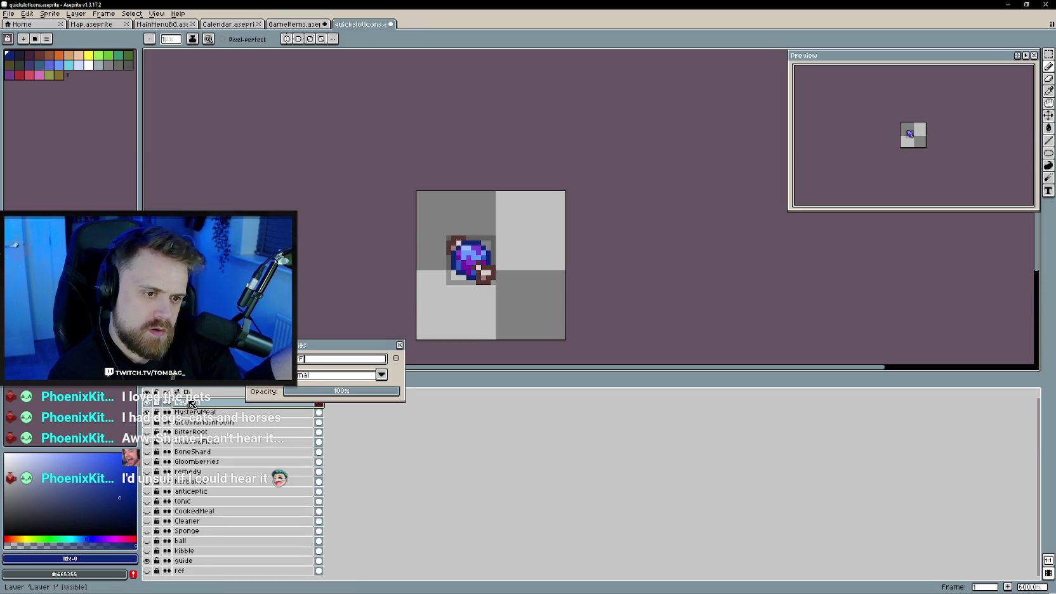
{"action": "type", "text": "StarFruit"}
{"action": "key", "text": "Return"}
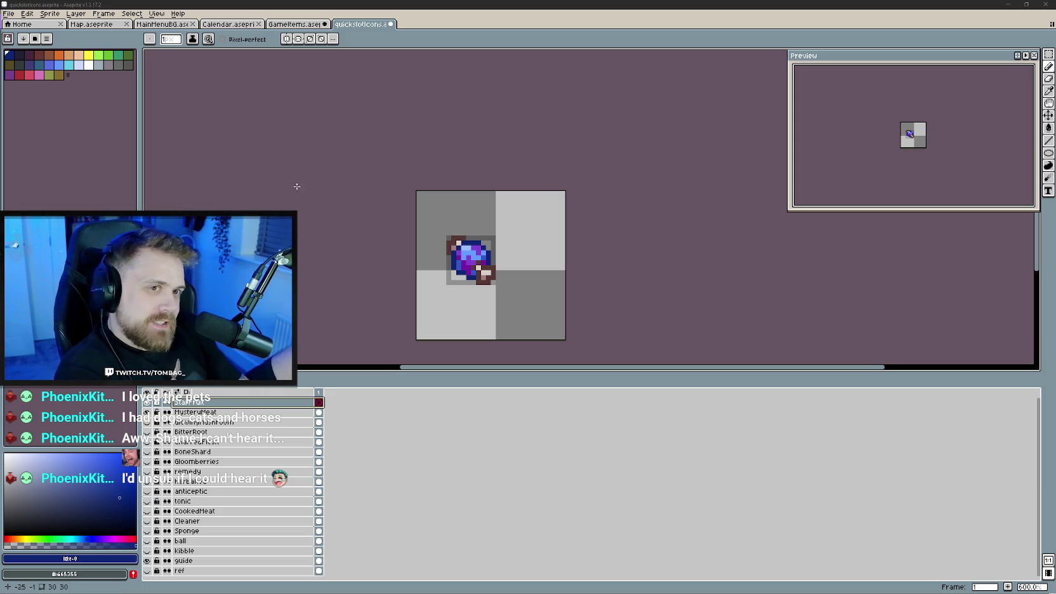
{"action": "left_click", "coordinate": [295, 24]}
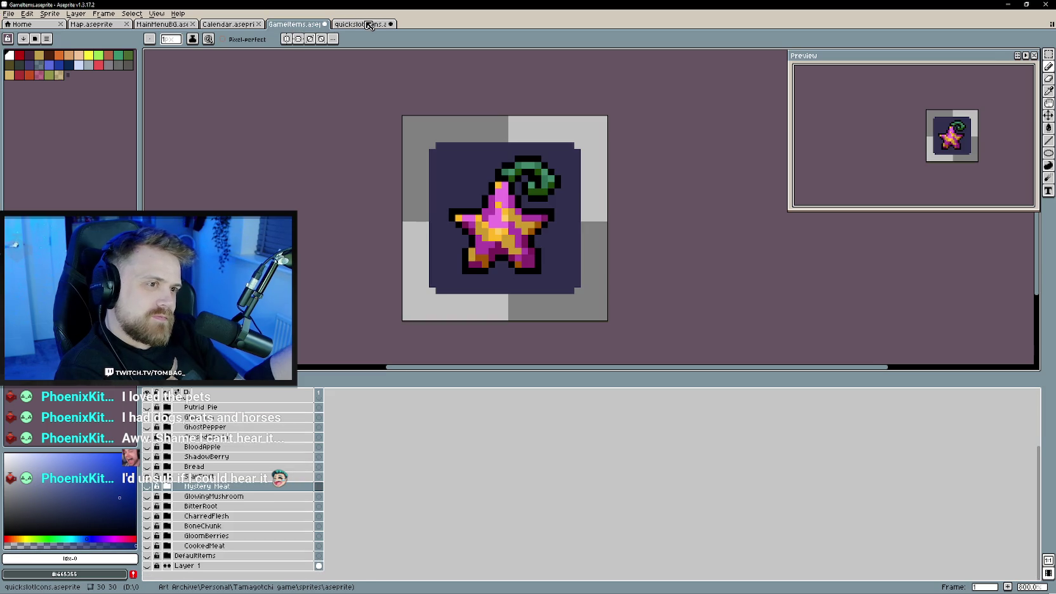
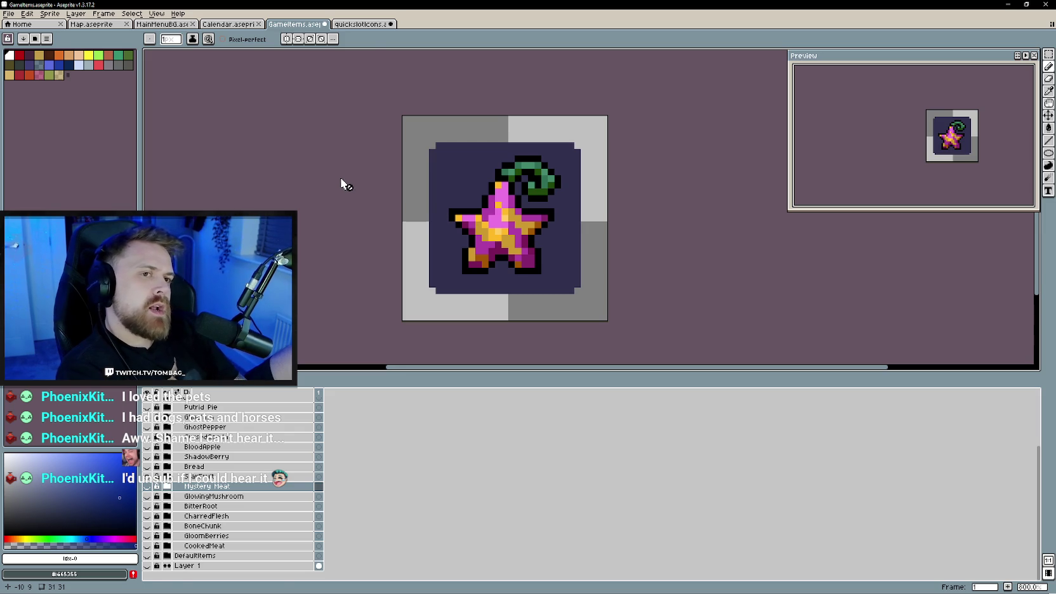
- Expand the StarFruit group in GameItems, select its StarFruit layer and pick the Eraser
{"action": "left_click", "coordinate": [172, 478]}
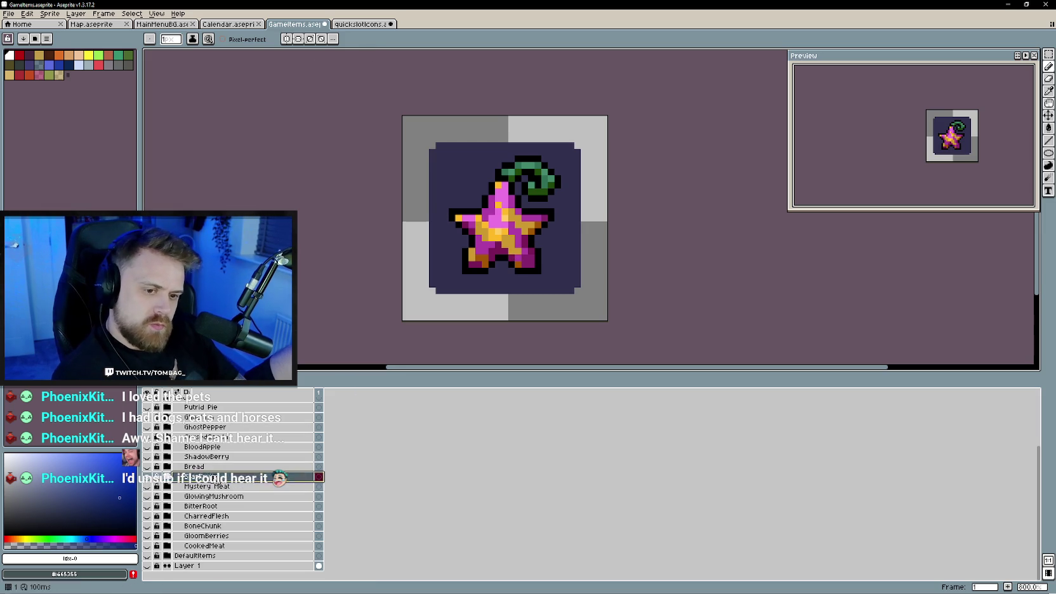
{"action": "left_click", "coordinate": [167, 476]}
{"action": "left_click", "coordinate": [210, 486]}
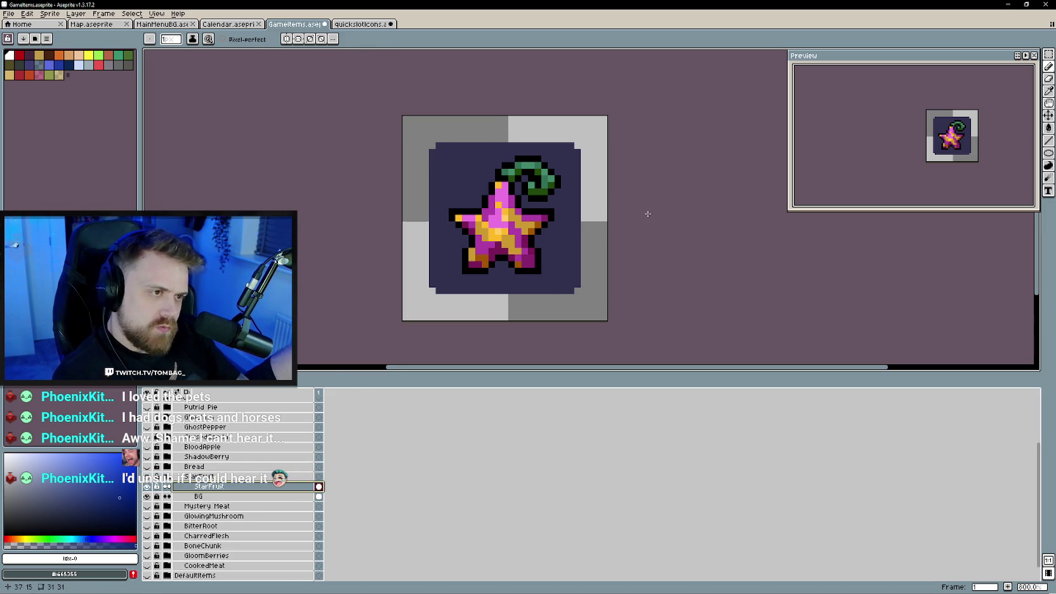
{"action": "key", "text": "e"}
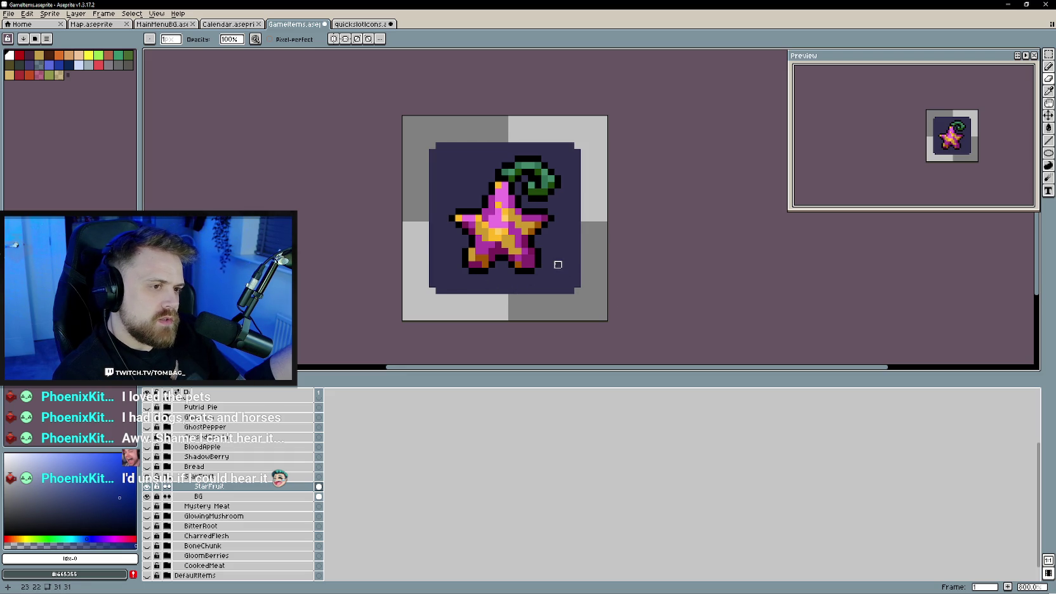
{"action": "scroll", "coordinate": [544, 252], "scroll_direction": "down", "scroll_amount": 1}
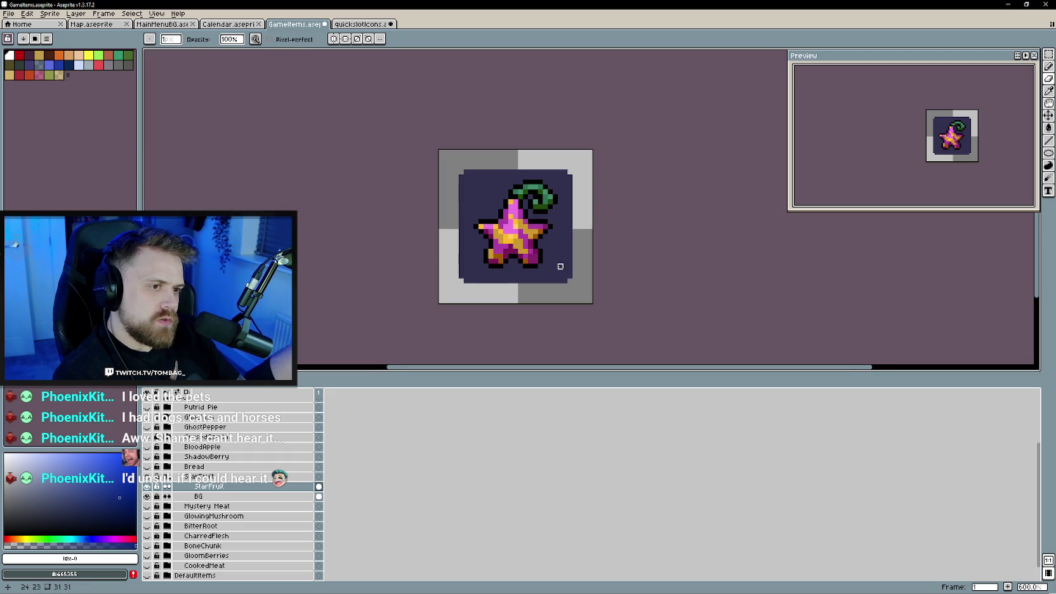
{"action": "scroll", "coordinate": [561, 266], "scroll_direction": "up", "scroll_amount": 1}
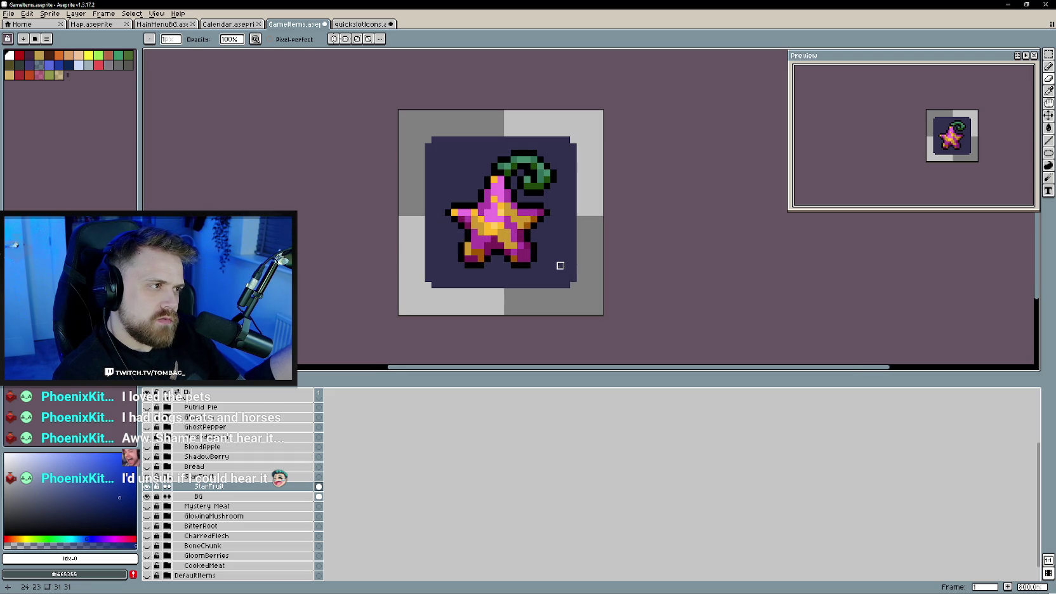
{"action": "left_click", "coordinate": [357, 25]}
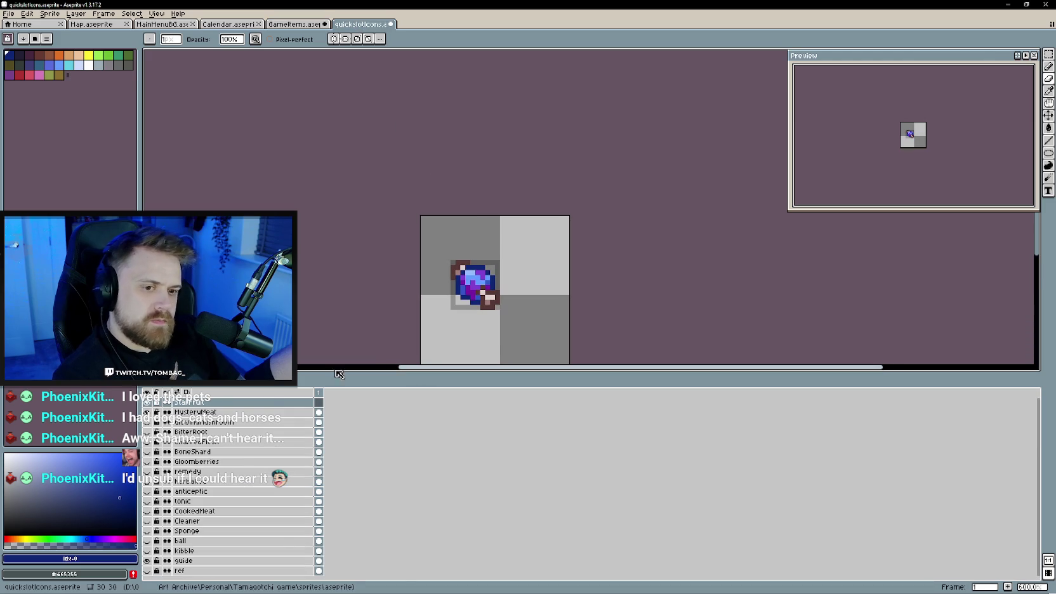
- Hide the MysteryMeat layer in quickslotIcons and zoom in, checking the GameItems star fruit reference
{"action": "left_click", "coordinate": [146, 412]}
{"action": "scroll", "coordinate": [473, 283], "scroll_direction": "up", "scroll_amount": 1}
{"action": "scroll", "coordinate": [482, 285], "scroll_direction": "up", "scroll_amount": 2}
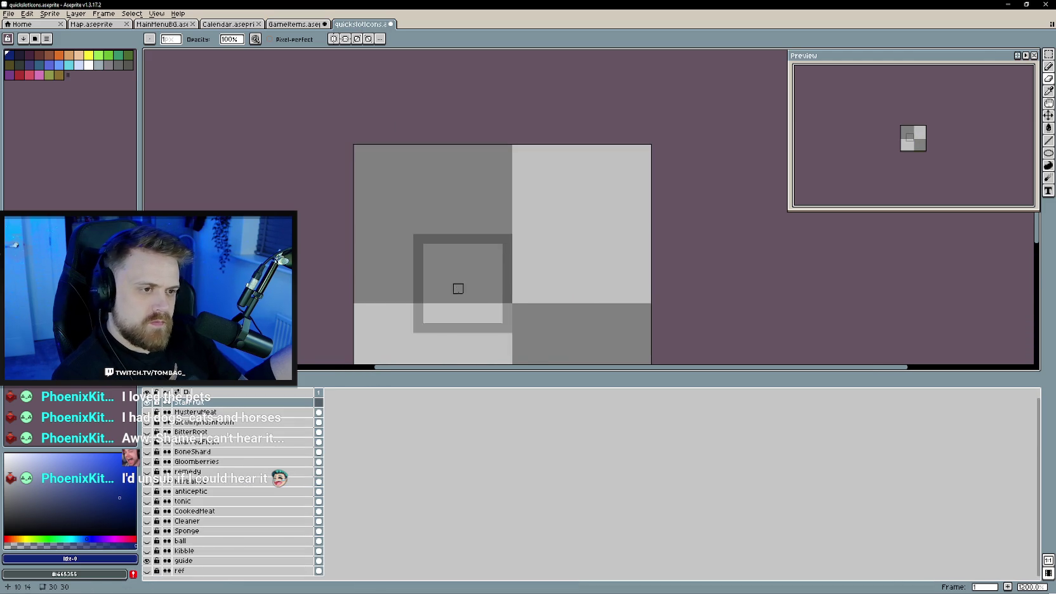
{"action": "scroll", "coordinate": [461, 279], "scroll_direction": "up", "scroll_amount": 1}
{"action": "key", "text": "e"}
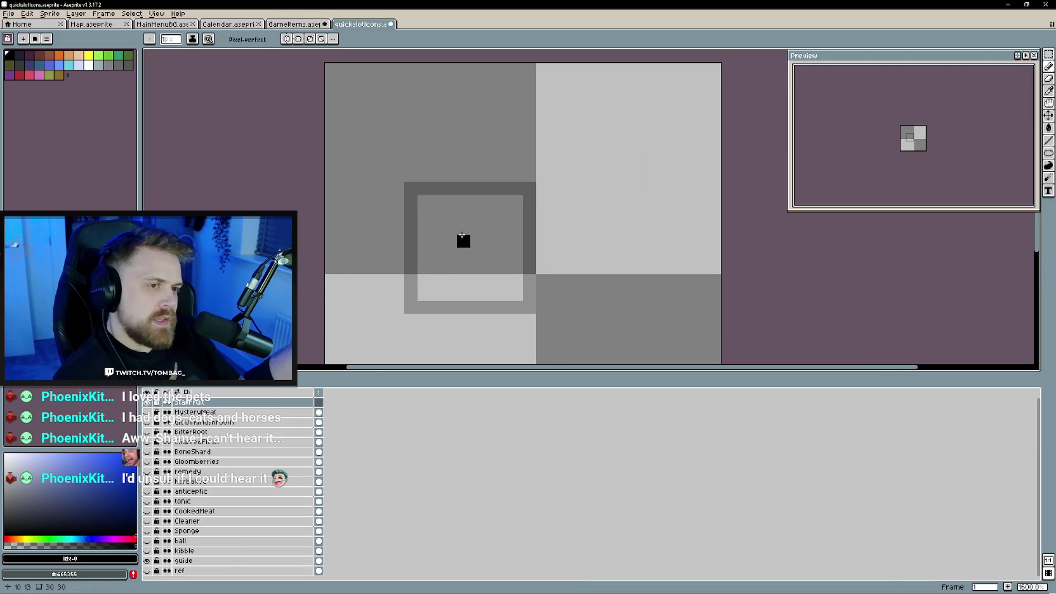
{"action": "left_click", "coordinate": [287, 24]}
{"action": "left_click", "coordinate": [362, 26]}
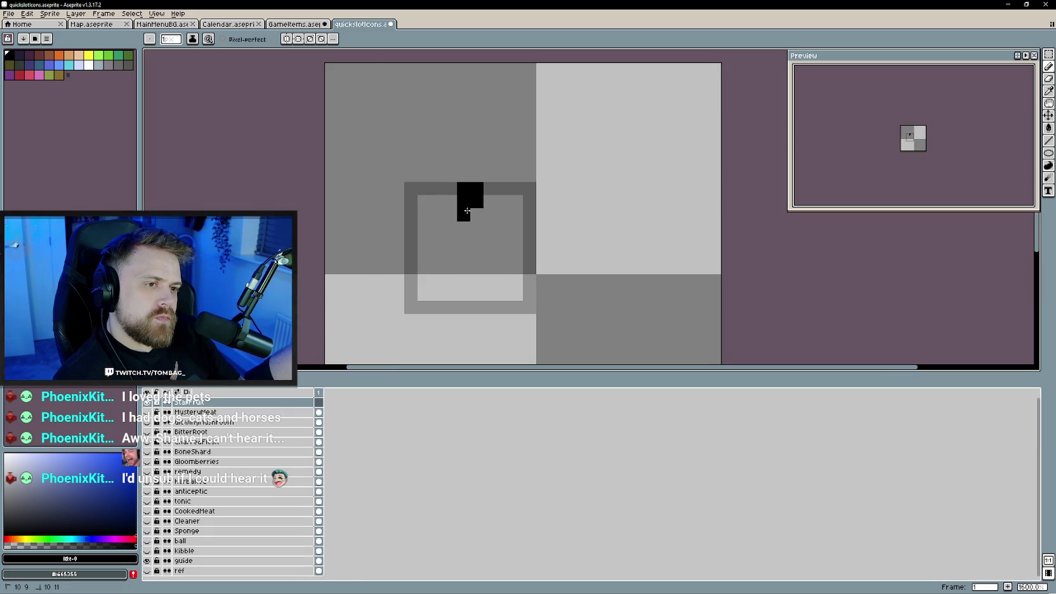
{"action": "key", "text": "ctrl+shift+Tab"}
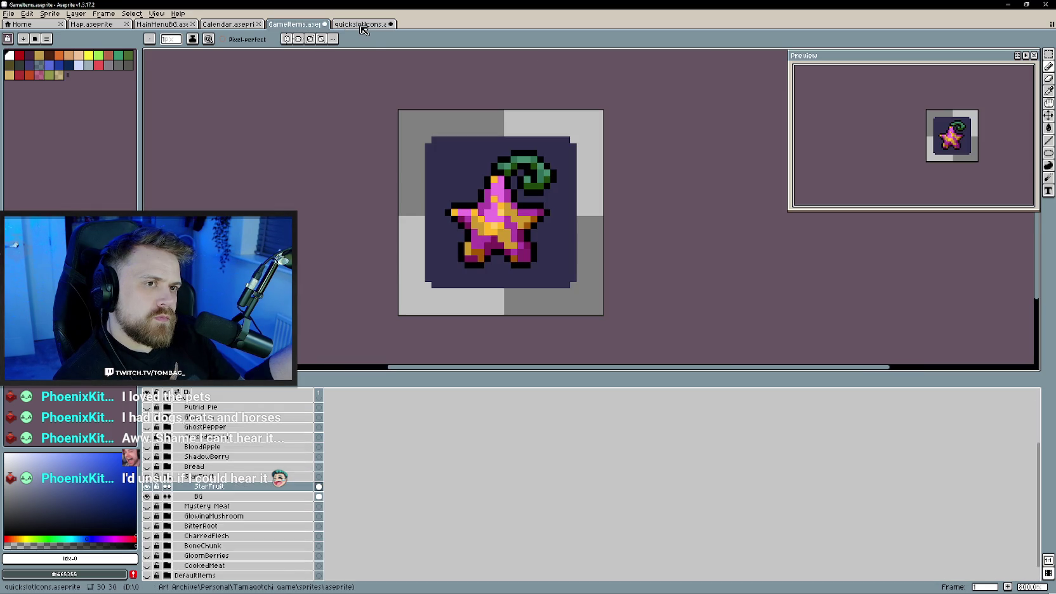
{"action": "left_click", "coordinate": [360, 26]}
- Paint the silhouette's black top point and horizontal arm row, trimming the arm's end pixel
{"action": "left_click_drag", "start_coordinate": [451, 215], "coordinate": [452, 227]}
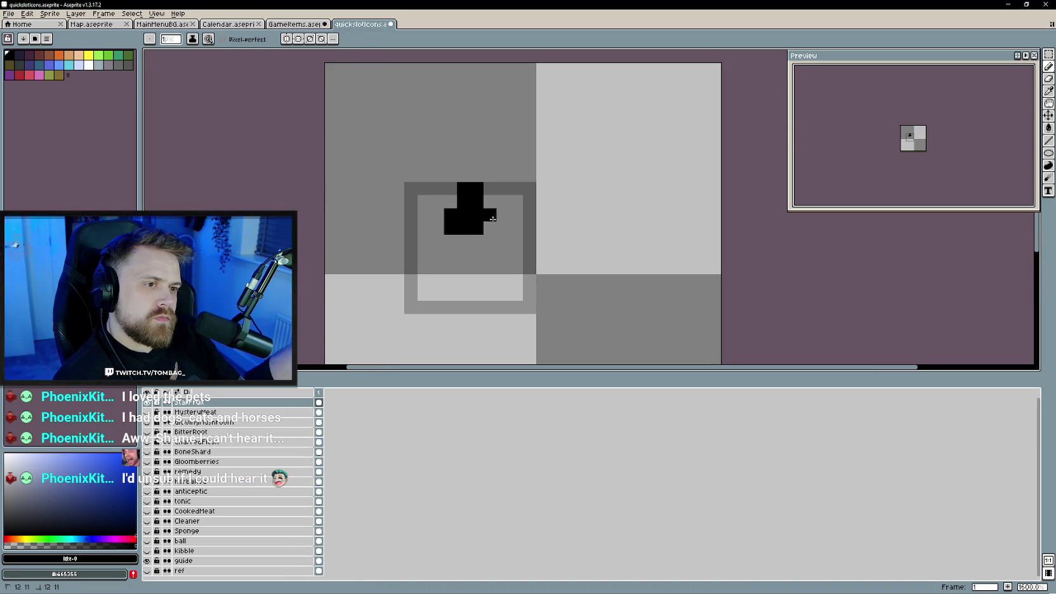
{"action": "key", "text": "ctrl+shift+Tab"}
{"action": "left_click", "coordinate": [360, 25]}
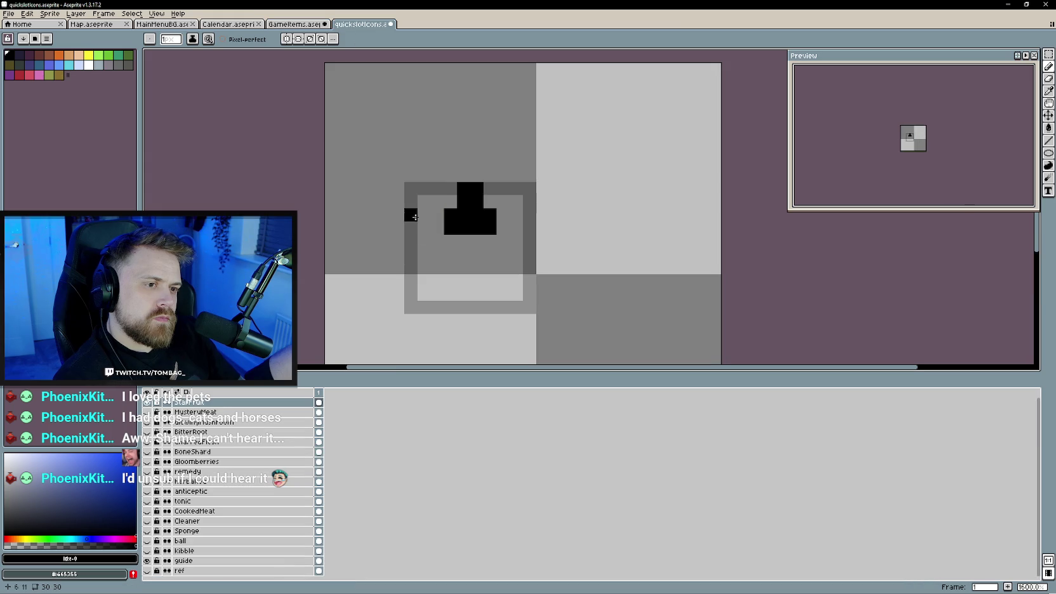
{"action": "mouse_move", "coordinate": [419, 240]}
{"action": "left_mouse_down"}
{"action": "mouse_move", "coordinate": [529, 240]}
{"action": "mouse_move", "coordinate": [424, 254]}
{"action": "left_mouse_up"}
{"action": "key", "text": "e"}
{"action": "left_click", "coordinate": [411, 242]}
{"action": "left_click", "coordinate": [530, 241]}
{"action": "key", "text": "b"}
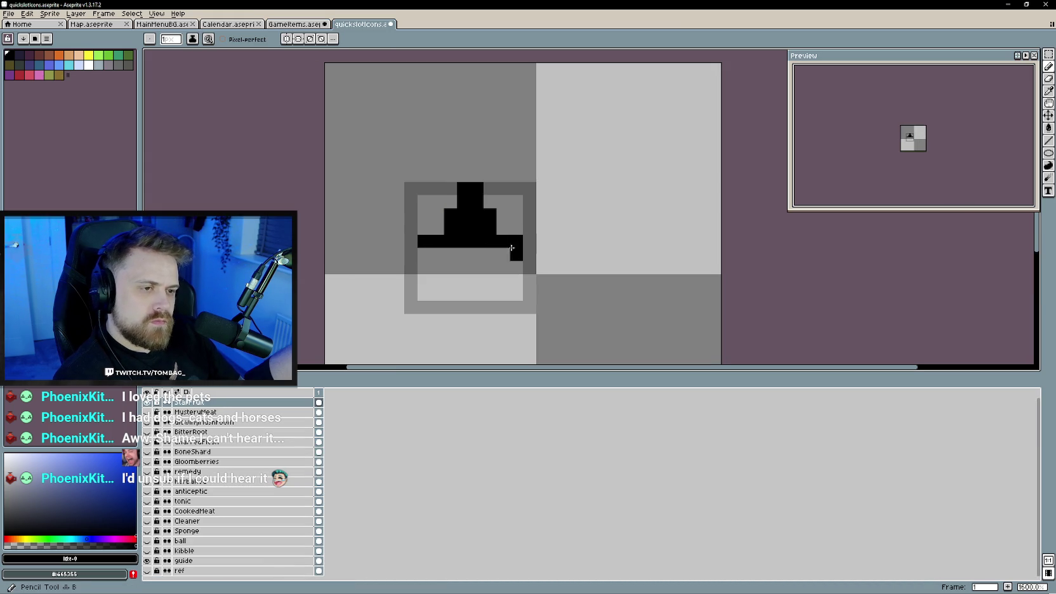
- Fill the black body below the arms and add the right and left legs
{"action": "left_click", "coordinate": [294, 23]}
{"action": "left_click", "coordinate": [360, 24]}
{"action": "left_click_drag", "start_coordinate": [499, 262], "coordinate": [438, 262]}
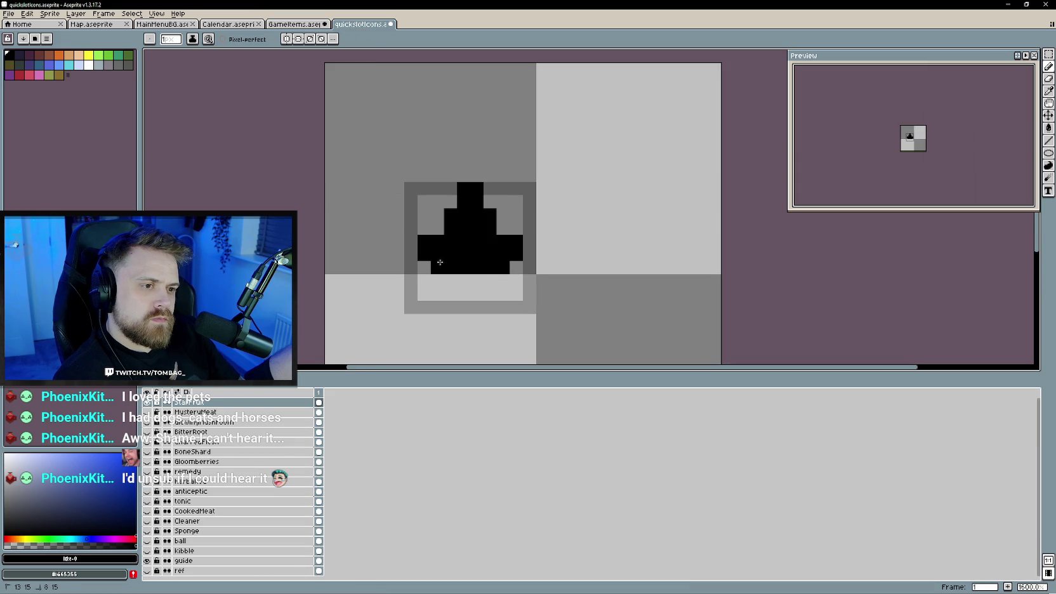
{"action": "left_click", "coordinate": [294, 23]}
{"action": "left_click", "coordinate": [359, 23]}
{"action": "mouse_move", "coordinate": [505, 298]}
{"action": "left_mouse_down"}
{"action": "mouse_move", "coordinate": [477, 281]}
{"action": "mouse_move", "coordinate": [441, 280]}
{"action": "left_mouse_up"}
{"action": "left_click", "coordinate": [450, 277]}
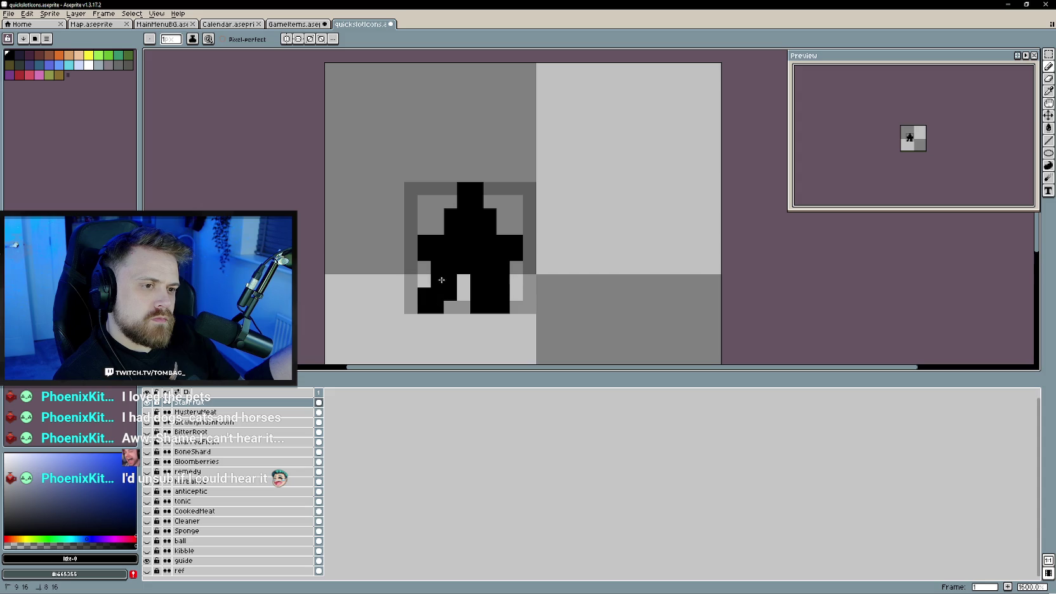
{"action": "left_click", "coordinate": [294, 23]}
{"action": "left_click", "coordinate": [360, 23]}
- Reshape the star's legs by erasing and repainting their outer pixels and filling the right-side gap
{"action": "key", "text": "e"}
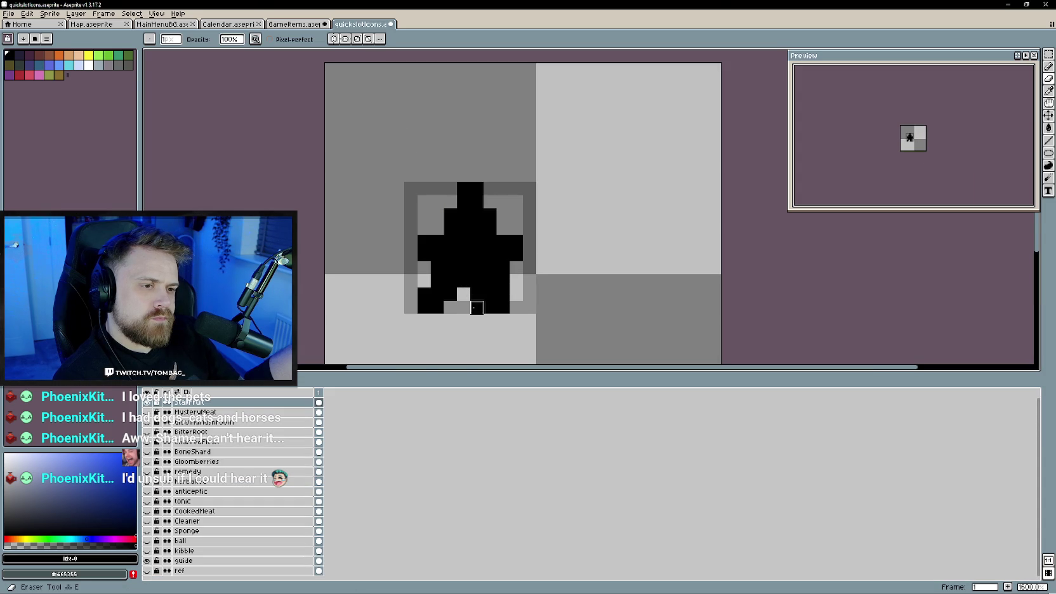
{"action": "left_click_drag", "start_coordinate": [490, 306], "coordinate": [477, 294]}
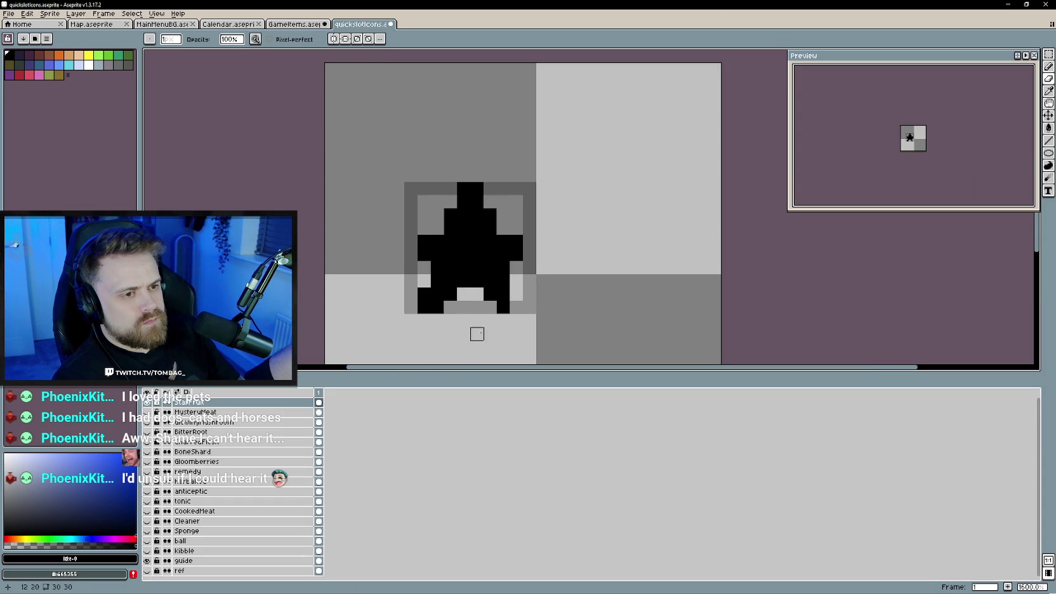
{"action": "key", "text": "ctrl+z"}
{"action": "key", "text": "ctrl+z"}
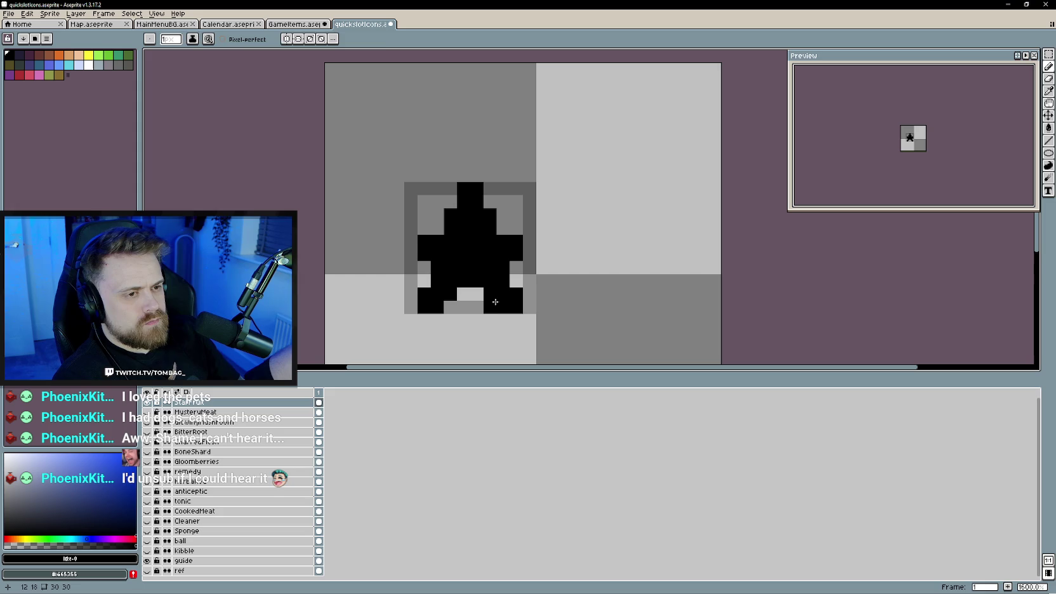
{"action": "left_click_drag", "start_coordinate": [516, 294], "coordinate": [516, 307]}
{"action": "left_click_drag", "start_coordinate": [424, 294], "coordinate": [424, 307]}
{"action": "key", "text": "b"}
{"action": "left_click", "coordinate": [450, 307]}
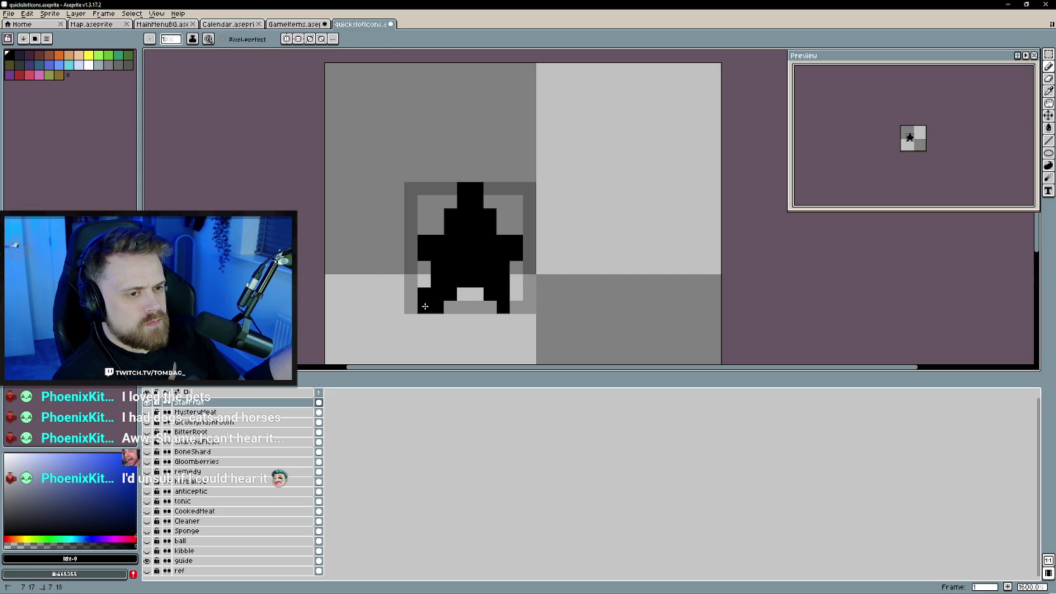
{"action": "left_click_drag", "start_coordinate": [516, 297], "coordinate": [516, 307]}
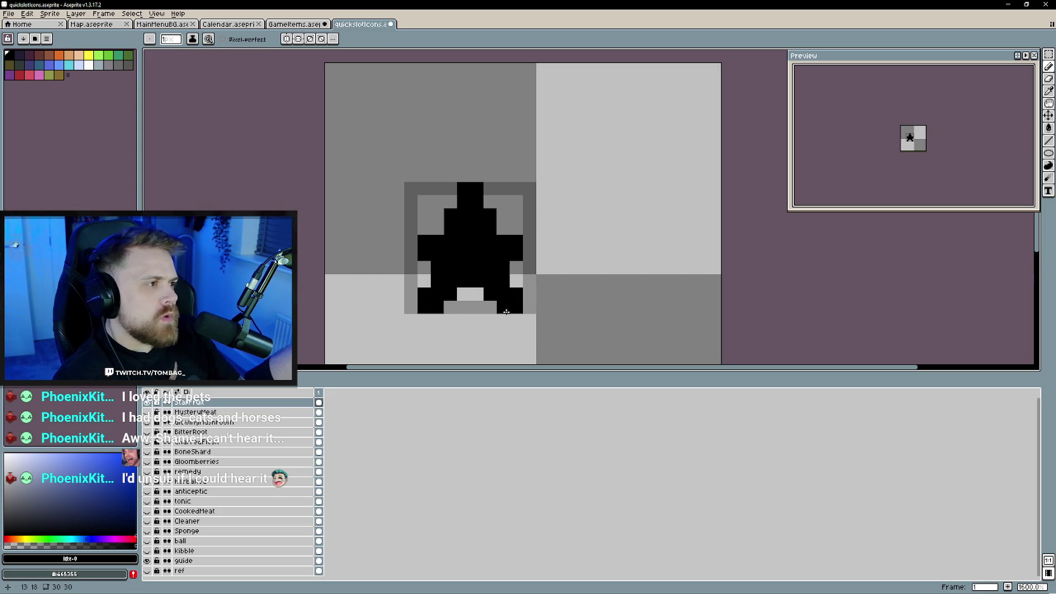
{"action": "left_click", "coordinate": [516, 281]}
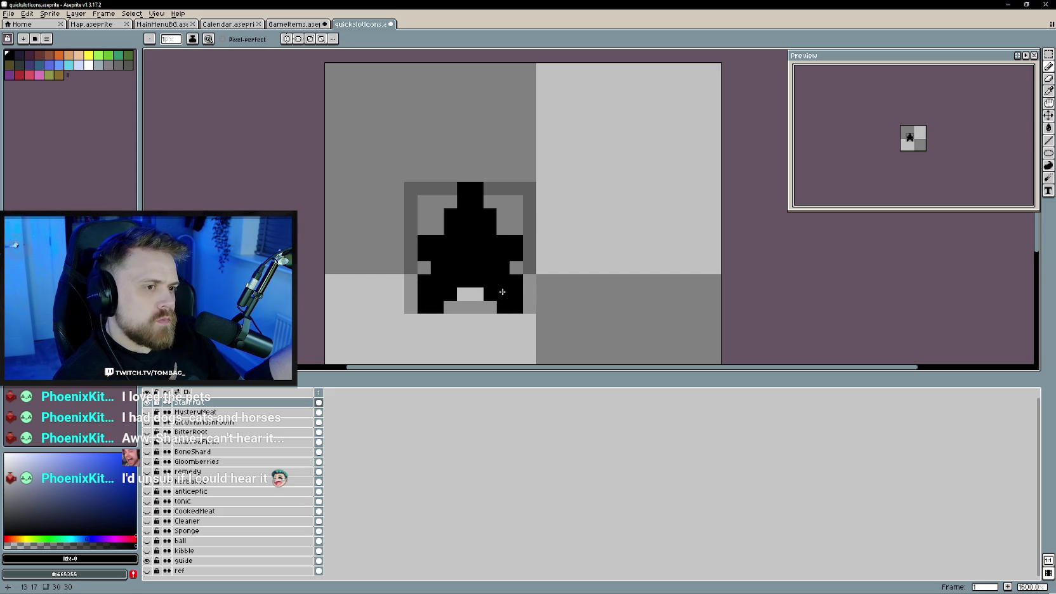
- Erase the bottom-right pixel and add black pixels beside the left arm and upper-right edge
{"action": "key", "text": "e"}
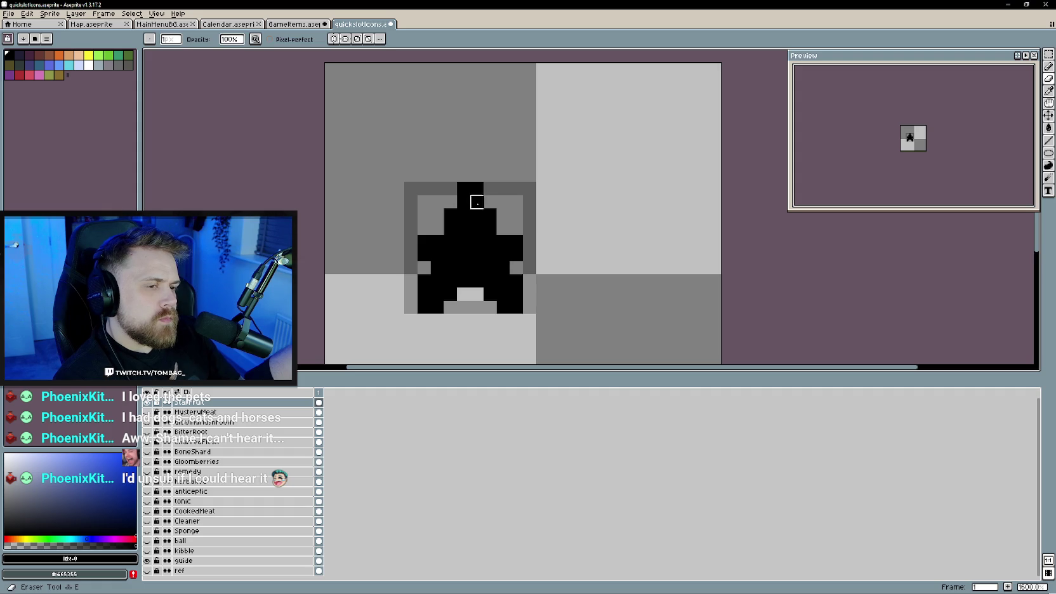
{"action": "key", "text": "b"}
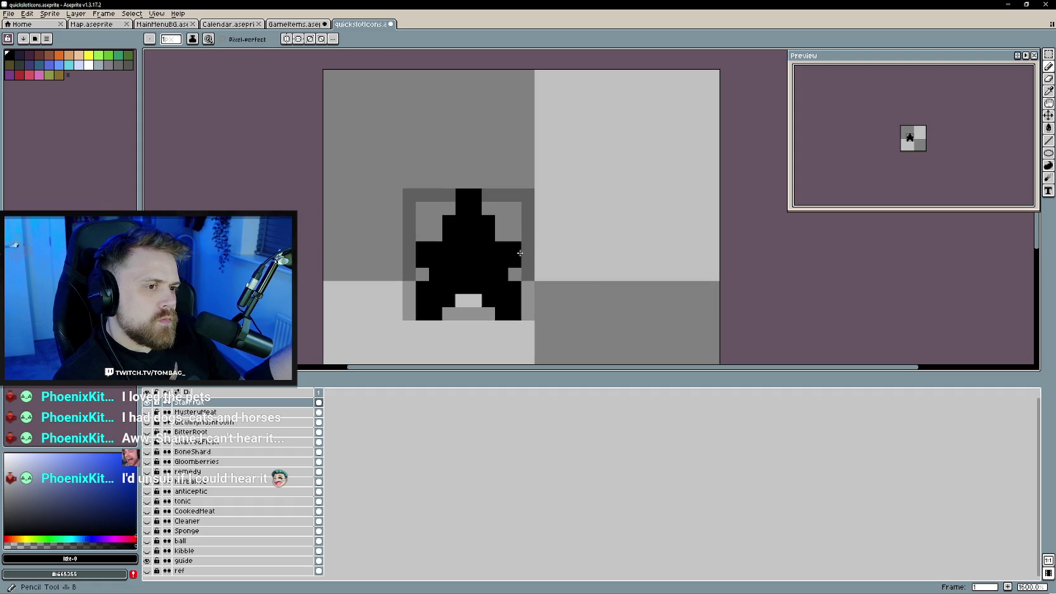
{"action": "key", "text": "e"}
{"action": "left_click", "coordinate": [515, 317]}
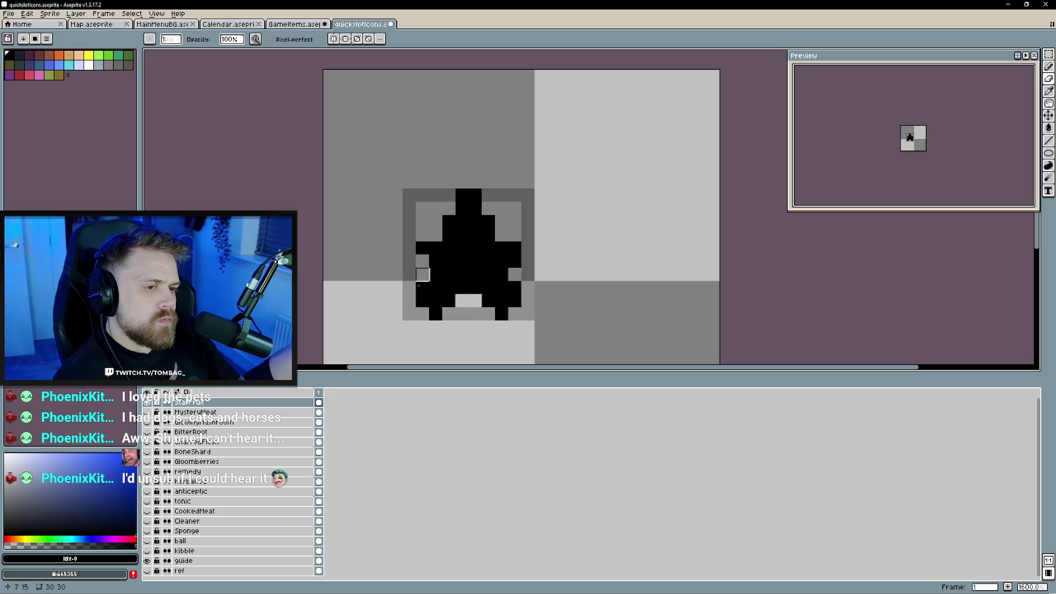
{"action": "key", "text": "b"}
{"action": "left_click", "coordinate": [410, 247]}
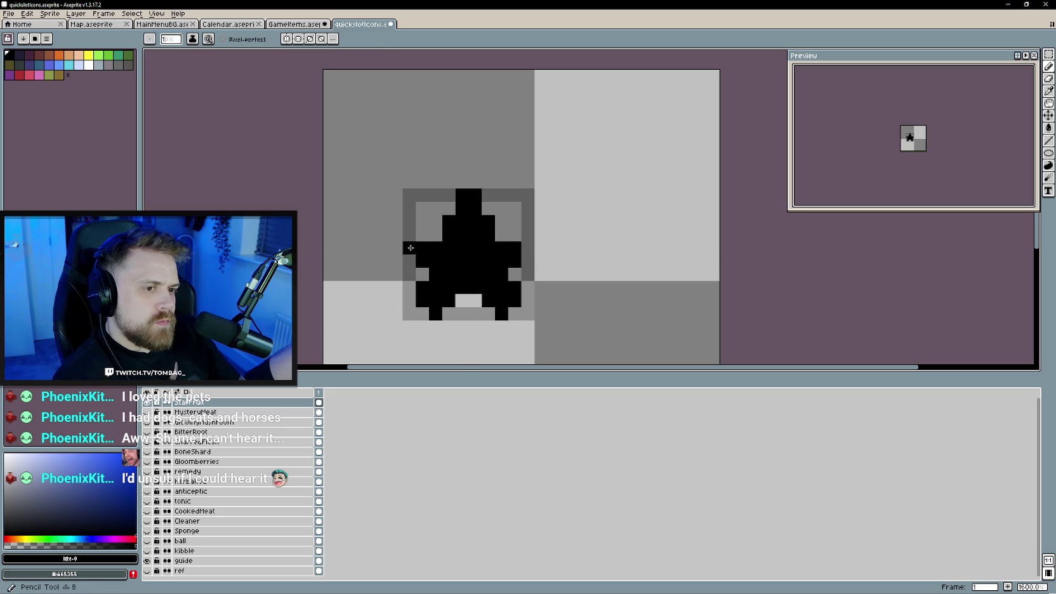
{"action": "scroll", "coordinate": [522, 243], "scroll_direction": "down", "scroll_amount": 3}
{"action": "scroll", "coordinate": [494, 287], "scroll_direction": "up", "scroll_amount": 2}
{"action": "scroll", "coordinate": [508, 292], "scroll_direction": "down", "scroll_amount": 2}
{"action": "scroll", "coordinate": [444, 267], "scroll_direction": "up", "scroll_amount": 2}
{"action": "scroll", "coordinate": [432, 253], "scroll_direction": "up", "scroll_amount": 1}
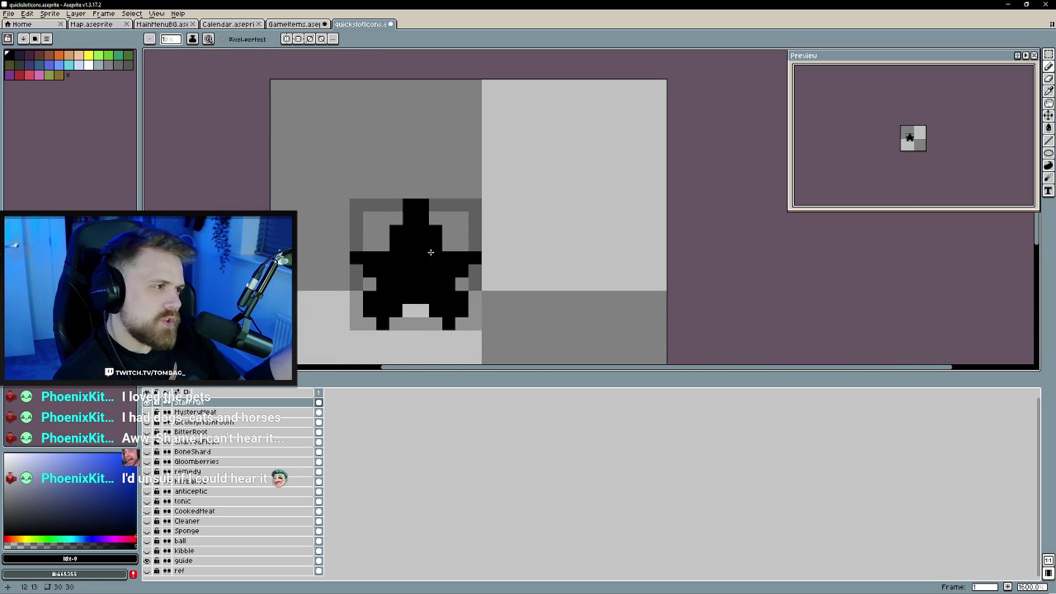
{"action": "left_click", "coordinate": [449, 245]}
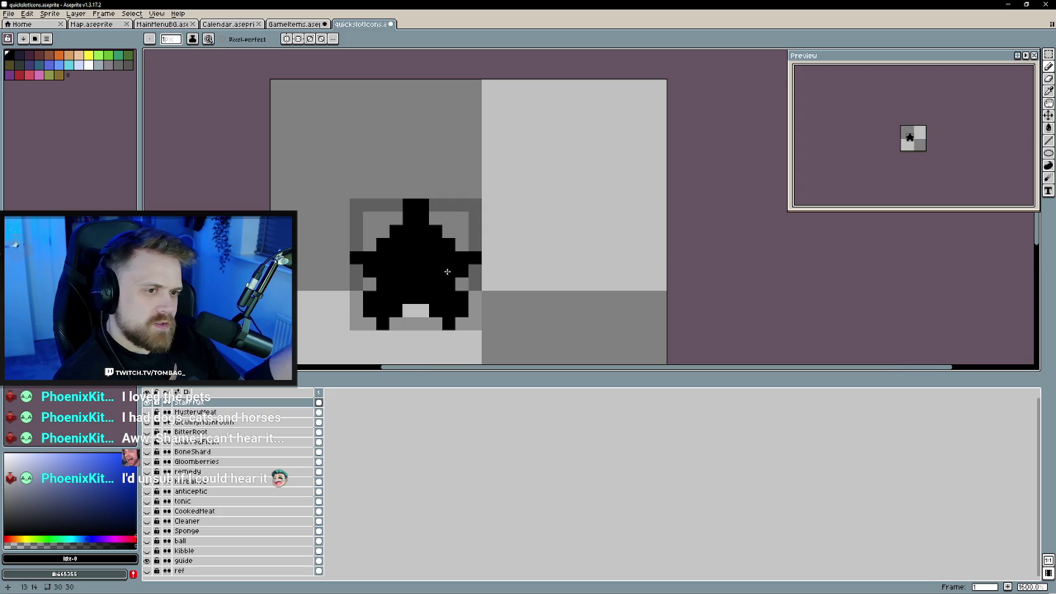
{"action": "scroll", "coordinate": [457, 286], "scroll_direction": "down", "scroll_amount": 3}
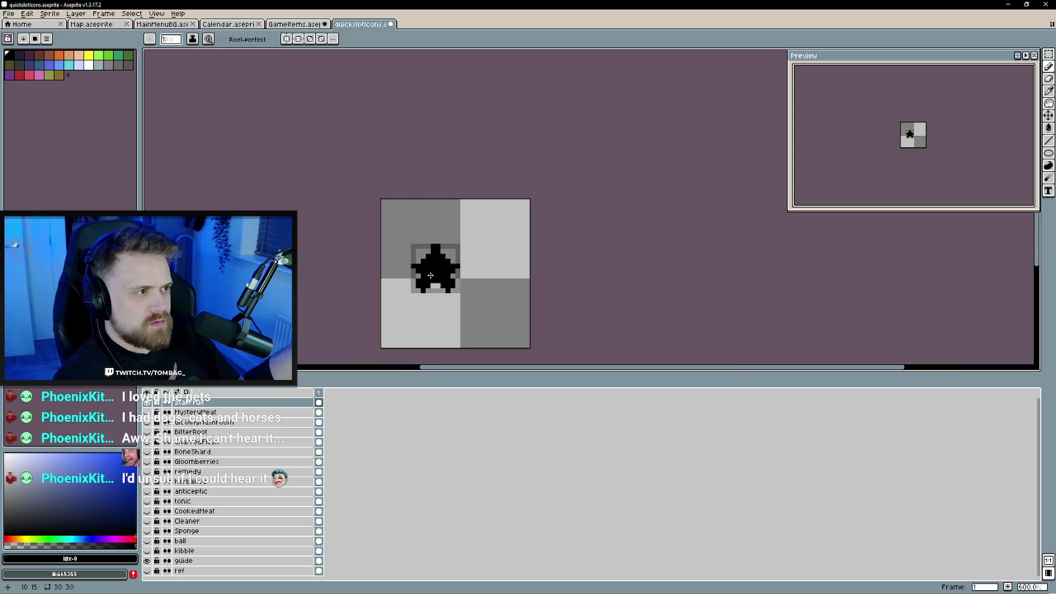
{"action": "scroll", "coordinate": [430, 275], "scroll_direction": "up", "scroll_amount": 4}
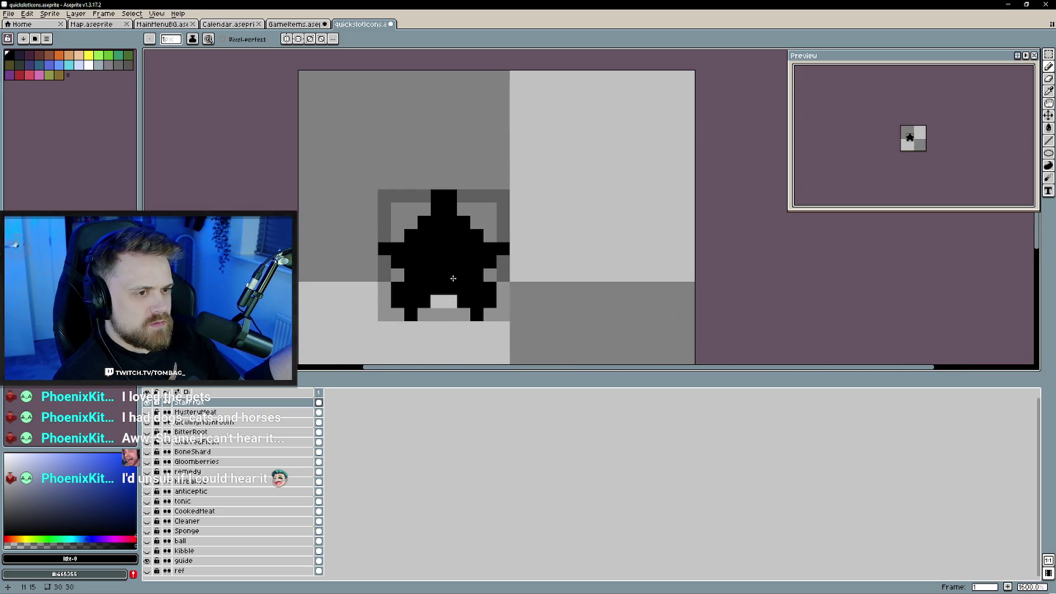
{"action": "scroll", "coordinate": [453, 278], "scroll_direction": "down", "scroll_amount": 1}
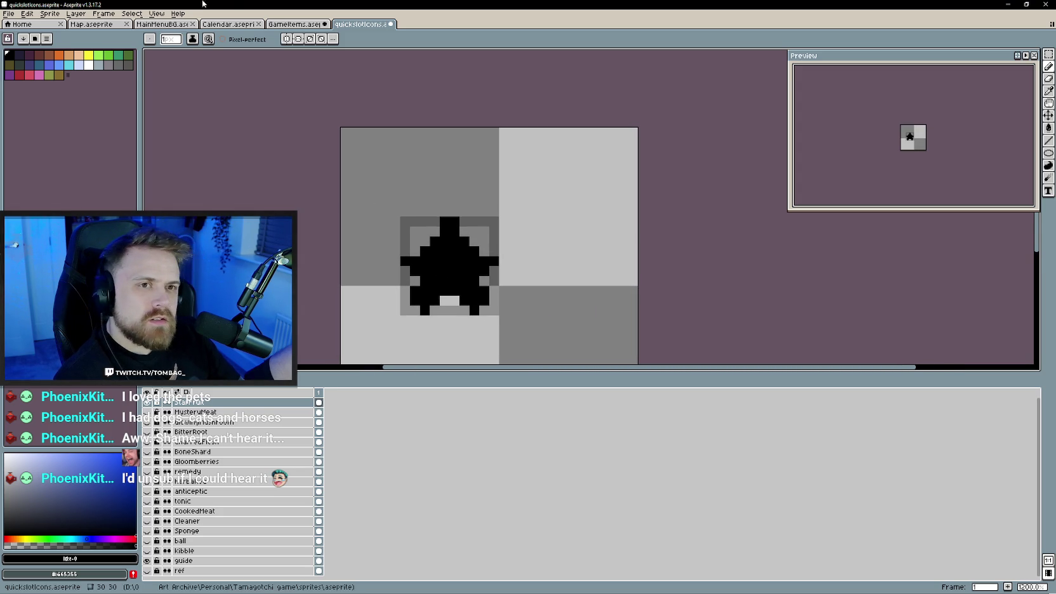
{"action": "left_click", "coordinate": [295, 23]}
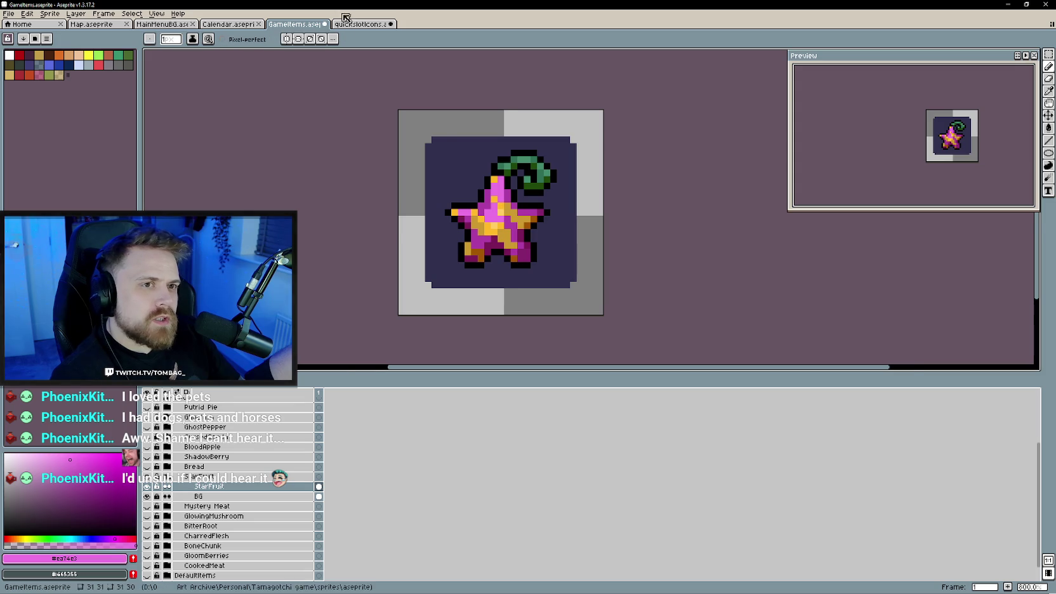
- Fill the quick-slot star pink with the Paint Bucket and sample orange from the GameItems star fruit
{"action": "left_click", "coordinate": [349, 23]}
{"action": "scroll", "coordinate": [437, 264], "scroll_direction": "up", "scroll_amount": 1}
{"action": "key", "text": "g"}
{"action": "left_click", "coordinate": [438, 264]}
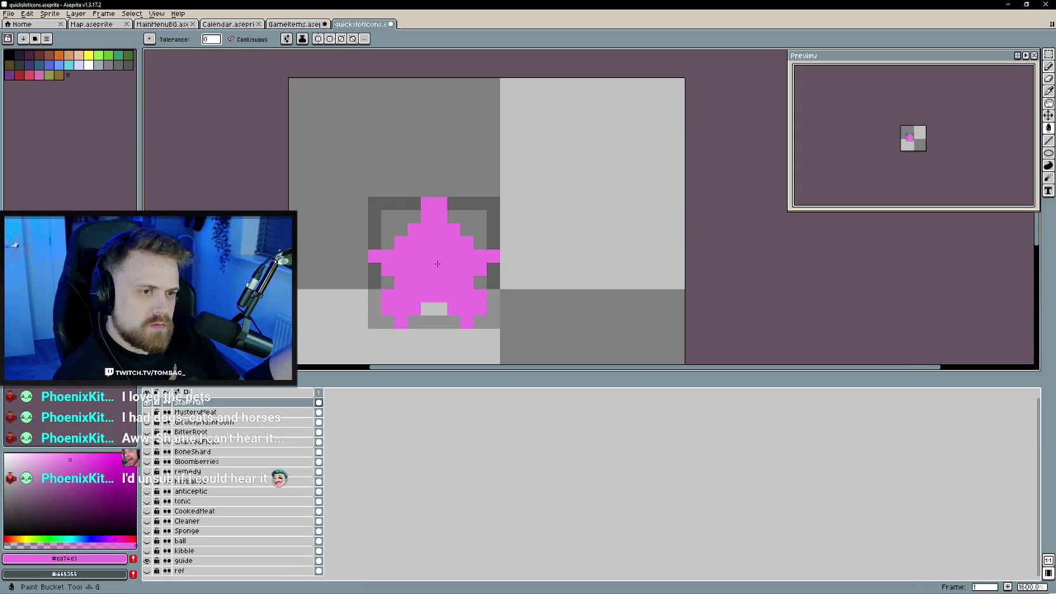
{"action": "left_click", "coordinate": [296, 23]}
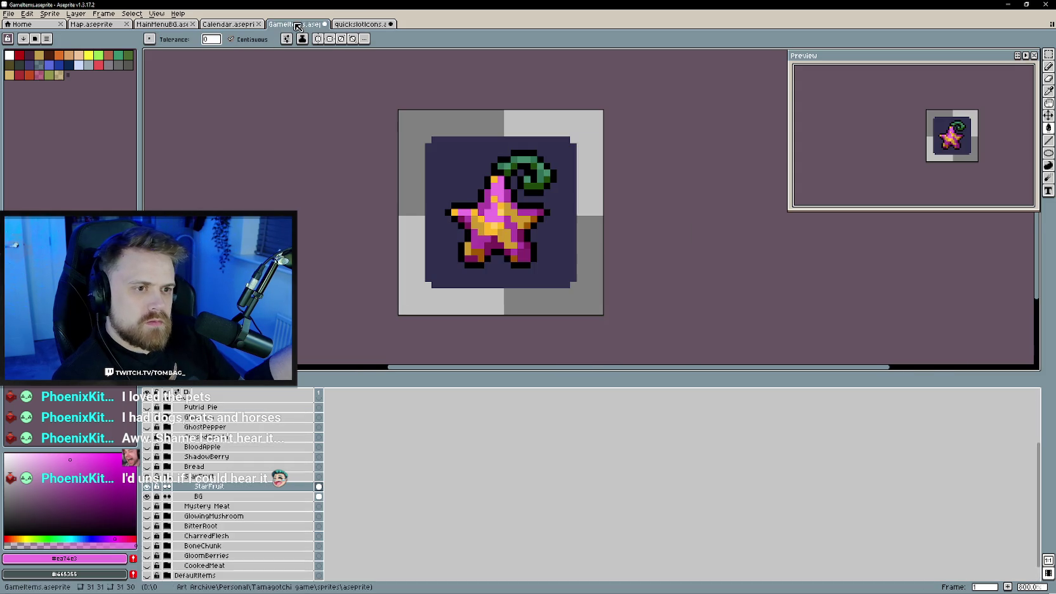
{"action": "left_click", "coordinate": [489, 219], "text": "alt"}
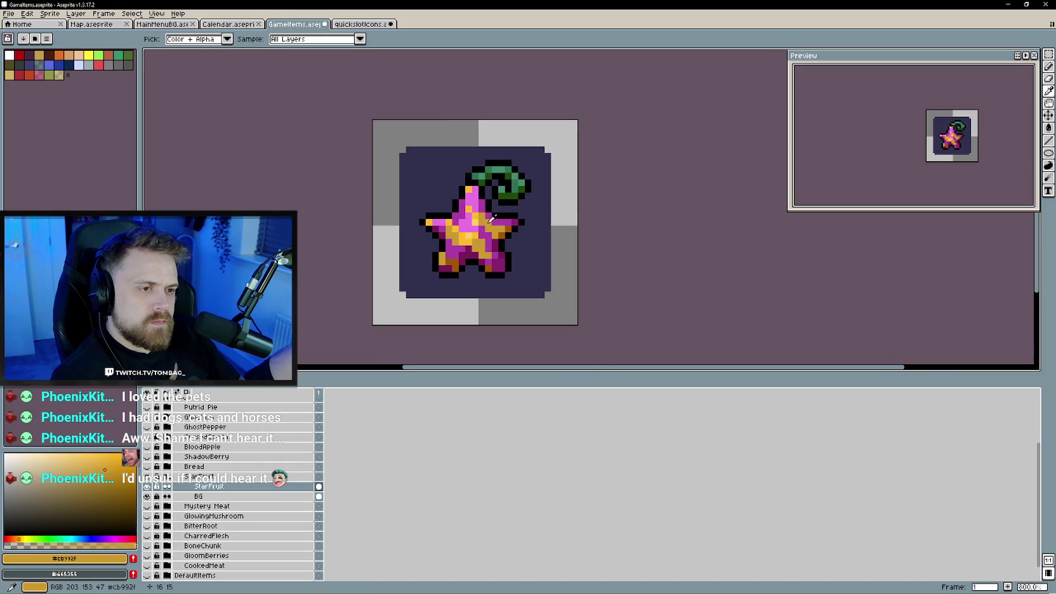
{"action": "left_click", "coordinate": [359, 24]}
{"action": "key", "text": "ctrl+shift+Tab"}
{"action": "key", "text": "ctrl+Tab"}
{"action": "key", "text": "b"}
- Paint diagonal orange stripes and lower-left orange pixels on the star, restoring one stray pixel to pink
{"action": "left_click", "coordinate": [486, 296]}
{"action": "left_click_drag", "start_coordinate": [477, 289], "coordinate": [432, 256]}
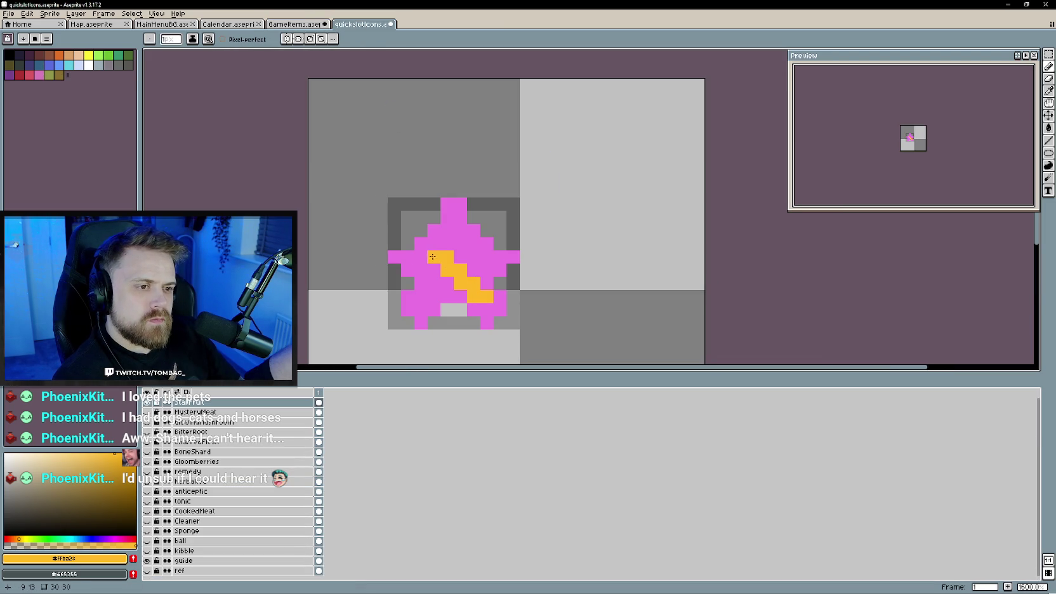
{"action": "left_click", "coordinate": [319, 22]}
{"action": "left_click", "coordinate": [351, 26]}
{"action": "left_click", "coordinate": [497, 262]}
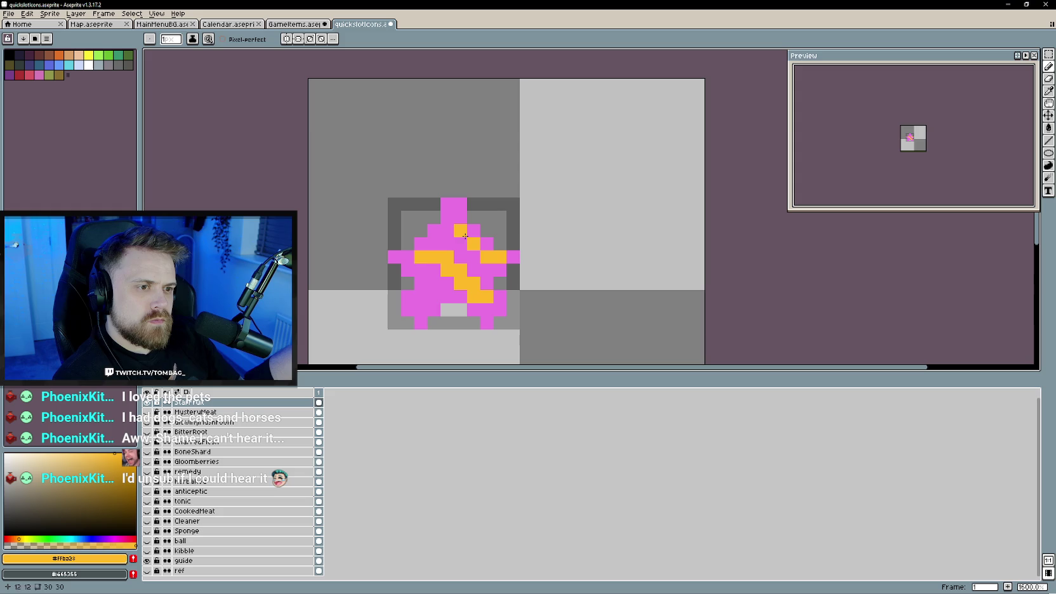
{"action": "left_click", "coordinate": [311, 23]}
{"action": "left_click", "coordinate": [353, 26]}
{"action": "left_click", "coordinate": [415, 299]}
{"action": "left_click_drag", "start_coordinate": [408, 297], "coordinate": [418, 308]}
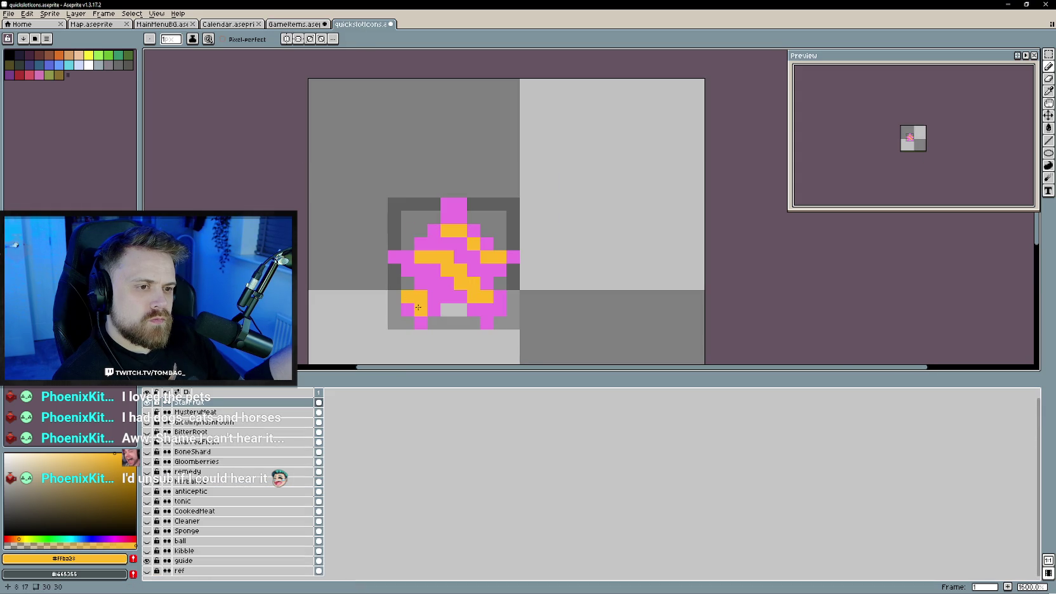
{"action": "left_click", "coordinate": [421, 283], "text": "alt"}
{"action": "left_click", "coordinate": [421, 293]}
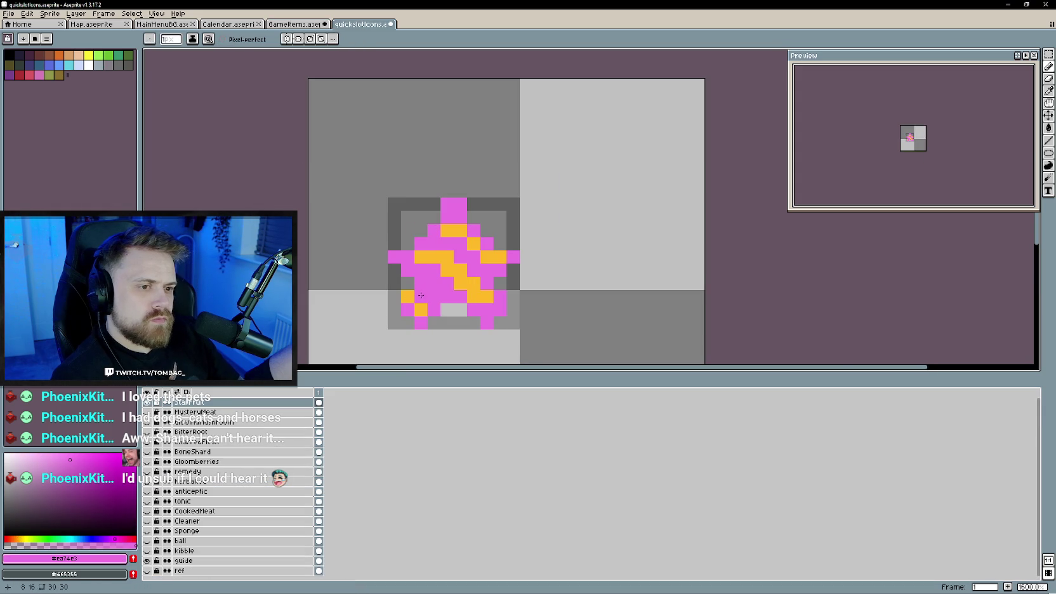
- Outline the star's lower-left edge, right arm and lower centre in dark purple
{"action": "left_click", "coordinate": [9, 55]}
{"action": "left_click", "coordinate": [434, 323]}
{"action": "left_click_drag", "start_coordinate": [420, 323], "coordinate": [406, 311]}
{"action": "left_click_drag", "start_coordinate": [399, 263], "coordinate": [443, 217]}
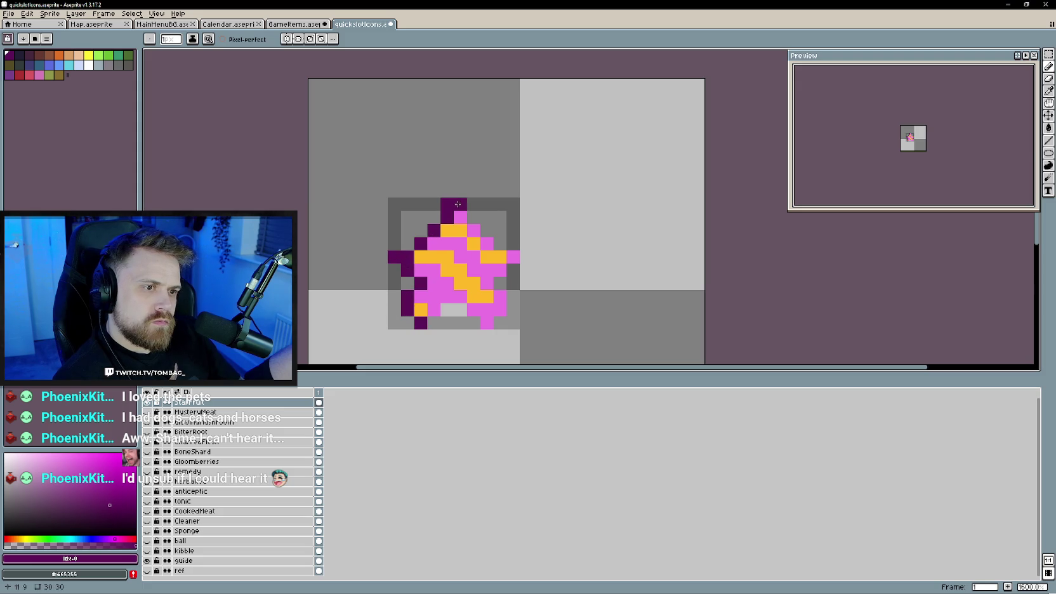
{"action": "key", "text": "ctrl+z"}
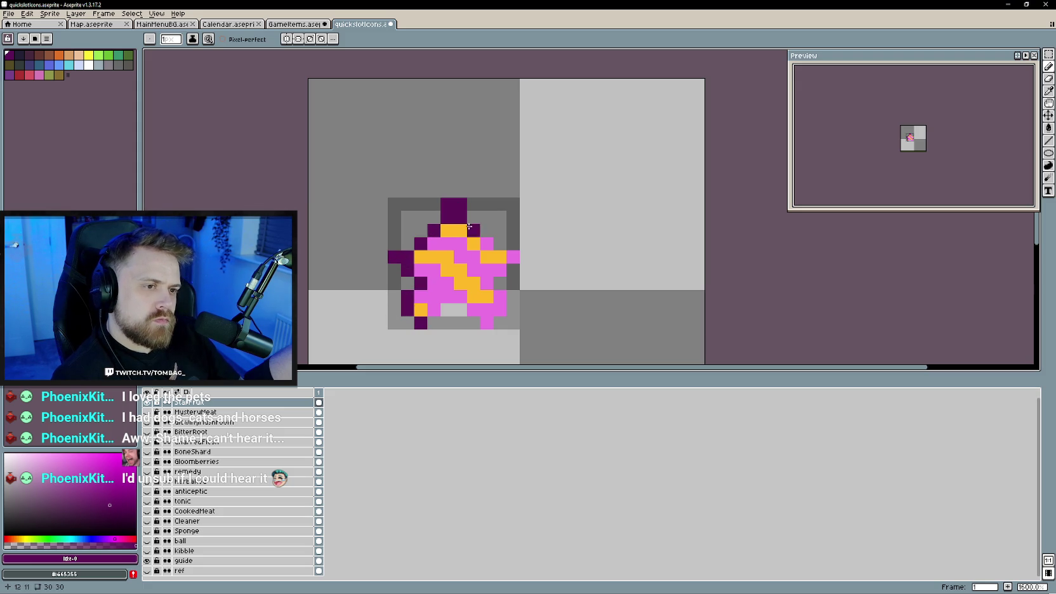
{"action": "key", "text": "v"}
{"action": "key", "text": "b"}
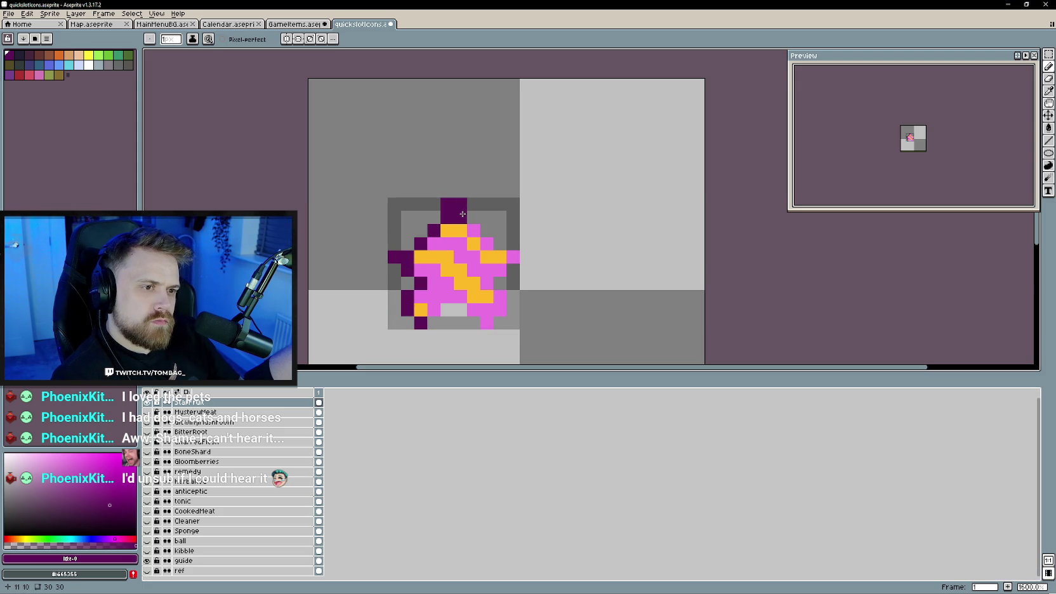
{"action": "left_click", "coordinate": [507, 256]}
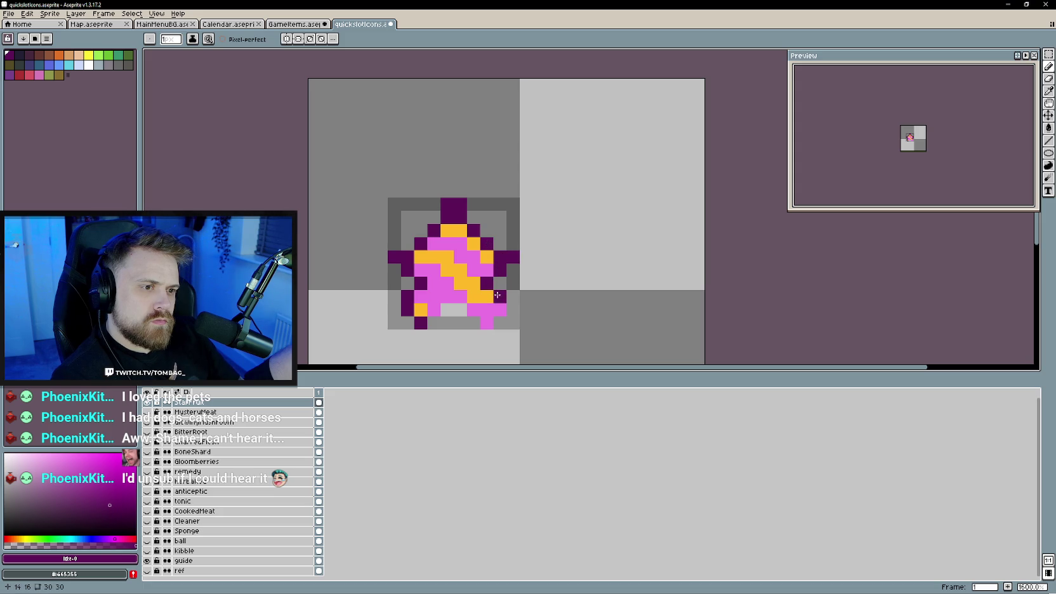
{"action": "key", "text": "ctrl+z"}
{"action": "left_click", "coordinate": [459, 284]}
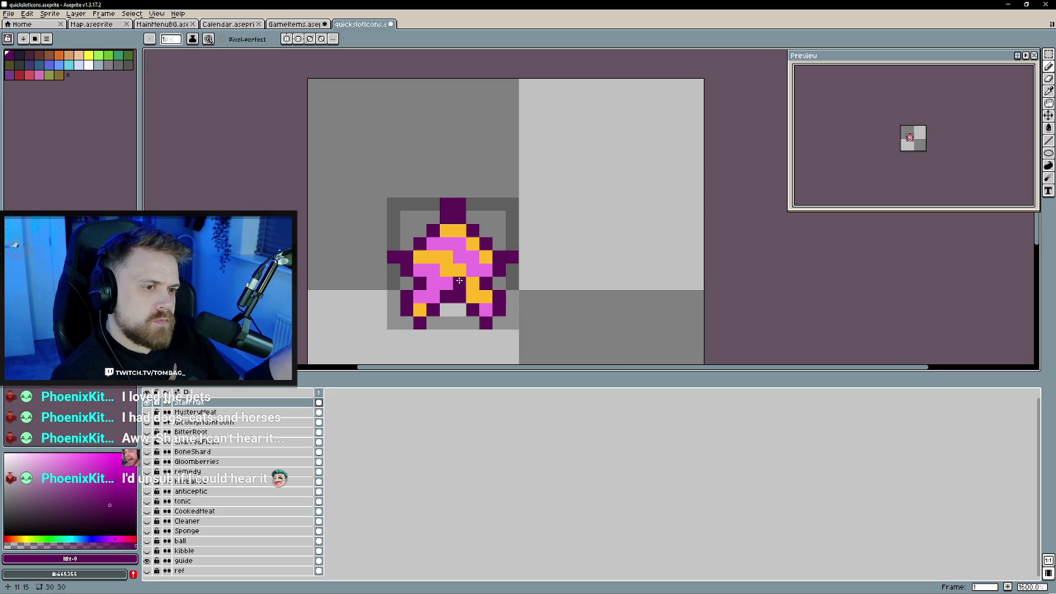
- Sample the star fruit's stem green in GameItems and darken it to a deep stem shade
{"action": "key", "text": "ctrl+shift+Tab"}
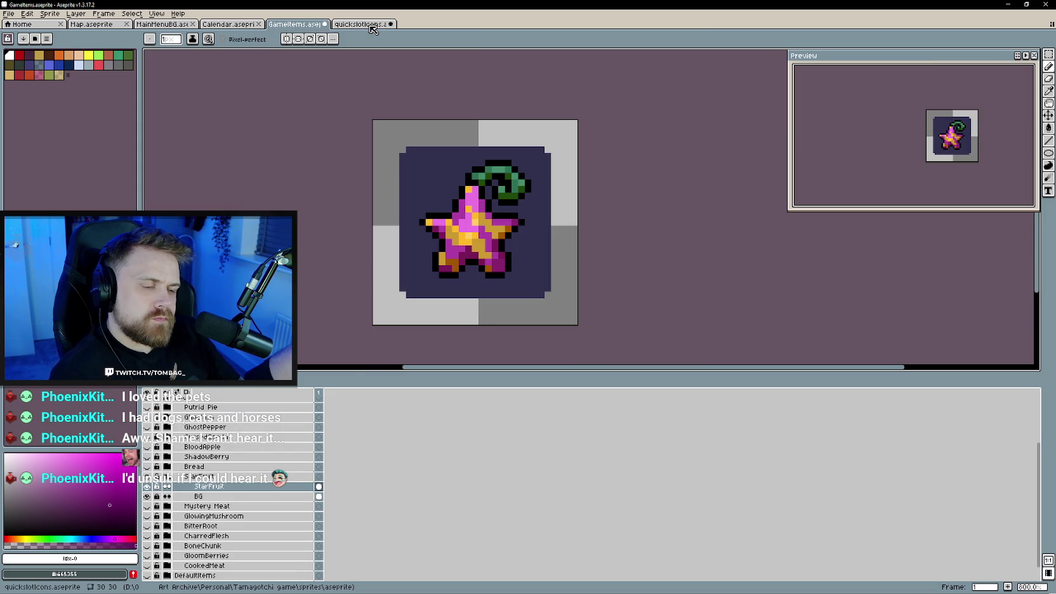
{"action": "left_click", "coordinate": [369, 24]}
{"action": "left_click", "coordinate": [295, 24]}
{"action": "key", "text": "i"}
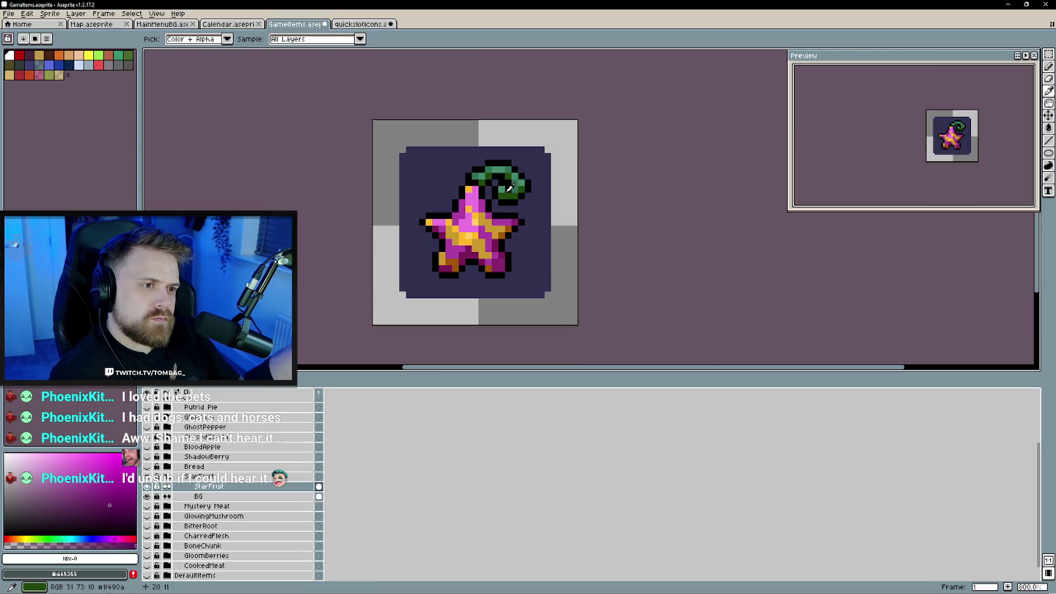
{"action": "left_click", "coordinate": [516, 184]}
{"action": "key", "text": "b"}
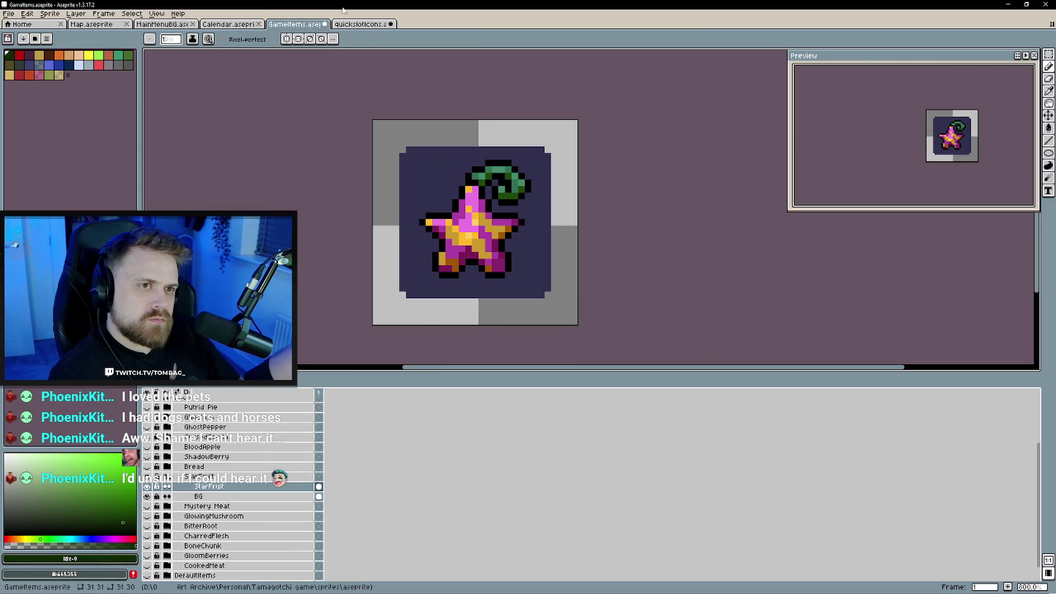
{"action": "left_click", "coordinate": [358, 24]}
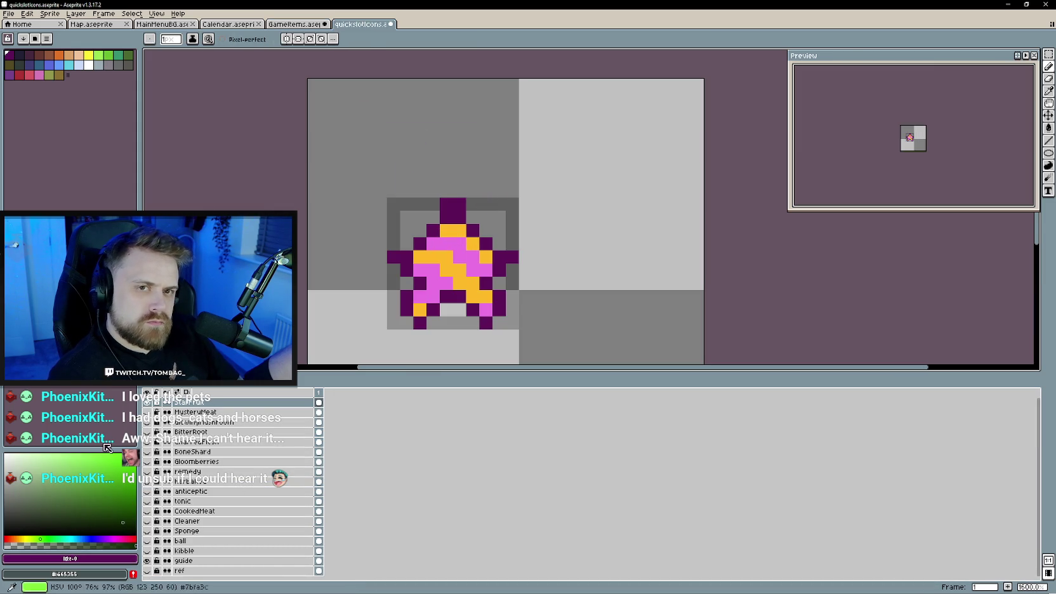
{"action": "left_click", "coordinate": [123, 524]}
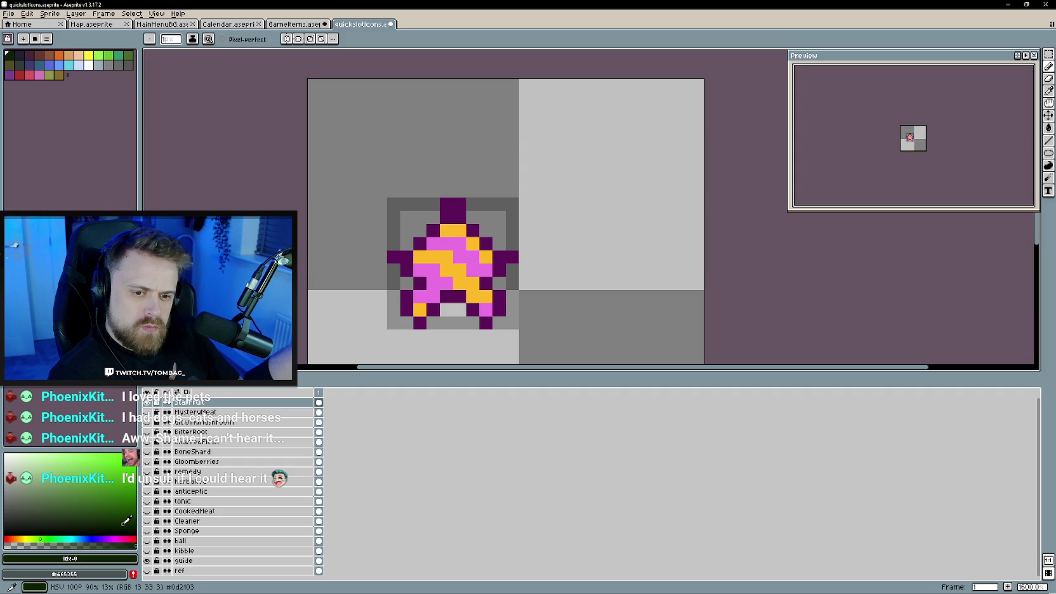
- Paint dark green stem pixels at the star's top-right, comparing against the GameItems star fruit
{"action": "left_click", "coordinate": [473, 206]}
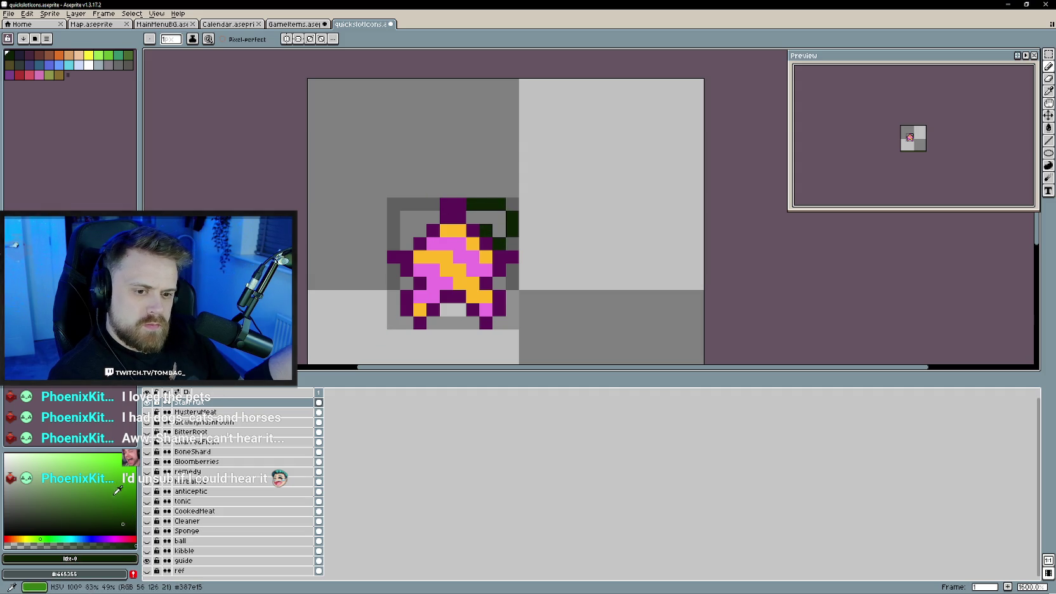
{"action": "key", "text": "ctrl+shift+Tab"}
{"action": "key", "text": "ctrl+Tab"}
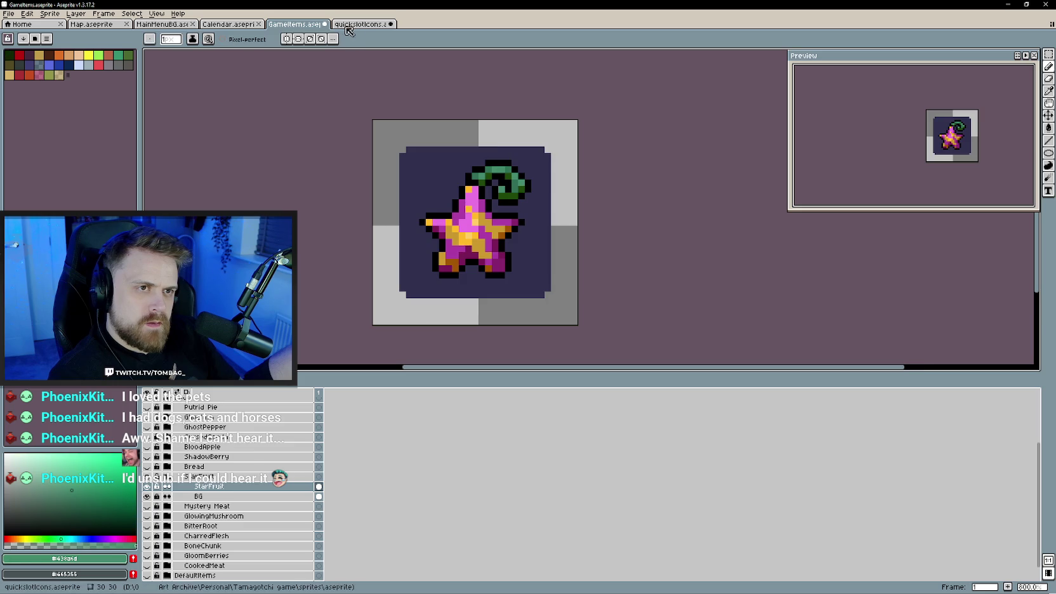
{"action": "left_click", "coordinate": [283, 24]}
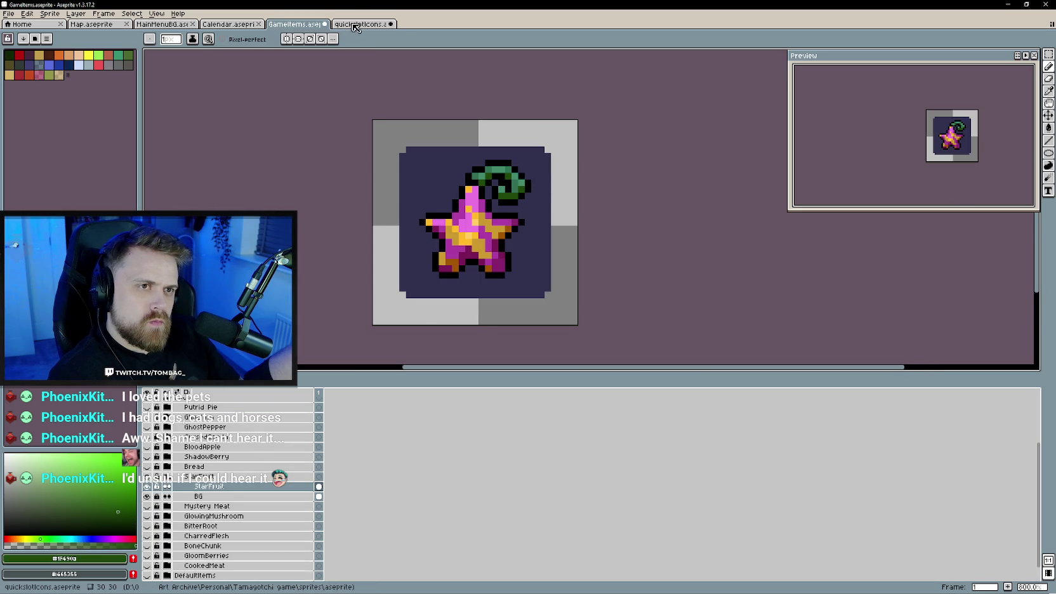
{"action": "left_click", "coordinate": [355, 24]}
{"action": "scroll", "coordinate": [499, 310], "scroll_direction": "down", "scroll_amount": 3}
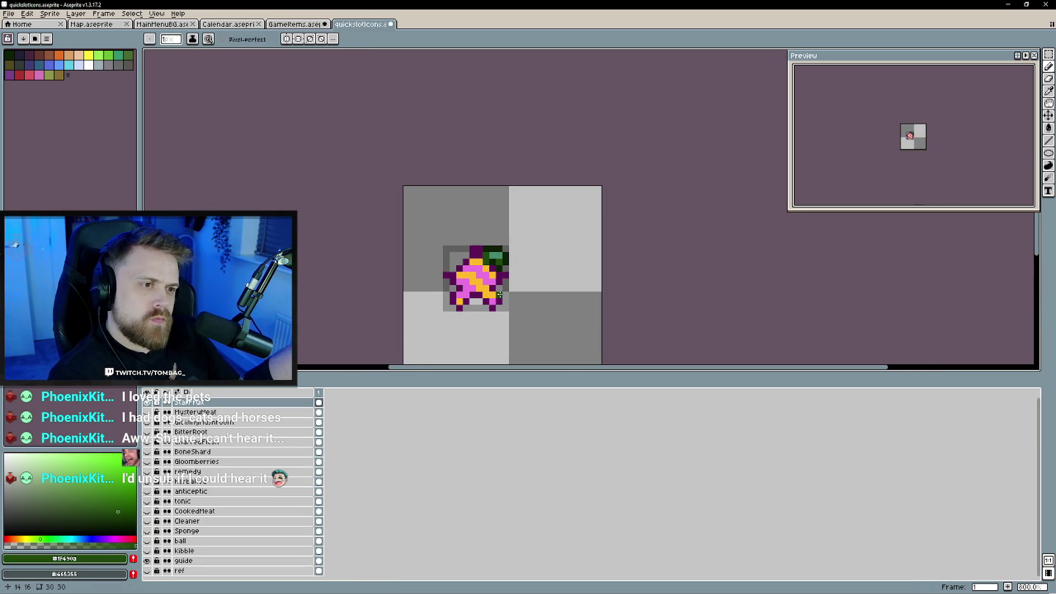
{"action": "scroll", "coordinate": [499, 314], "scroll_direction": "up", "scroll_amount": 2}
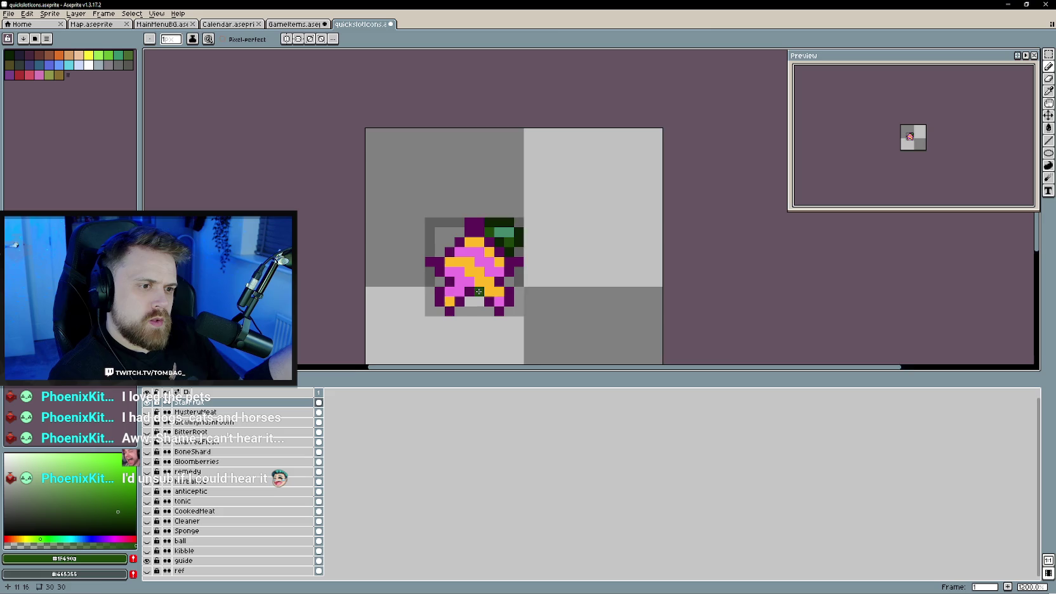
- Darken a pink pixel with a sampled purple, then pick magenta #ad3ea6 and dark red #791b57
{"action": "scroll", "coordinate": [498, 315], "scroll_direction": "up", "scroll_amount": 1}
{"action": "key", "text": "ctrl+shift+Tab"}
{"action": "left_click", "coordinate": [505, 259]}
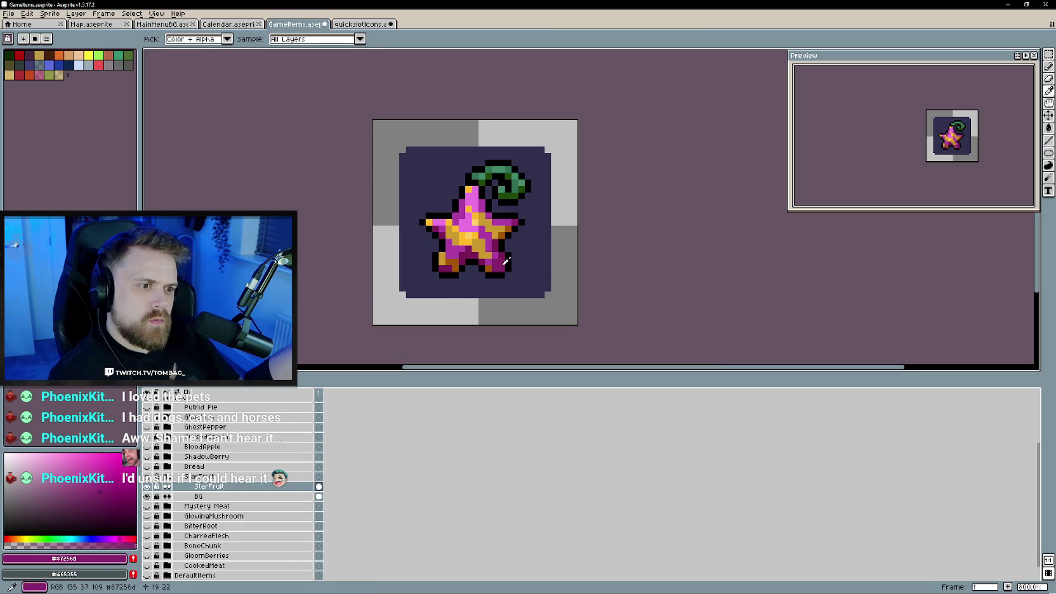
{"action": "key", "text": "ctrl+Tab"}
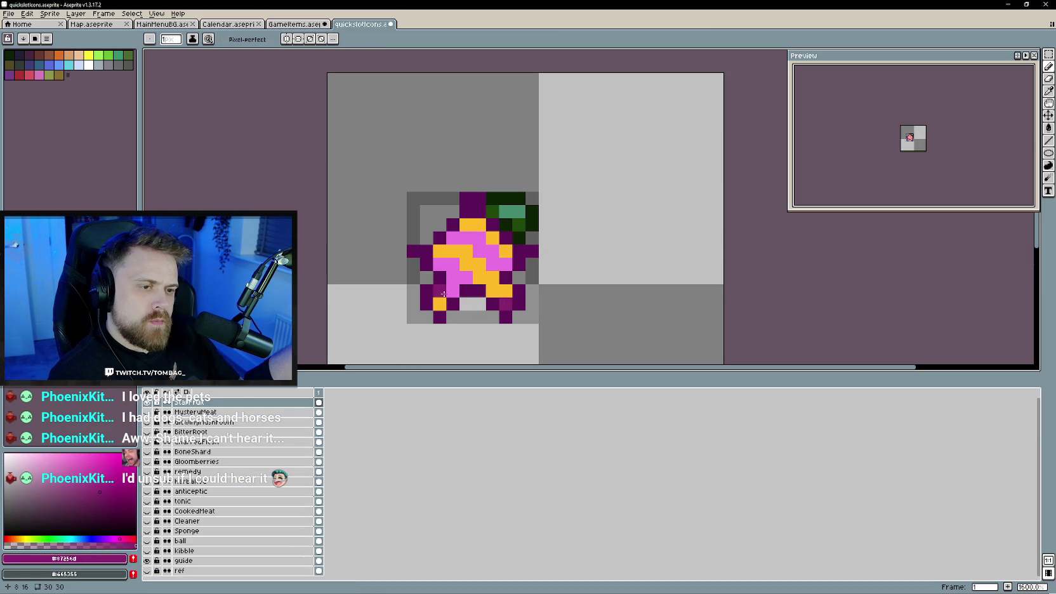
{"action": "left_click", "coordinate": [453, 238]}
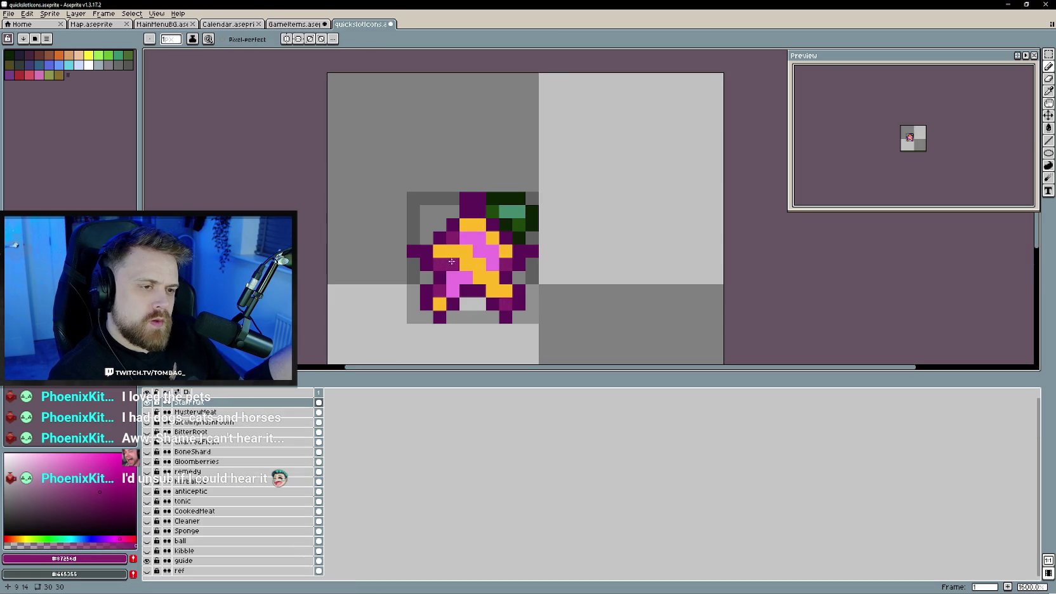
{"action": "key", "text": "ctrl+shift+Tab"}
{"action": "key", "text": "alt"}
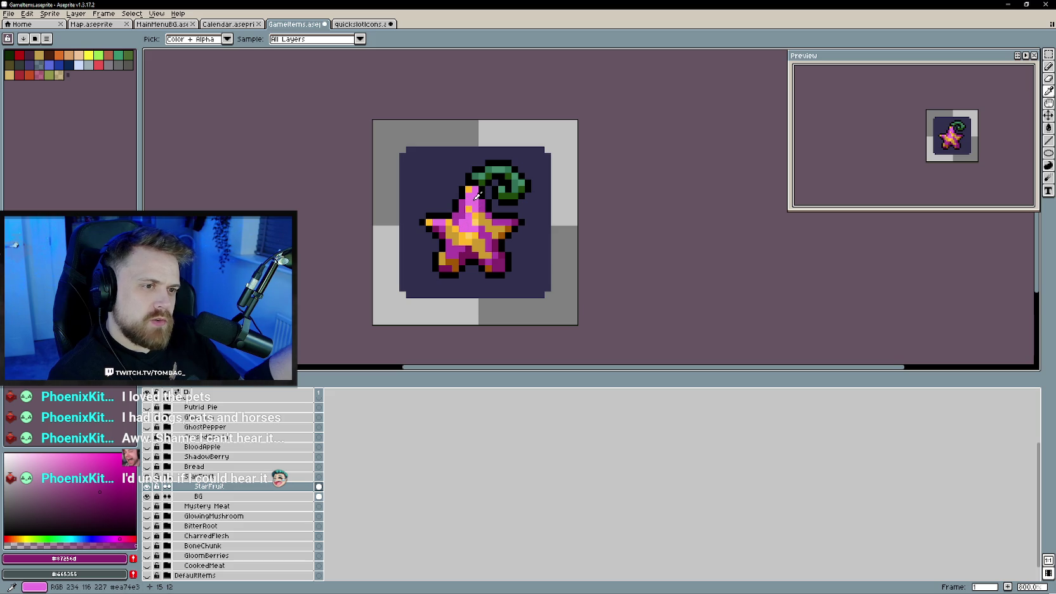
{"action": "left_click", "coordinate": [465, 209]}
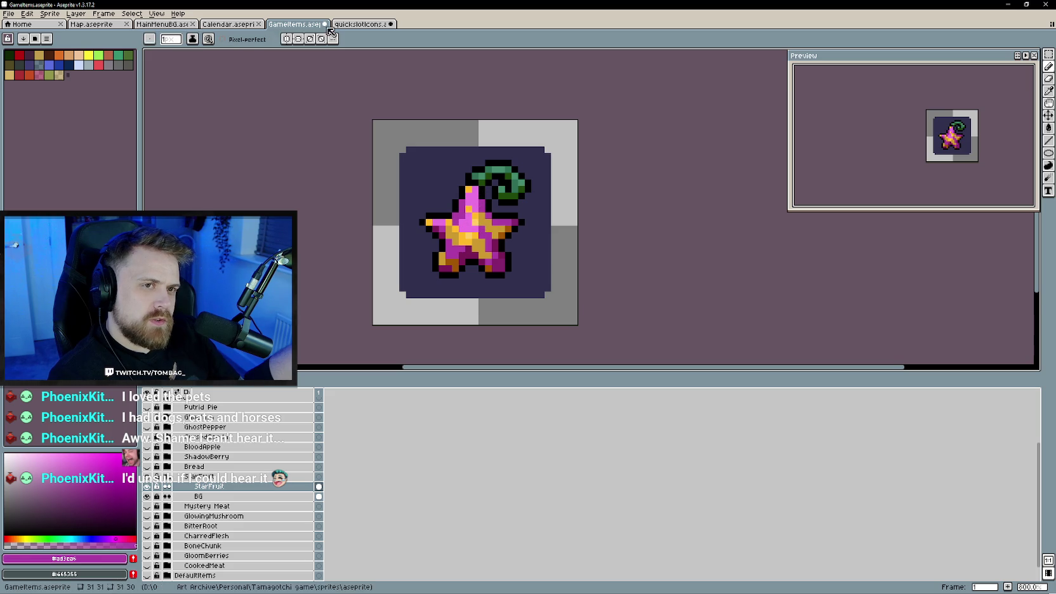
{"action": "left_click", "coordinate": [476, 251], "text": "alt"}
{"action": "key", "text": "ctrl+Tab"}
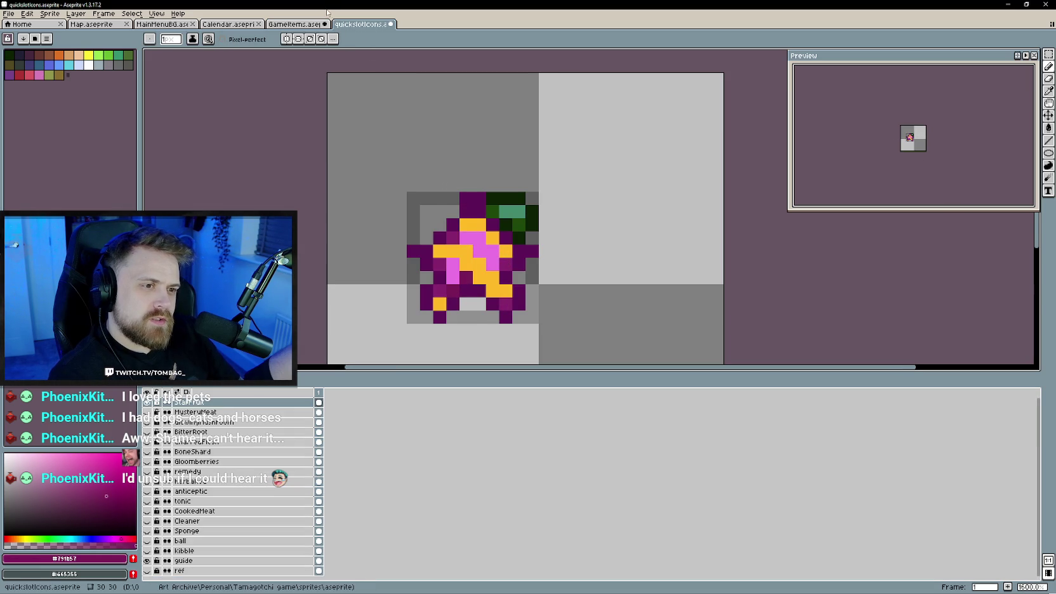
- Sample orange #cb992f and then magenta from the GameItems star fruit for the quick-slot icon
{"action": "key", "text": "ctrl+shift+Tab"}
{"action": "left_click", "coordinate": [473, 236], "text": "alt"}
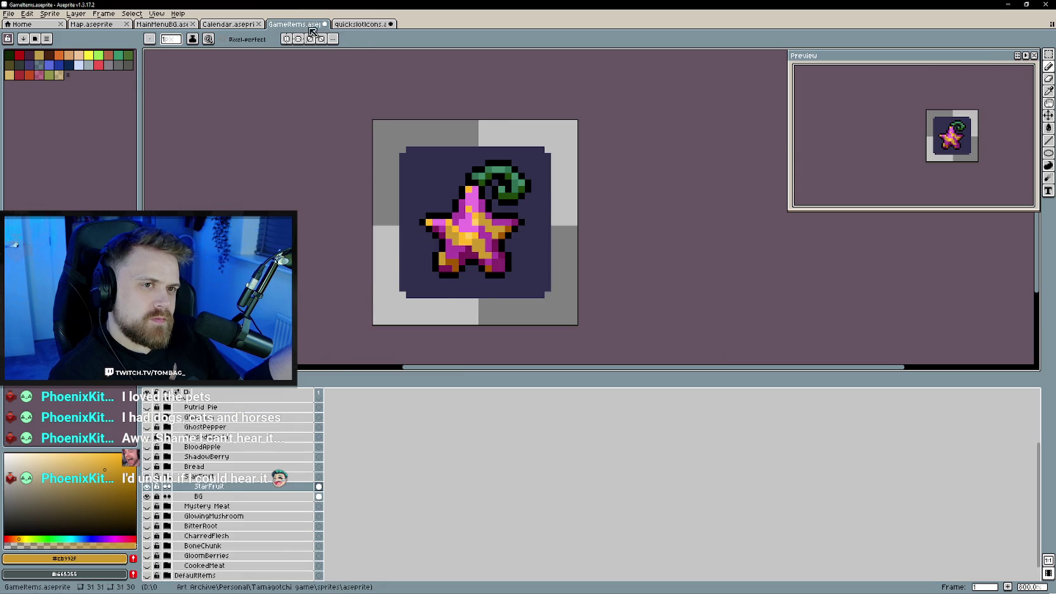
{"action": "key", "text": "ctrl+Tab"}
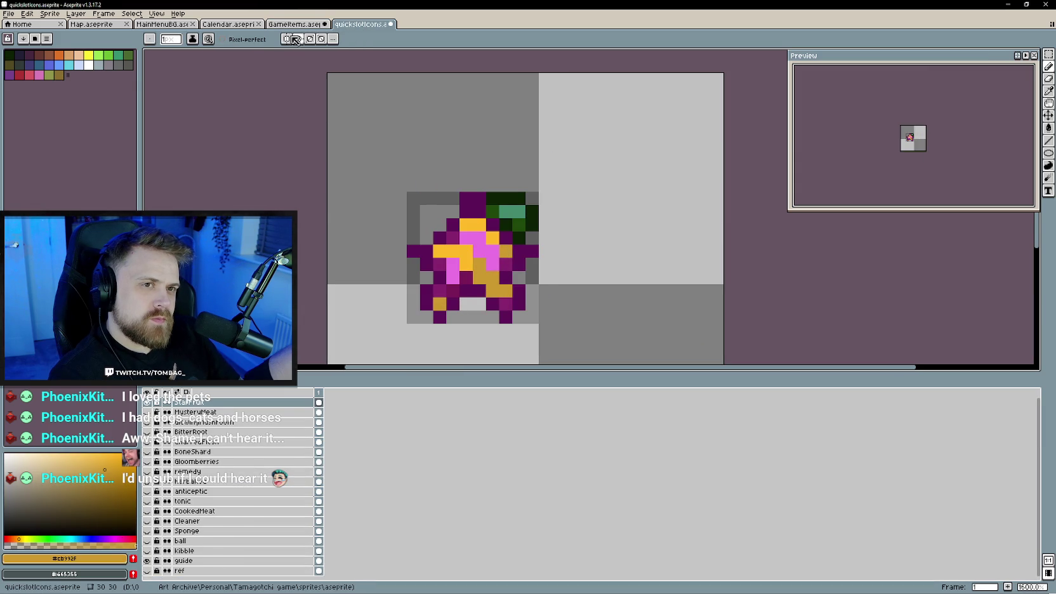
{"action": "key", "text": "ctrl+shift+Tab"}
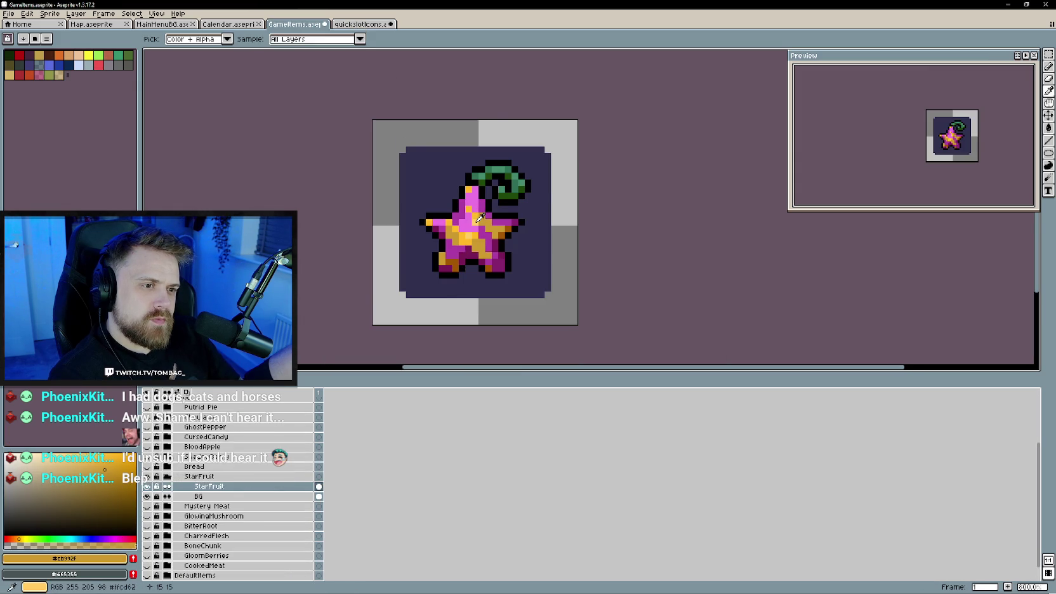
{"action": "key", "text": "ctrl+Tab"}
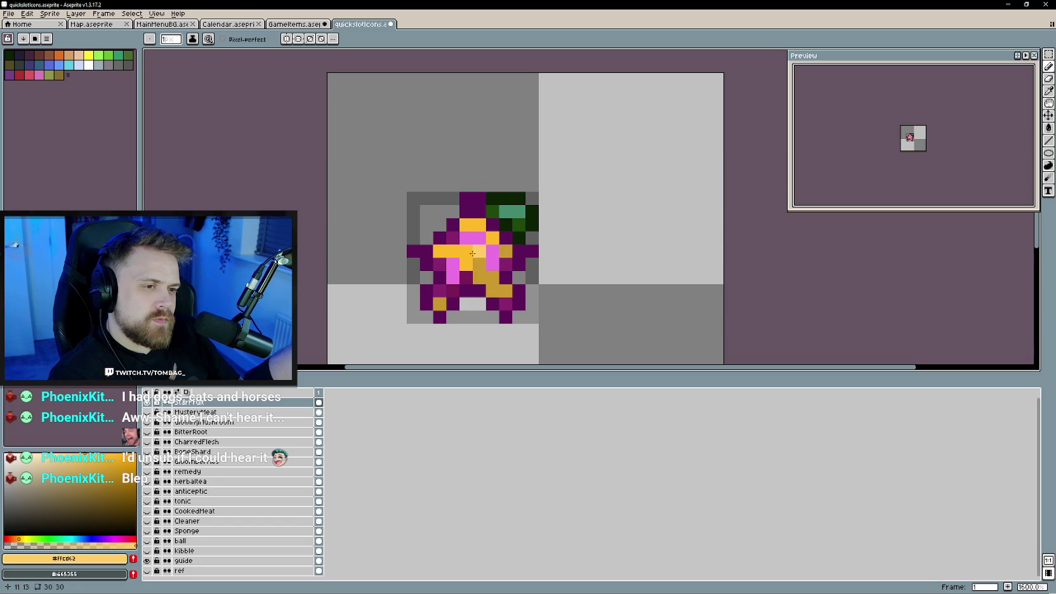
{"action": "scroll", "coordinate": [482, 250], "scroll_direction": "down", "scroll_amount": 1}
{"action": "scroll", "coordinate": [488, 248], "scroll_direction": "up", "scroll_amount": 1}
{"action": "key", "text": "ctrl+shift+Tab"}
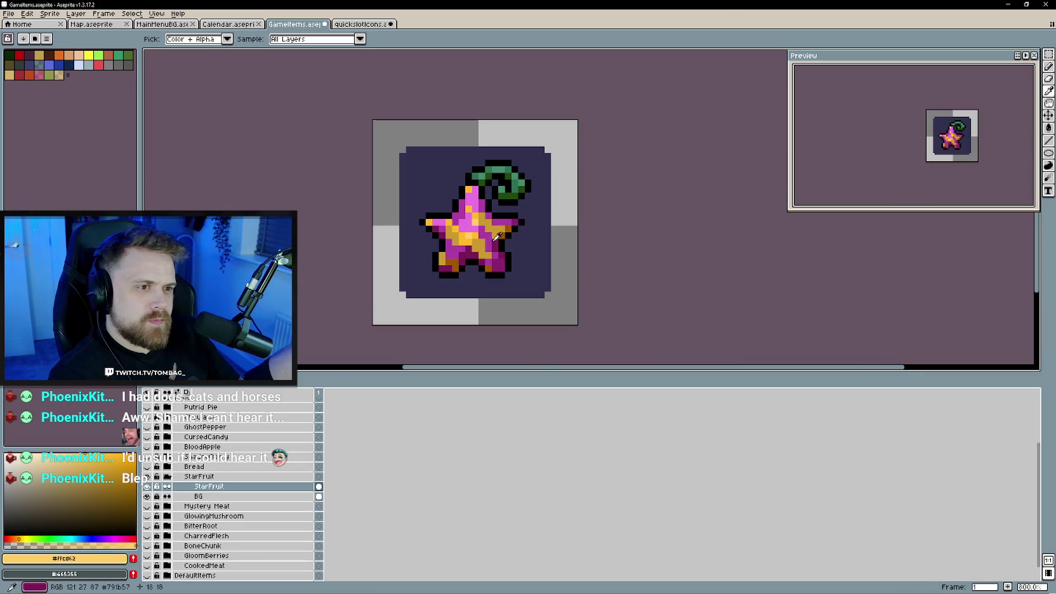
{"action": "left_click", "coordinate": [497, 236]}
{"action": "key", "text": "ctrl+Tab"}
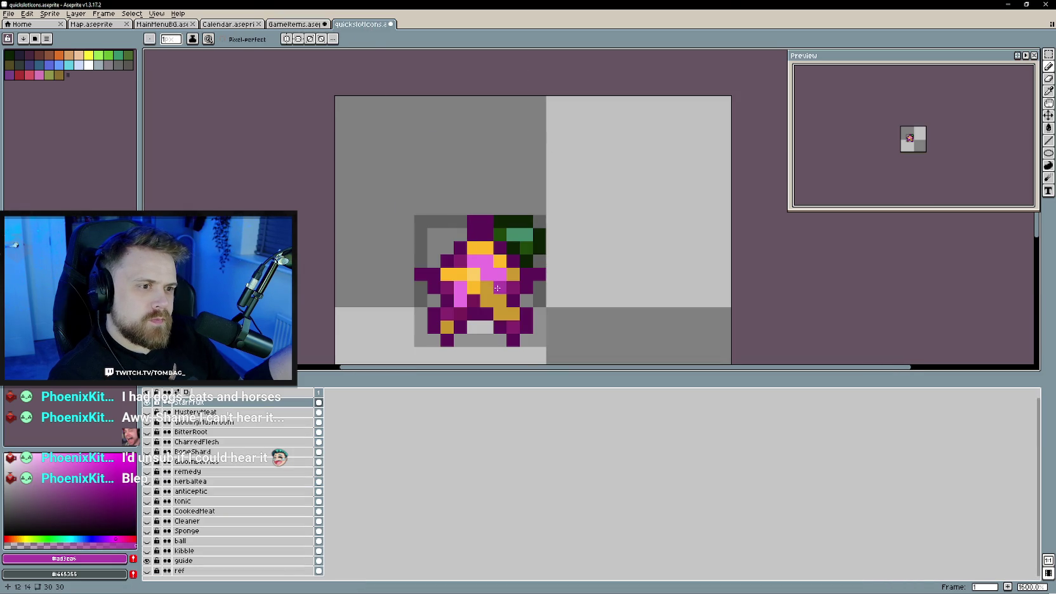
{"action": "scroll", "coordinate": [559, 296], "scroll_direction": "down", "scroll_amount": 4}
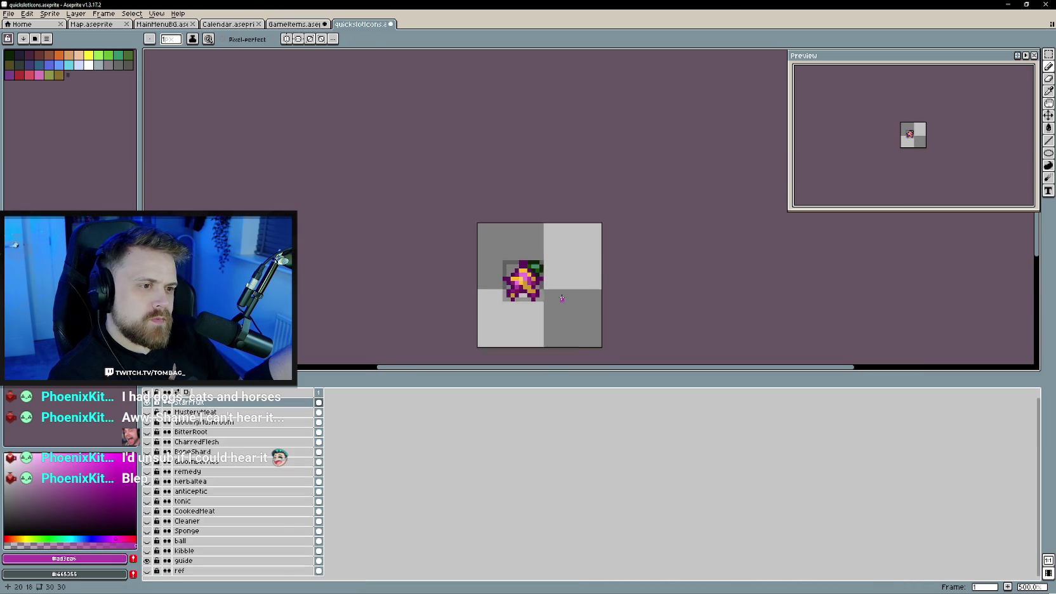
- In GameItems, hide and collapse the StarFruit group and make the Bread layer visible
{"action": "scroll", "coordinate": [565, 288], "scroll_direction": "down", "scroll_amount": 2}
{"action": "scroll", "coordinate": [574, 281], "scroll_direction": "down", "scroll_amount": 1}
{"action": "scroll", "coordinate": [574, 282], "scroll_direction": "up", "scroll_amount": 2}
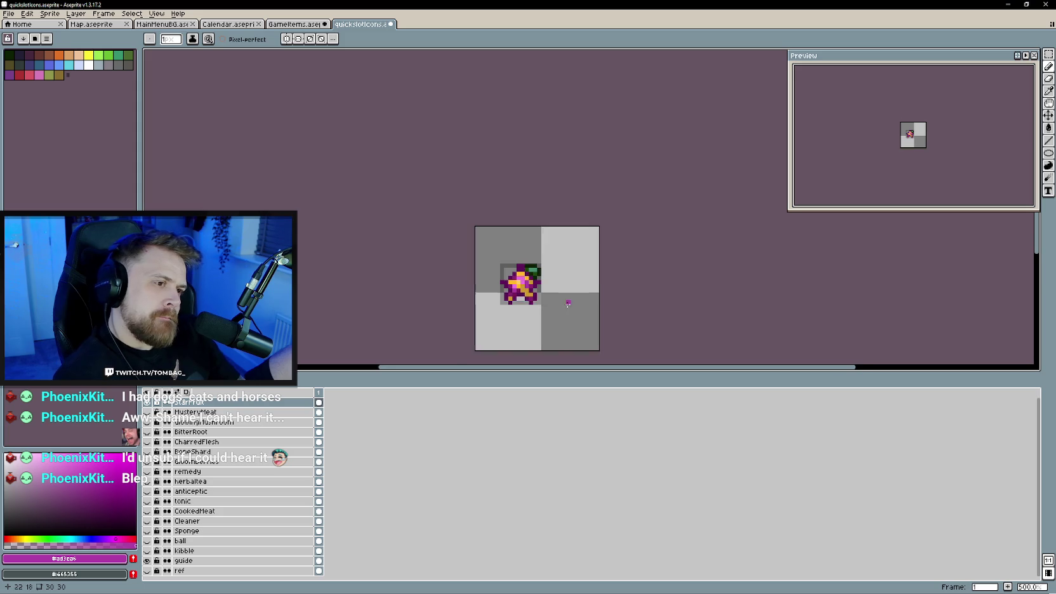
{"action": "scroll", "coordinate": [567, 302], "scroll_direction": "up", "scroll_amount": 1}
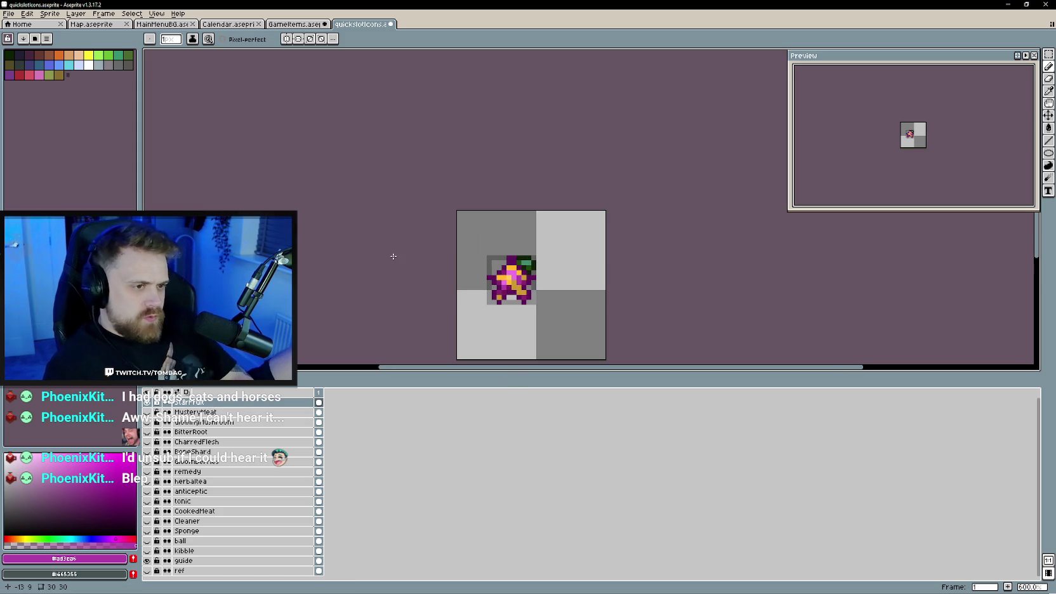
{"action": "scroll", "coordinate": [404, 279], "scroll_direction": "down", "scroll_amount": 1}
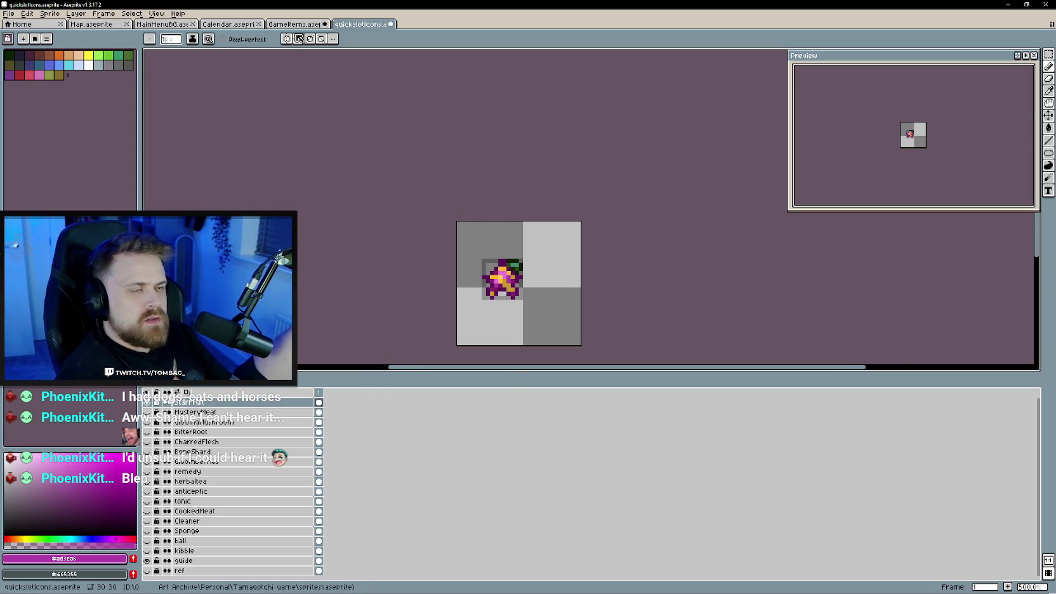
{"action": "left_click", "coordinate": [293, 24]}
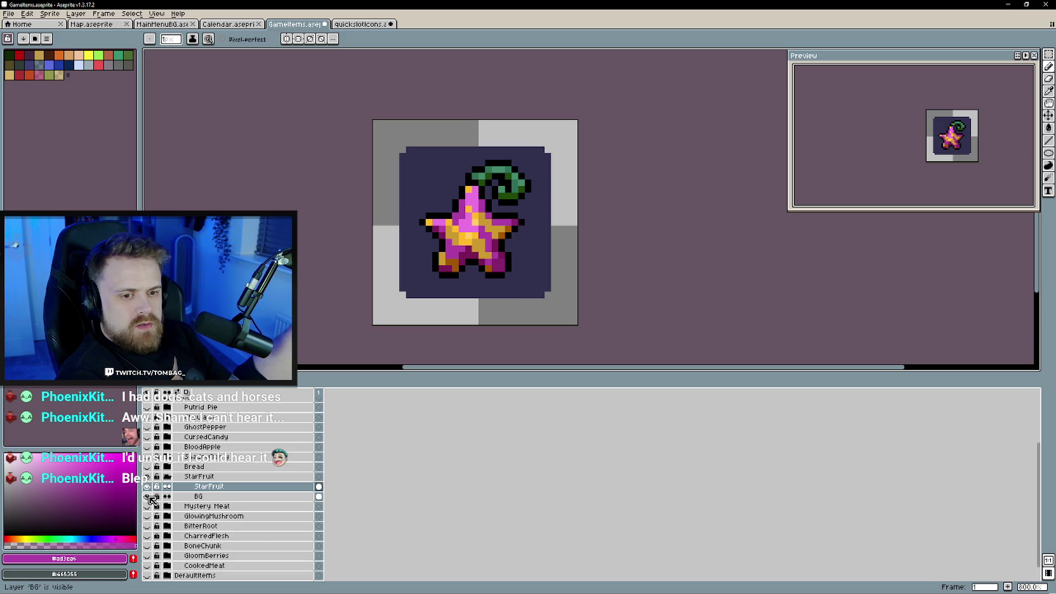
{"action": "left_click", "coordinate": [148, 477]}
{"action": "left_click", "coordinate": [149, 498]}
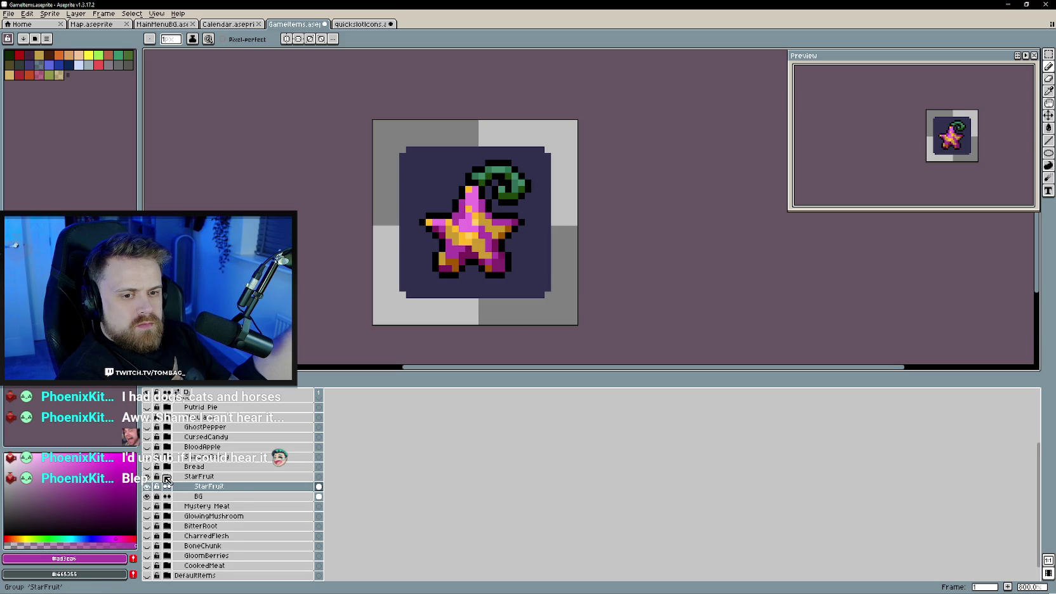
{"action": "left_click", "coordinate": [167, 477]}
{"action": "left_click", "coordinate": [147, 477]}
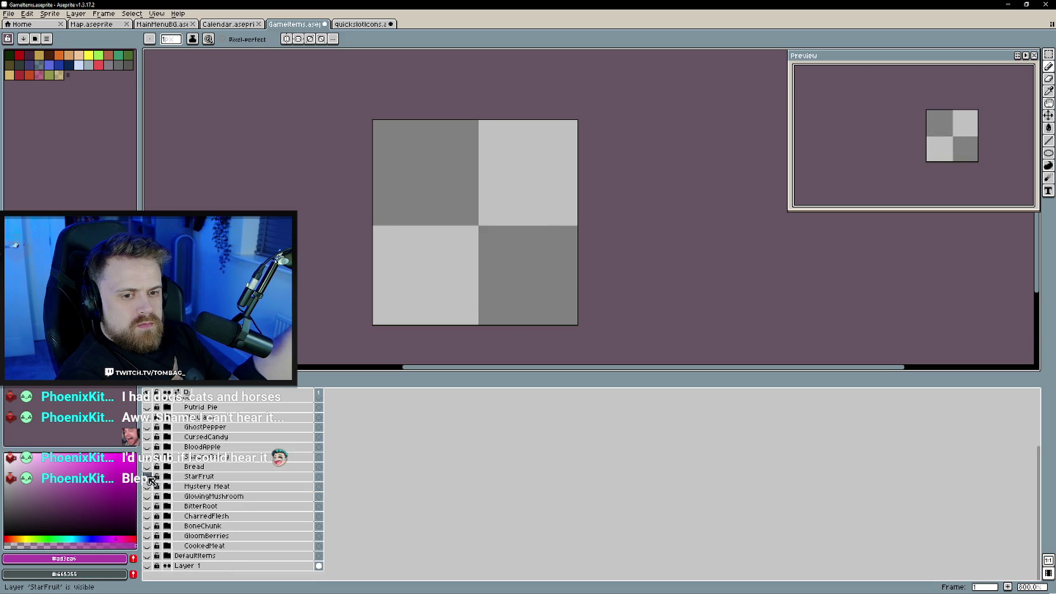
{"action": "left_click", "coordinate": [350, 25]}
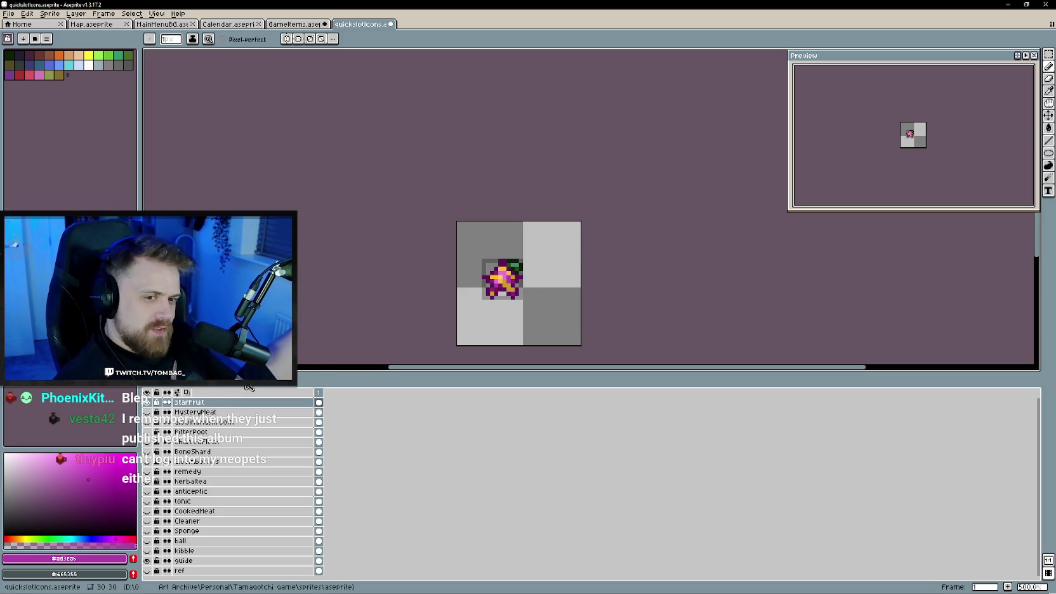
{"action": "right_click", "coordinate": [251, 404]}
{"action": "mouse_move", "coordinate": [272, 422]}
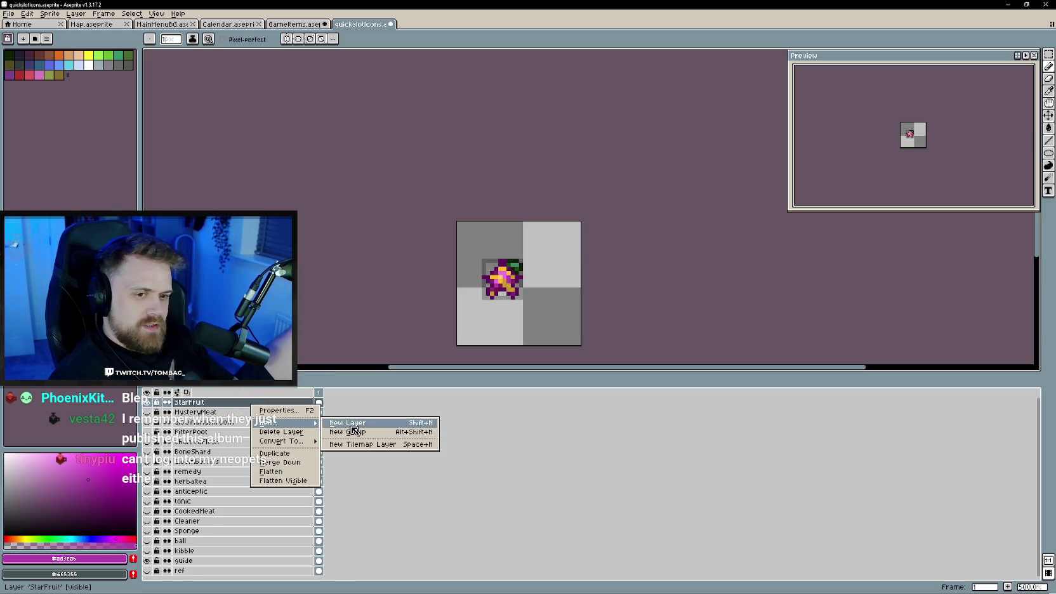
- Add a new empty layer to quickslotIcons and name it bread
{"action": "left_click", "coordinate": [354, 431]}
{"action": "left_click", "coordinate": [295, 24]}
{"action": "left_click", "coordinate": [374, 24]}
{"action": "double_click", "coordinate": [194, 403]}
{"action": "type", "text": "bread"}
{"action": "key", "text": "Return"}
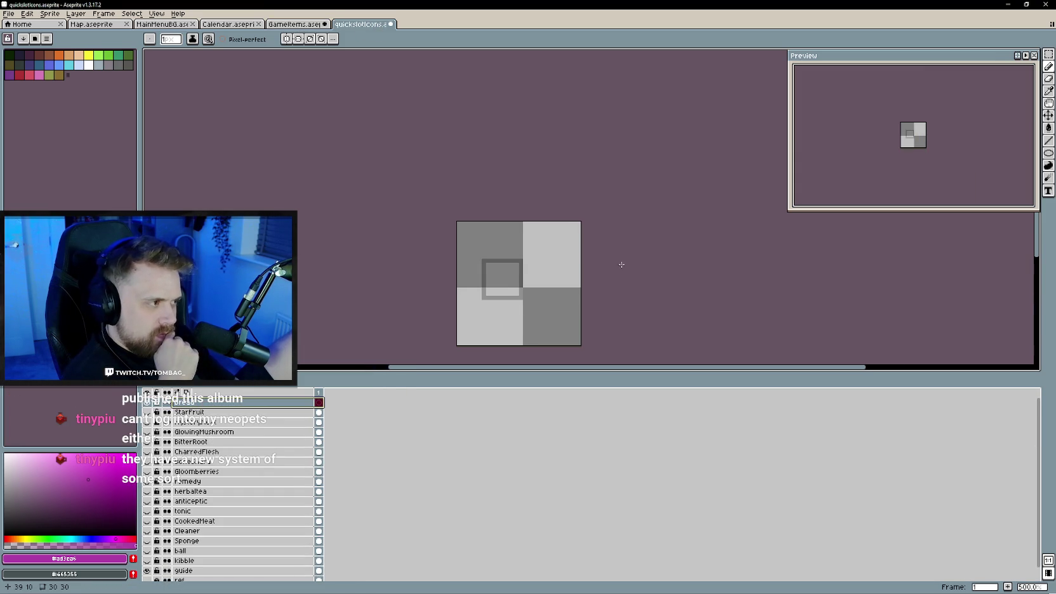
- Try a new paint colour, undo the accidental palette change, and recheck the GameItems bread
{"action": "scroll", "coordinate": [482, 254], "scroll_direction": "up", "scroll_amount": 3}
{"action": "left_click", "coordinate": [9, 55]}
{"action": "left_click", "coordinate": [79, 480]}
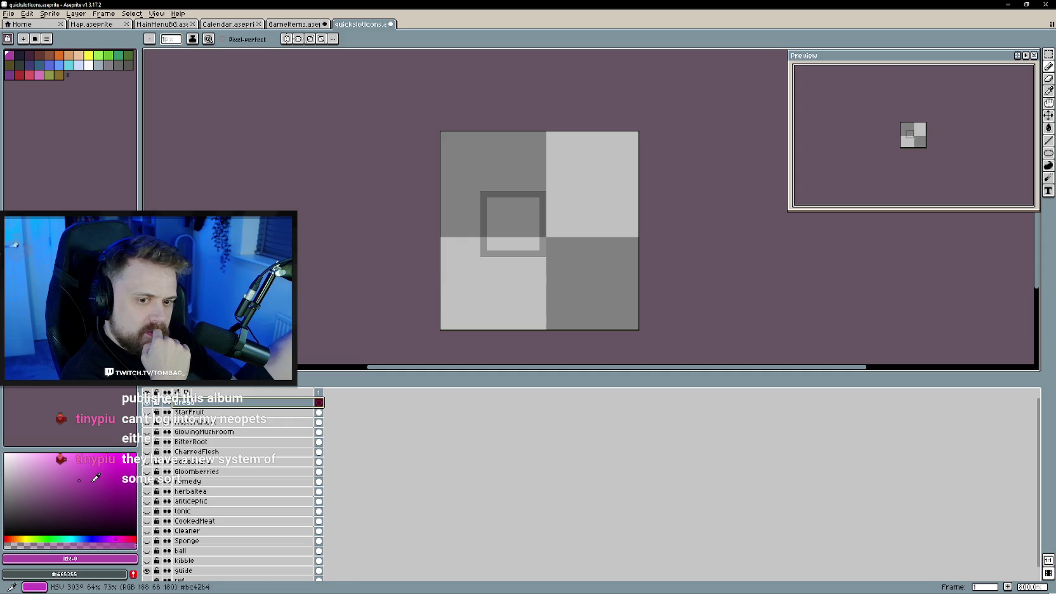
{"action": "key", "text": "ctrl+z"}
{"action": "scroll", "coordinate": [521, 267], "scroll_direction": "up", "scroll_amount": 3}
{"action": "left_click", "coordinate": [297, 24]}
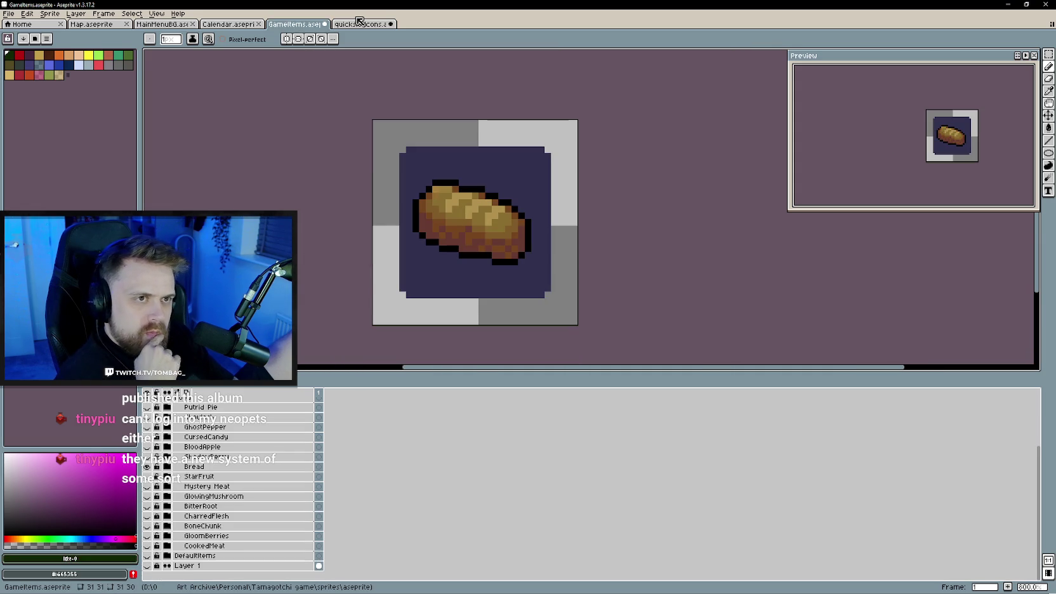
{"action": "left_click", "coordinate": [361, 26]}
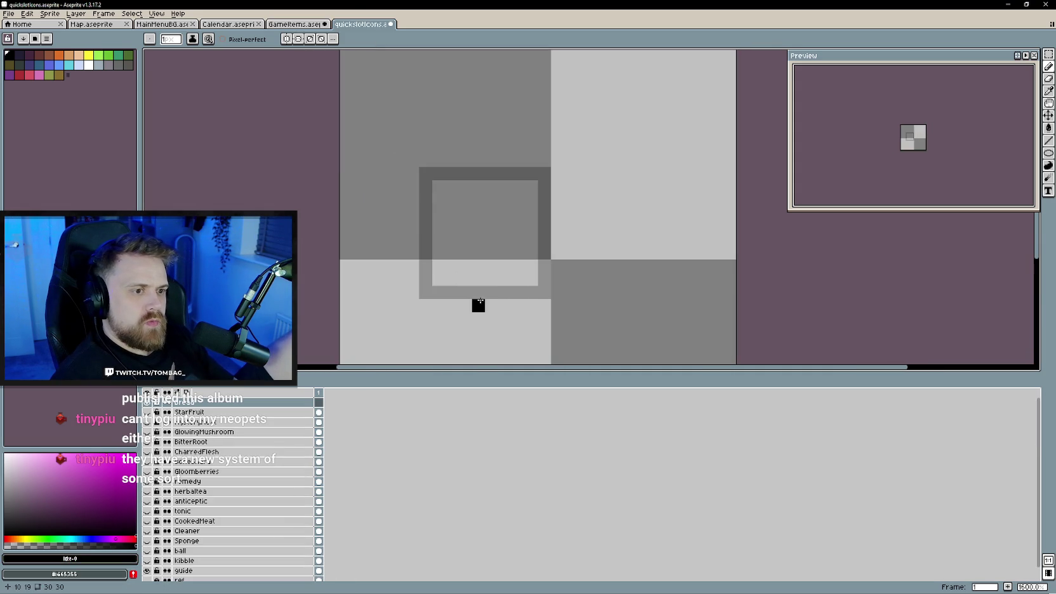
- Draw the black rounded loaf outline's bottom, left and right edges in the quickslot frame
{"action": "left_click_drag", "start_coordinate": [531, 292], "coordinate": [544, 292]}
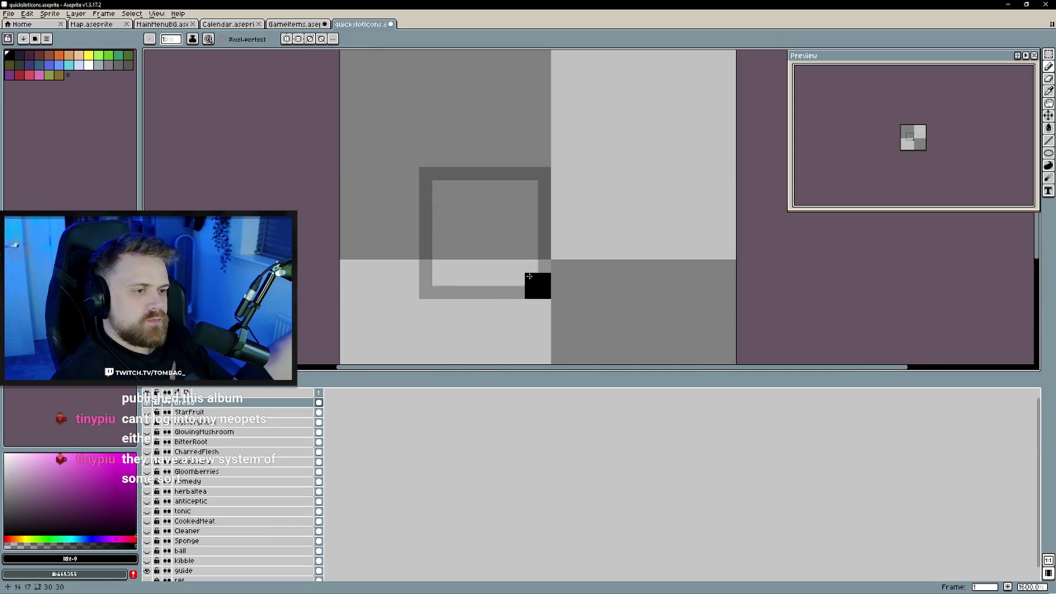
{"action": "key", "text": "ctrl+shift+Tab"}
{"action": "left_click", "coordinate": [366, 26]}
{"action": "left_click_drag", "start_coordinate": [518, 292], "coordinate": [496, 278]}
{"action": "mouse_move", "coordinate": [479, 263]}
{"action": "left_mouse_down"}
{"action": "mouse_move", "coordinate": [456, 261]}
{"action": "mouse_move", "coordinate": [425, 219]}
{"action": "mouse_move", "coordinate": [447, 191]}
{"action": "left_mouse_up"}
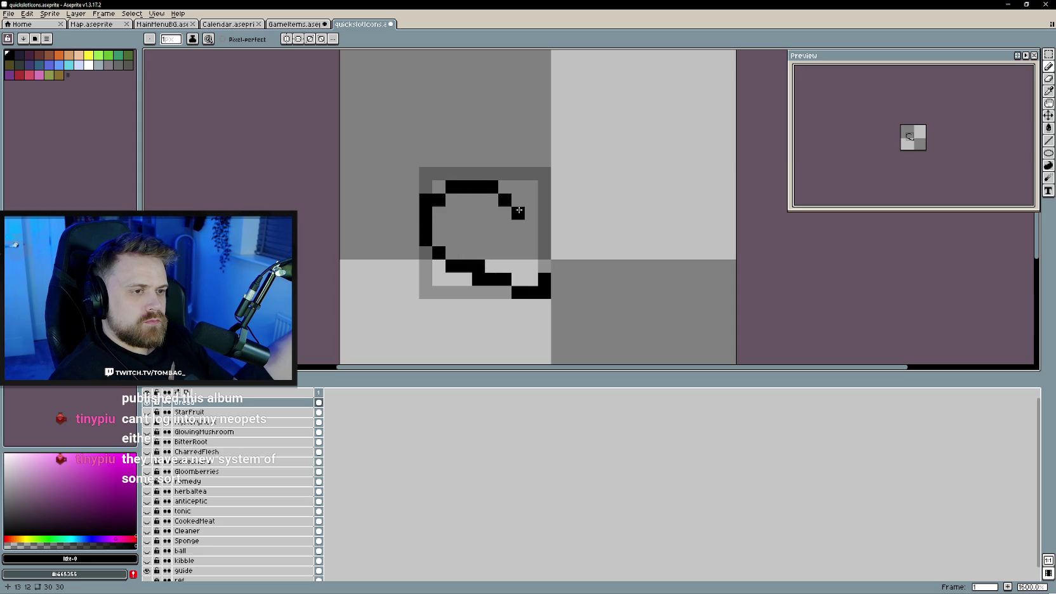
{"action": "left_click_drag", "start_coordinate": [540, 224], "coordinate": [545, 279]}
- Erase stray pixels at the outline's bottom-right and undo extra pixels inside the top
{"action": "key", "text": "e"}
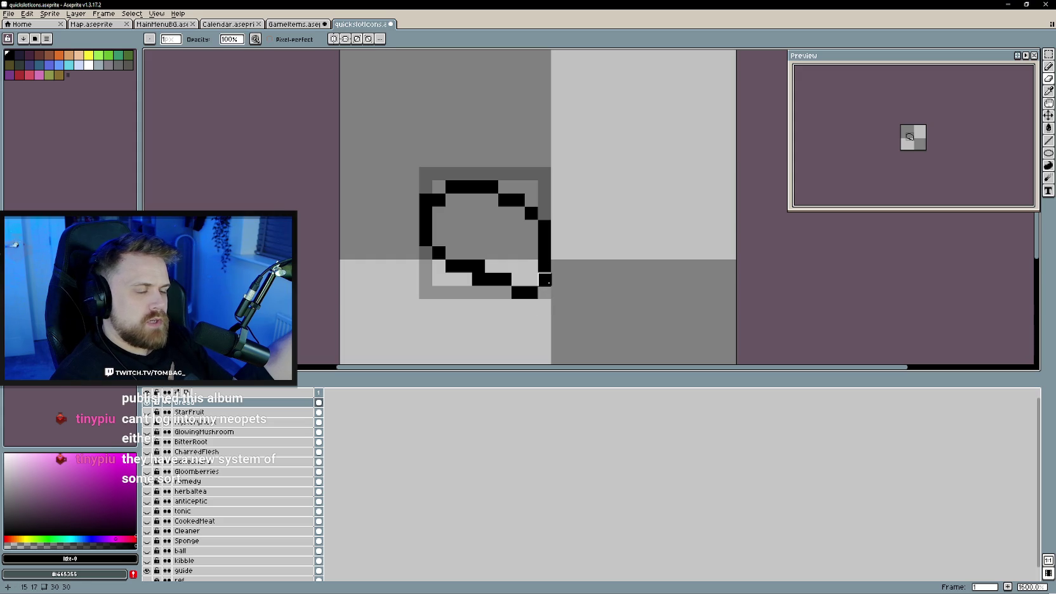
{"action": "left_click_drag", "start_coordinate": [532, 293], "coordinate": [518, 293]}
{"action": "key", "text": "b"}
{"action": "scroll", "coordinate": [575, 329], "scroll_direction": "down", "scroll_amount": 2}
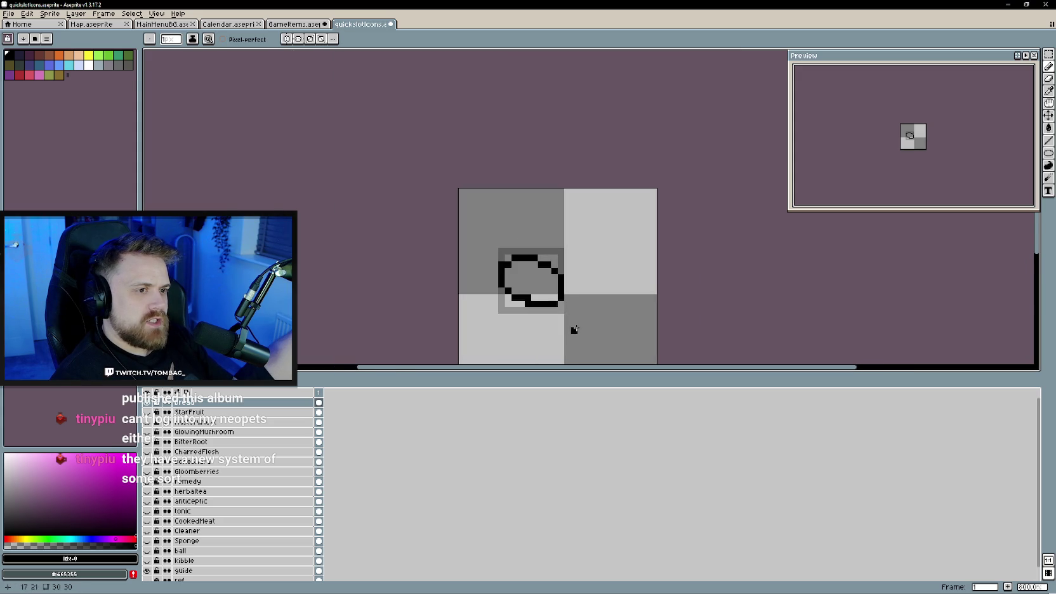
{"action": "scroll", "coordinate": [574, 330], "scroll_direction": "up", "scroll_amount": 1}
{"action": "scroll", "coordinate": [556, 313], "scroll_direction": "up", "scroll_amount": 1}
{"action": "left_click_drag", "start_coordinate": [413, 165], "coordinate": [466, 168]}
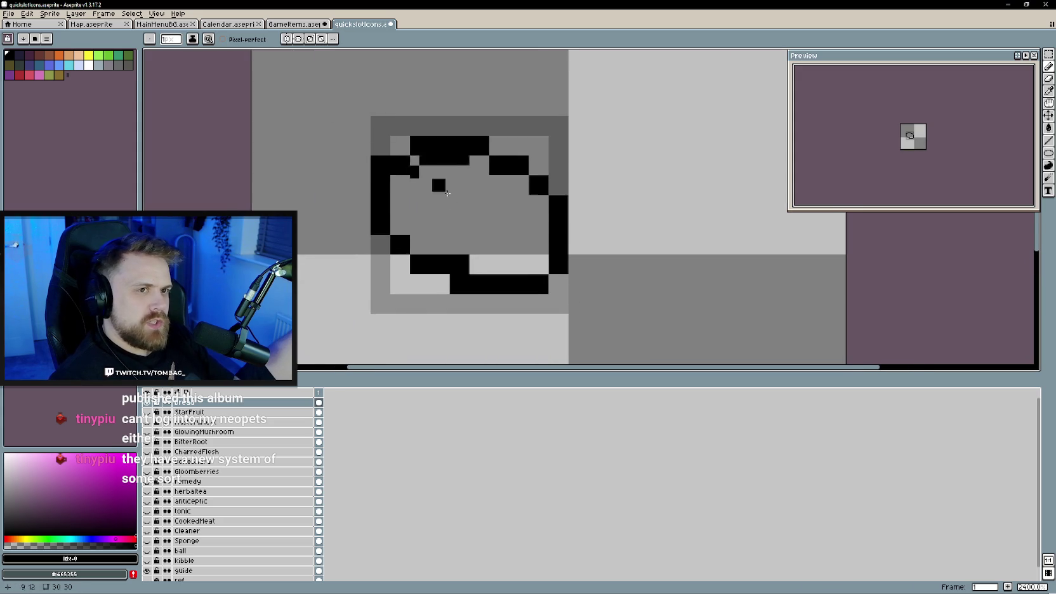
{"action": "key", "text": "ctrl+z"}
{"action": "scroll", "coordinate": [466, 168], "scroll_direction": "down", "scroll_amount": 1}
- Sample brown from the GameItems bread and bucket-fill the loaf's interior
{"action": "left_click", "coordinate": [269, 23]}
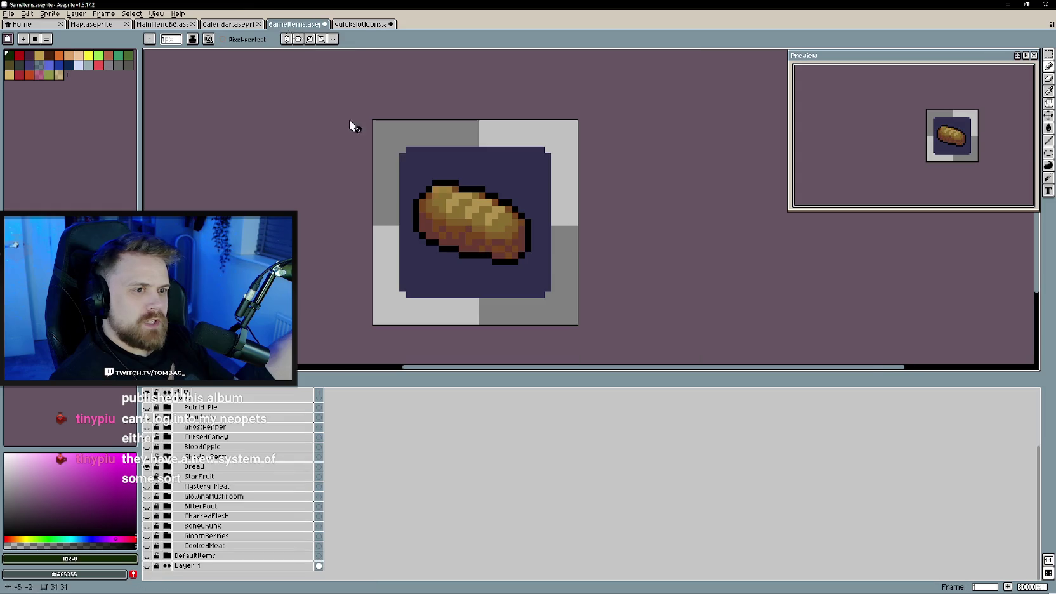
{"action": "left_click", "coordinate": [359, 24]}
{"action": "key", "text": "g"}
{"action": "left_click", "coordinate": [466, 215]}
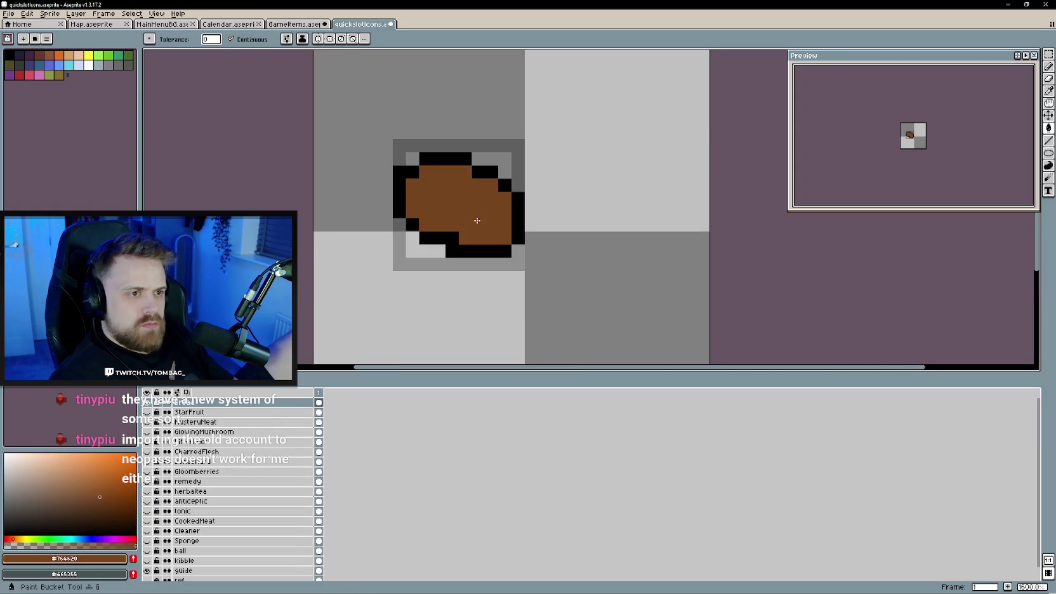
- Sample the golden crust colour from GameItems and paint it along the loaf's top
{"action": "key", "text": "b"}
{"action": "left_click", "coordinate": [341, 115]}
{"action": "key", "text": "ctrl+z"}
{"action": "left_click", "coordinate": [295, 24]}
{"action": "left_click", "coordinate": [458, 218], "text": "alt"}
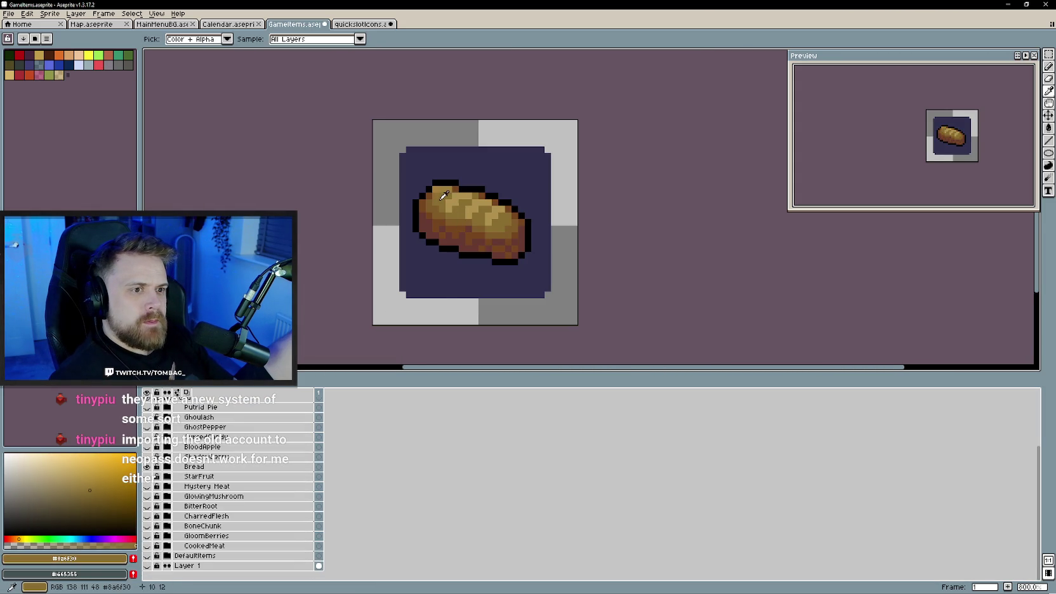
{"action": "left_click", "coordinate": [356, 26]}
{"action": "mouse_move", "coordinate": [419, 213]}
{"action": "left_mouse_down"}
{"action": "mouse_move", "coordinate": [476, 226]}
{"action": "mouse_move", "coordinate": [443, 238]}
{"action": "left_mouse_up"}
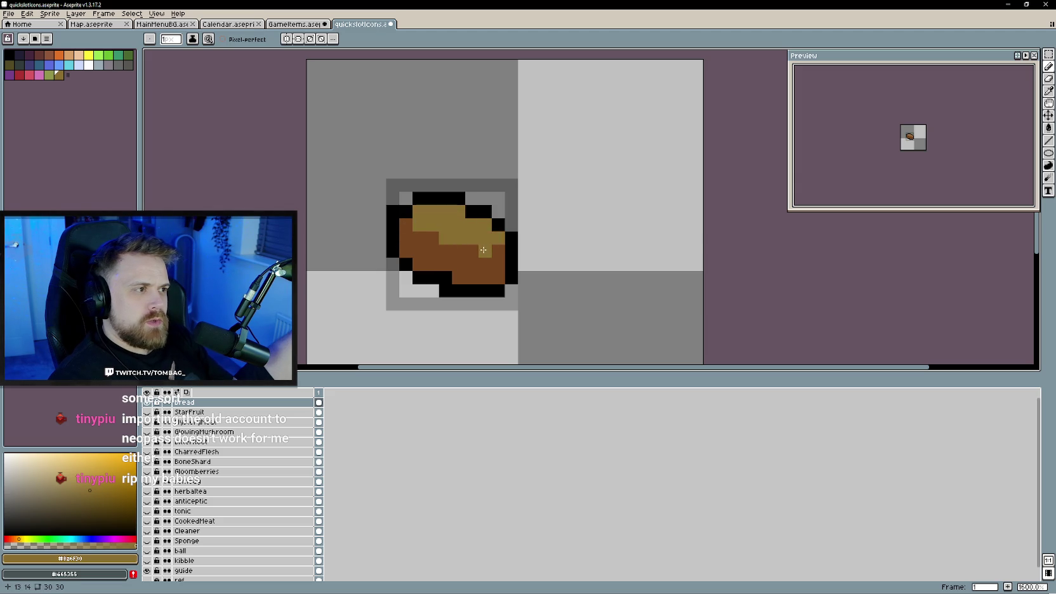
- Compare with the reference bread and sample the light golden #b1934f
{"action": "key", "text": "ctrl+shift+Tab"}
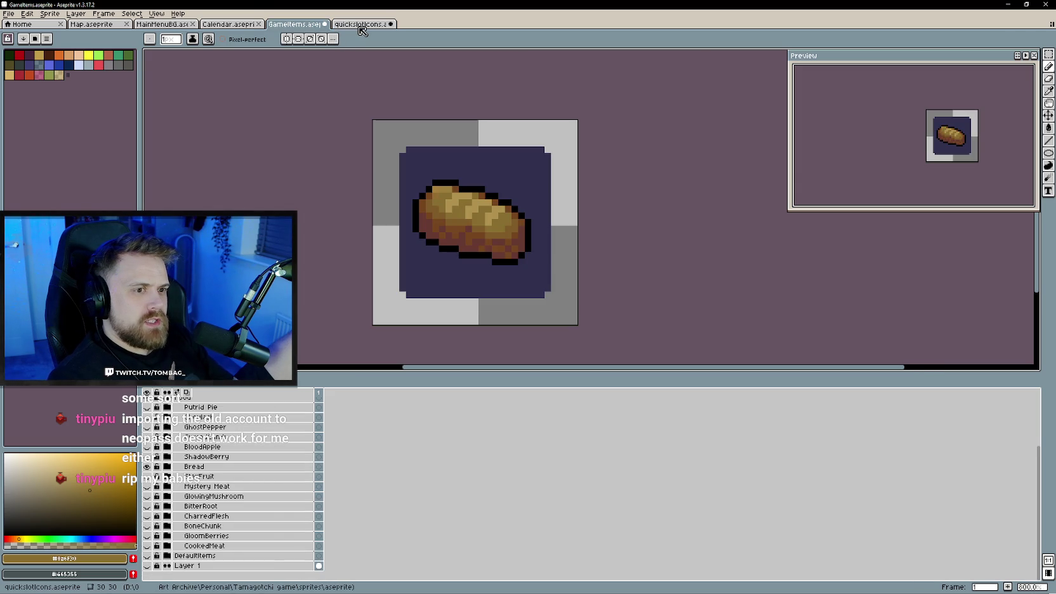
{"action": "key", "text": "ctrl+Tab"}
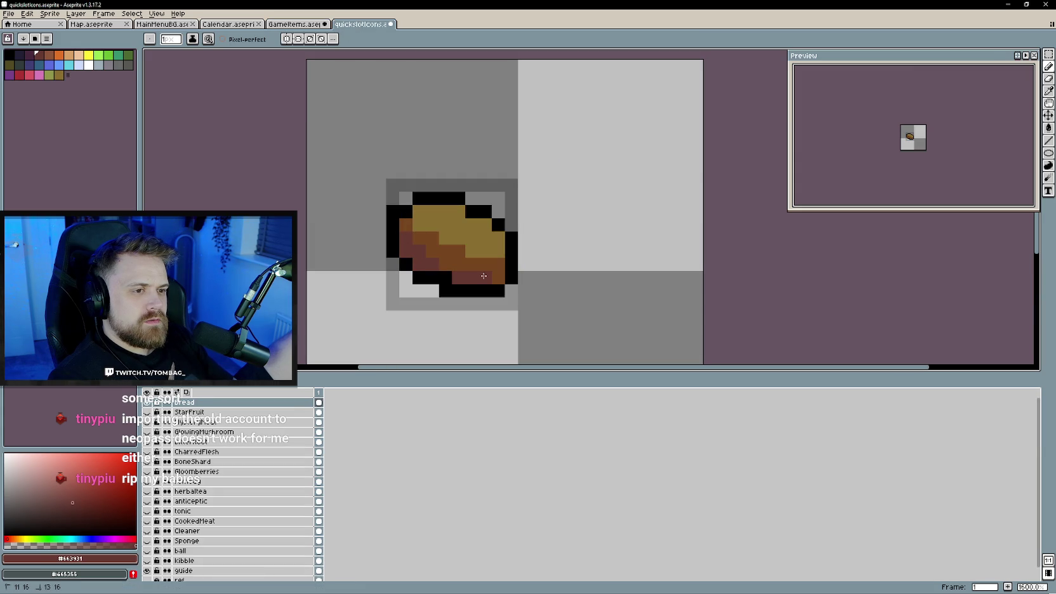
{"action": "key", "text": "ctrl+shift+Tab"}
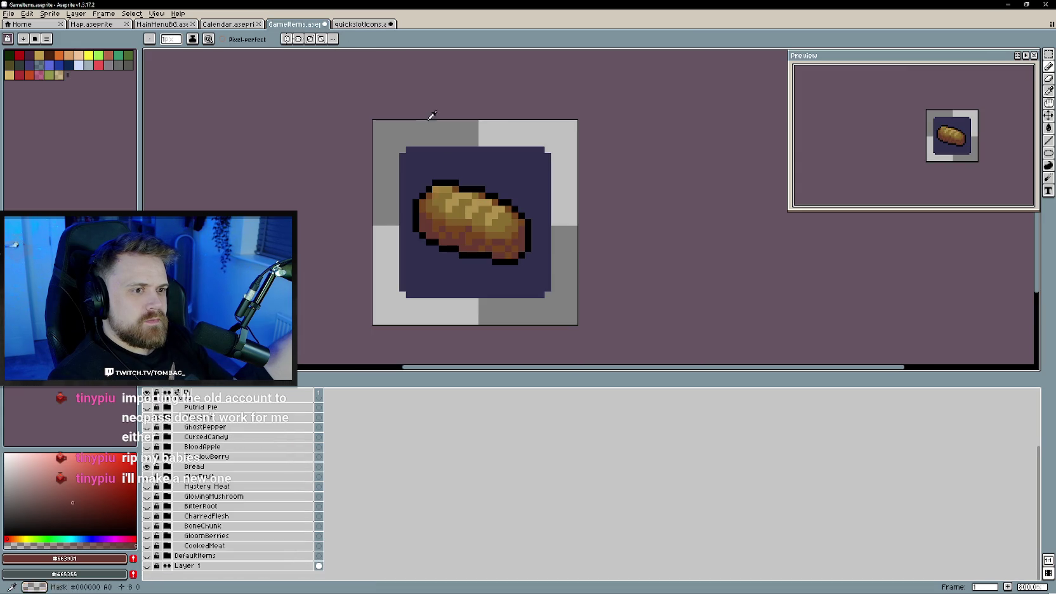
{"action": "left_click", "coordinate": [507, 221], "text": "alt"}
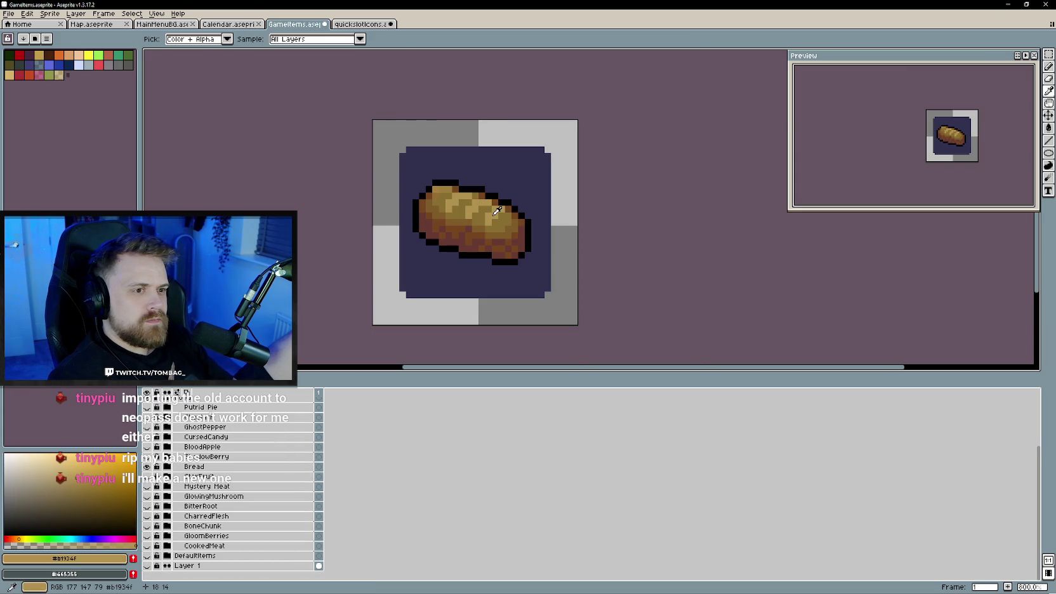
{"action": "key", "text": "ctrl+Tab"}
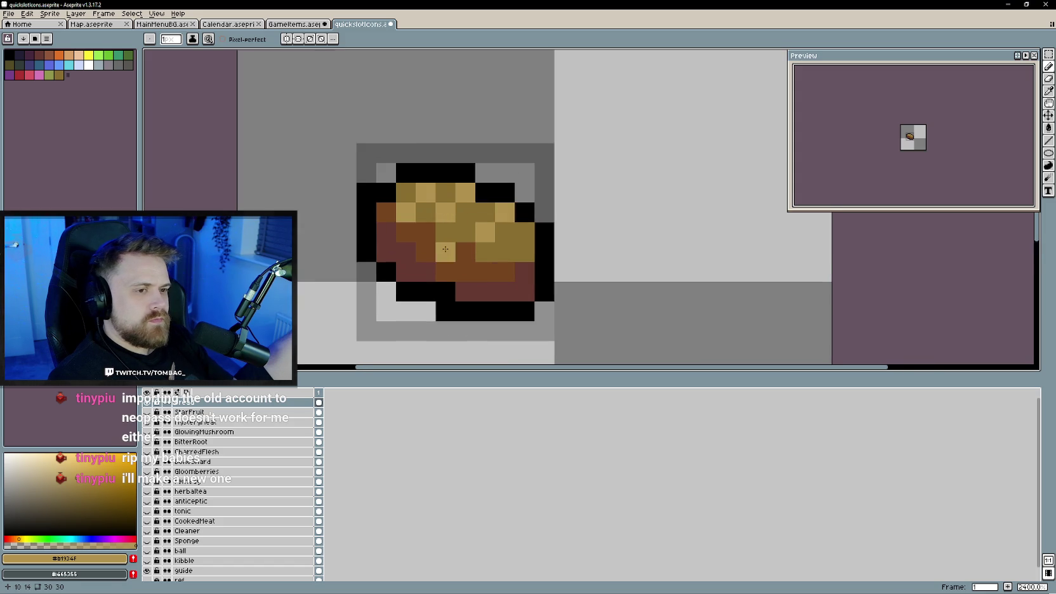
- Pick brown from the large bread and add brown pixels on the right edge and upper middle
{"action": "key", "text": "ctrl+shift+Tab"}
{"action": "left_click", "coordinate": [511, 206], "text": "alt"}
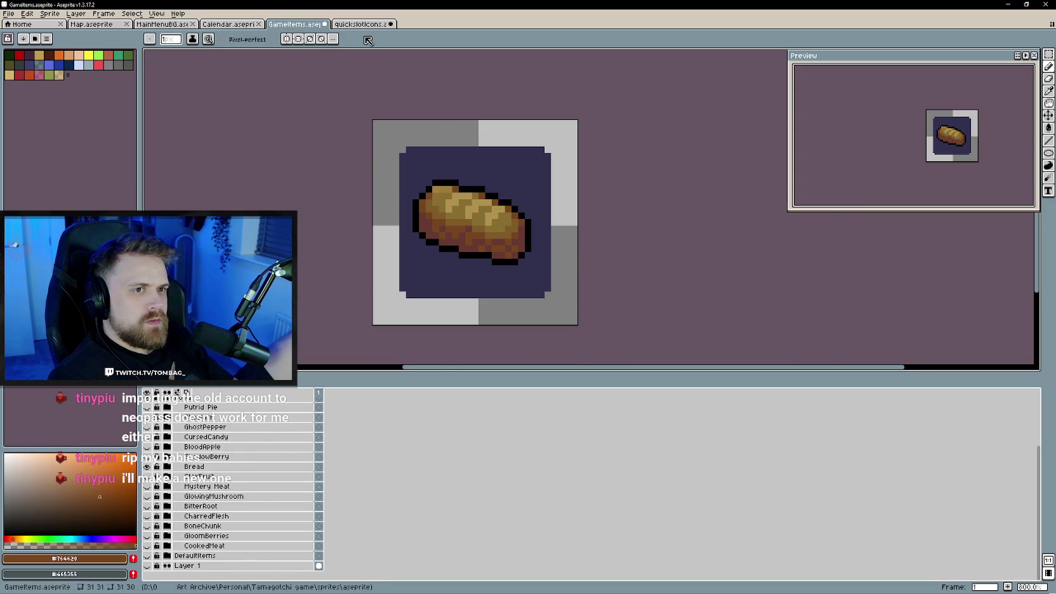
{"action": "key", "text": "ctrl+Tab"}
{"action": "left_click", "coordinate": [523, 232]}
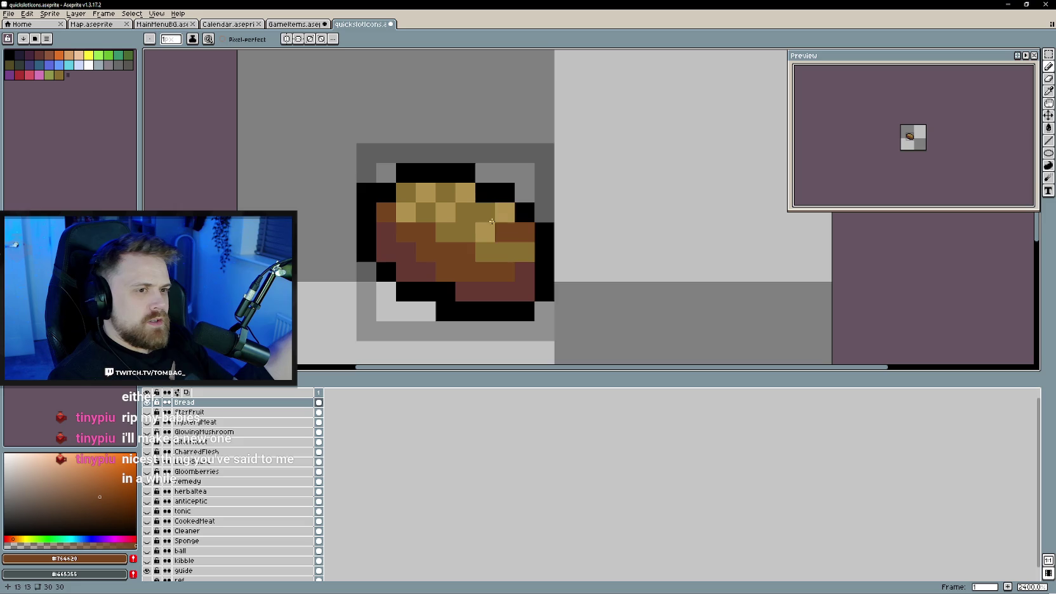
{"action": "left_click", "coordinate": [486, 213]}
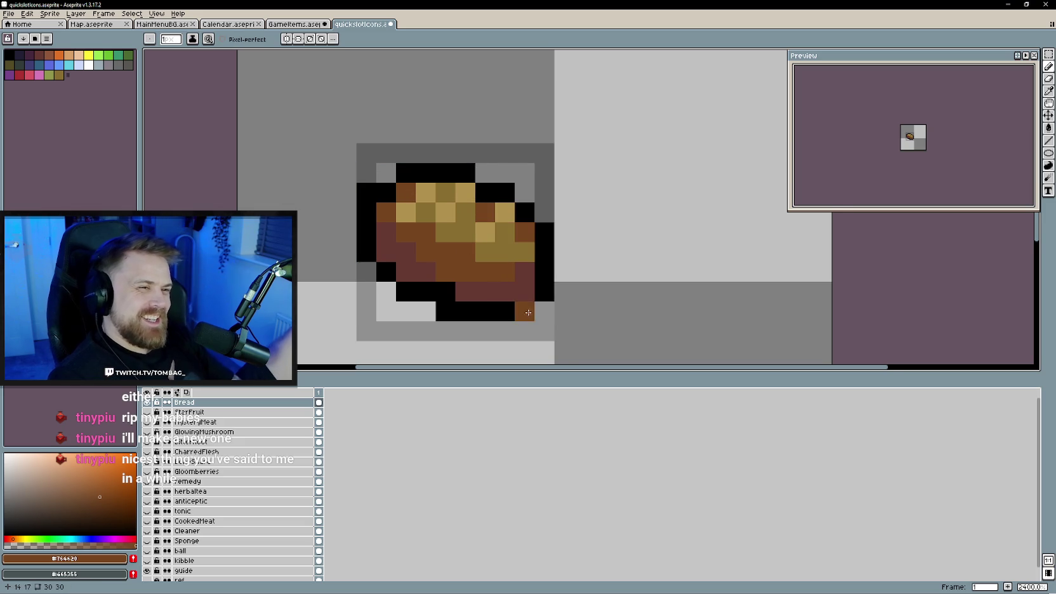
{"action": "scroll", "coordinate": [605, 310], "scroll_direction": "down", "scroll_amount": 2}
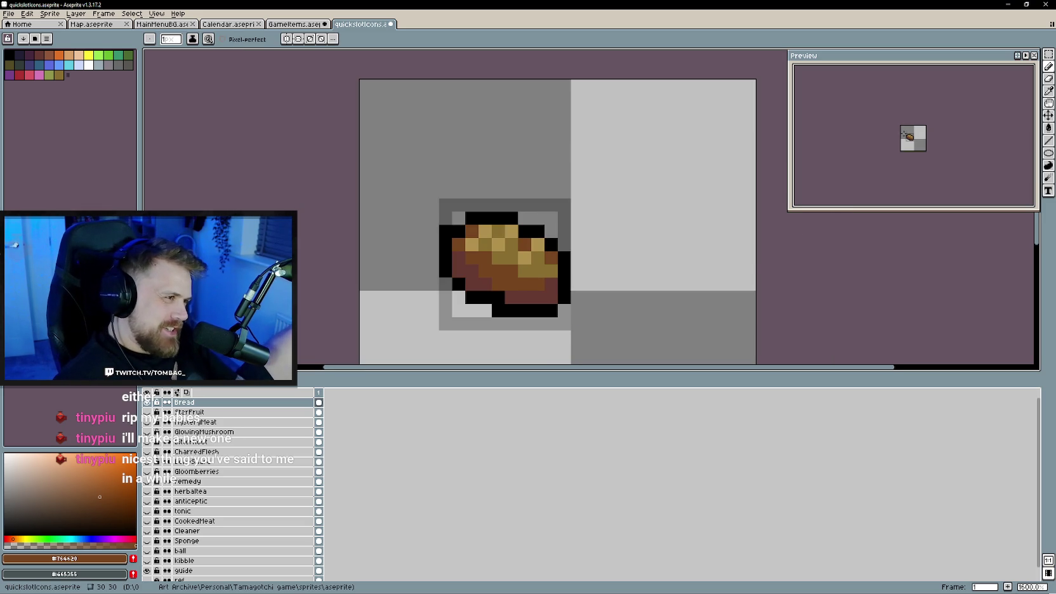
- Compare the icon against the GameItems bread and pick dark red from the palette
{"action": "left_click", "coordinate": [297, 24]}
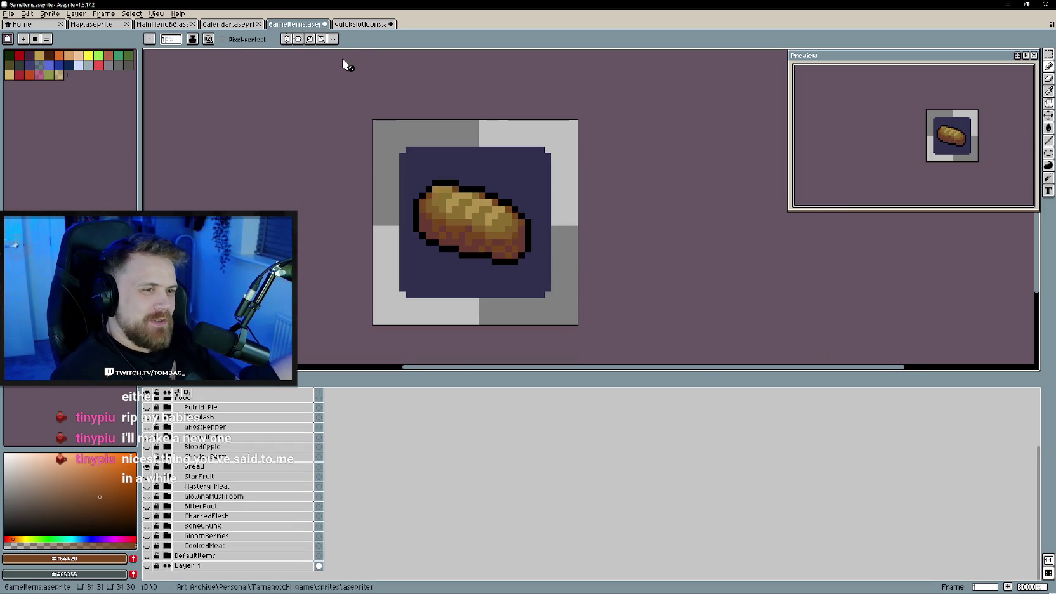
{"action": "left_click", "coordinate": [362, 26]}
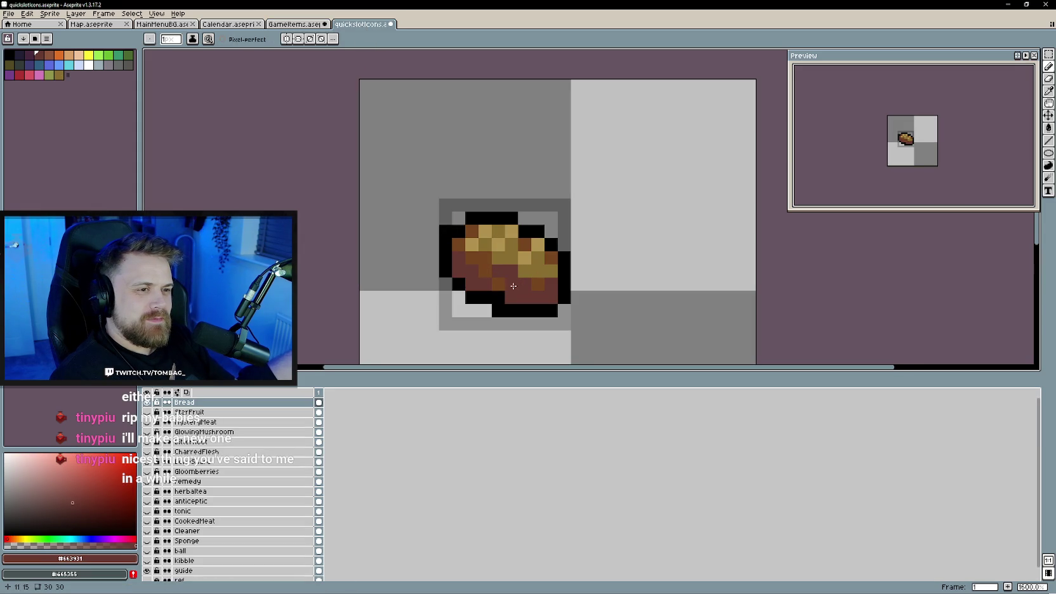
{"action": "scroll", "coordinate": [411, 280], "scroll_direction": "down", "scroll_amount": 3}
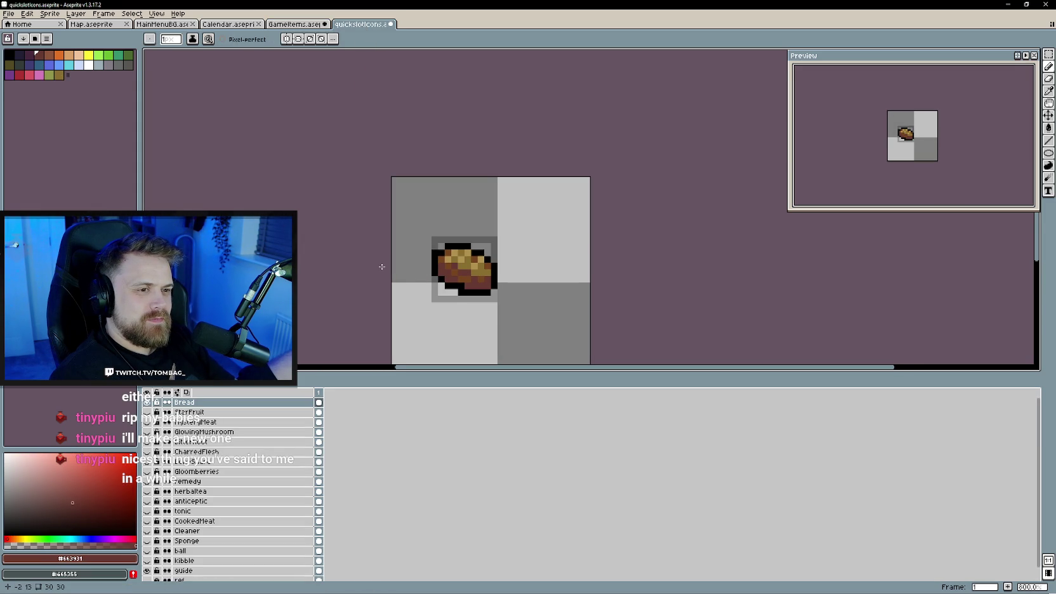
{"action": "left_click", "coordinate": [299, 24]}
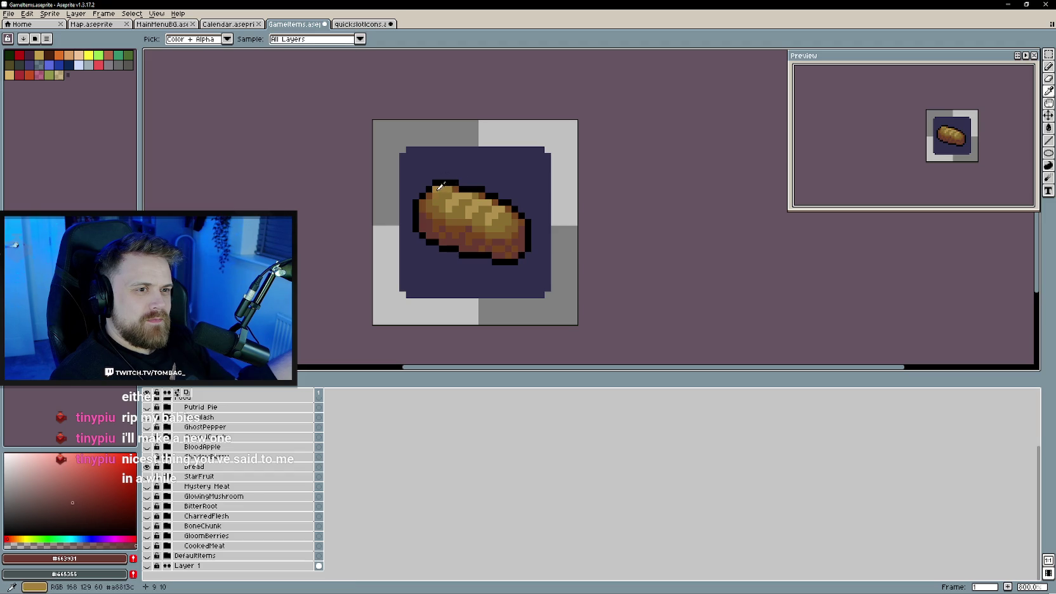
{"action": "key", "text": "ctrl+Tab"}
{"action": "scroll", "coordinate": [453, 260], "scroll_direction": "up", "scroll_amount": 2}
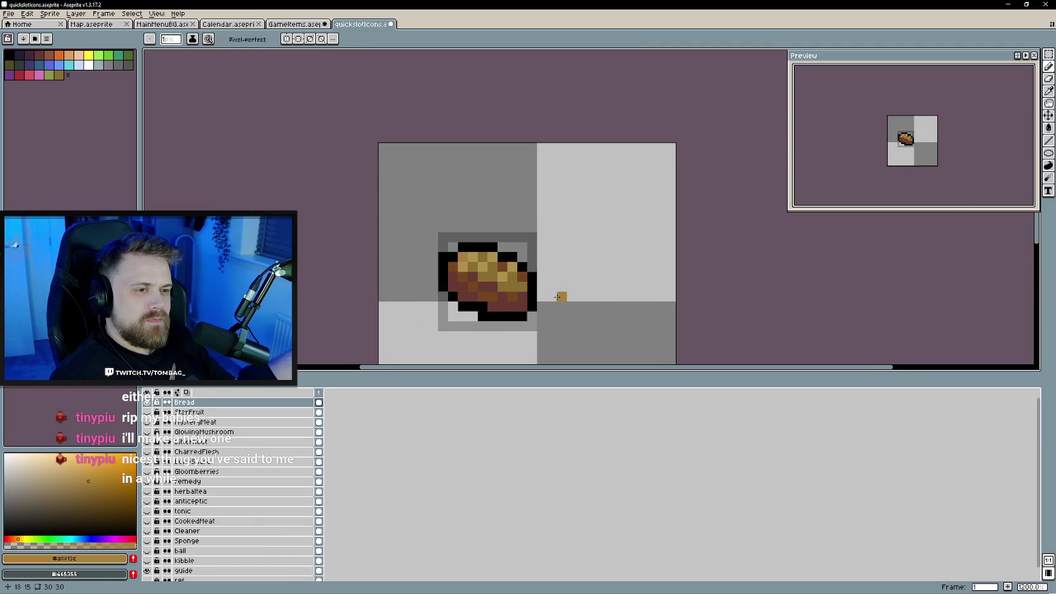
{"action": "scroll", "coordinate": [557, 296], "scroll_direction": "down", "scroll_amount": 3}
{"action": "scroll", "coordinate": [557, 296], "scroll_direction": "up", "scroll_amount": 1}
{"action": "scroll", "coordinate": [558, 296], "scroll_direction": "up", "scroll_amount": 2}
{"action": "left_click", "coordinate": [37, 55]}
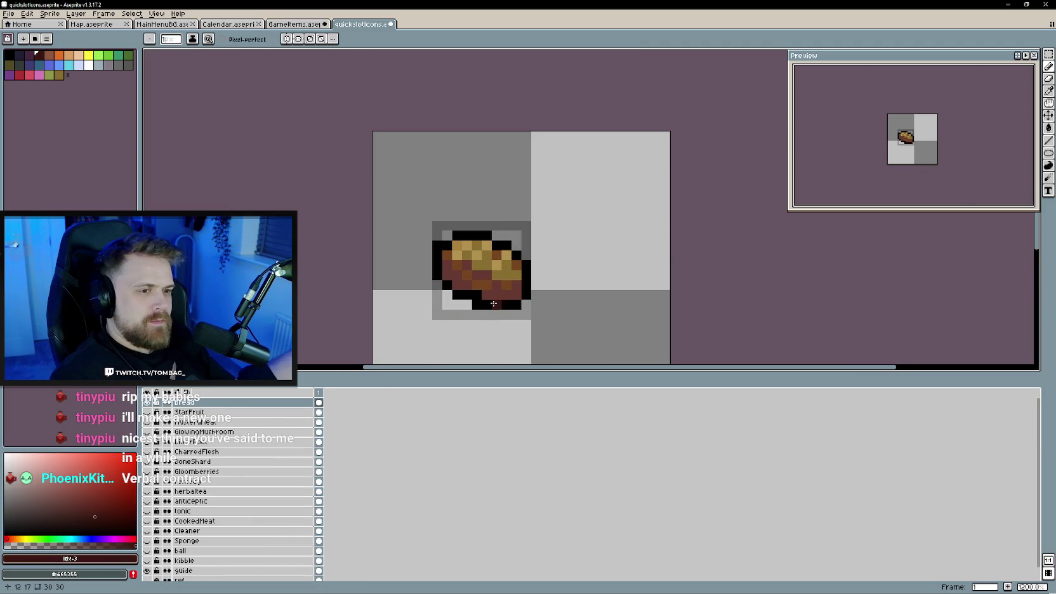
- Repaint the bread's black bottom and right outline in dark red #663931, then return to GameItems
{"action": "mouse_move", "coordinate": [478, 305]}
{"action": "left_mouse_down"}
{"action": "mouse_move", "coordinate": [457, 294]}
{"action": "mouse_move", "coordinate": [435, 248]}
{"action": "mouse_move", "coordinate": [485, 236]}
{"action": "left_mouse_up"}
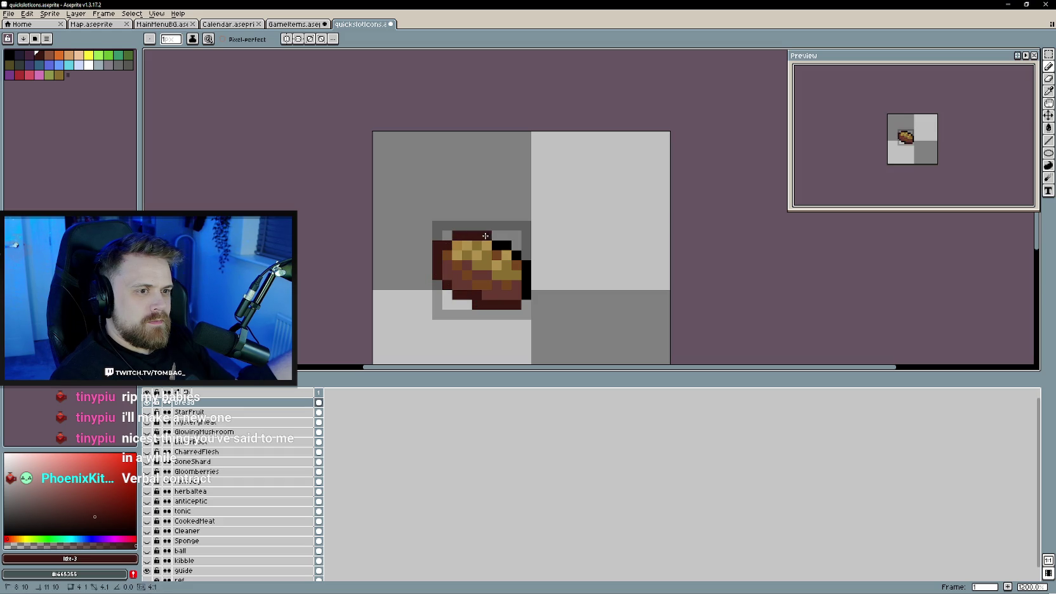
{"action": "left_click_drag", "start_coordinate": [525, 267], "coordinate": [526, 297]}
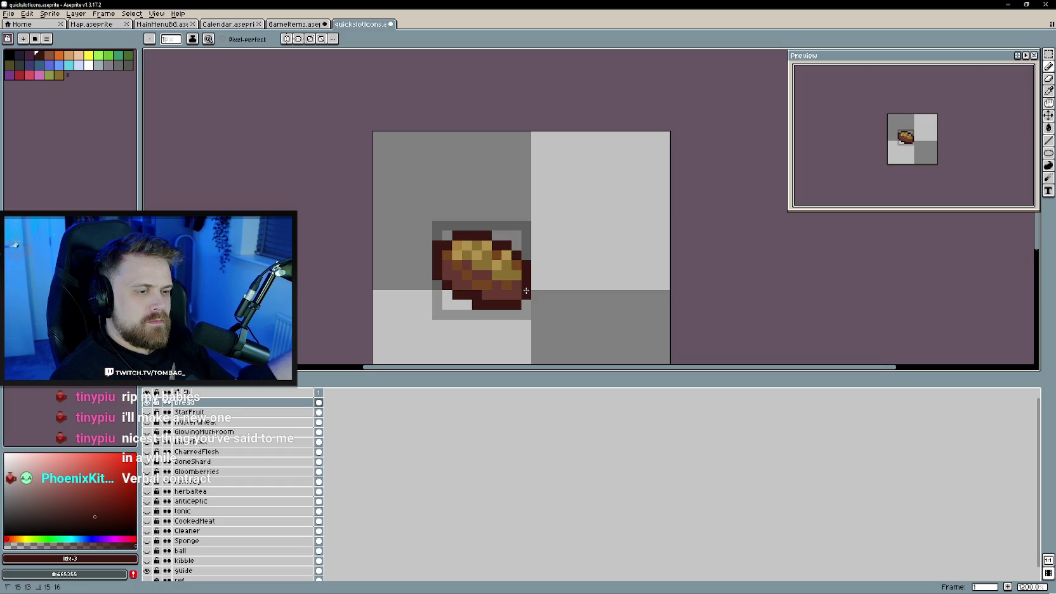
{"action": "scroll", "coordinate": [621, 311], "scroll_direction": "down", "scroll_amount": 4}
{"action": "scroll", "coordinate": [620, 313], "scroll_direction": "down", "scroll_amount": 1}
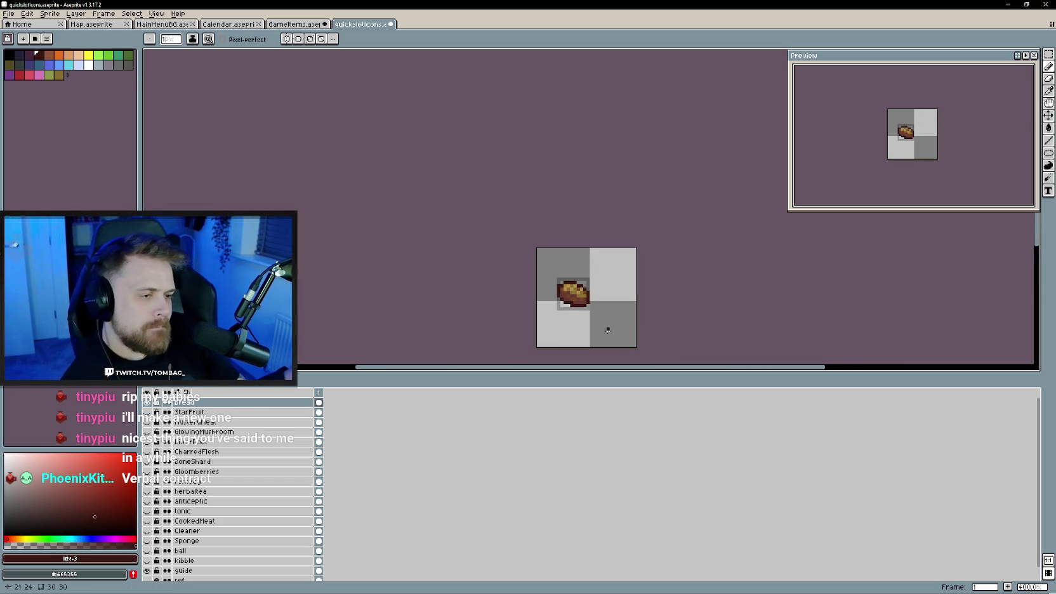
{"action": "scroll", "coordinate": [588, 319], "scroll_direction": "up", "scroll_amount": 8}
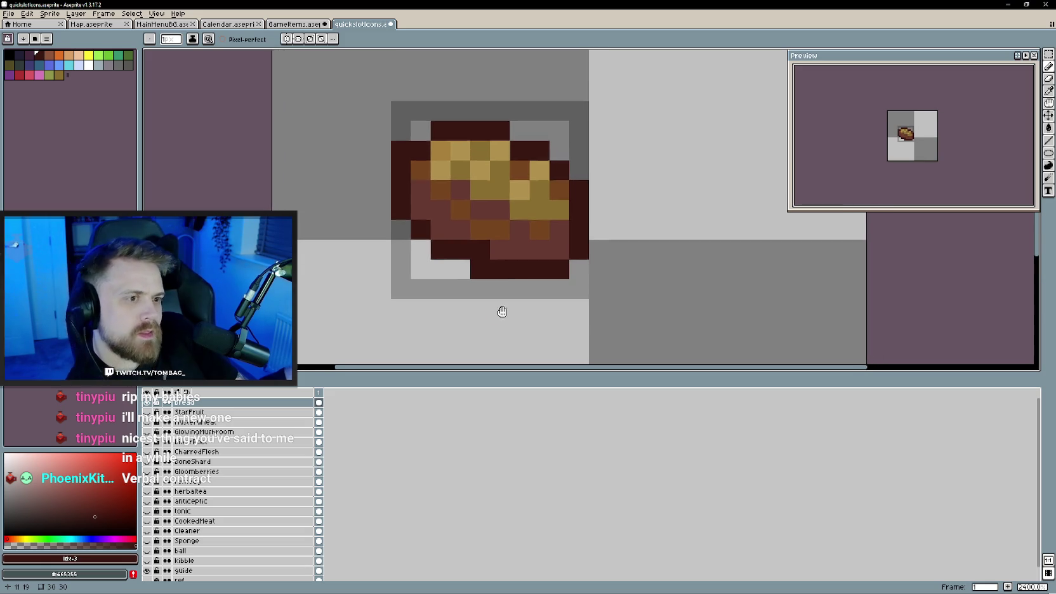
{"action": "scroll", "coordinate": [499, 309], "scroll_direction": "down", "scroll_amount": 2}
{"action": "key", "text": "e"}
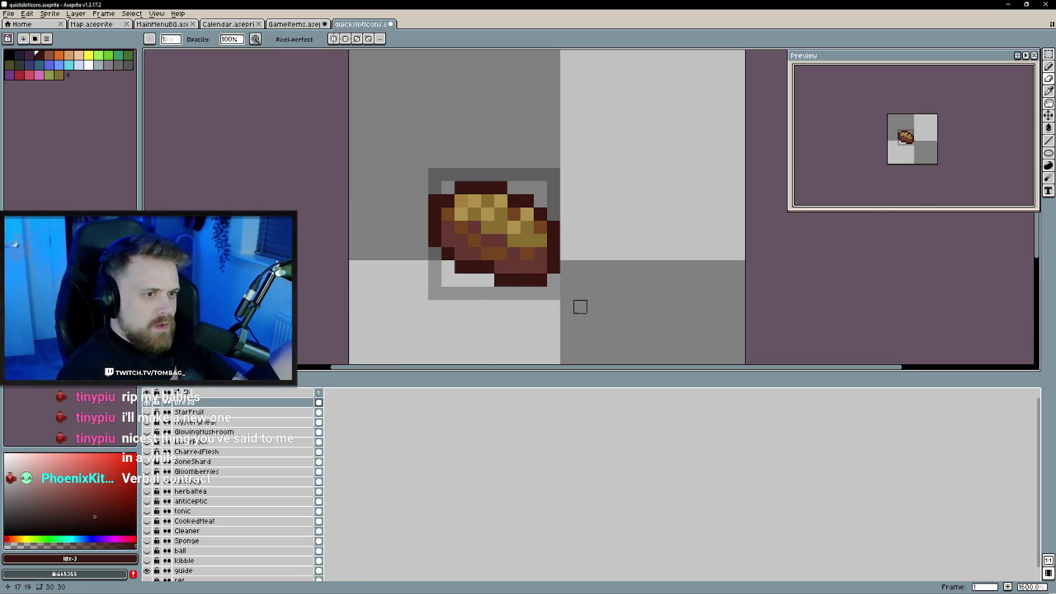
{"action": "scroll", "coordinate": [582, 306], "scroll_direction": "down", "scroll_amount": 2}
{"action": "scroll", "coordinate": [610, 295], "scroll_direction": "down", "scroll_amount": 1}
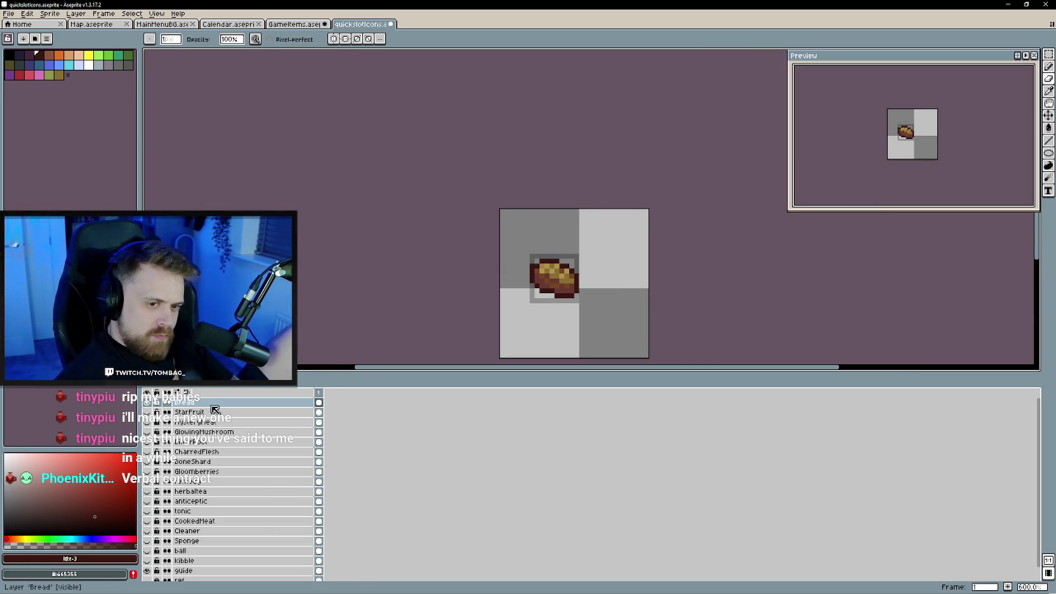
{"action": "left_click", "coordinate": [294, 24]}
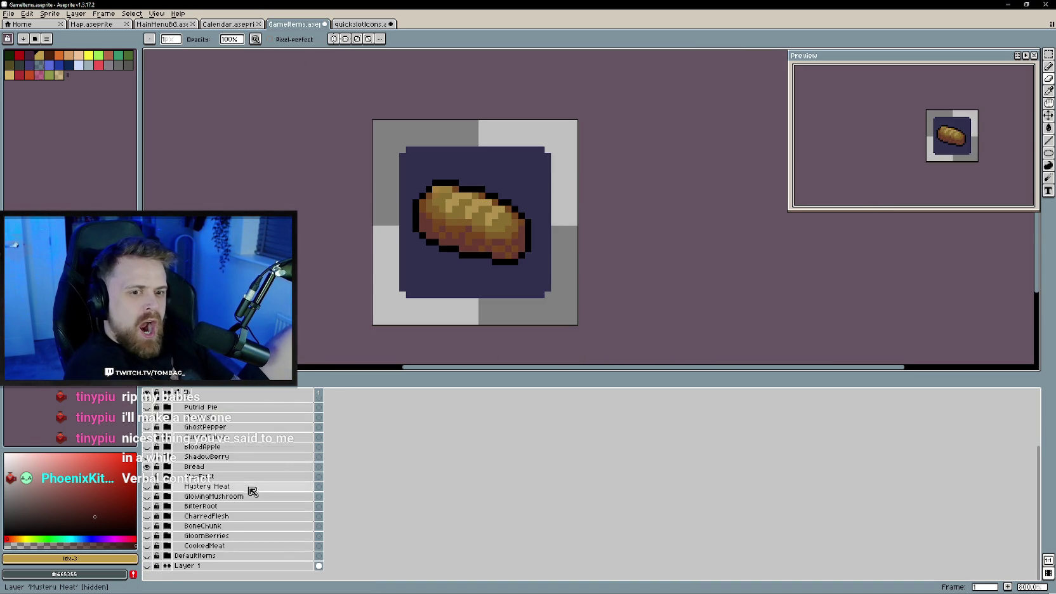
- Show the ShadowBerry grapes layer in GameItems for reference
{"action": "left_click", "coordinate": [146, 467]}
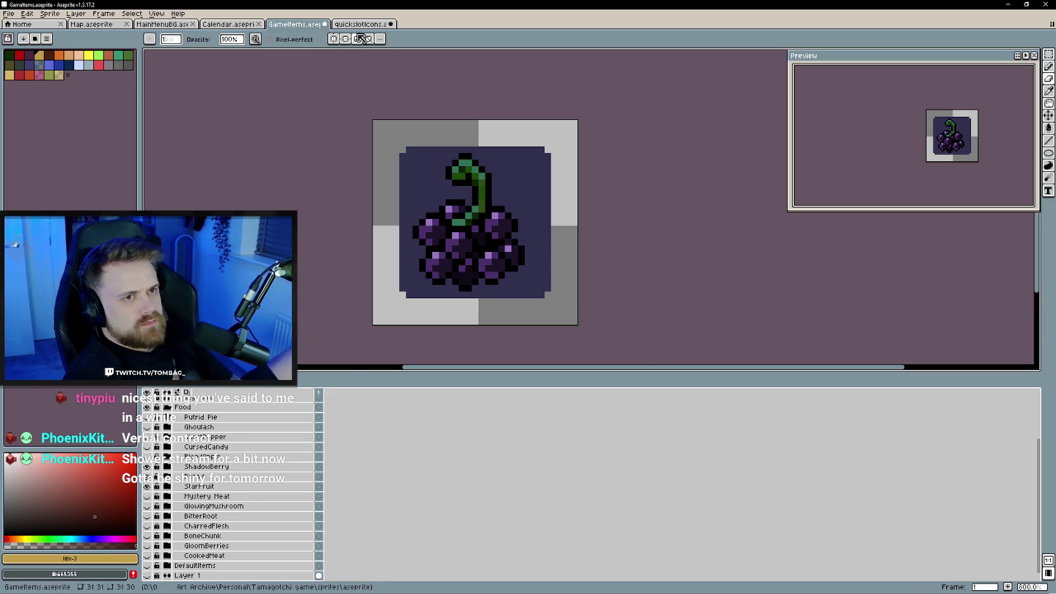
{"action": "key", "text": "ctrl+Tab"}
{"action": "scroll", "coordinate": [445, 286], "scroll_direction": "right", "scroll_amount": 2}
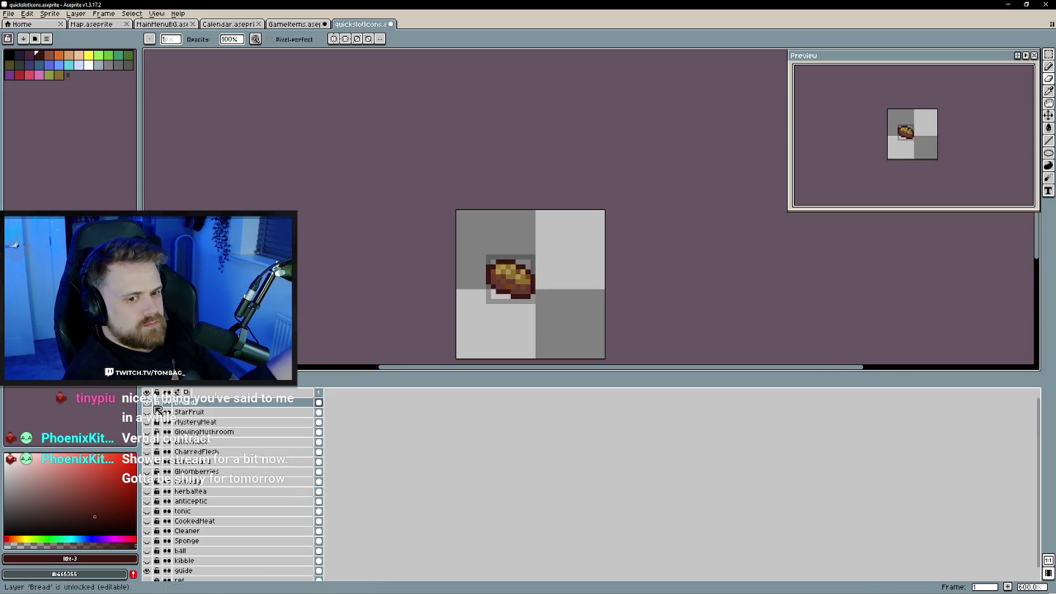
- Add a new layer above Bread named Shadowberries and pick a dark drawing colour
{"action": "right_click", "coordinate": [228, 407]}
{"action": "left_click", "coordinate": [318, 427]}
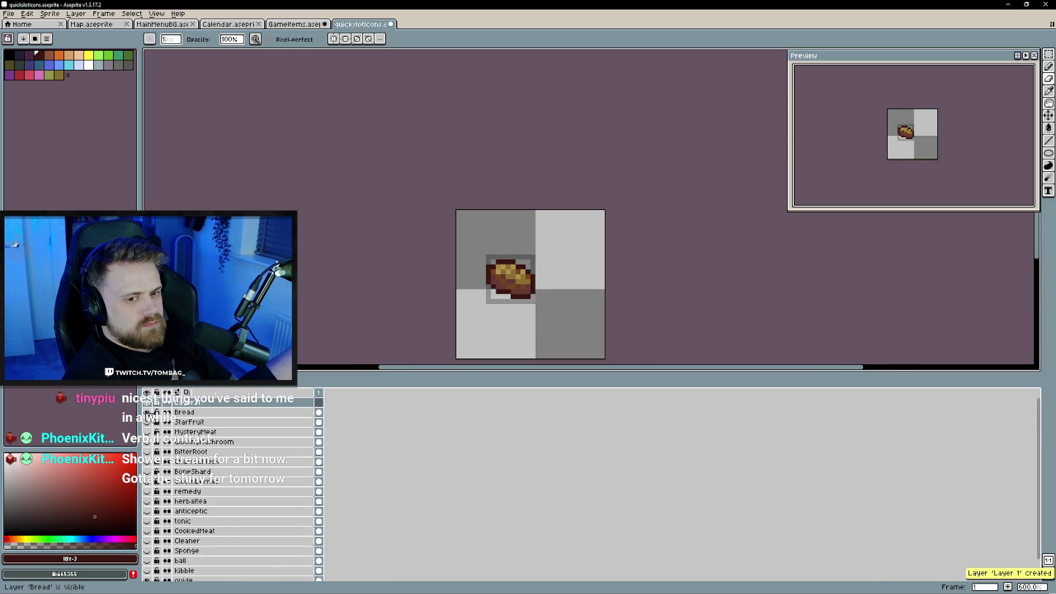
{"action": "double_click", "coordinate": [202, 401]}
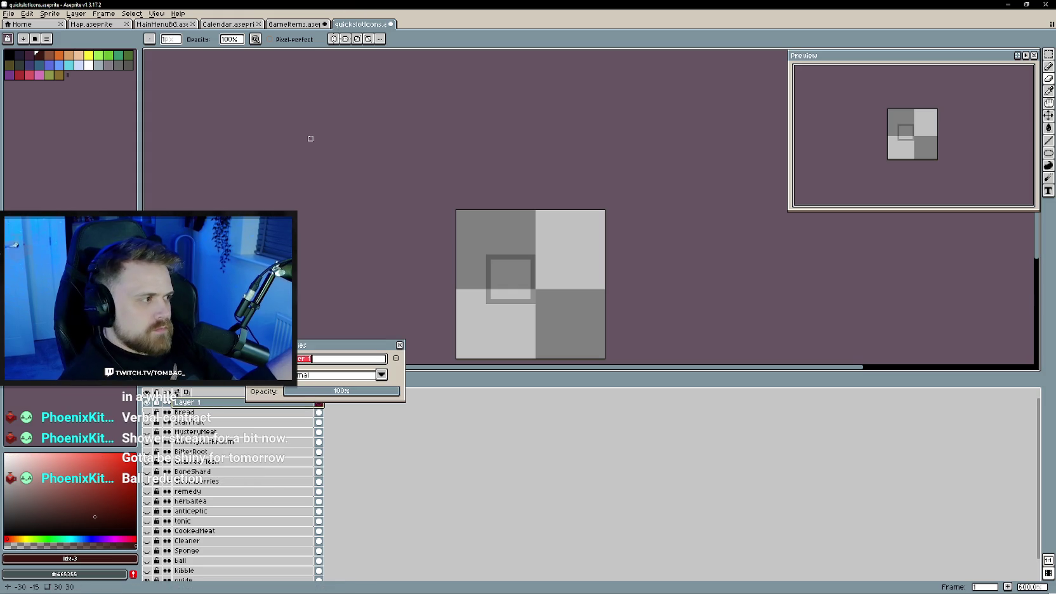
{"action": "type", "text": "Shadowb"}
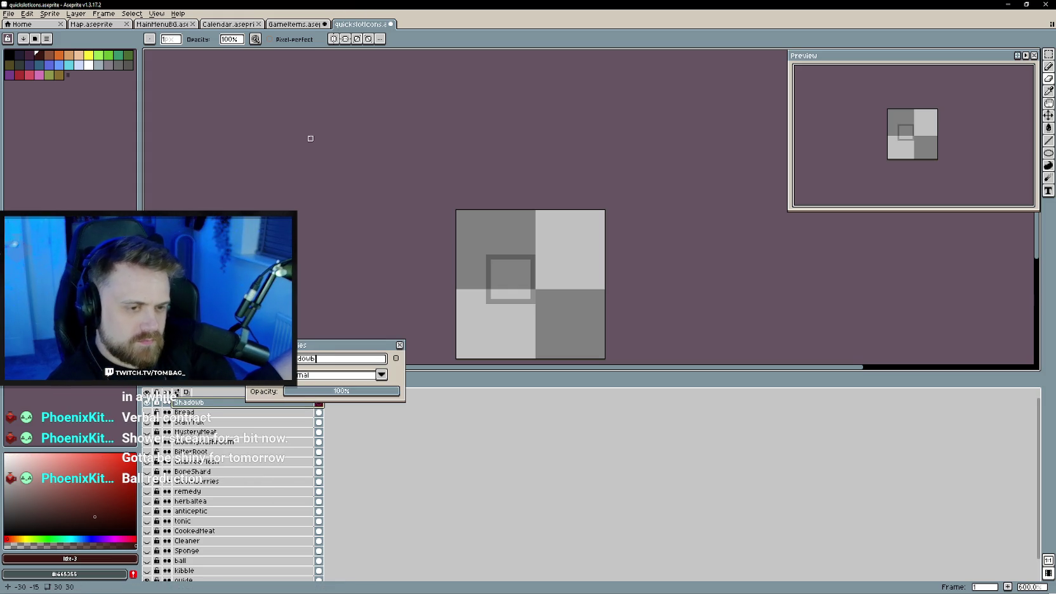
{"action": "type", "text": "erries"}
{"action": "key", "text": "Return"}
{"action": "scroll", "coordinate": [489, 324], "scroll_direction": "up", "scroll_amount": 3}
{"action": "scroll", "coordinate": [485, 301], "scroll_direction": "up", "scroll_amount": 1}
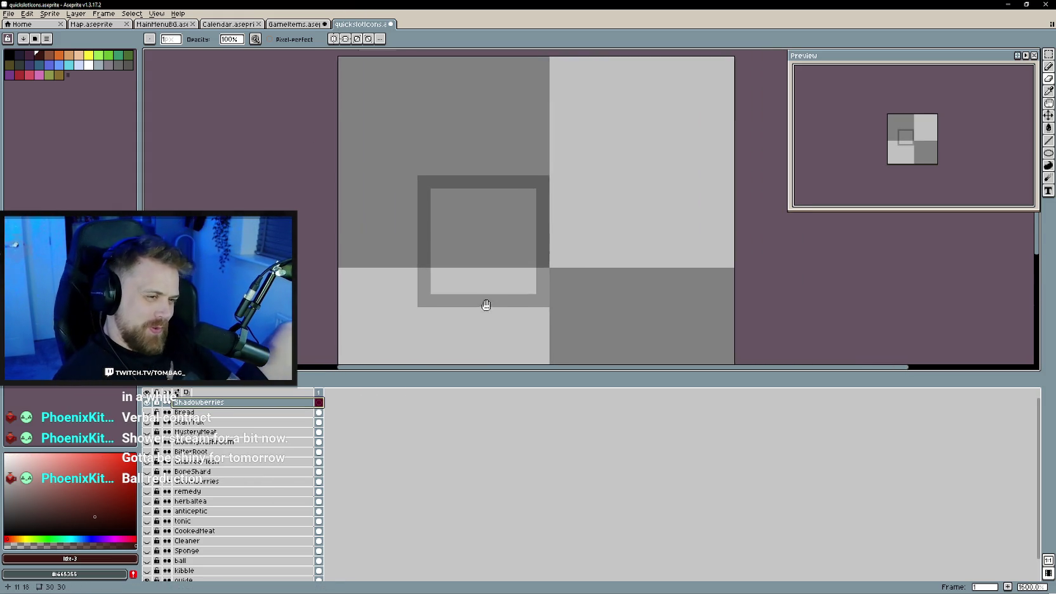
{"action": "left_click", "coordinate": [107, 504]}
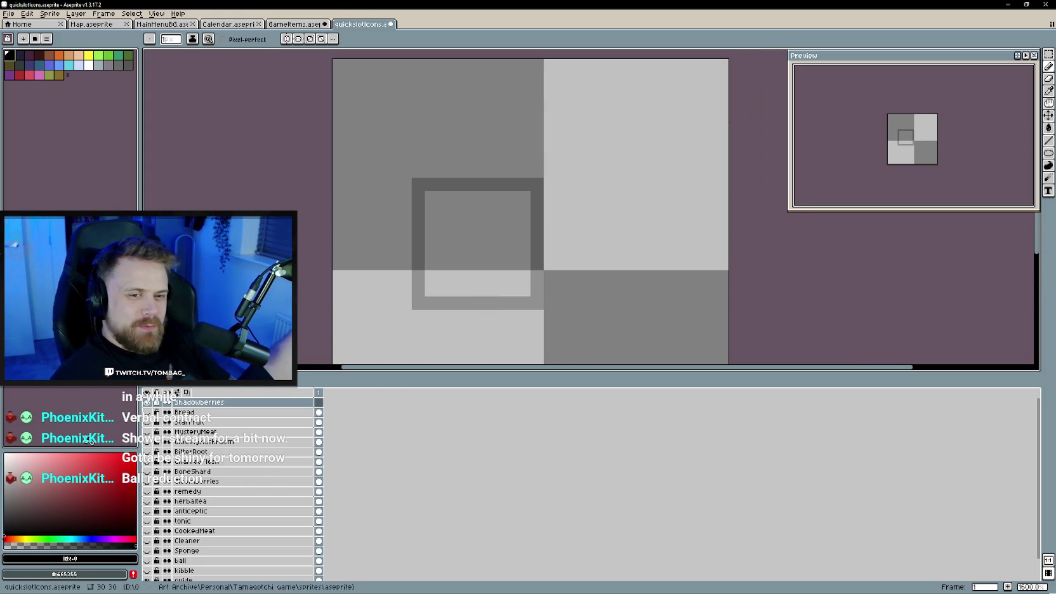
- Place the first black berry pixels in a small cross pattern
{"action": "left_click", "coordinate": [295, 24]}
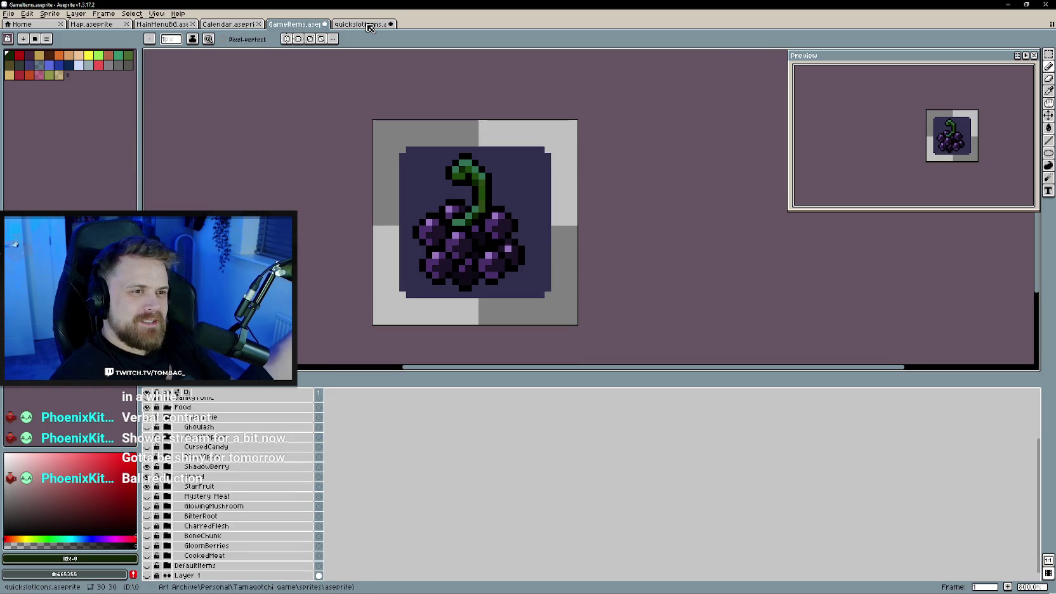
{"action": "left_click", "coordinate": [365, 24]}
{"action": "scroll", "coordinate": [490, 270], "scroll_direction": "up", "scroll_amount": 2}
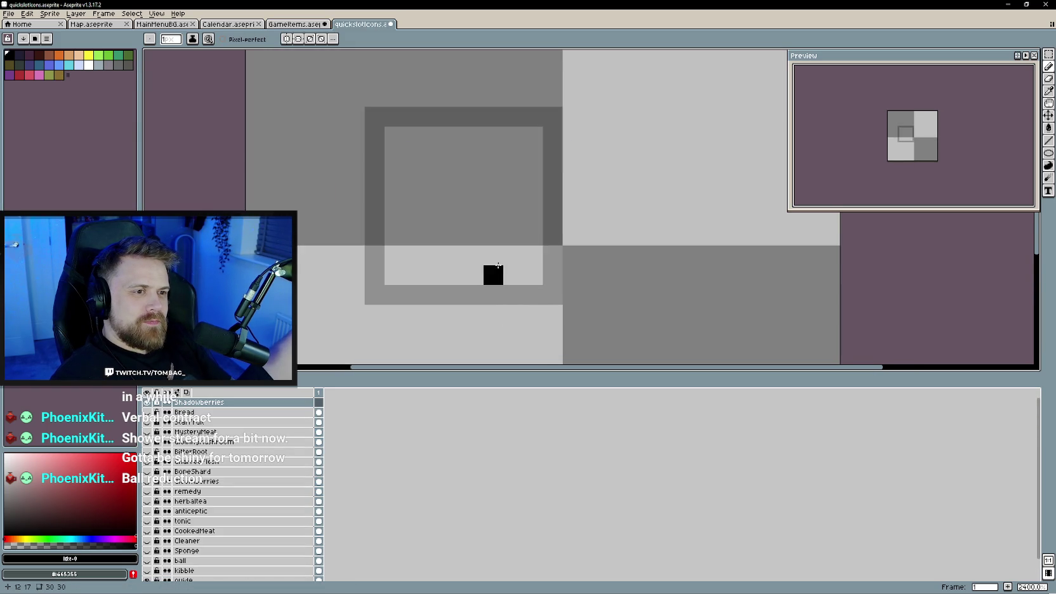
{"action": "left_click_drag", "start_coordinate": [485, 217], "coordinate": [513, 220]}
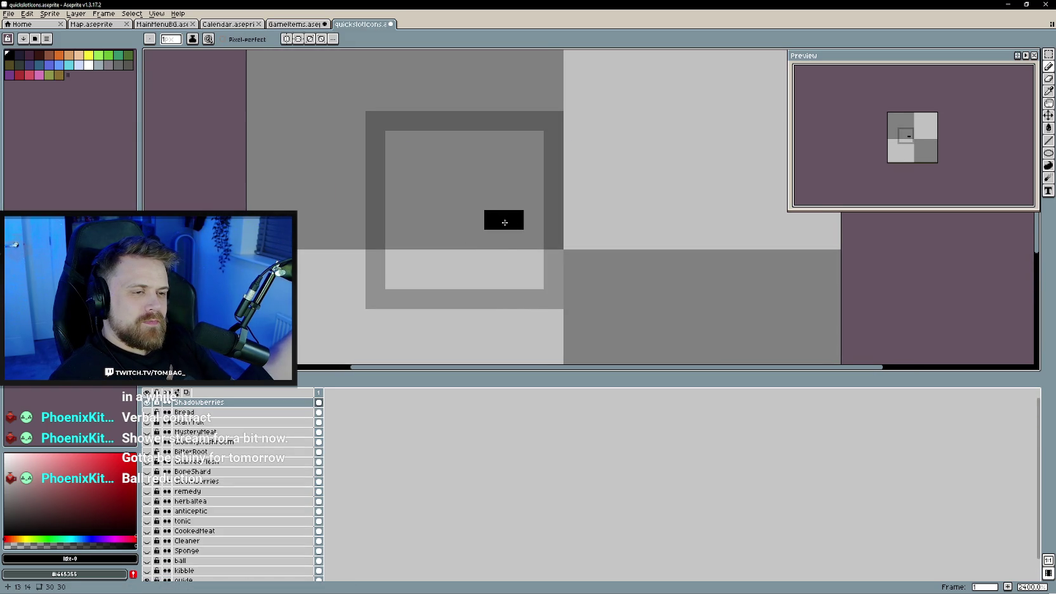
{"action": "key", "text": "ctrl+z"}
{"action": "left_click", "coordinate": [514, 239]}
{"action": "left_click", "coordinate": [474, 240]}
{"action": "left_click", "coordinate": [494, 260]}
- Add more black berry outline pixels around the cluster, checking the grapes reference
{"action": "left_click", "coordinate": [299, 24]}
{"action": "left_click", "coordinate": [359, 24]}
{"action": "left_click", "coordinate": [519, 274]}
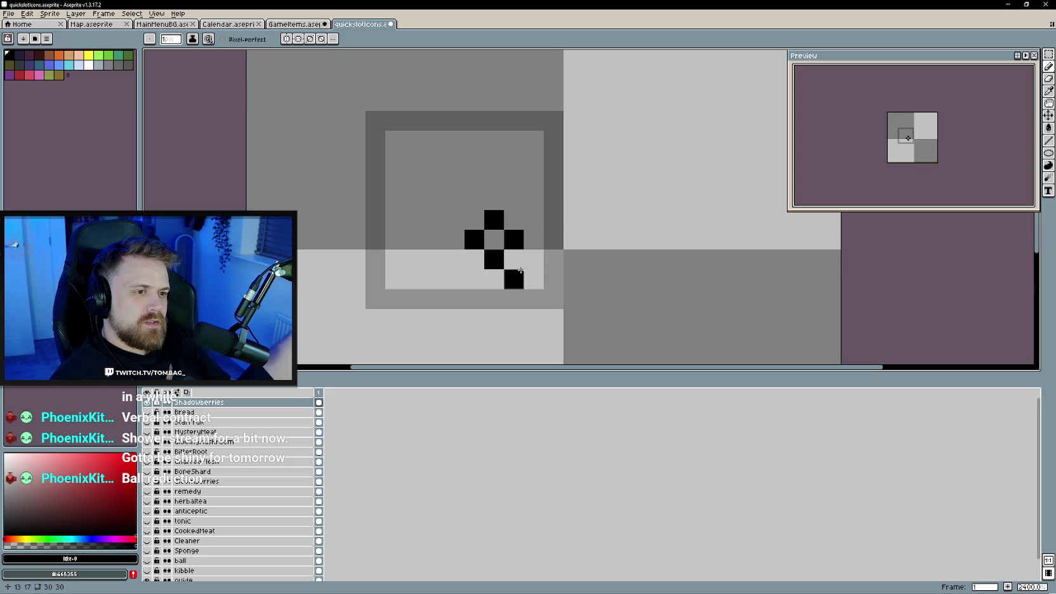
{"action": "key", "text": "ctrl+shift+Tab"}
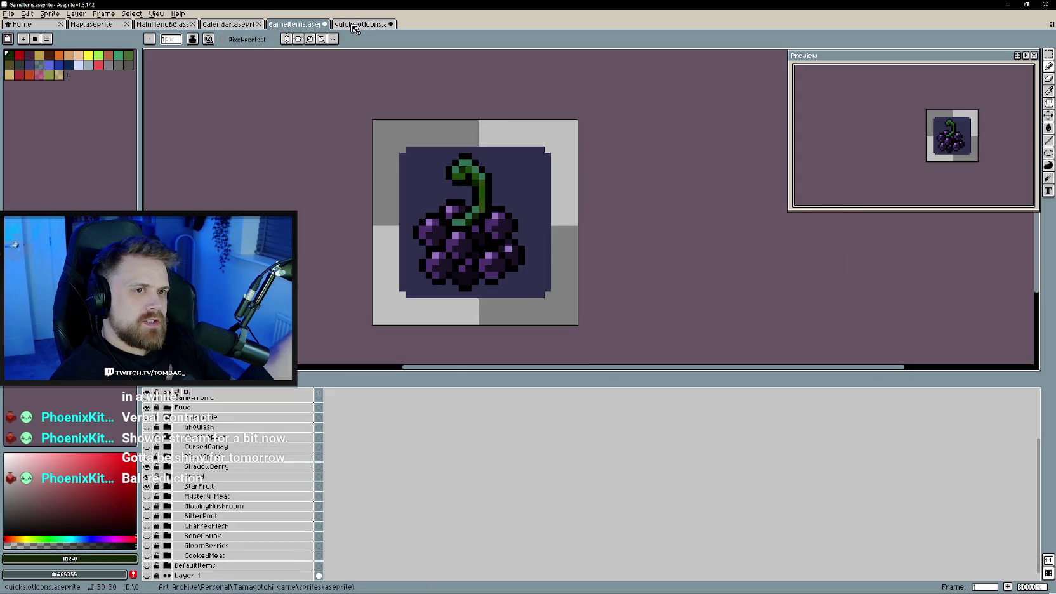
{"action": "left_click", "coordinate": [358, 25]}
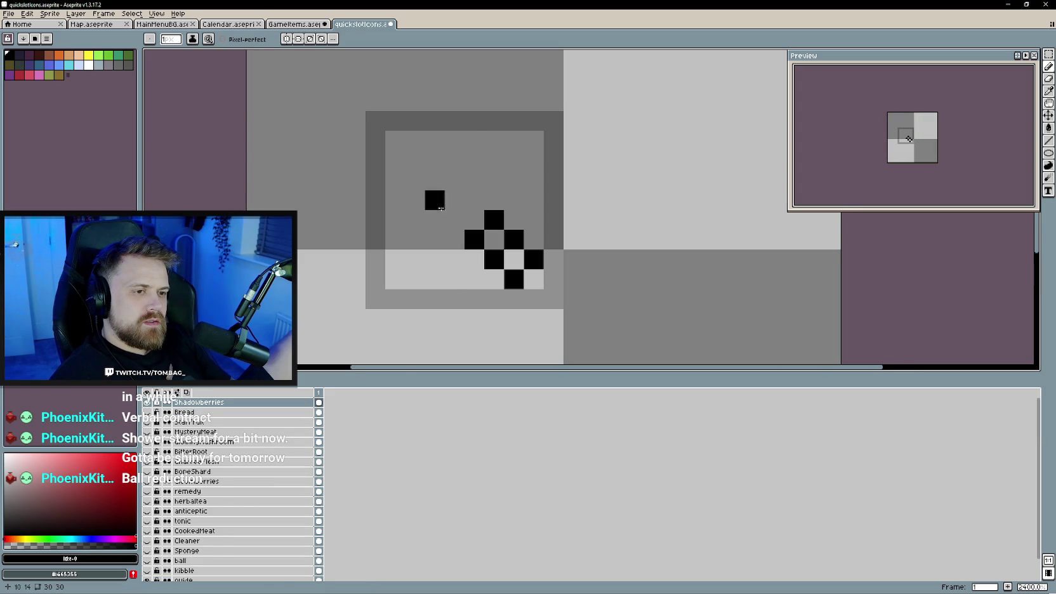
{"action": "left_click", "coordinate": [298, 24]}
{"action": "left_click", "coordinate": [337, 29]}
{"action": "left_click", "coordinate": [434, 260]}
{"action": "left_click", "coordinate": [471, 265]}
{"action": "left_click", "coordinate": [434, 220]}
{"action": "left_click", "coordinate": [413, 239]}
- Extend the black berry outline along the cluster's lower left and bottom
{"action": "left_click", "coordinate": [299, 24]}
{"action": "left_click", "coordinate": [356, 25]}
{"action": "left_click", "coordinate": [414, 278]}
{"action": "left_click", "coordinate": [435, 299]}
{"action": "left_click", "coordinate": [320, 25]}
{"action": "left_click", "coordinate": [362, 26]}
{"action": "left_click", "coordinate": [475, 299]}
{"action": "scroll", "coordinate": [483, 302], "scroll_direction": "down", "scroll_amount": 3}
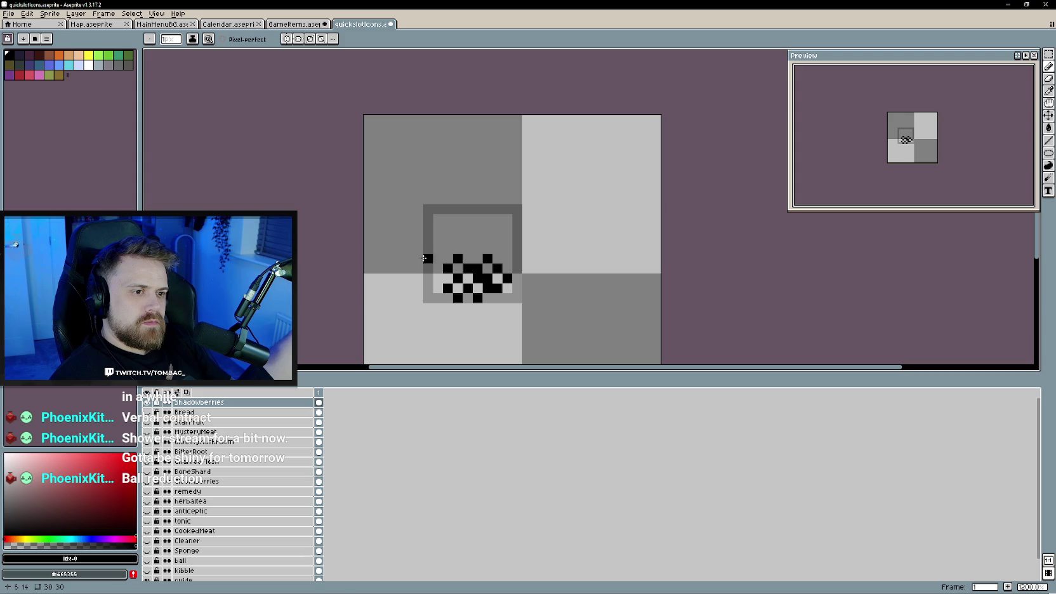
{"action": "left_click", "coordinate": [295, 24]}
{"action": "left_click", "coordinate": [360, 26]}
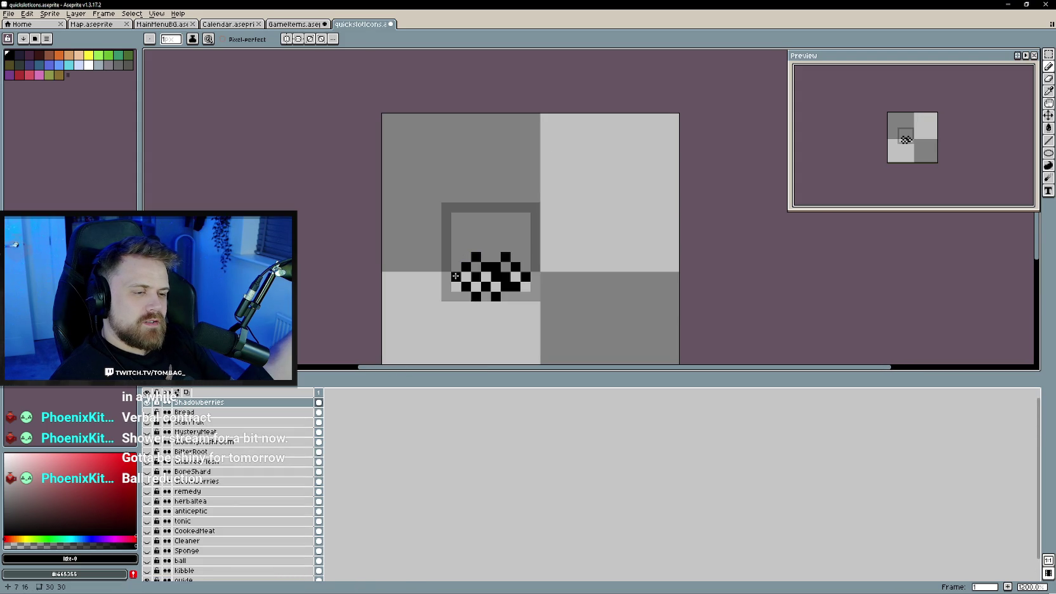
- Draw the black stem pixels above the berries and sample dark berry purple from GameItems
{"action": "left_click", "coordinate": [475, 248]}
{"action": "key", "text": "ctrl+shift+Tab"}
{"action": "key", "text": "ctrl+Tab"}
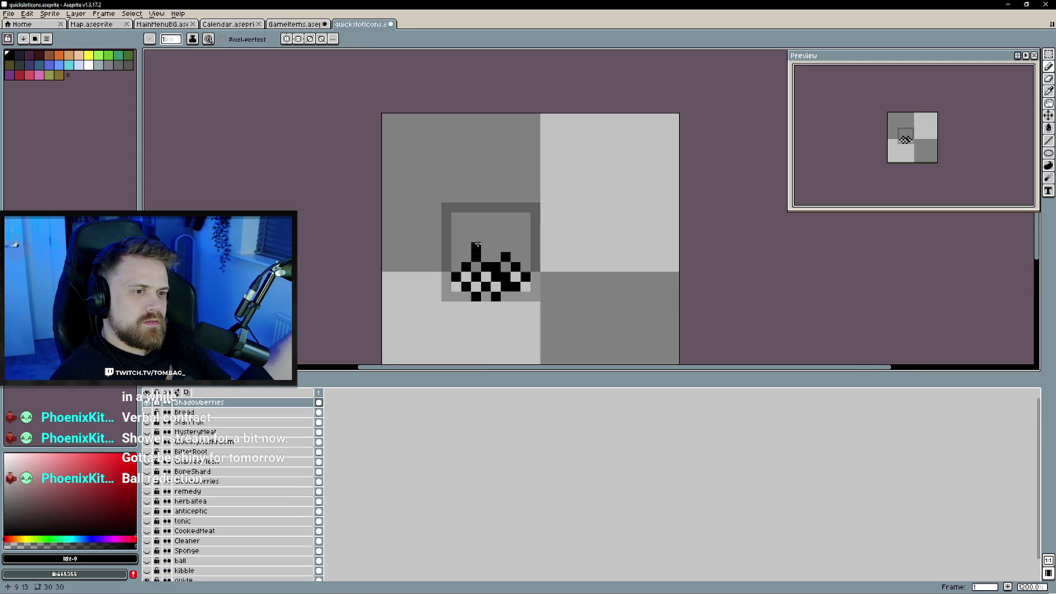
{"action": "left_click", "coordinate": [447, 227]}
{"action": "key", "text": "ctrl+shift+Tab"}
{"action": "key", "text": "ctrl+Tab"}
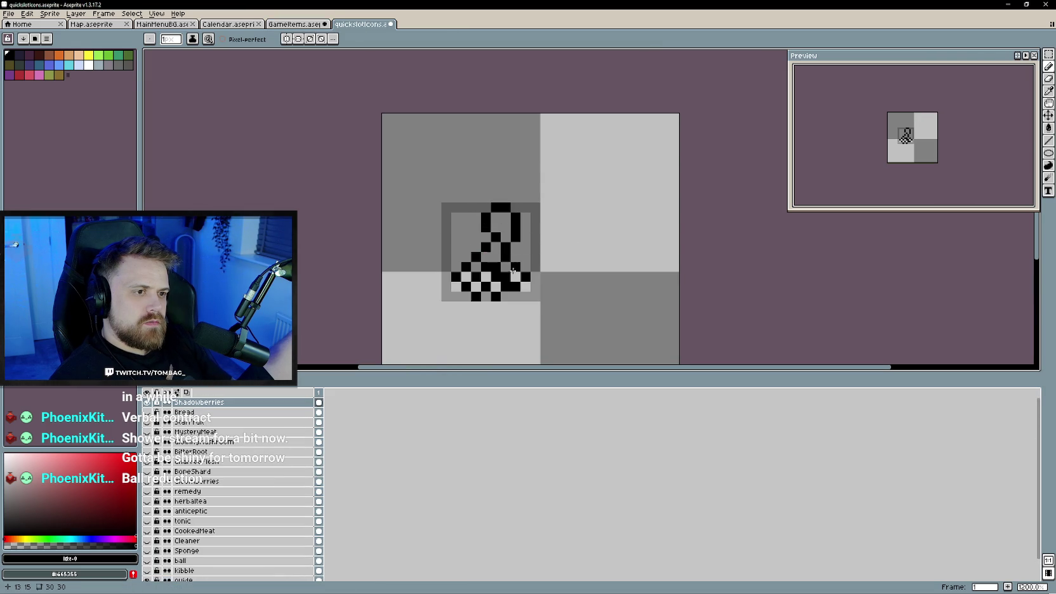
{"action": "key", "text": "ctrl+shift+Tab"}
{"action": "key", "text": "ctrl+Tab"}
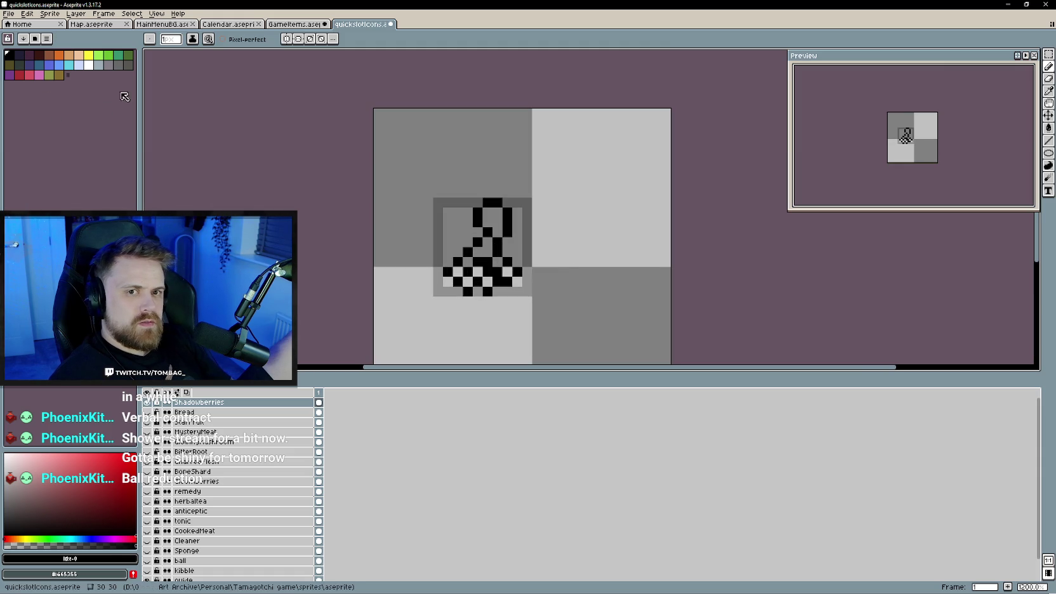
{"action": "key", "text": "ctrl+shift+Tab"}
{"action": "left_click", "coordinate": [467, 241], "text": "alt"}
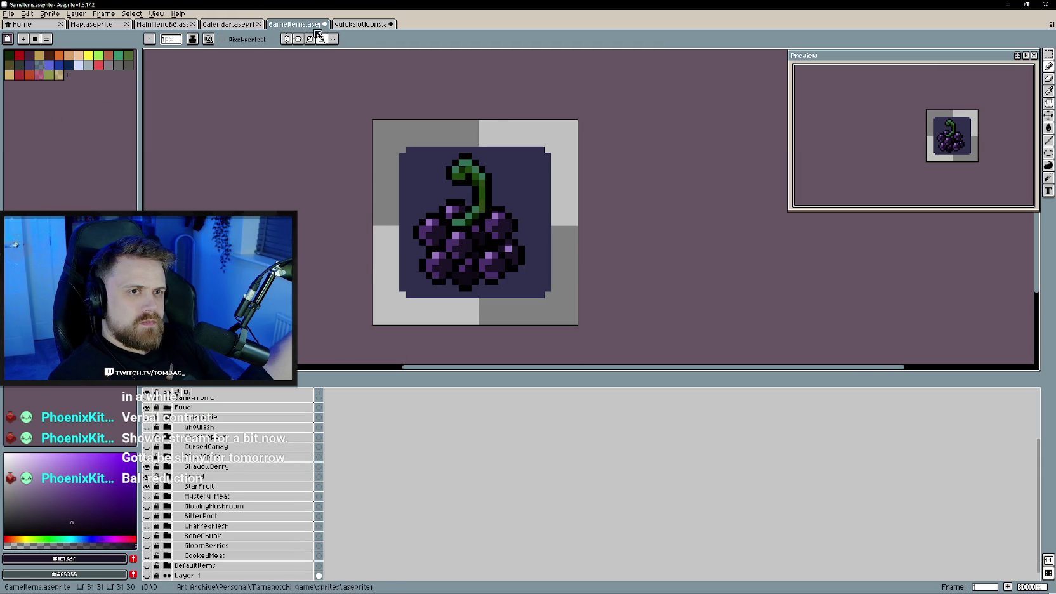
- Paint a two-pixel-wide green stem on the small grape icon, using green sampled from the large grapes
{"action": "key", "text": "ctrl+Tab"}
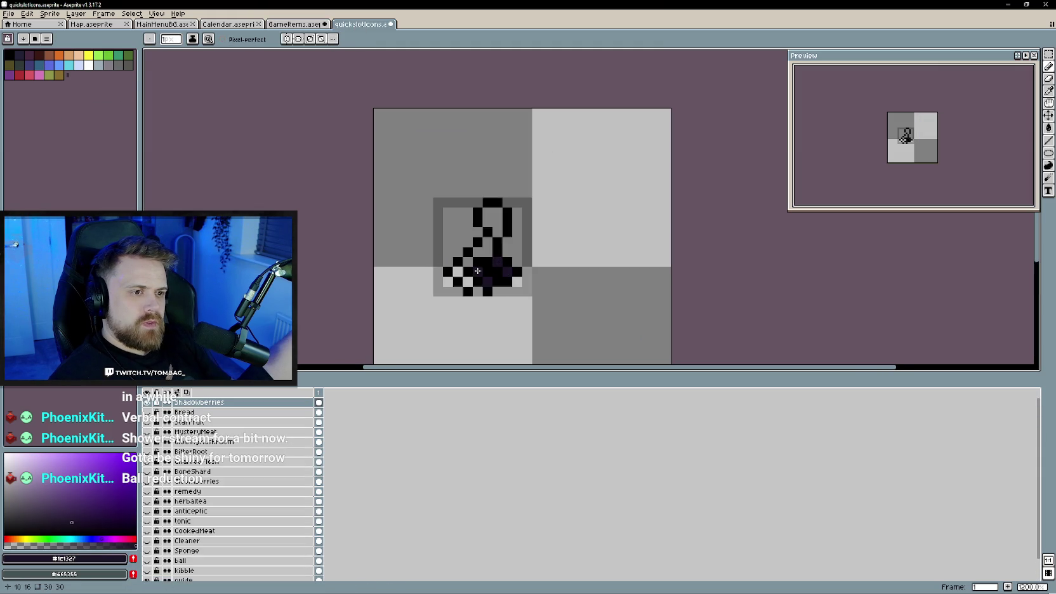
{"action": "scroll", "coordinate": [562, 306], "scroll_direction": "down", "scroll_amount": 2}
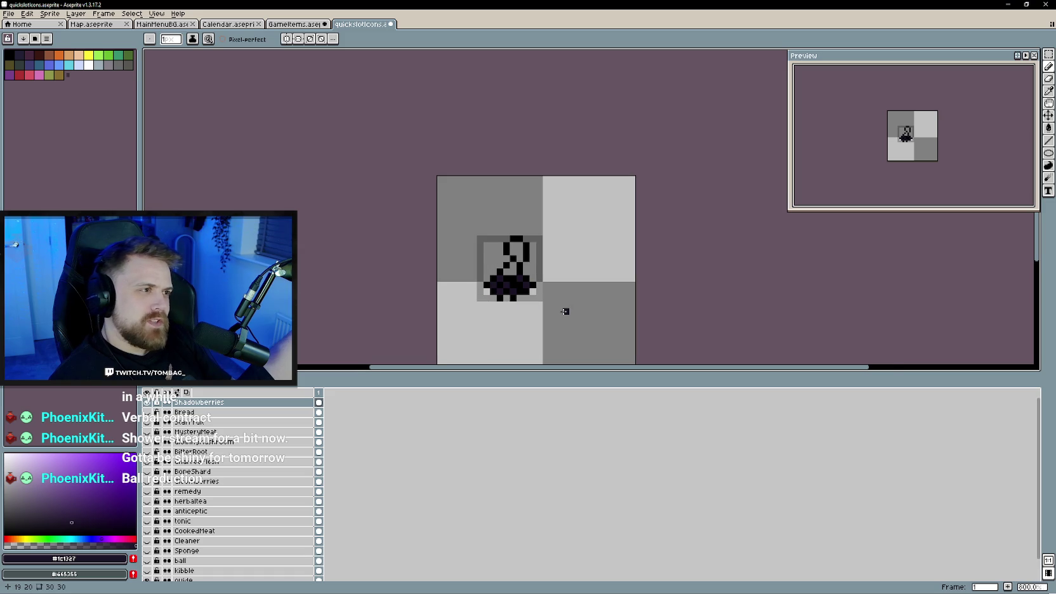
{"action": "scroll", "coordinate": [562, 306], "scroll_direction": "up", "scroll_amount": 2}
{"action": "scroll", "coordinate": [486, 276], "scroll_direction": "up", "scroll_amount": 1}
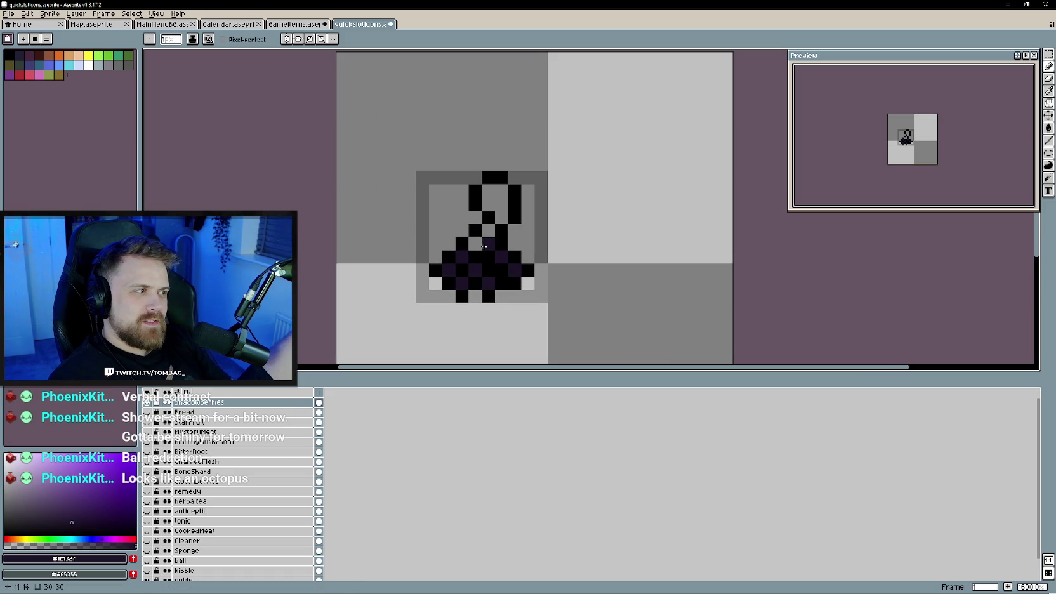
{"action": "key", "text": "ctrl+shift+Tab"}
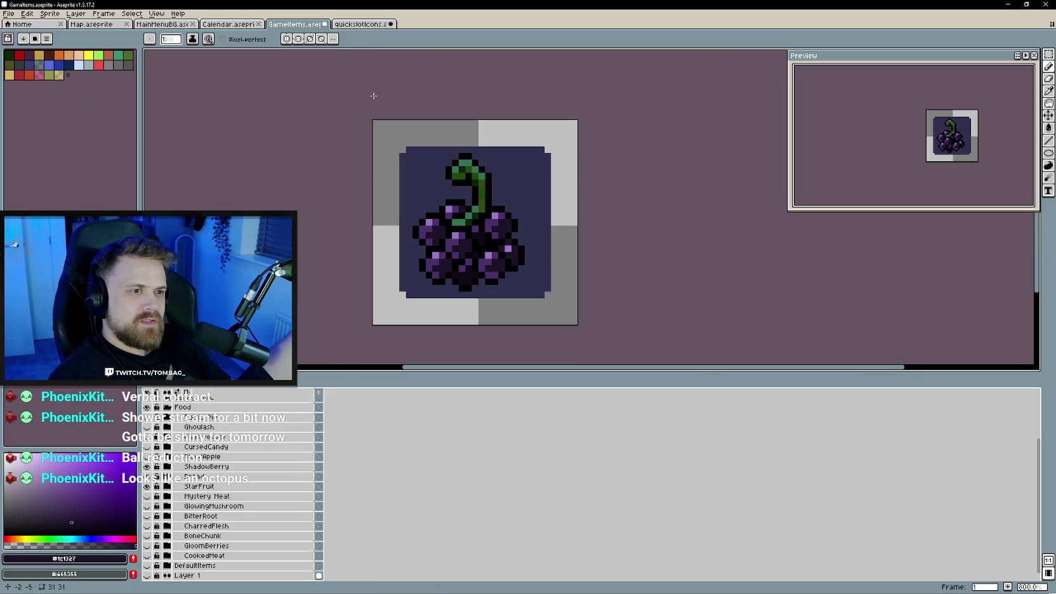
{"action": "left_click", "coordinate": [485, 189], "text": "alt"}
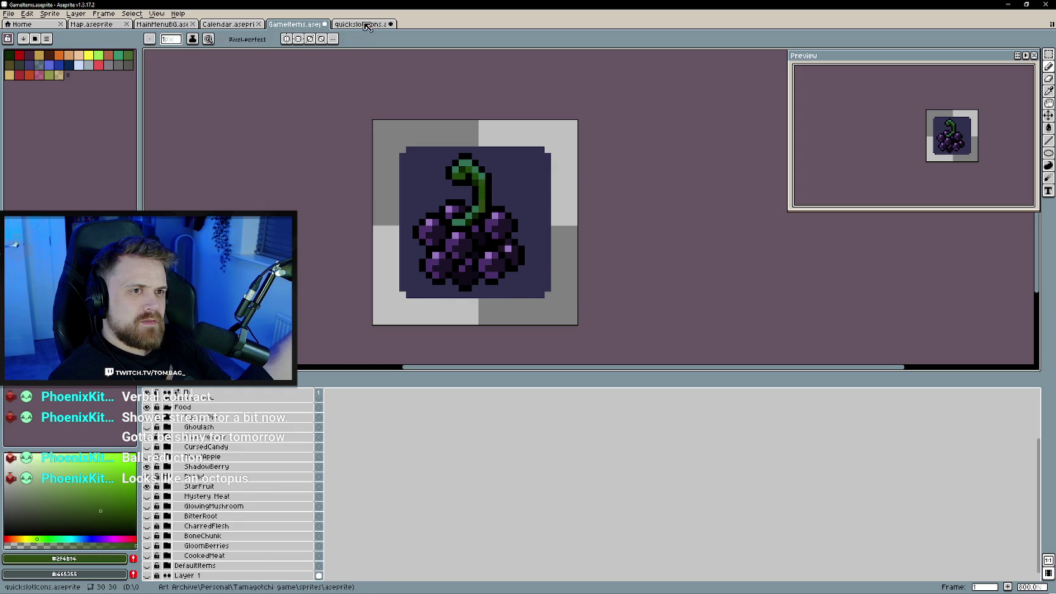
{"action": "key", "text": "ctrl+Tab"}
{"action": "left_click_drag", "start_coordinate": [493, 189], "coordinate": [490, 206]}
{"action": "scroll", "coordinate": [540, 283], "scroll_direction": "down", "scroll_amount": 1}
{"action": "scroll", "coordinate": [538, 292], "scroll_direction": "up", "scroll_amount": 1}
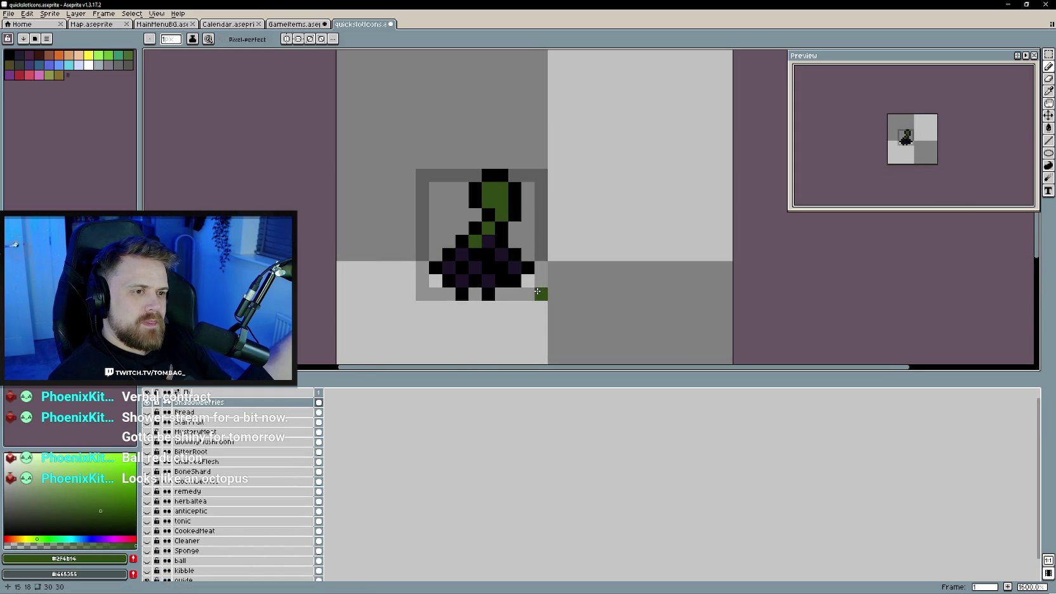
- Add light purple highlights, sampled from the large grapes, to three berries
{"action": "key", "text": "ctrl+shift+Tab"}
{"action": "key", "text": "alt"}
{"action": "left_click", "coordinate": [457, 231], "text": "alt"}
{"action": "key", "text": "ctrl+Tab"}
{"action": "left_click", "coordinate": [461, 255]}
{"action": "left_click", "coordinate": [501, 255]}
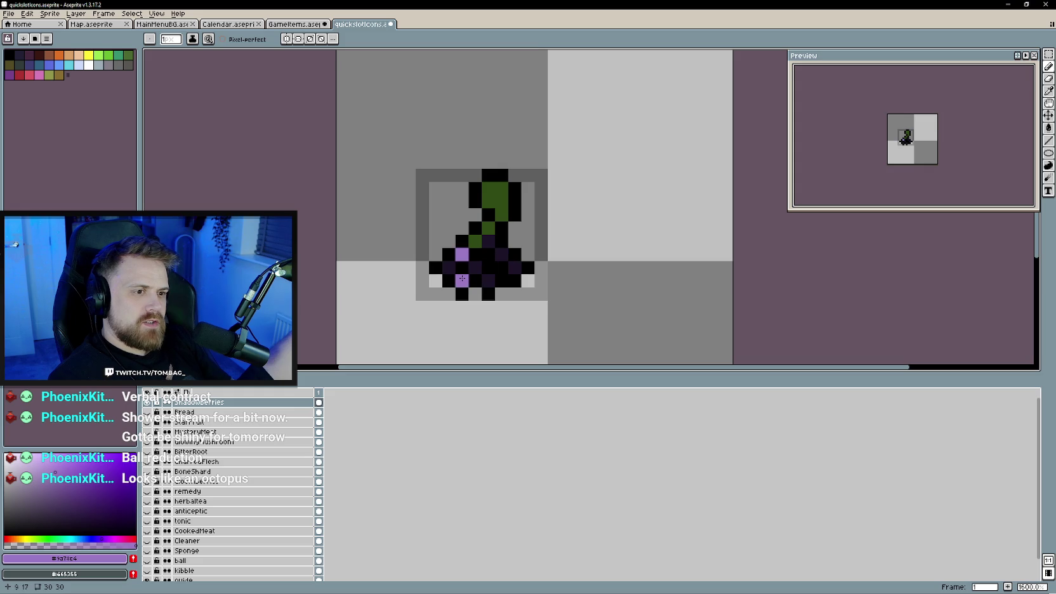
{"action": "left_click", "coordinate": [461, 279]}
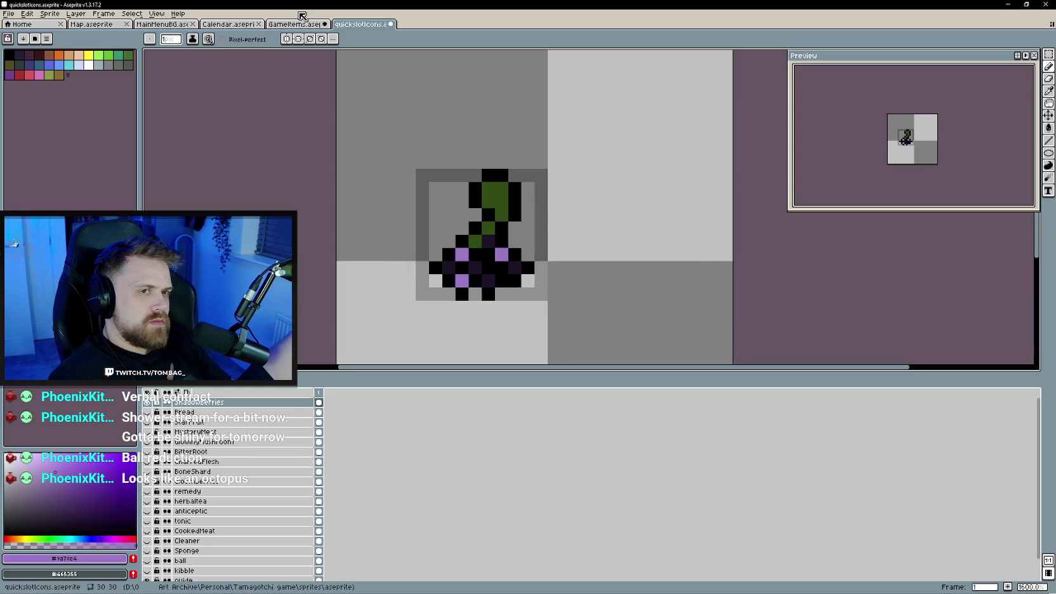
- Sample a lighter stem green, undo the two black pixels atop the stem, and pick black
{"action": "key", "text": "ctrl+shift+Tab"}
{"action": "left_click", "coordinate": [472, 163]}
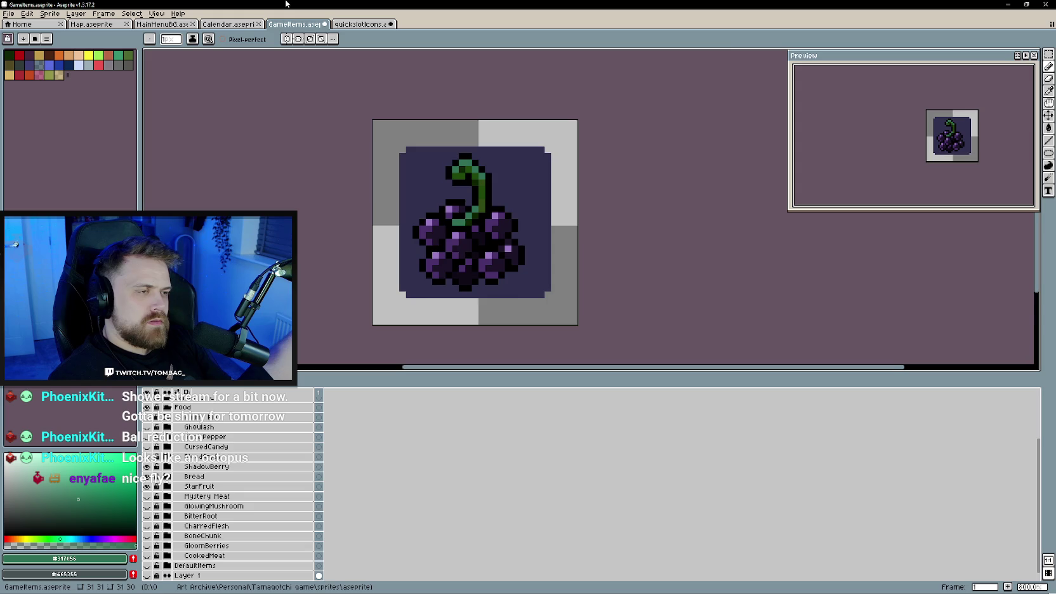
{"action": "key", "text": "ctrl+Tab"}
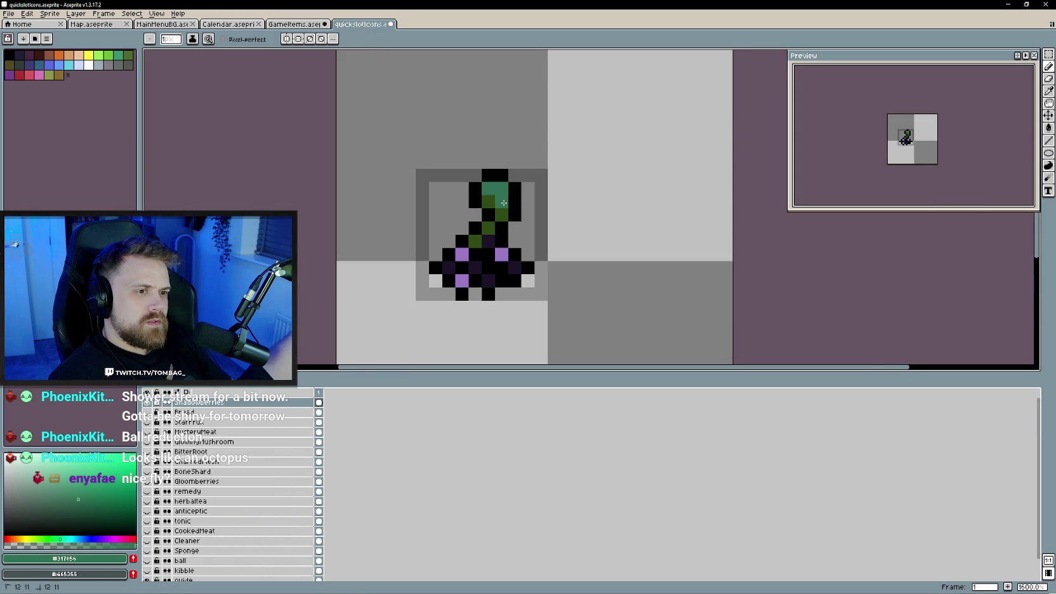
{"action": "scroll", "coordinate": [563, 251], "scroll_direction": "down", "scroll_amount": 3}
{"action": "scroll", "coordinate": [568, 270], "scroll_direction": "up", "scroll_amount": 1}
{"action": "scroll", "coordinate": [552, 263], "scroll_direction": "up", "scroll_amount": 2}
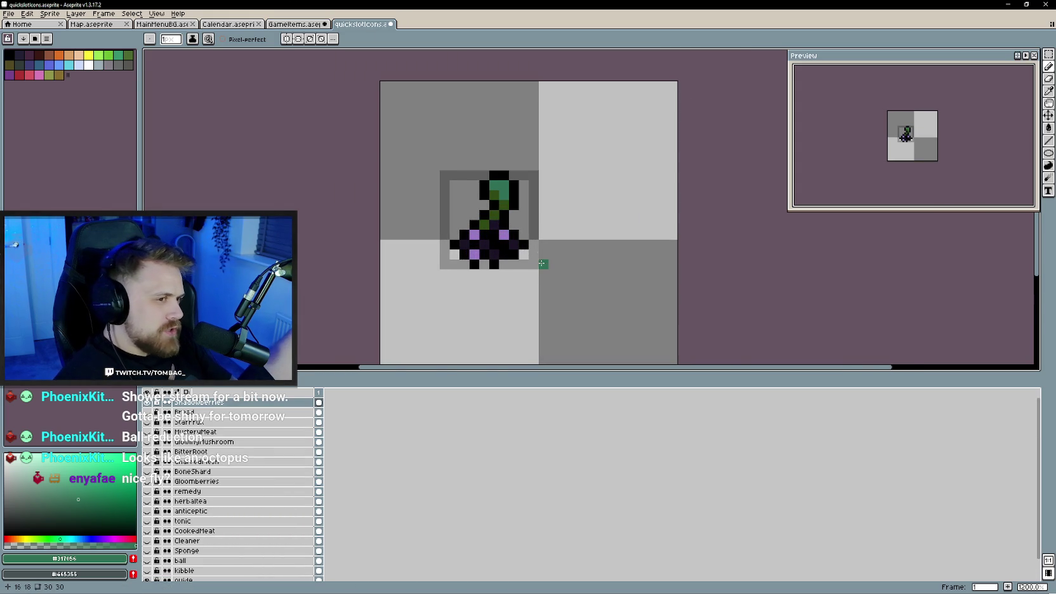
{"action": "scroll", "coordinate": [527, 241], "scroll_direction": "up", "scroll_amount": 1}
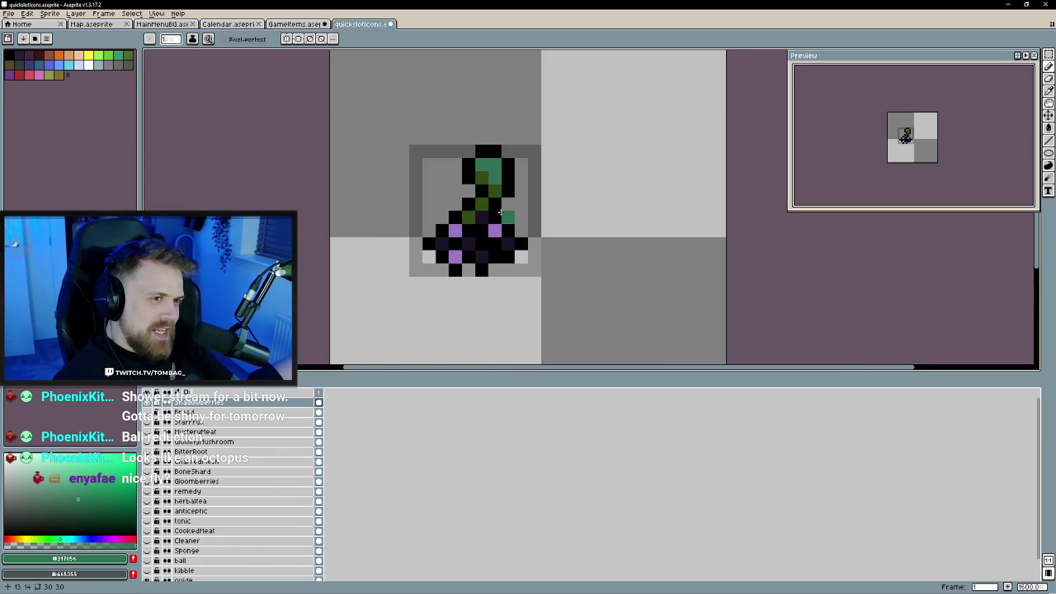
{"action": "key", "text": "i"}
{"action": "key", "text": "ctrl+z"}
{"action": "key", "text": "ctrl+z"}
{"action": "left_click", "coordinate": [471, 160]}
{"action": "key", "text": "b"}
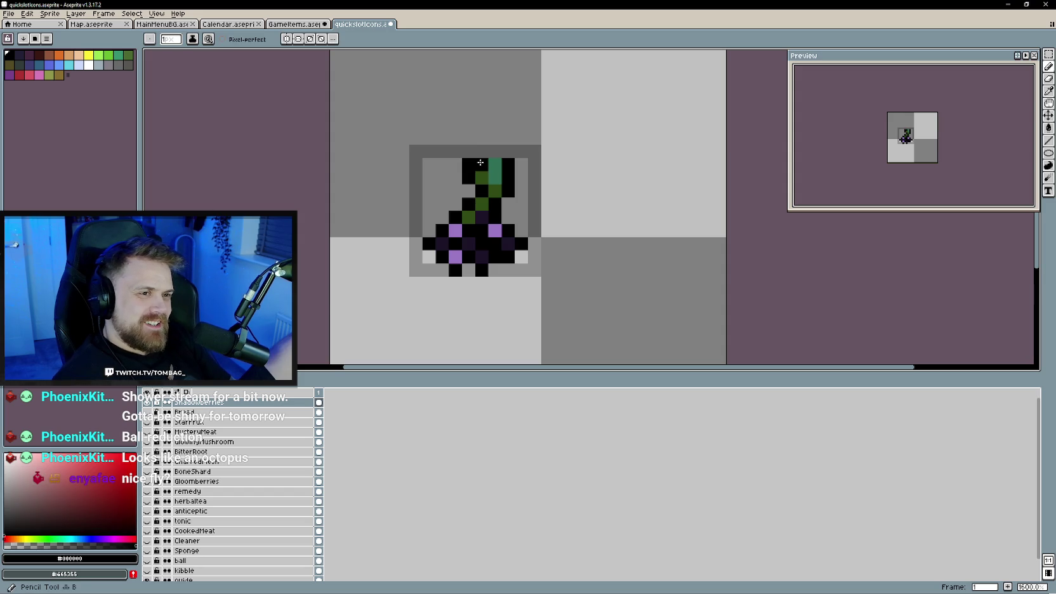
{"action": "scroll", "coordinate": [557, 253], "scroll_direction": "down", "scroll_amount": 4}
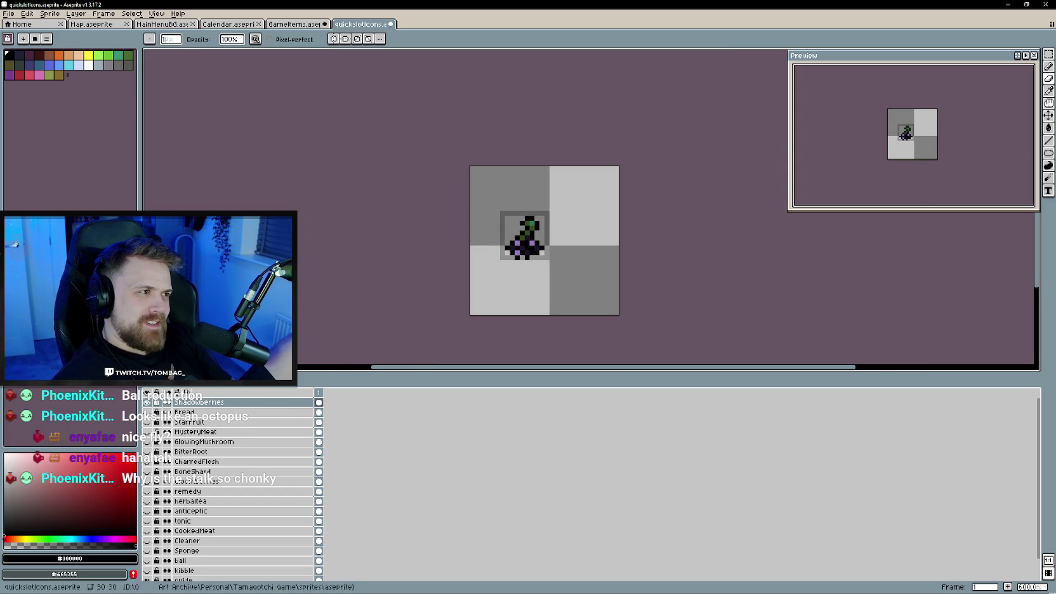
- Shift the grape icon up one pixel and repaint a berry pixel
{"action": "key", "text": "v"}
{"action": "left_click_drag", "start_coordinate": [527, 237], "coordinate": [527, 233]}
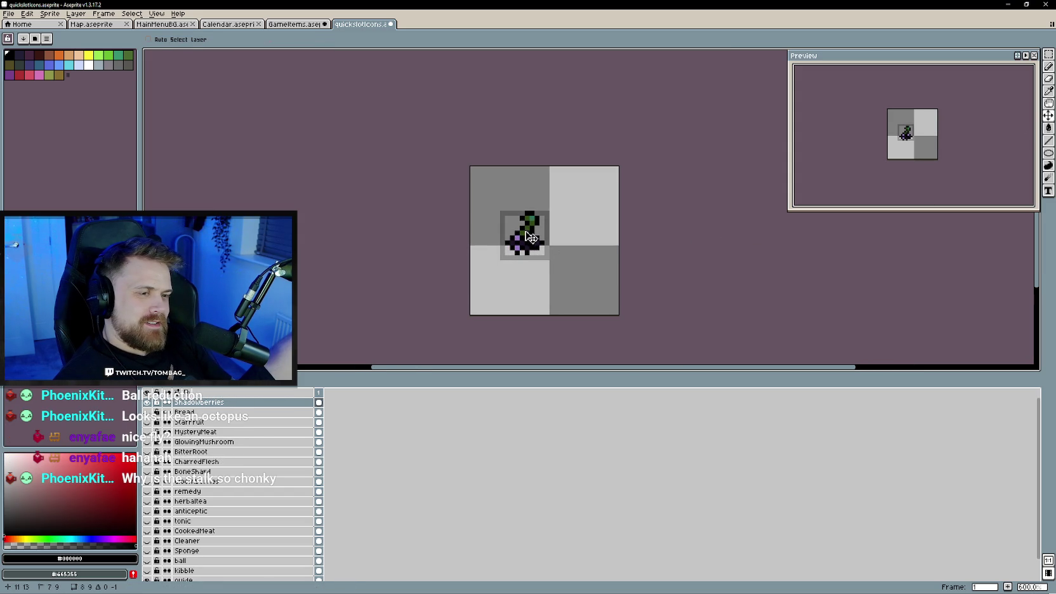
{"action": "key", "text": "b"}
{"action": "scroll", "coordinate": [524, 255], "scroll_direction": "up", "scroll_amount": 3}
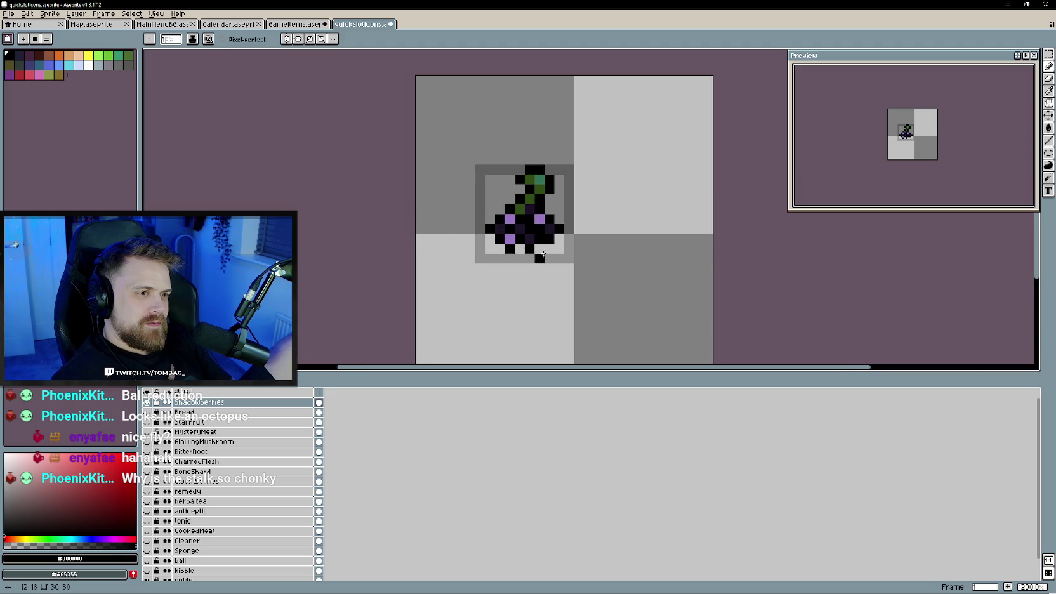
{"action": "left_click", "coordinate": [533, 240], "text": "alt"}
{"action": "left_click", "coordinate": [519, 250], "text": "alt"}
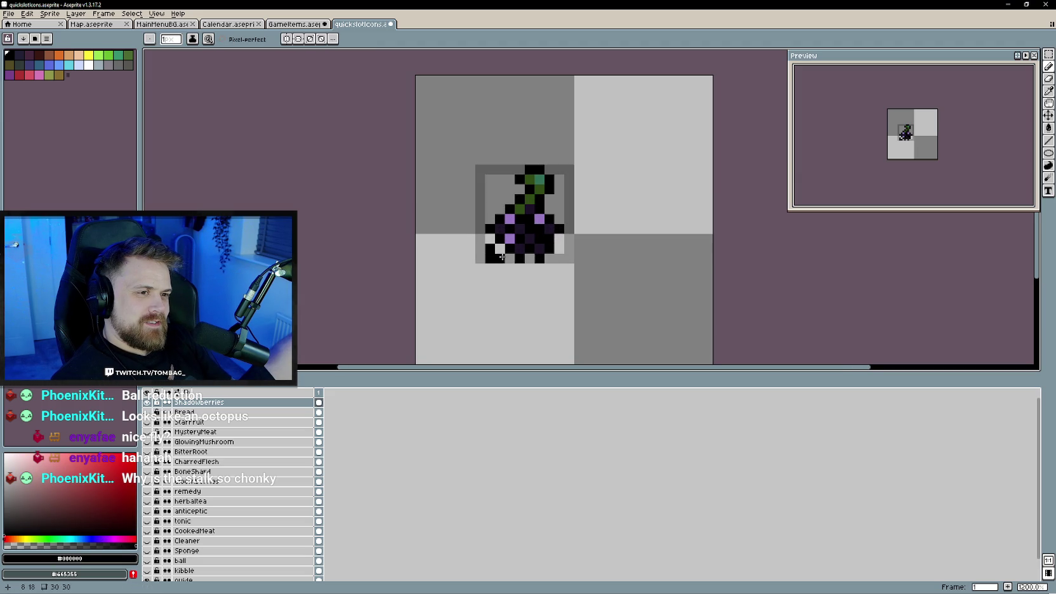
{"action": "left_click", "coordinate": [510, 238], "text": "alt"}
- Sample the dark berry purple and darkest shadow colour from the large grapes sprite
{"action": "scroll", "coordinate": [576, 279], "scroll_direction": "down", "scroll_amount": 3}
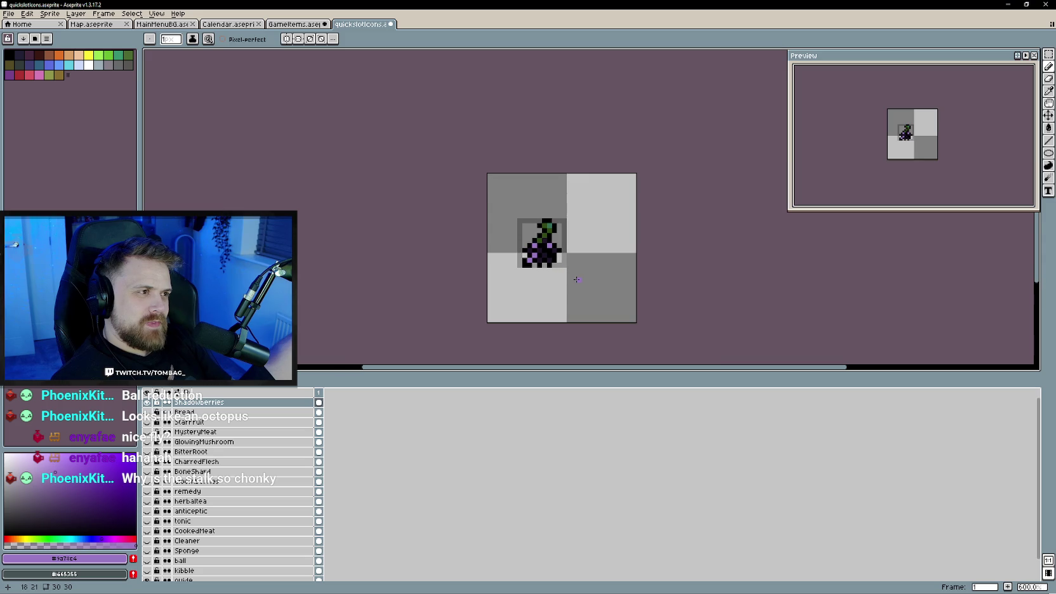
{"action": "scroll", "coordinate": [576, 279], "scroll_direction": "up", "scroll_amount": 2}
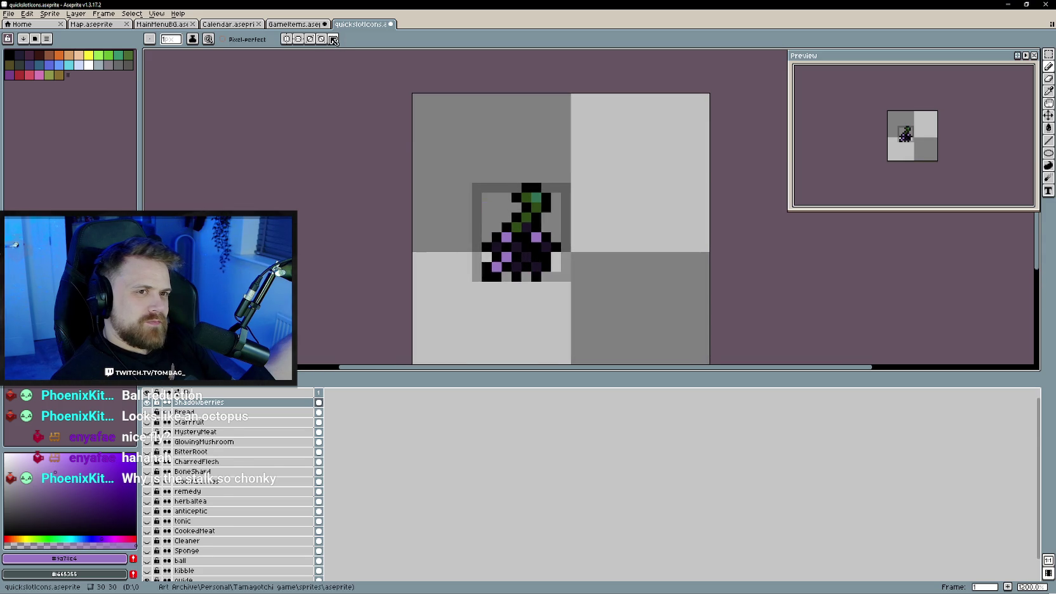
{"action": "key", "text": "ctrl+shift+Tab"}
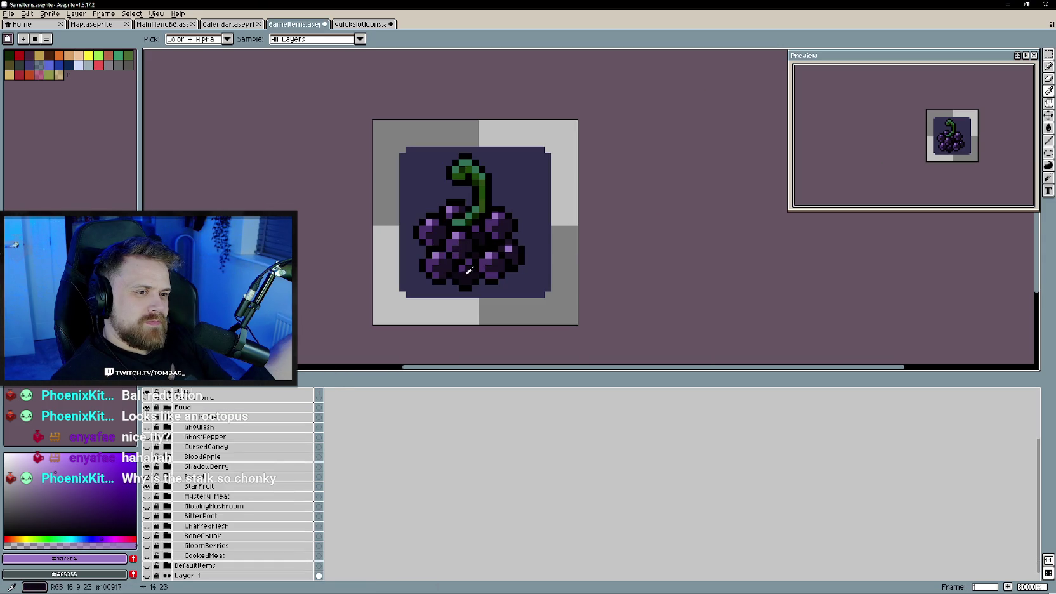
{"action": "left_click", "coordinate": [469, 271], "text": "alt"}
{"action": "key", "text": "ctrl+Tab"}
{"action": "scroll", "coordinate": [557, 289], "scroll_direction": "up", "scroll_amount": 1}
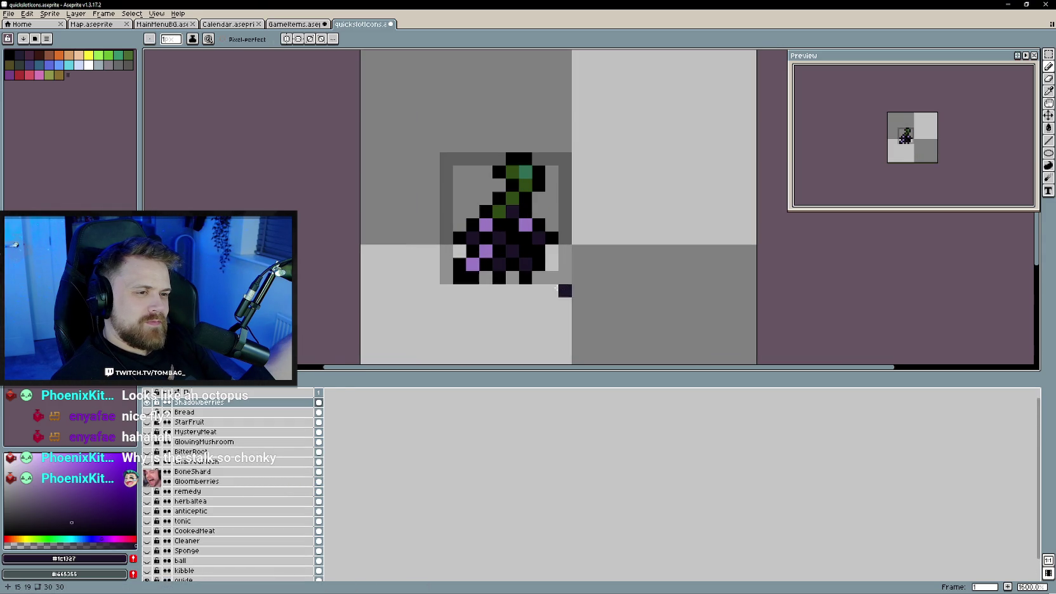
{"action": "key", "text": "ctrl+shift+Tab"}
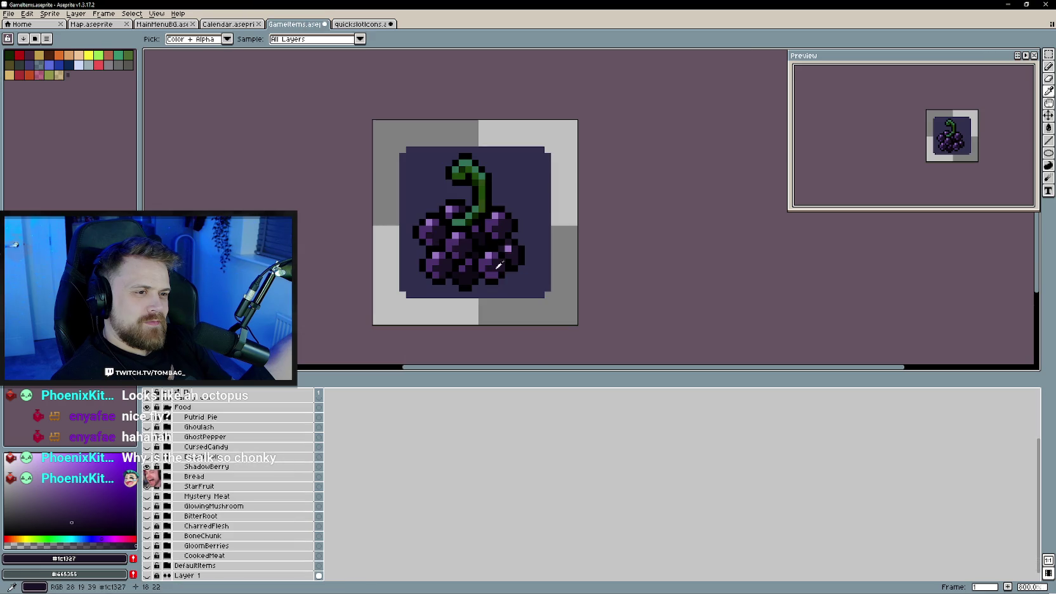
{"action": "left_click", "coordinate": [474, 274], "text": "alt"}
{"action": "key", "text": "ctrl+Tab"}
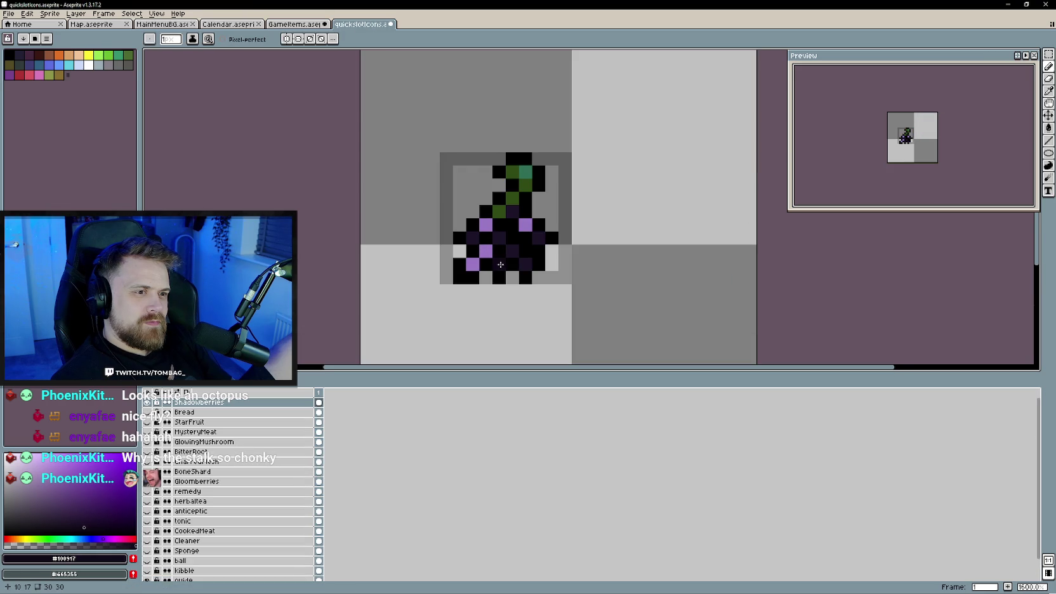
{"action": "scroll", "coordinate": [556, 298], "scroll_direction": "down", "scroll_amount": 2}
{"action": "scroll", "coordinate": [557, 298], "scroll_direction": "down", "scroll_amount": 2}
{"action": "scroll", "coordinate": [556, 298], "scroll_direction": "up", "scroll_amount": 1}
{"action": "scroll", "coordinate": [558, 298], "scroll_direction": "down", "scroll_amount": 1}
{"action": "scroll", "coordinate": [558, 299], "scroll_direction": "up", "scroll_amount": 1}
{"action": "scroll", "coordinate": [558, 298], "scroll_direction": "up", "scroll_amount": 1}
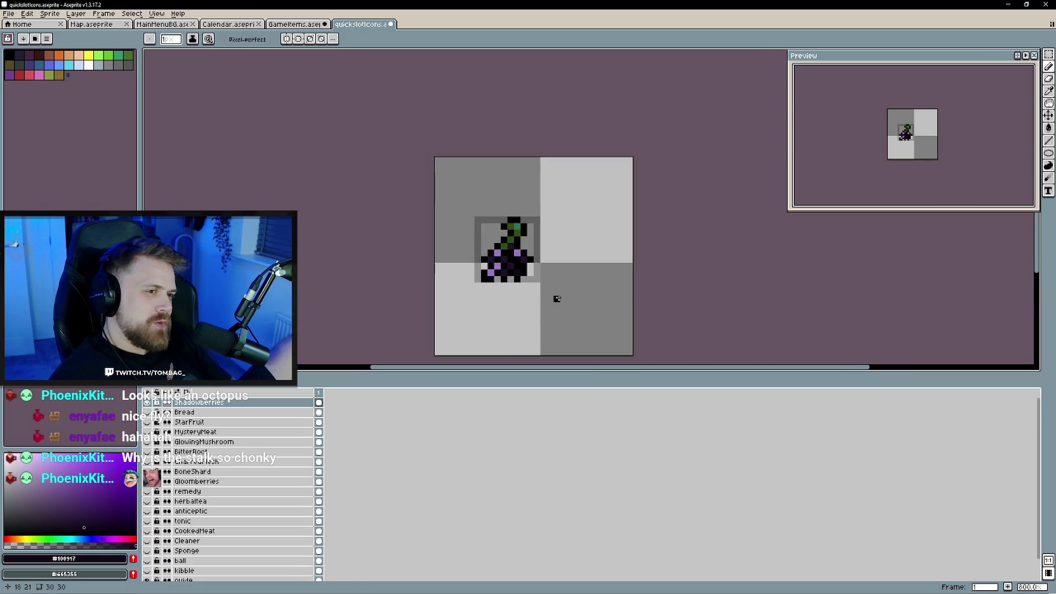
{"action": "scroll", "coordinate": [558, 299], "scroll_direction": "up", "scroll_amount": 3}
{"action": "scroll", "coordinate": [558, 298], "scroll_direction": "up", "scroll_amount": 2}
{"action": "scroll", "coordinate": [534, 296], "scroll_direction": "down", "scroll_amount": 1}
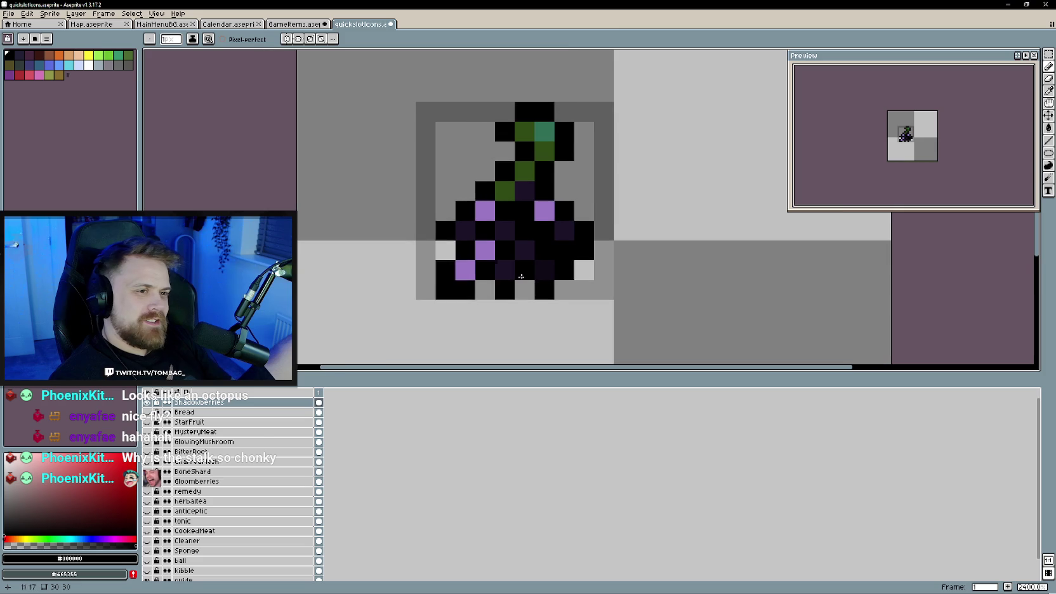
{"action": "scroll", "coordinate": [533, 295], "scroll_direction": "down", "scroll_amount": 2}
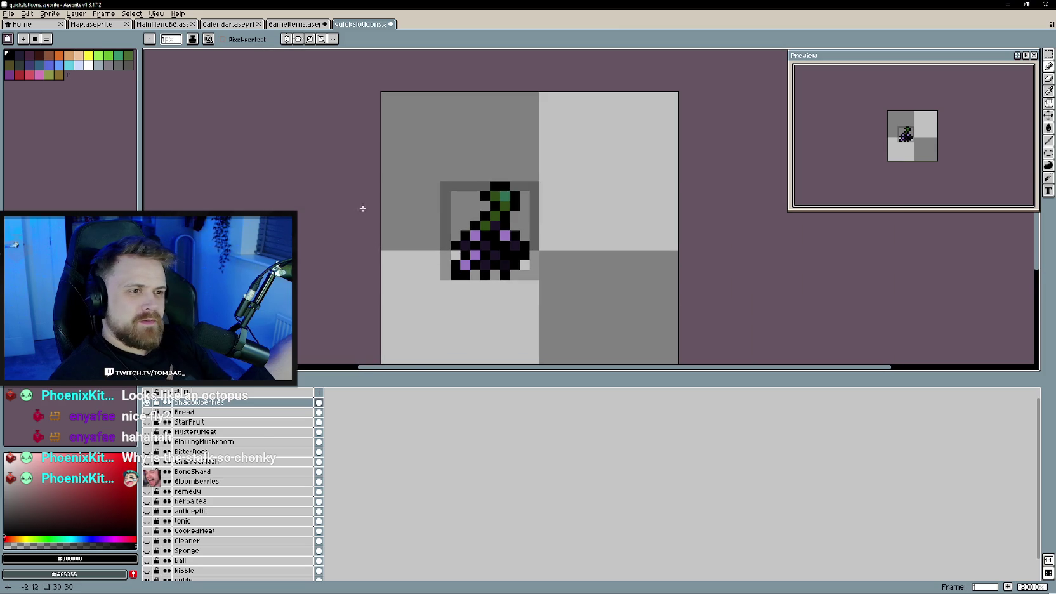
{"action": "scroll", "coordinate": [396, 276], "scroll_direction": "down", "scroll_amount": 1}
{"action": "scroll", "coordinate": [381, 282], "scroll_direction": "up", "scroll_amount": 1}
{"action": "scroll", "coordinate": [419, 298], "scroll_direction": "down", "scroll_amount": 1}
{"action": "scroll", "coordinate": [425, 305], "scroll_direction": "up", "scroll_amount": 1}
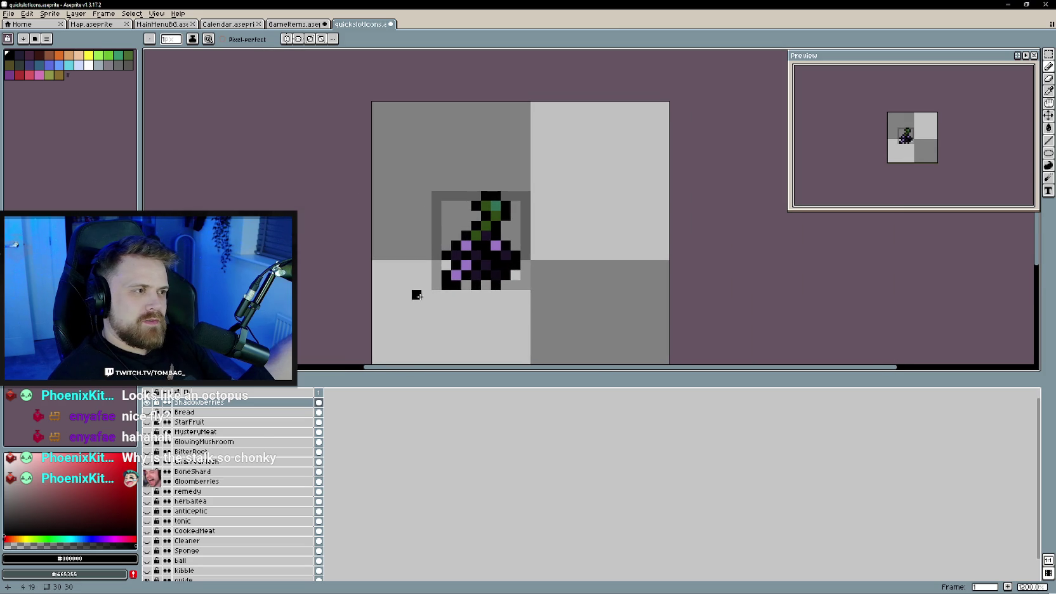
{"action": "scroll", "coordinate": [506, 315], "scroll_direction": "down", "scroll_amount": 1}
{"action": "scroll", "coordinate": [484, 321], "scroll_direction": "up", "scroll_amount": 1}
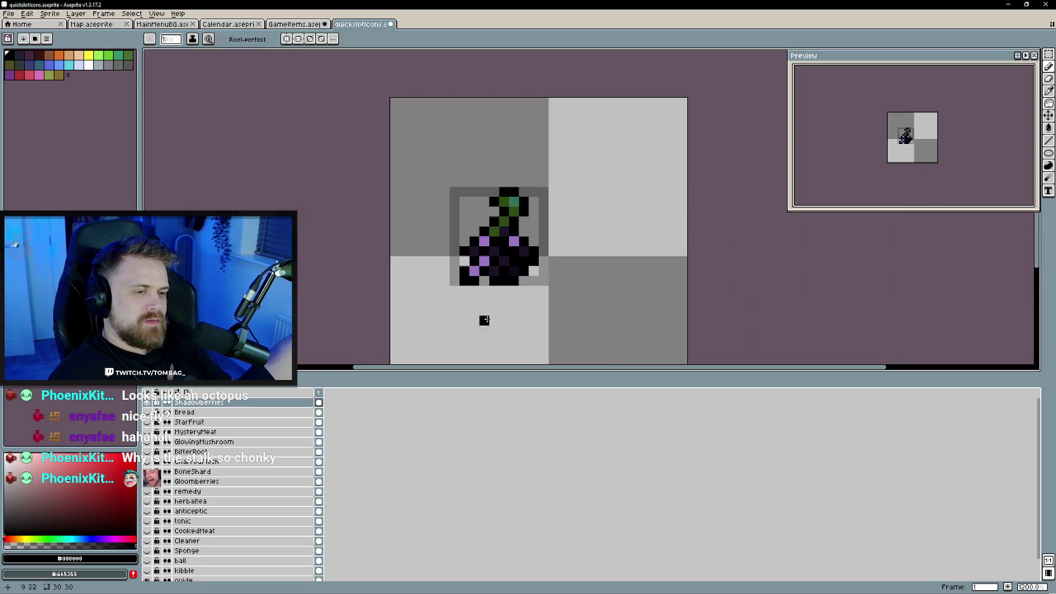
{"action": "scroll", "coordinate": [515, 328], "scroll_direction": "down", "scroll_amount": 4}
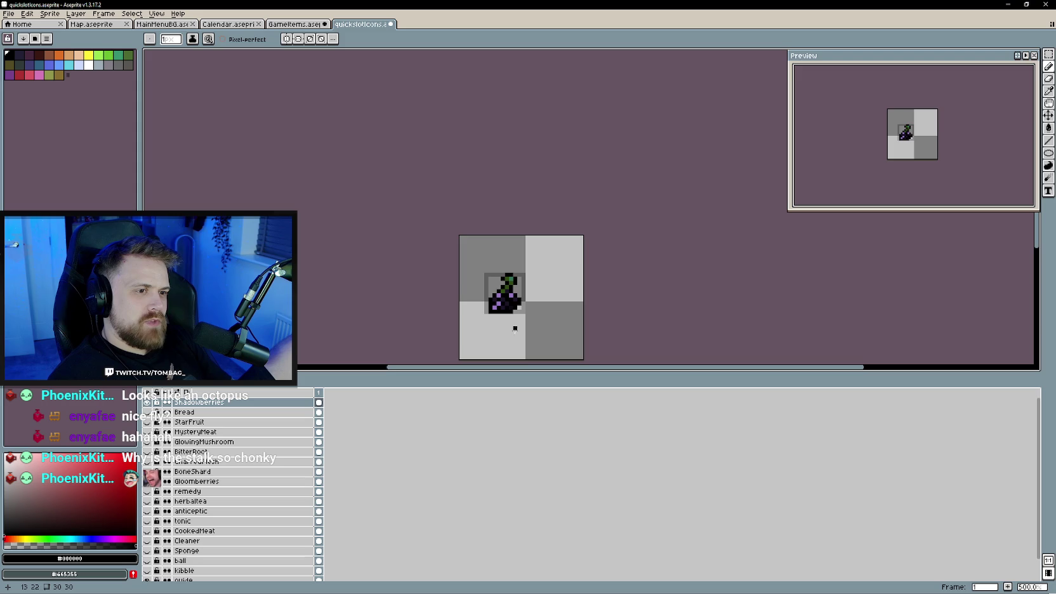
{"action": "scroll", "coordinate": [512, 333], "scroll_direction": "up", "scroll_amount": 1}
{"action": "scroll", "coordinate": [507, 331], "scroll_direction": "up", "scroll_amount": 1}
- Magic-wand select the black berry pixels, then clear the selection
{"action": "key", "text": "w"}
{"action": "left_click", "coordinate": [484, 299]}
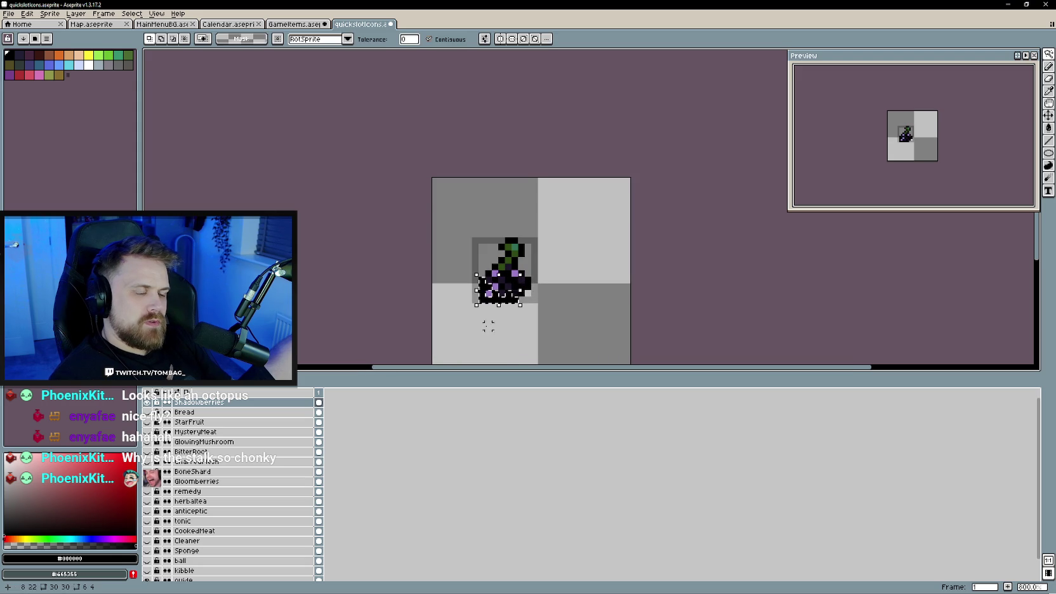
{"action": "key", "text": "ctrl+d"}
{"action": "key", "text": "e"}
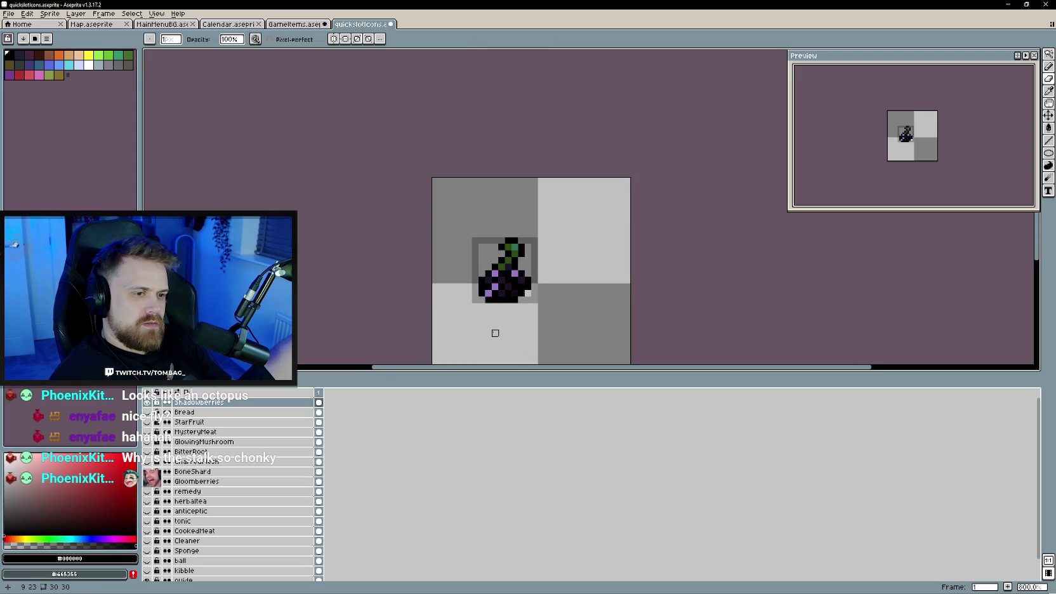
{"action": "scroll", "coordinate": [496, 333], "scroll_direction": "down", "scroll_amount": 1}
{"action": "scroll", "coordinate": [495, 332], "scroll_direction": "up", "scroll_amount": 1}
{"action": "scroll", "coordinate": [492, 305], "scroll_direction": "up", "scroll_amount": 3}
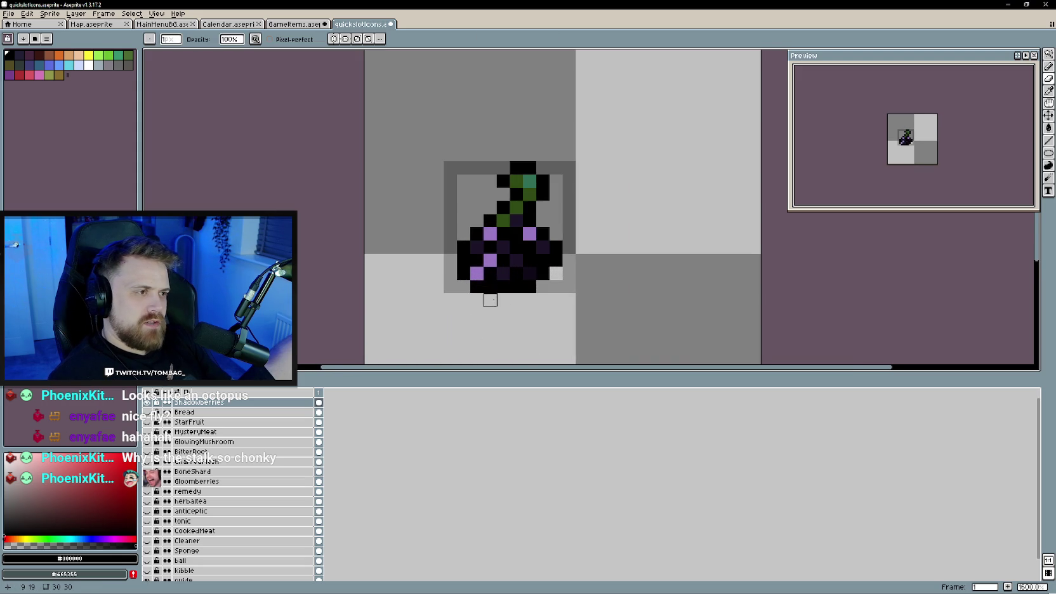
- Sample the darker stalk green from the GameItems grapes for recolouring the small icon's stem
{"action": "left_click", "coordinate": [310, 27]}
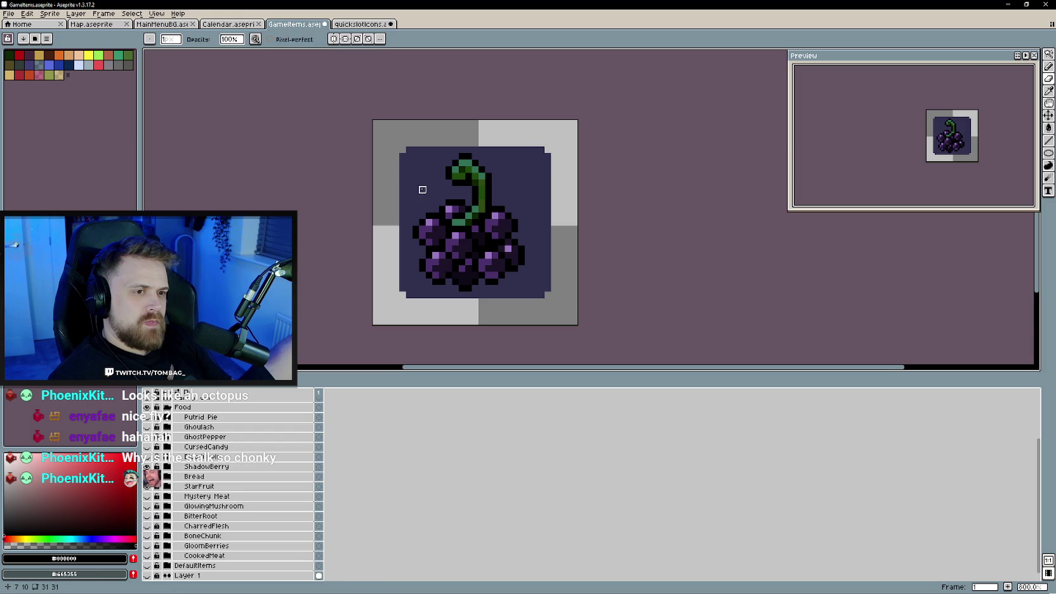
{"action": "left_click", "coordinate": [476, 178], "text": "alt"}
{"action": "key", "text": "ctrl+Tab"}
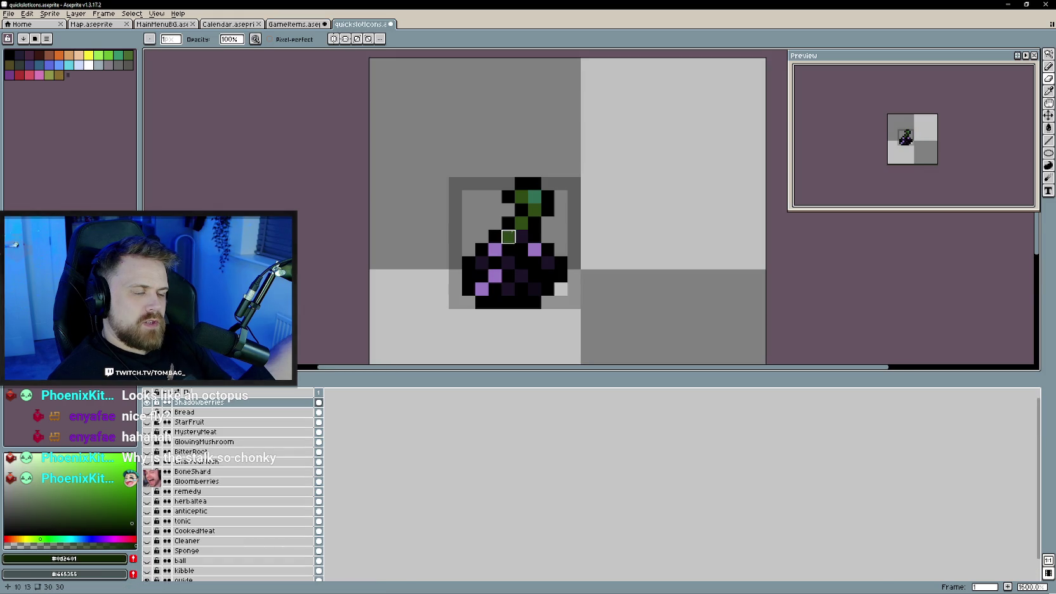
{"action": "key", "text": "b"}
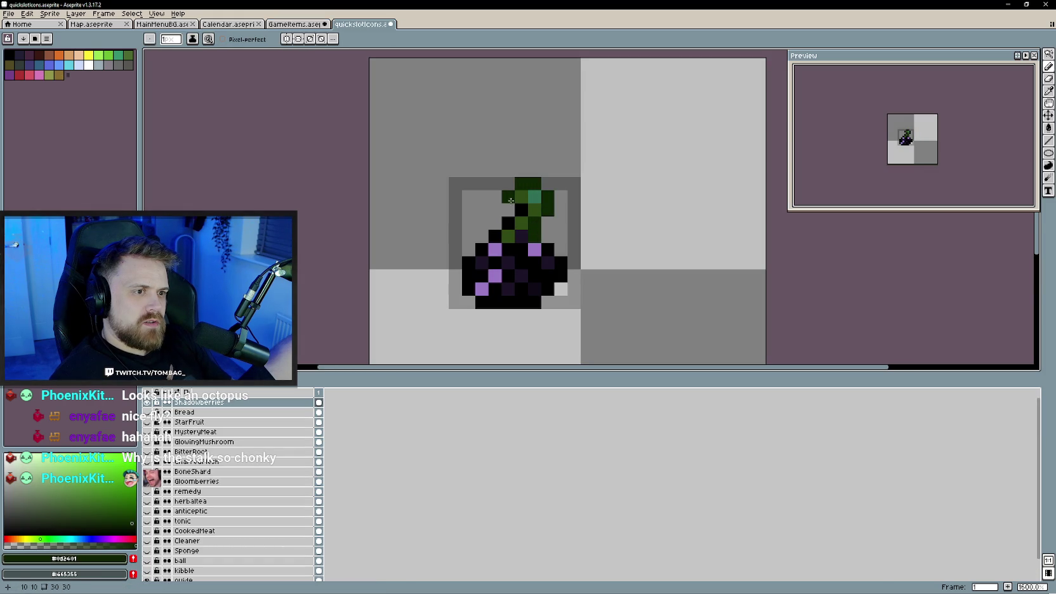
{"action": "scroll", "coordinate": [533, 276], "scroll_direction": "down", "scroll_amount": 3}
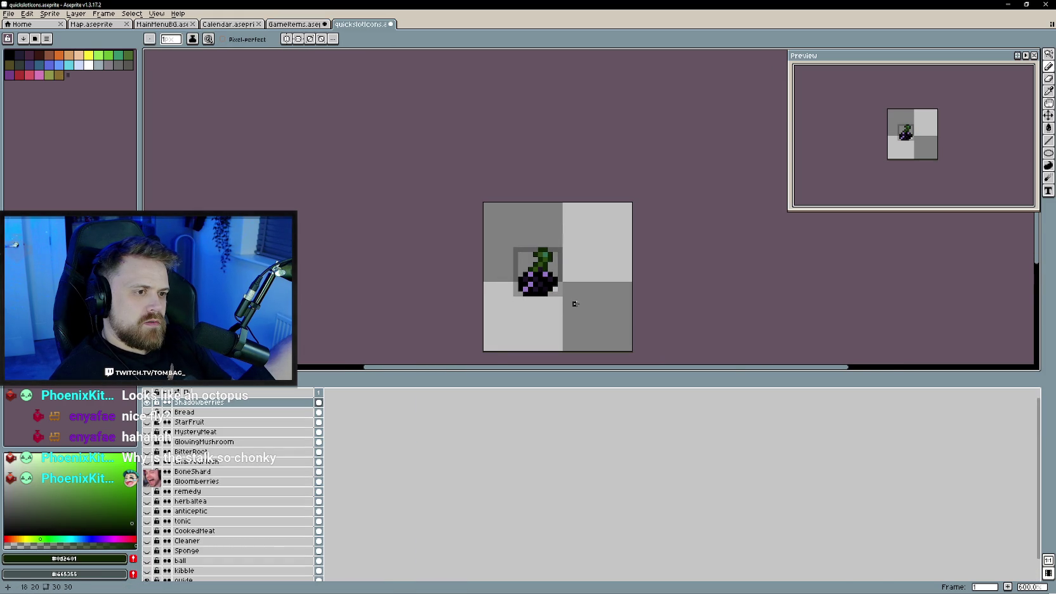
- Add a new empty layer above Shadowberries in the quick-slot icons
{"action": "scroll", "coordinate": [575, 304], "scroll_direction": "down", "scroll_amount": 1}
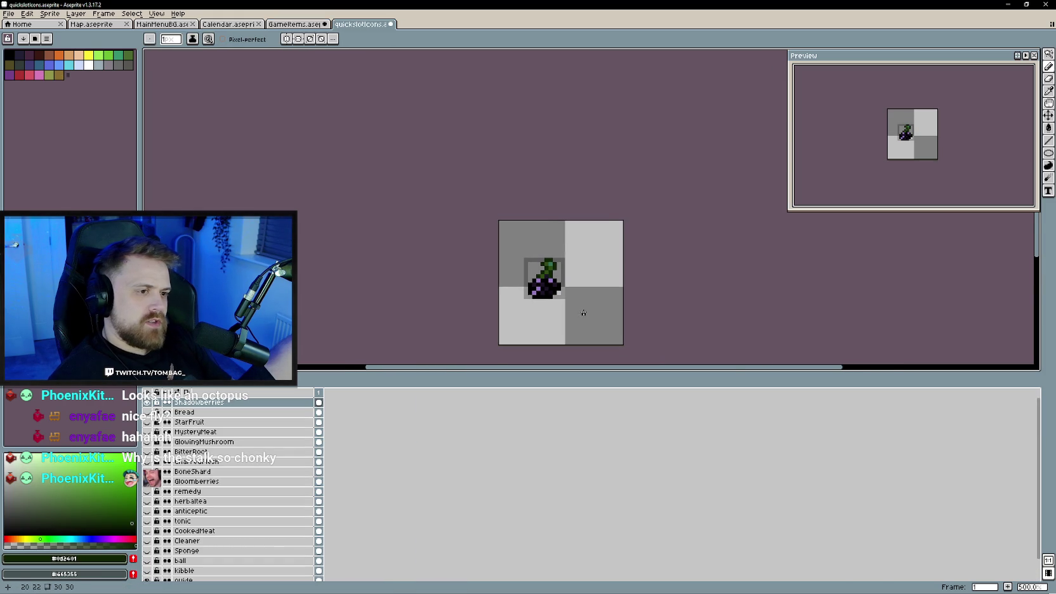
{"action": "right_click", "coordinate": [242, 404]}
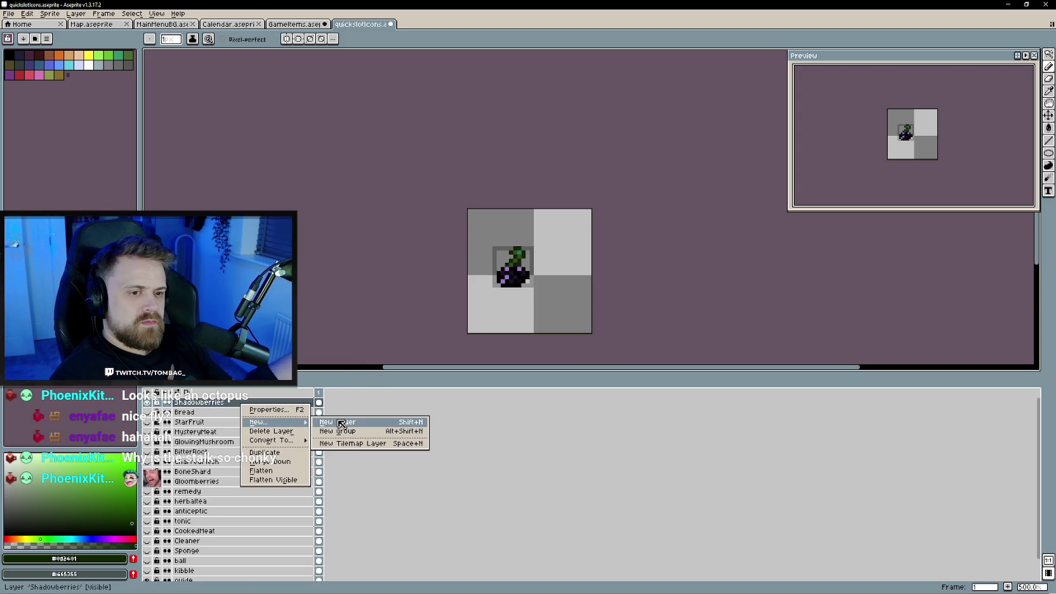
{"action": "left_click", "coordinate": [341, 423]}
- Check the blood apple art in GameItems and open FeedIconDefault.png by dragging it in
{"action": "key", "text": "ctrl+shift+Tab"}
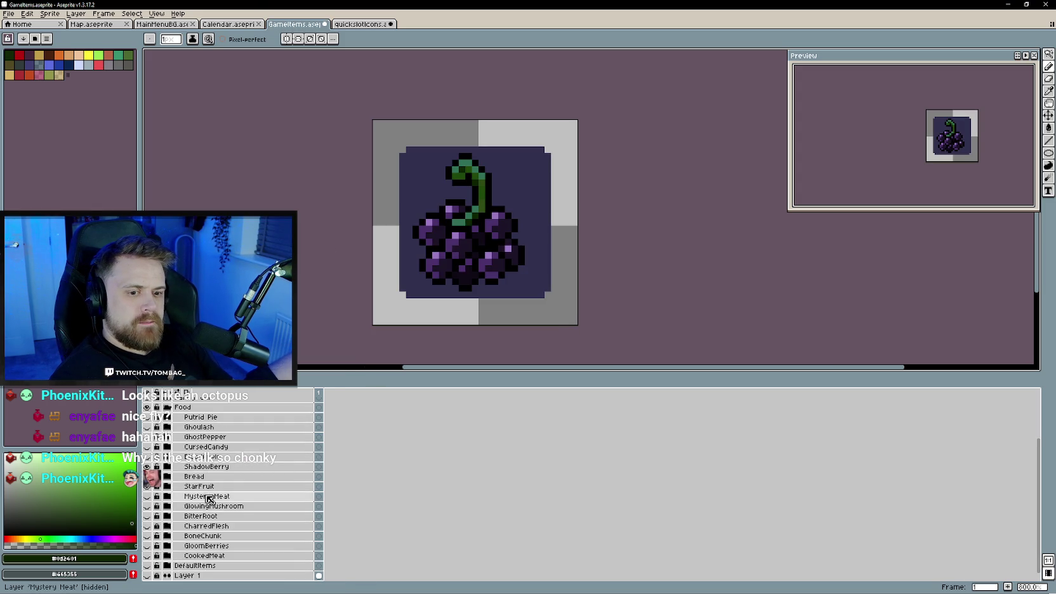
{"action": "left_click", "coordinate": [151, 465]}
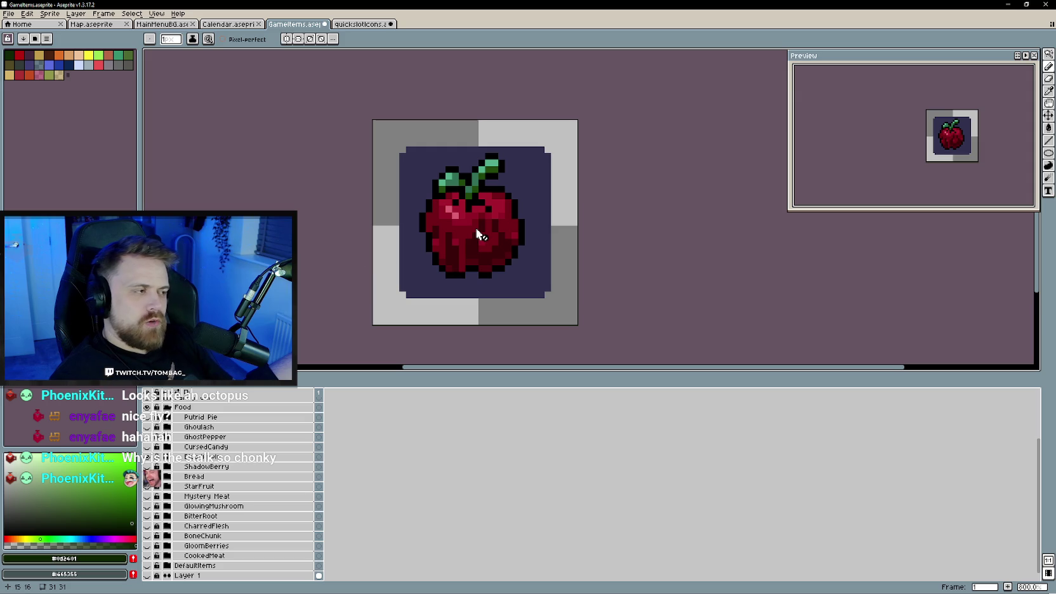
{"action": "left_click", "coordinate": [360, 24]}
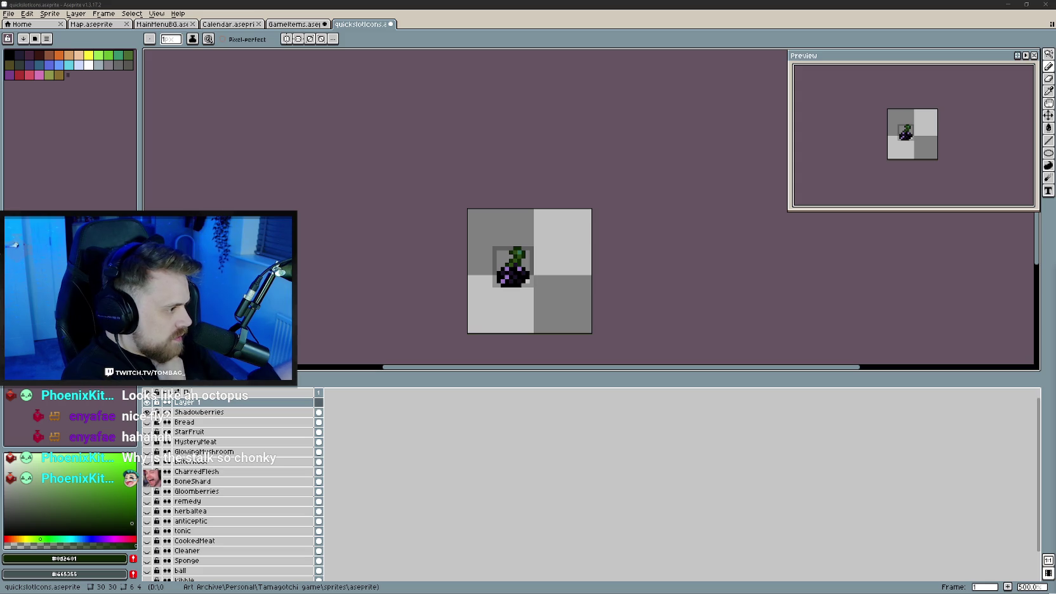
{"action": "left_click_drag", "start_coordinate": [537, 272], "coordinate": [536, 279]}
{"action": "scroll", "coordinate": [596, 218], "scroll_direction": "up", "scroll_amount": 3}
{"action": "scroll", "coordinate": [630, 229], "scroll_direction": "up", "scroll_amount": 3}
{"action": "left_click", "coordinate": [1049, 55]}
- Select the small apple in FeedIconDefault and paste it over the grapes in quickslotIcons
{"action": "left_click", "coordinate": [986, 54]}
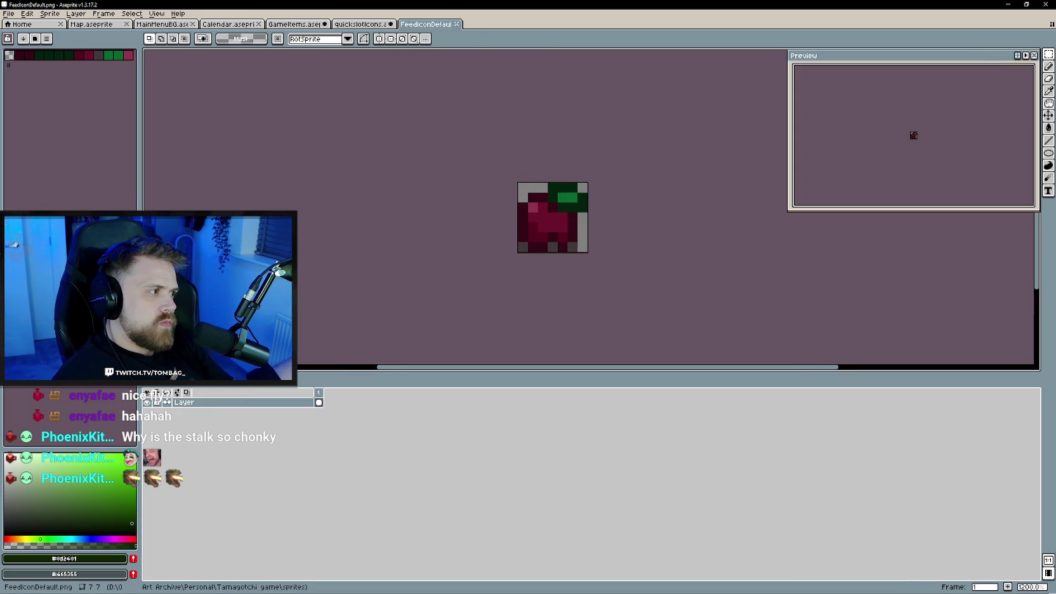
{"action": "left_click_drag", "start_coordinate": [517, 182], "coordinate": [590, 254]}
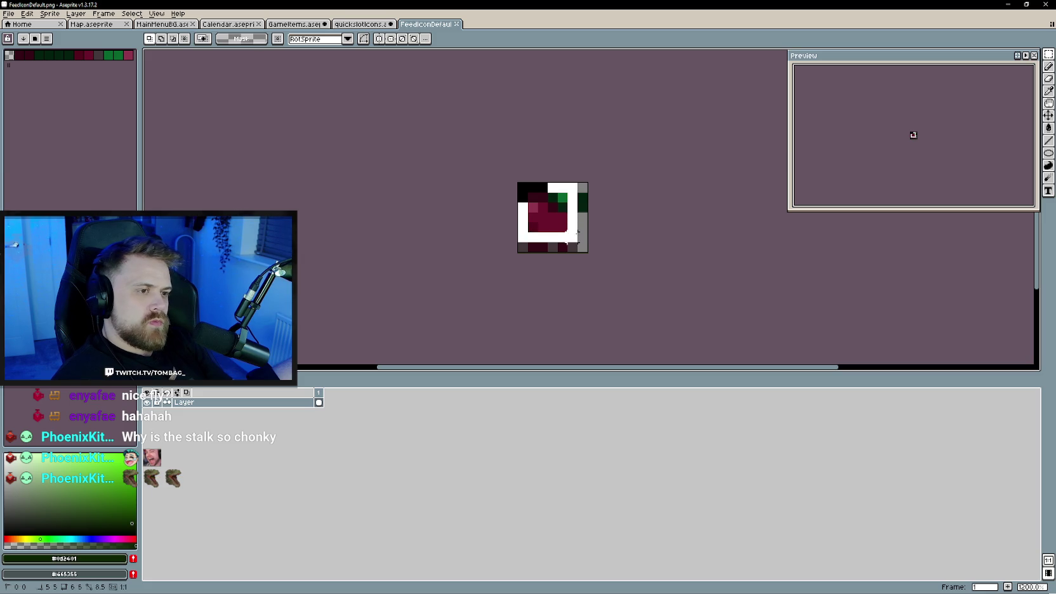
{"action": "left_click", "coordinate": [360, 25]}
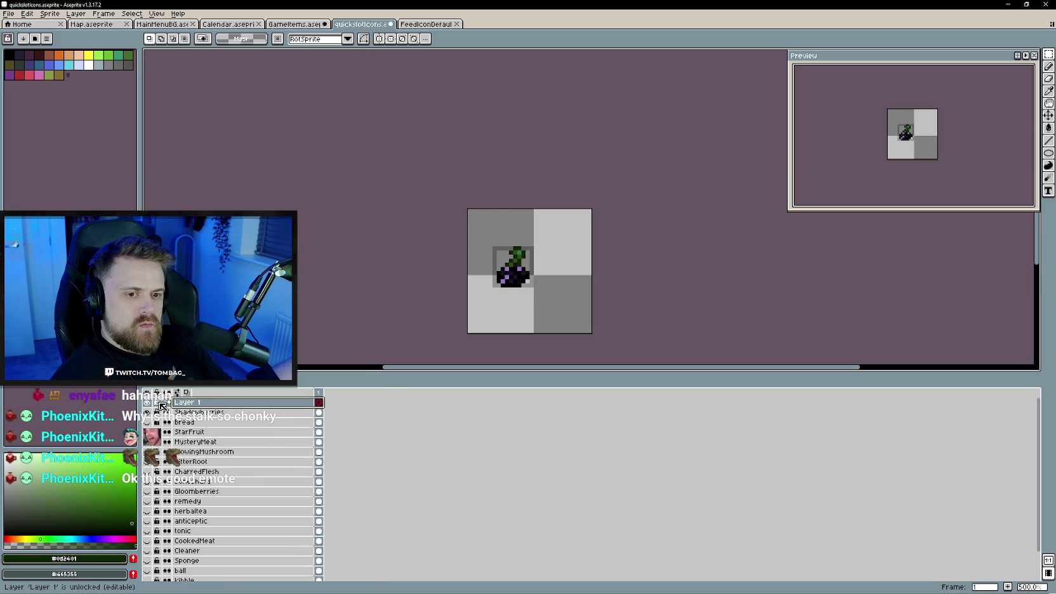
{"action": "key", "text": "ctrl+v"}
{"action": "scroll", "coordinate": [490, 256], "scroll_direction": "up", "scroll_amount": 1}
{"action": "left_click_drag", "start_coordinate": [477, 219], "coordinate": [522, 266]}
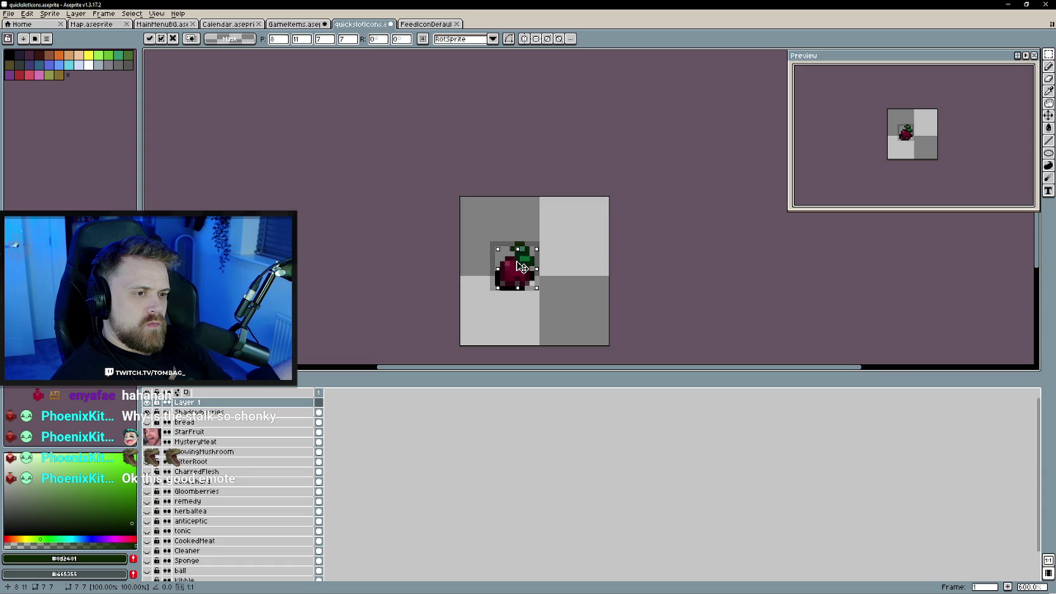
- Hide Shadowberries, flip the apple horizontally, nudge it one pixel left and down, and commit
{"action": "left_click", "coordinate": [147, 412]}
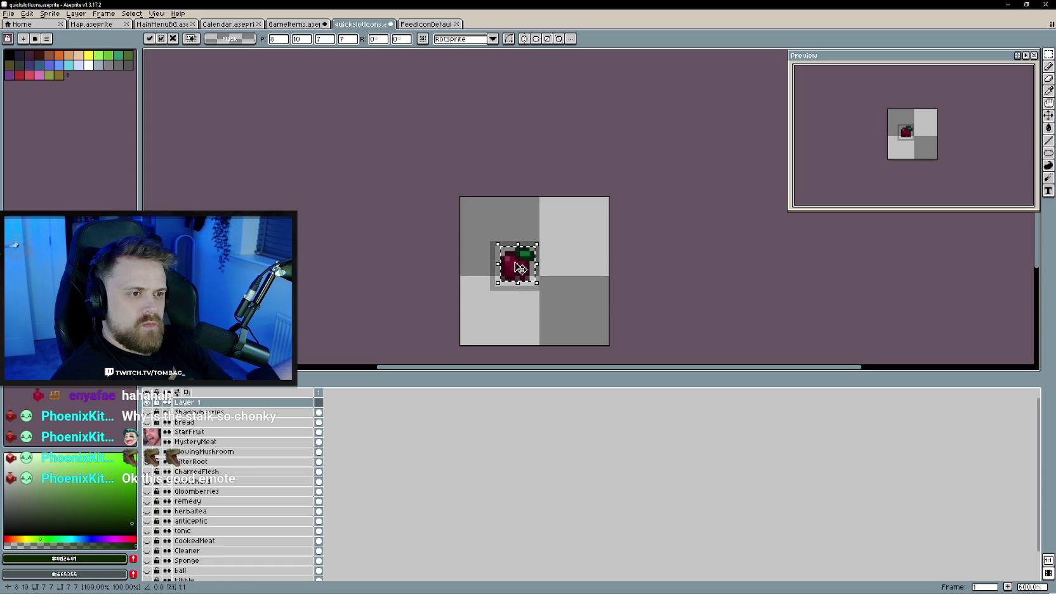
{"action": "left_click", "coordinate": [26, 14]}
{"action": "left_click", "coordinate": [87, 147]}
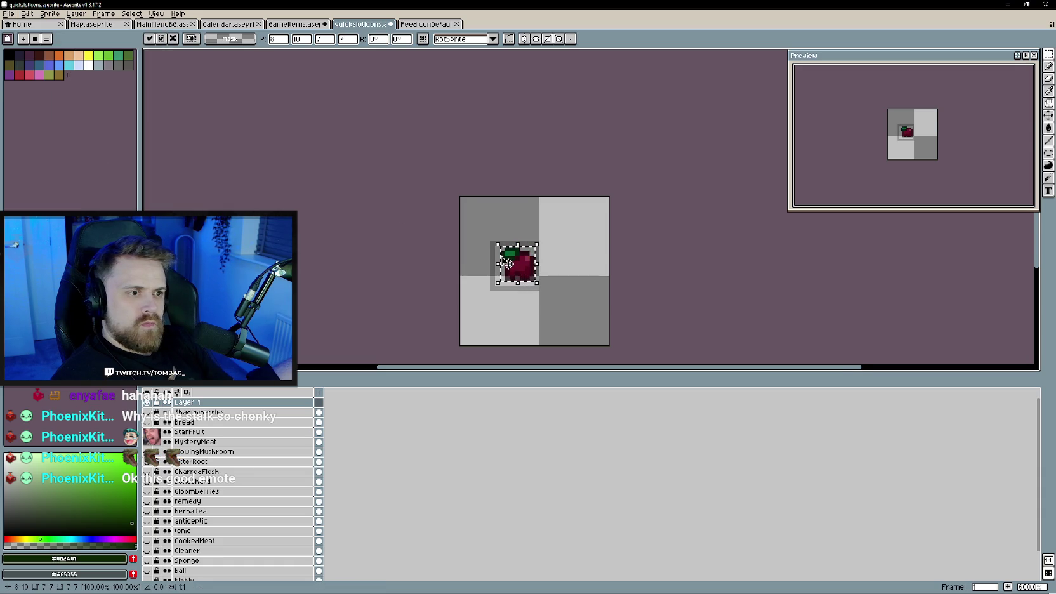
{"action": "scroll", "coordinate": [504, 260], "scroll_direction": "up", "scroll_amount": 1}
{"action": "left_click_drag", "start_coordinate": [522, 276], "coordinate": [514, 283]}
{"action": "scroll", "coordinate": [524, 285], "scroll_direction": "up", "scroll_amount": 1}
{"action": "key", "text": "Return"}
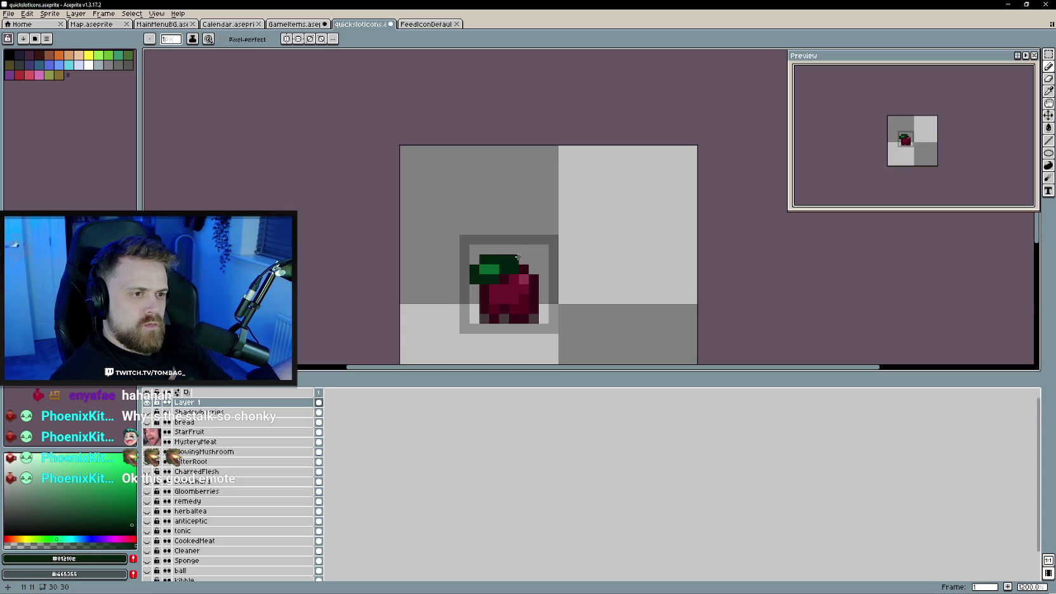
- Add a dark green stalk pixel and fill FeedIconDefault's lighter apple centre with sampled dark red
{"action": "left_click", "coordinate": [523, 258]}
{"action": "left_click", "coordinate": [426, 25]}
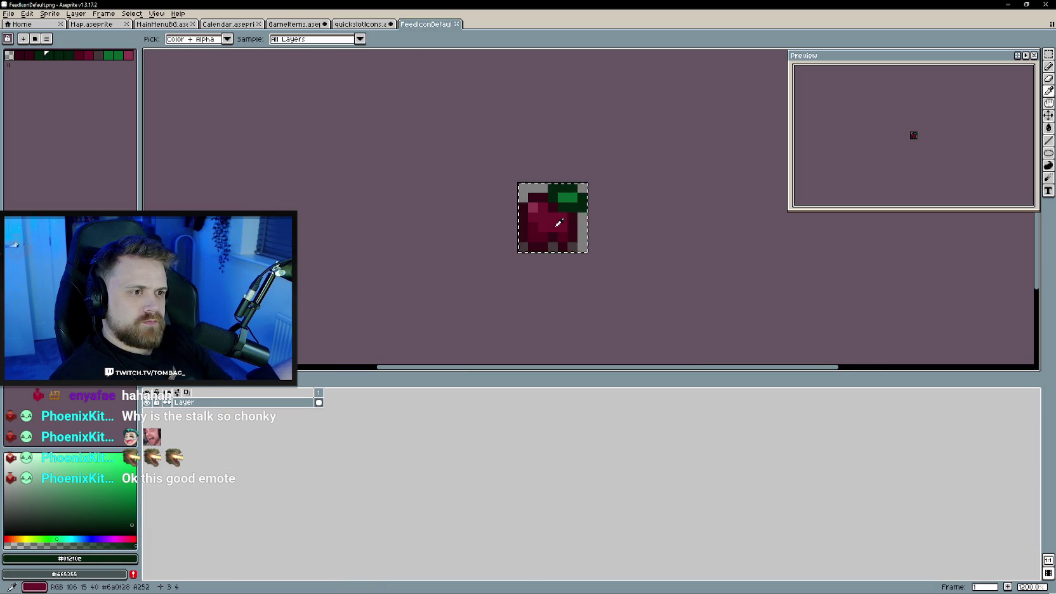
{"action": "left_click", "coordinate": [368, 25]}
{"action": "left_click", "coordinate": [295, 24]}
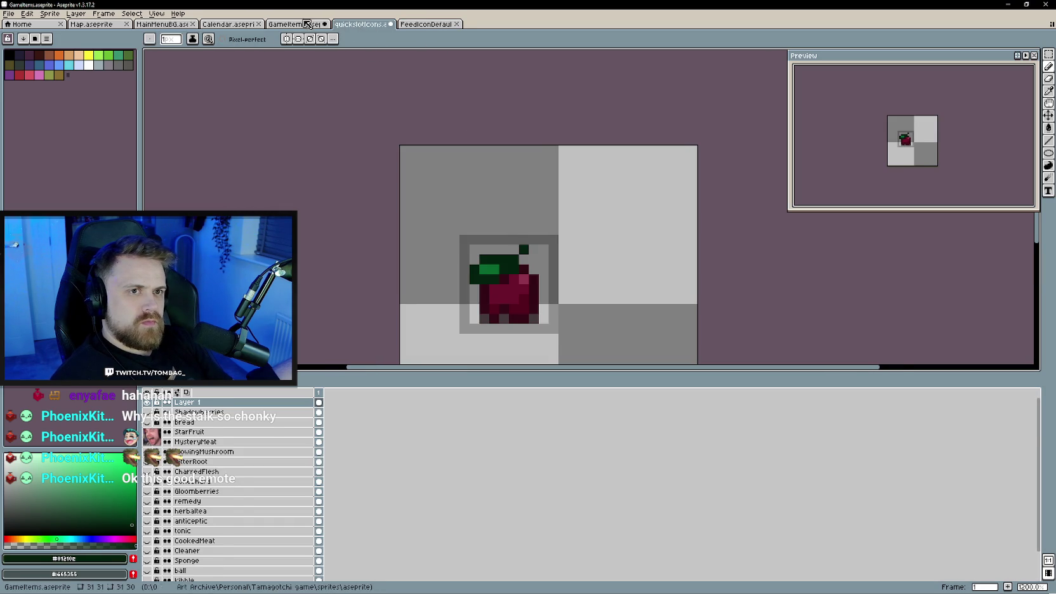
{"action": "left_click", "coordinate": [464, 229]}
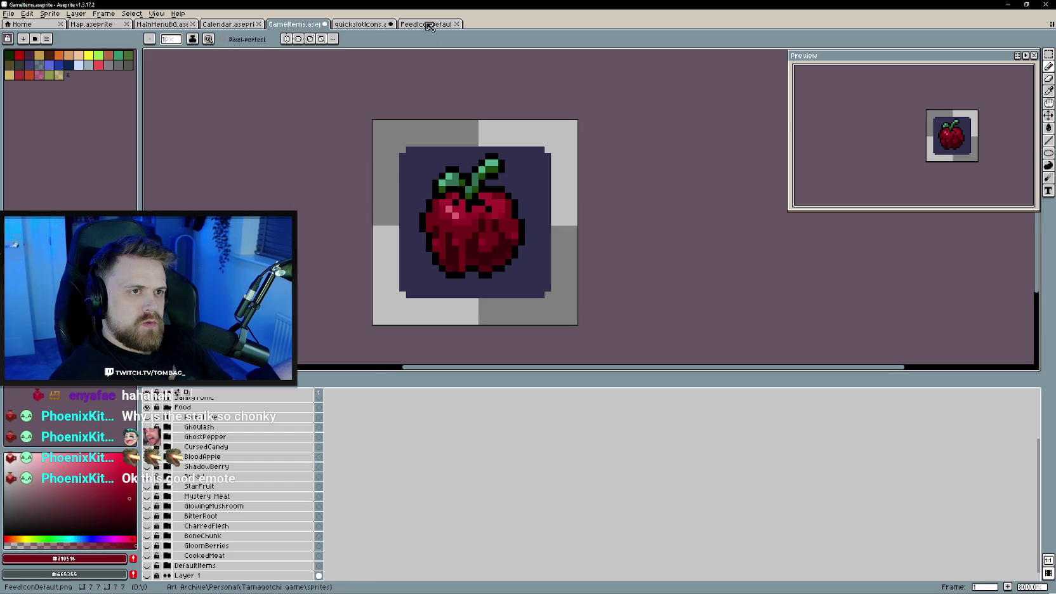
{"action": "key", "text": "ctrl+Tab"}
{"action": "key", "text": "ctrl+Tab"}
{"action": "left_click", "coordinate": [548, 243]}
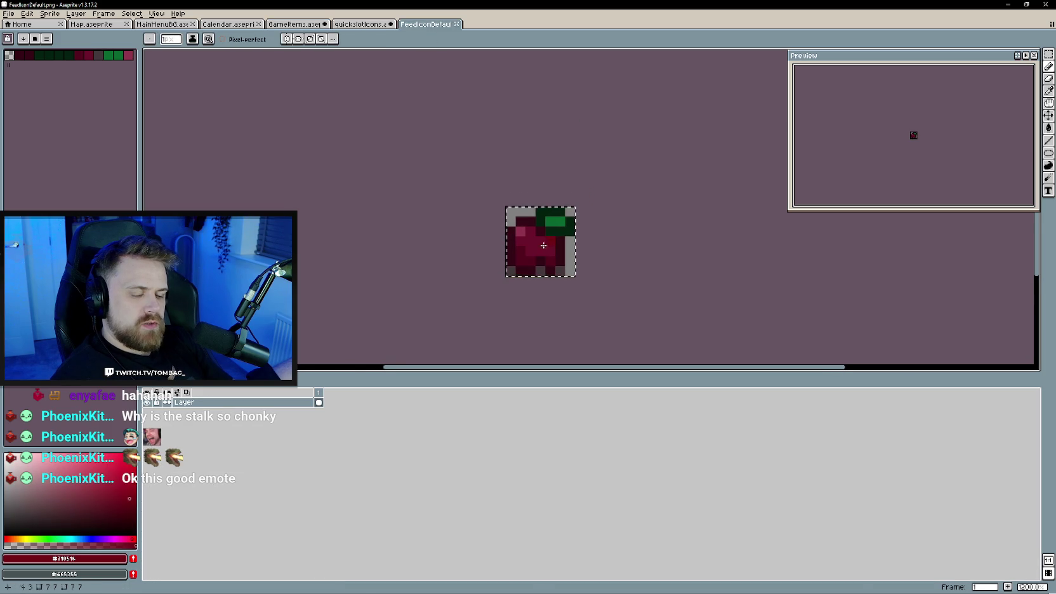
{"action": "key", "text": "g"}
{"action": "key", "text": "ctrl+shift+Tab"}
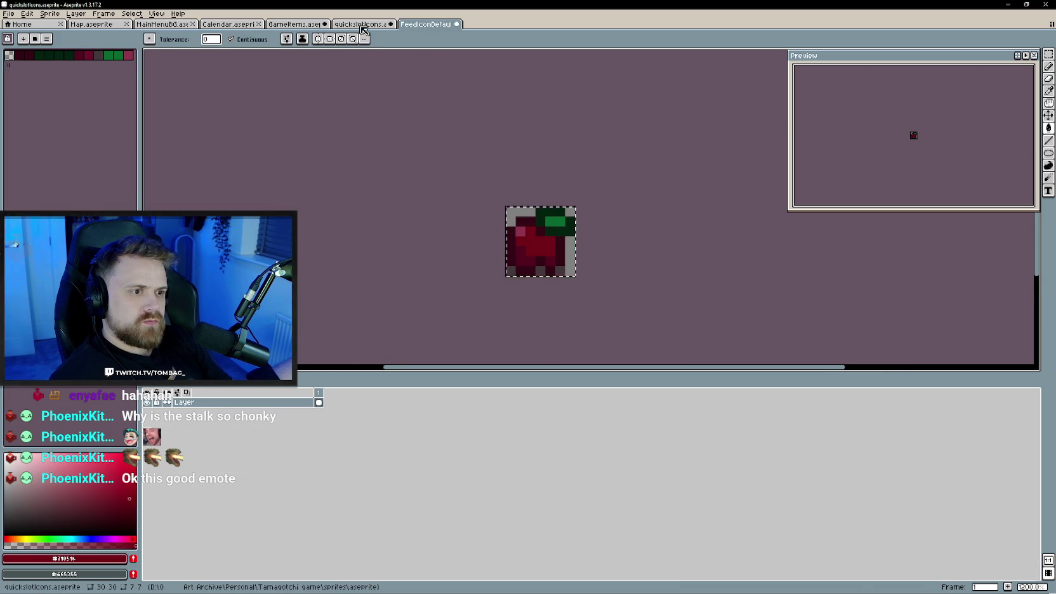
- Close the FeedIconDefault file and answer the save-changes prompt
{"action": "left_click", "coordinate": [437, 29]}
{"action": "right_click", "coordinate": [454, 25]}
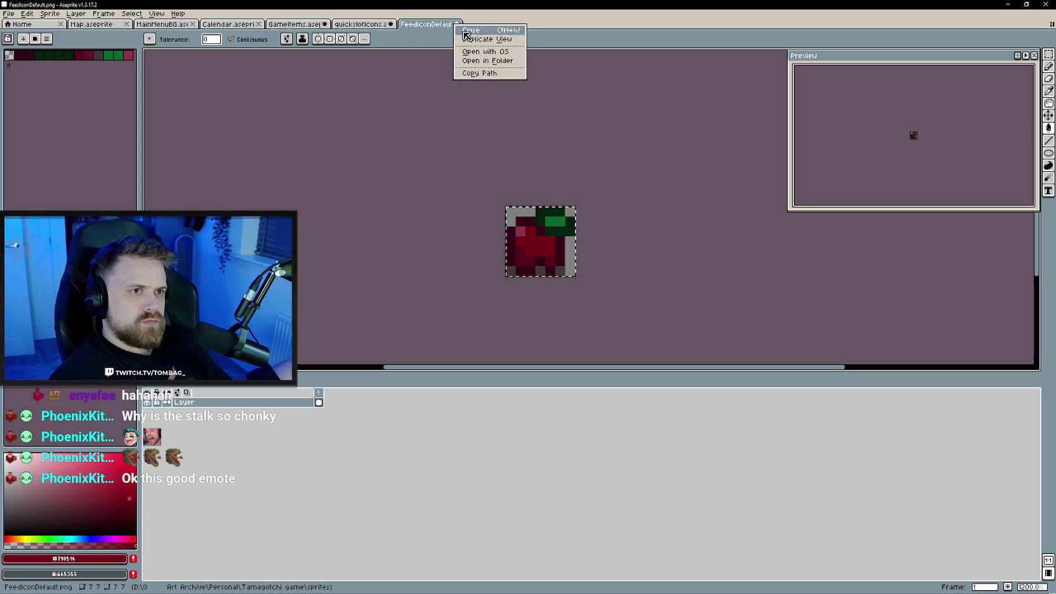
{"action": "left_click", "coordinate": [472, 30]}
{"action": "left_click", "coordinate": [529, 324]}
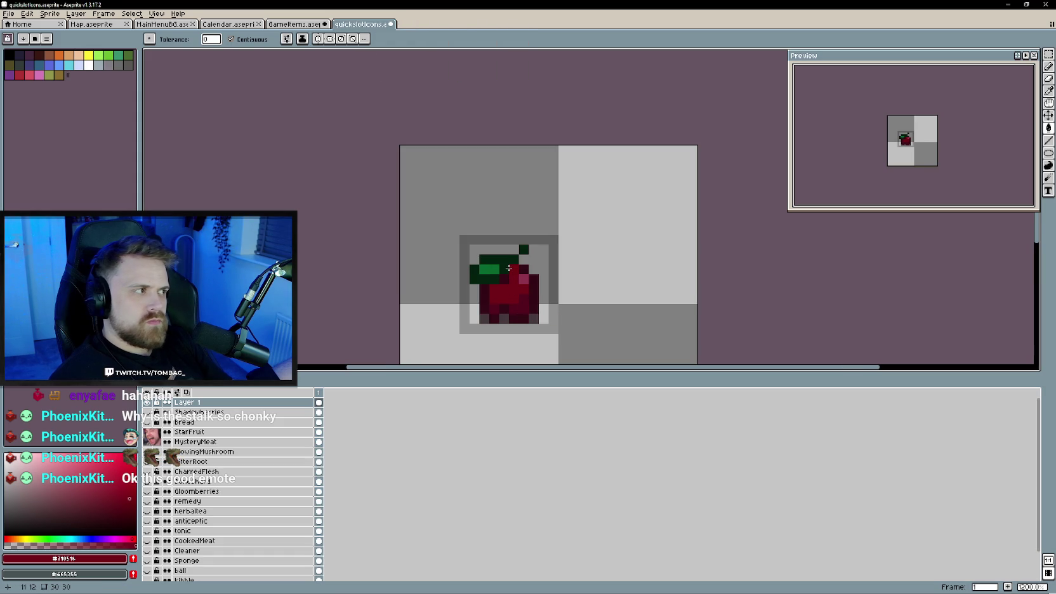
- Bucket-fill the quickslot apple darker red and add a pink highlight pixel from the reference
{"action": "left_click", "coordinate": [313, 29]}
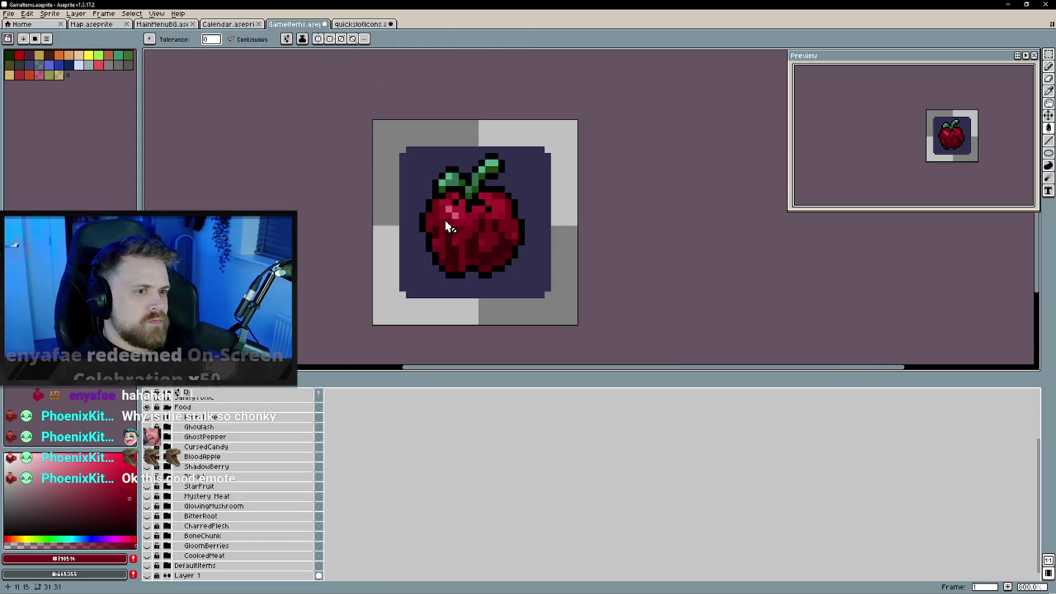
{"action": "left_click", "coordinate": [358, 29]}
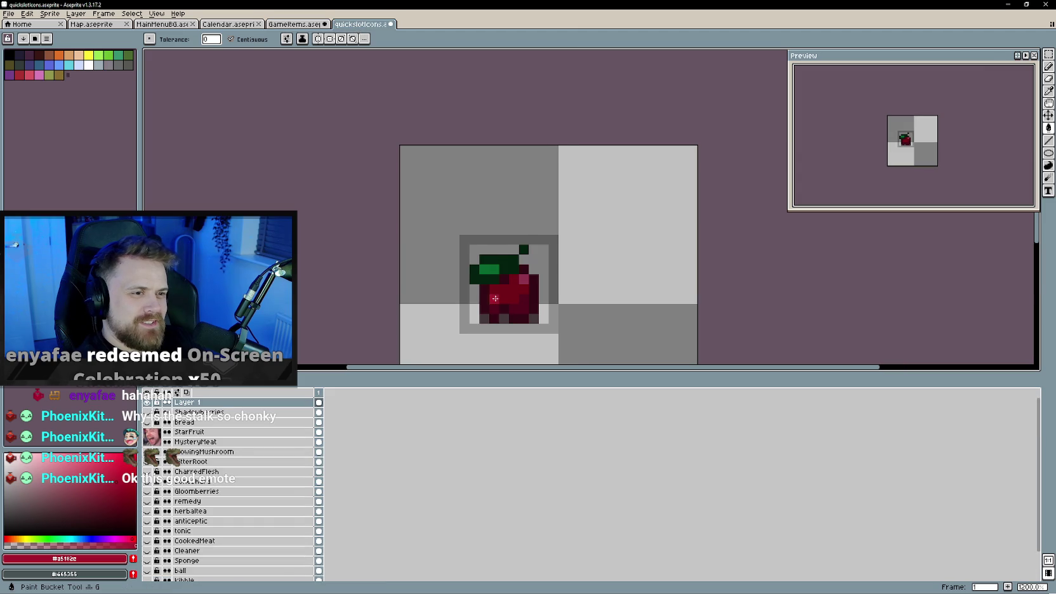
{"action": "scroll", "coordinate": [505, 288], "scroll_direction": "up", "scroll_amount": 1}
{"action": "left_click", "coordinate": [505, 288]}
{"action": "key", "text": "b"}
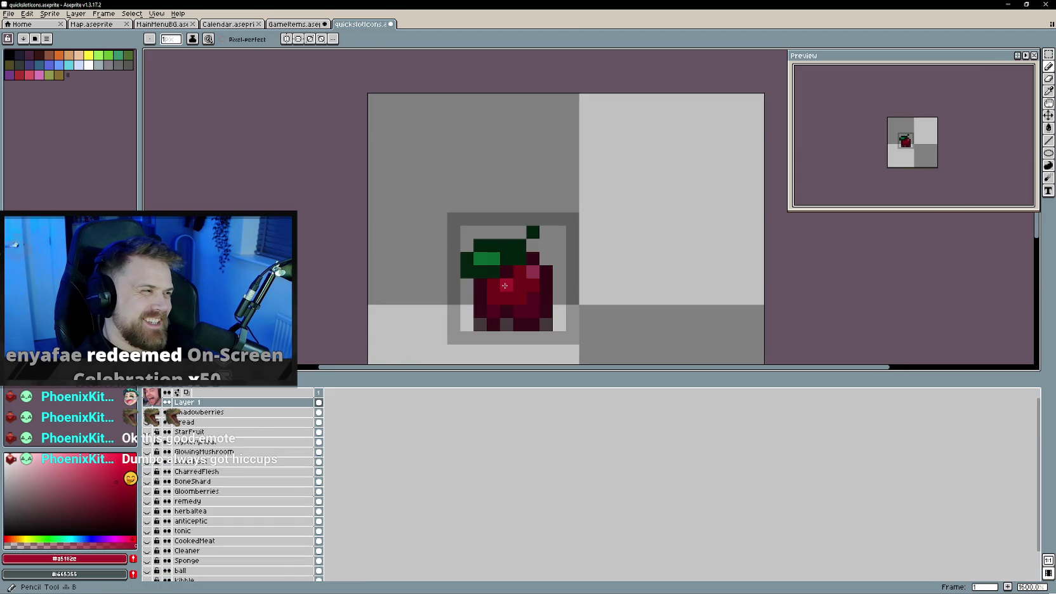
{"action": "key", "text": "ctrl+shift+Tab"}
{"action": "key", "text": "ctrl+Tab"}
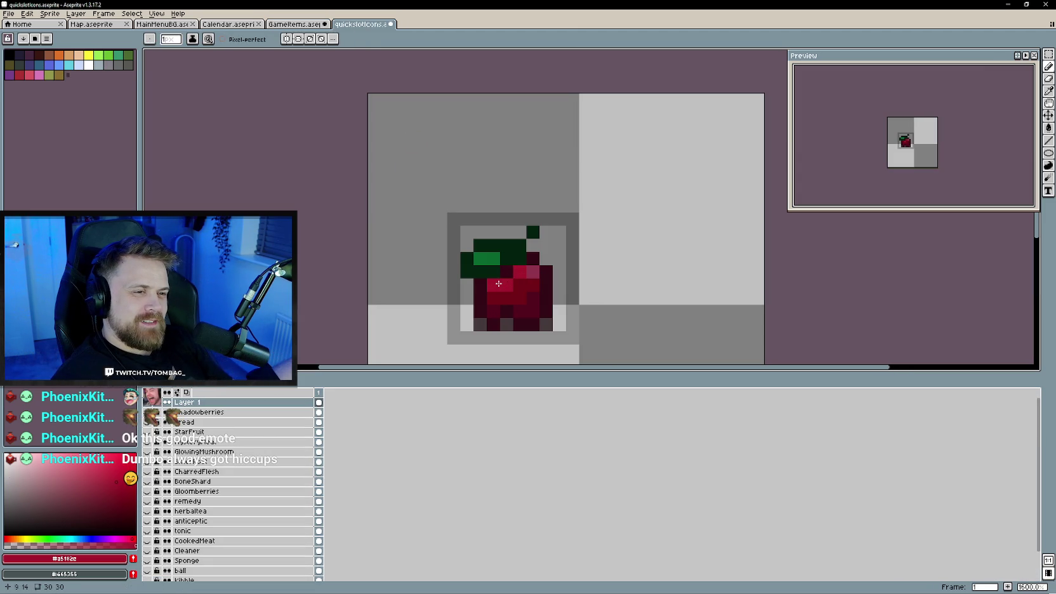
{"action": "key", "text": "ctrl+shift+Tab"}
{"action": "left_click", "coordinate": [459, 214], "text": "alt"}
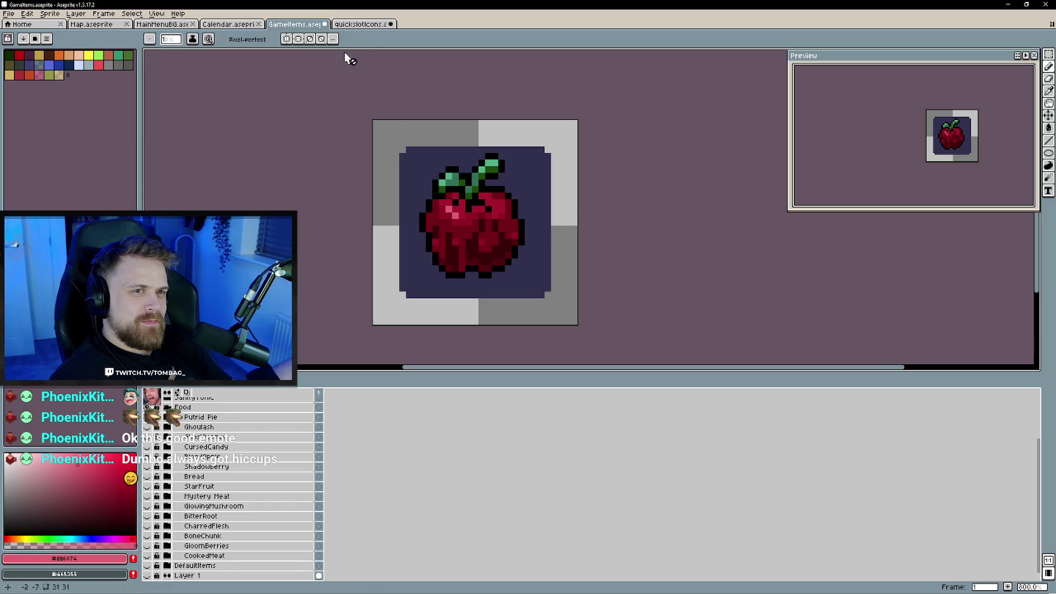
{"action": "key", "text": "ctrl+Tab"}
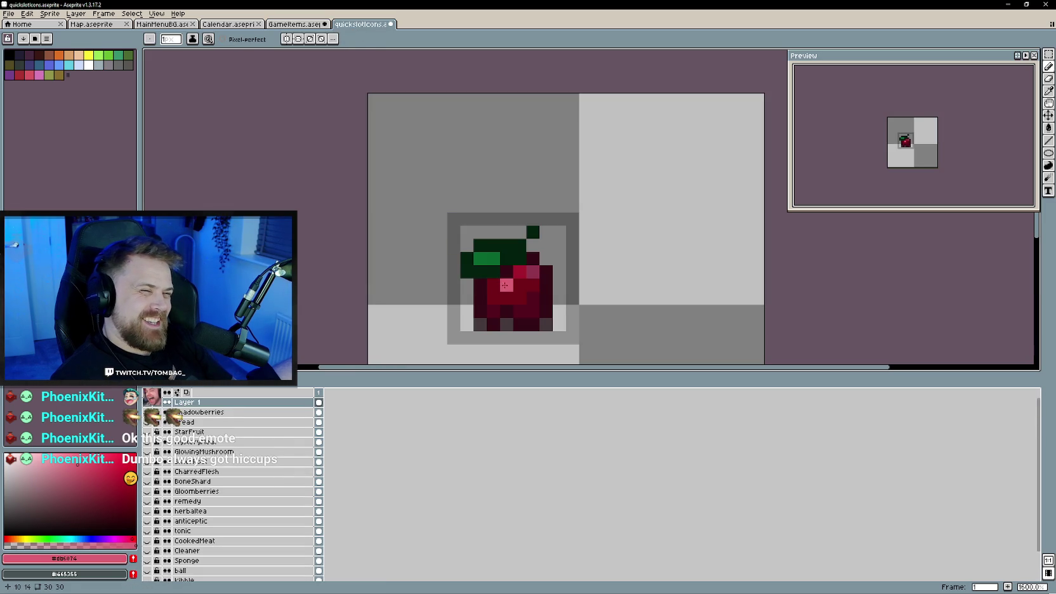
{"action": "left_click", "coordinate": [504, 285]}
{"action": "left_click", "coordinate": [506, 298], "text": "alt"}
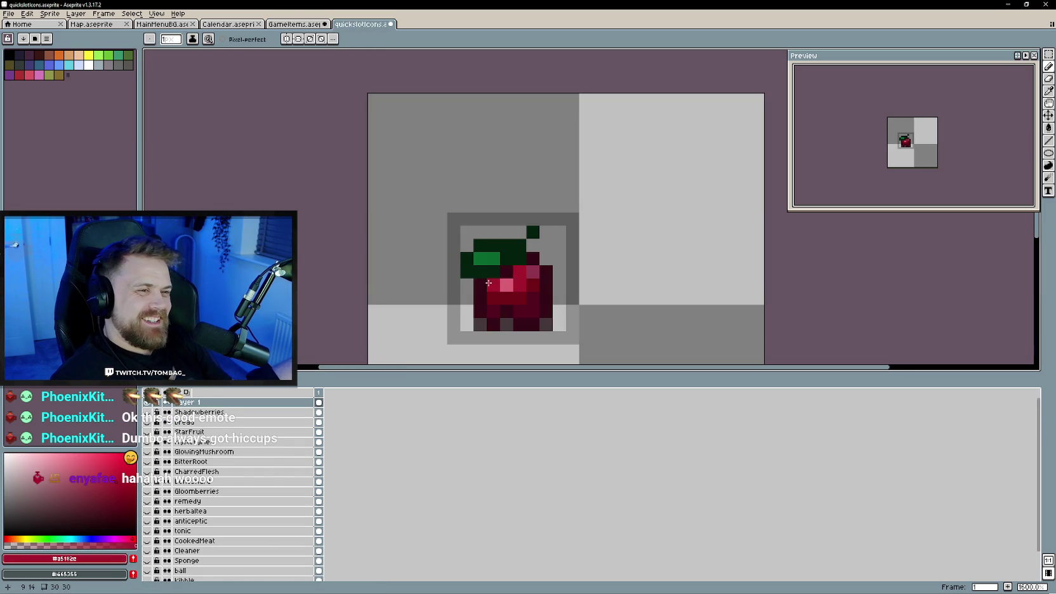
- Add light-green leaf highlights from the GameItems apple and extend the stem with dark green
{"action": "left_click", "coordinate": [293, 23]}
{"action": "left_click", "coordinate": [363, 24]}
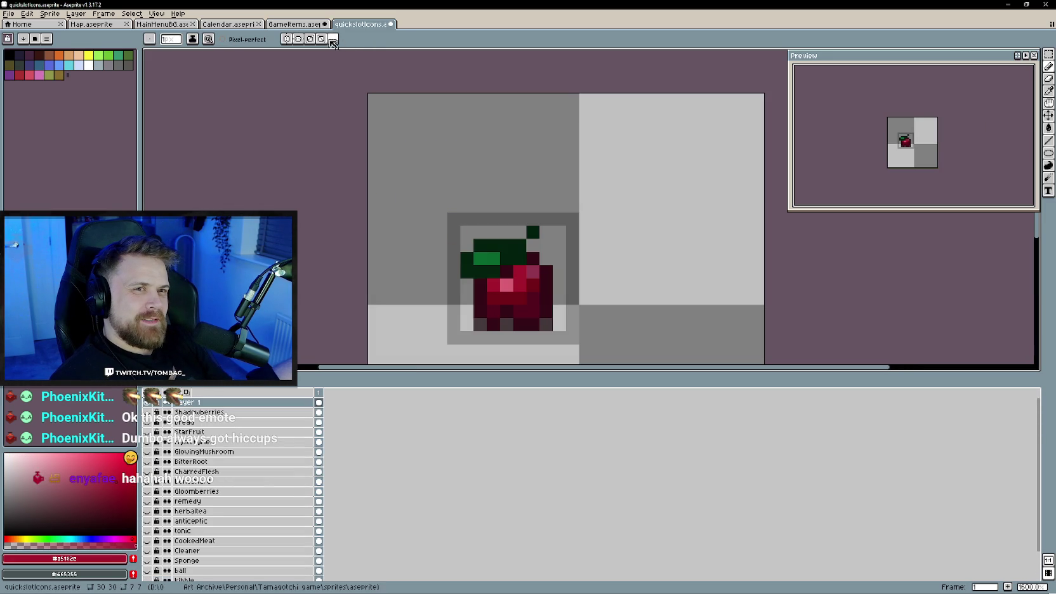
{"action": "left_click", "coordinate": [293, 23]}
{"action": "left_click", "coordinate": [488, 180], "text": "alt"}
{"action": "left_click", "coordinate": [364, 24]}
{"action": "left_click", "coordinate": [517, 258]}
{"action": "left_click", "coordinate": [293, 24]}
{"action": "left_click", "coordinate": [363, 24]}
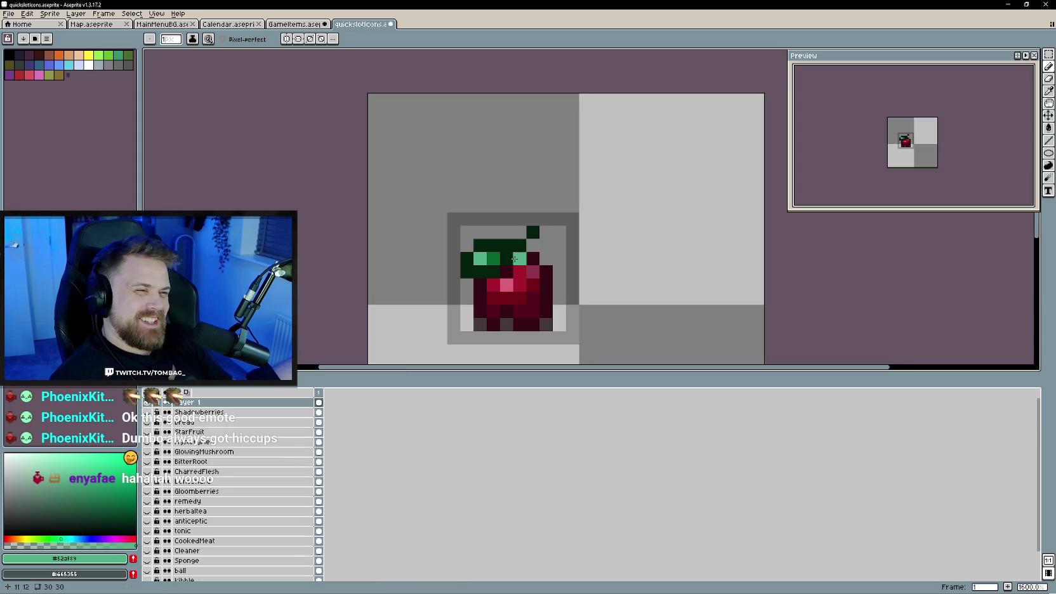
{"action": "left_click", "coordinate": [532, 232], "text": "alt"}
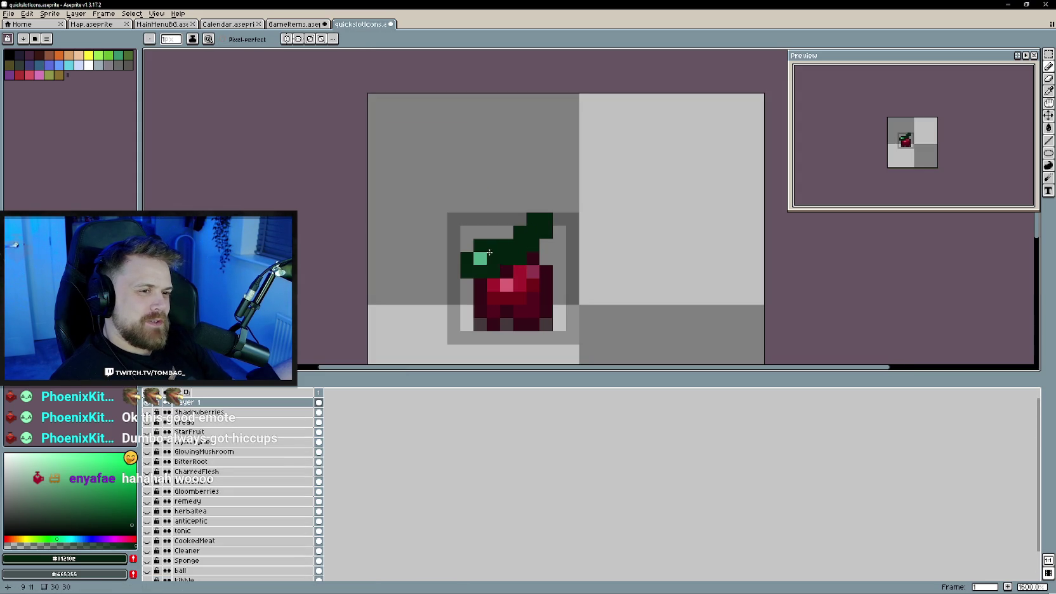
{"action": "left_click", "coordinate": [480, 259], "text": "alt"}
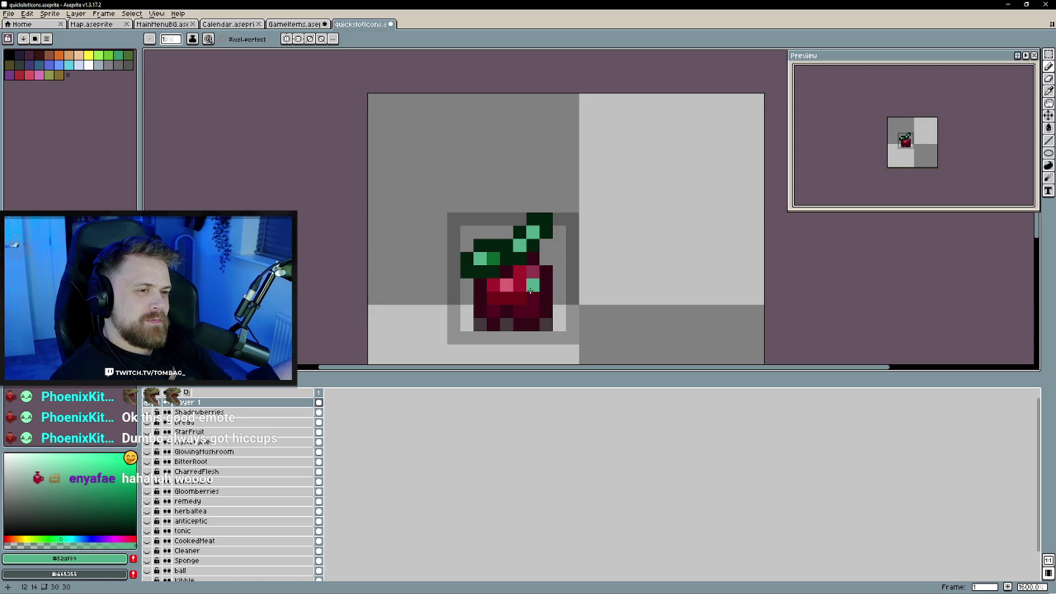
- Compare against the GameItems apple again and pick the apple's dark red shadow colour
{"action": "left_click", "coordinate": [289, 24]}
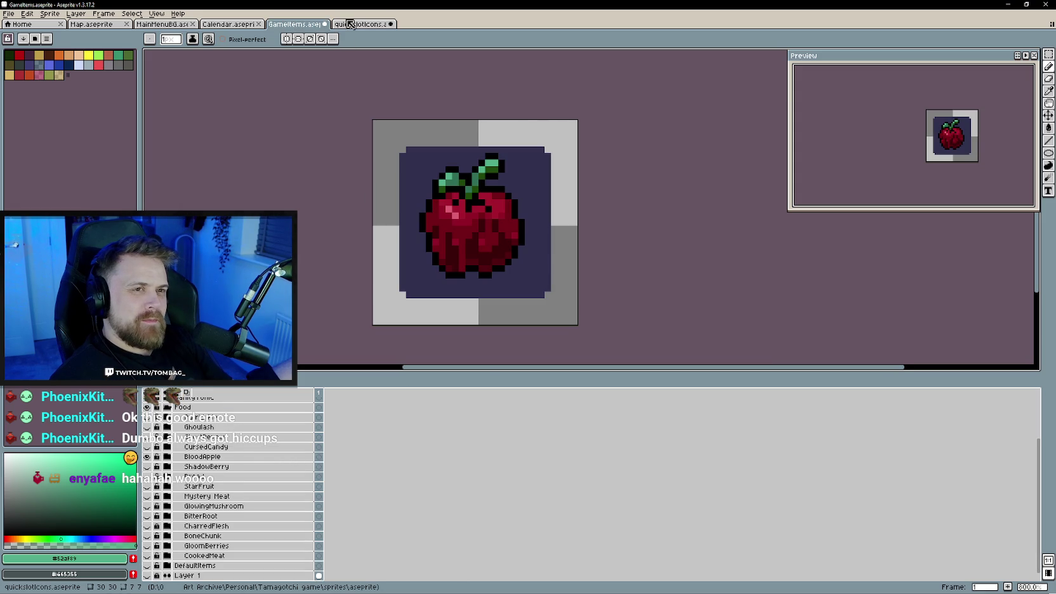
{"action": "left_click", "coordinate": [350, 24]}
{"action": "scroll", "coordinate": [522, 287], "scroll_direction": "down", "scroll_amount": 2}
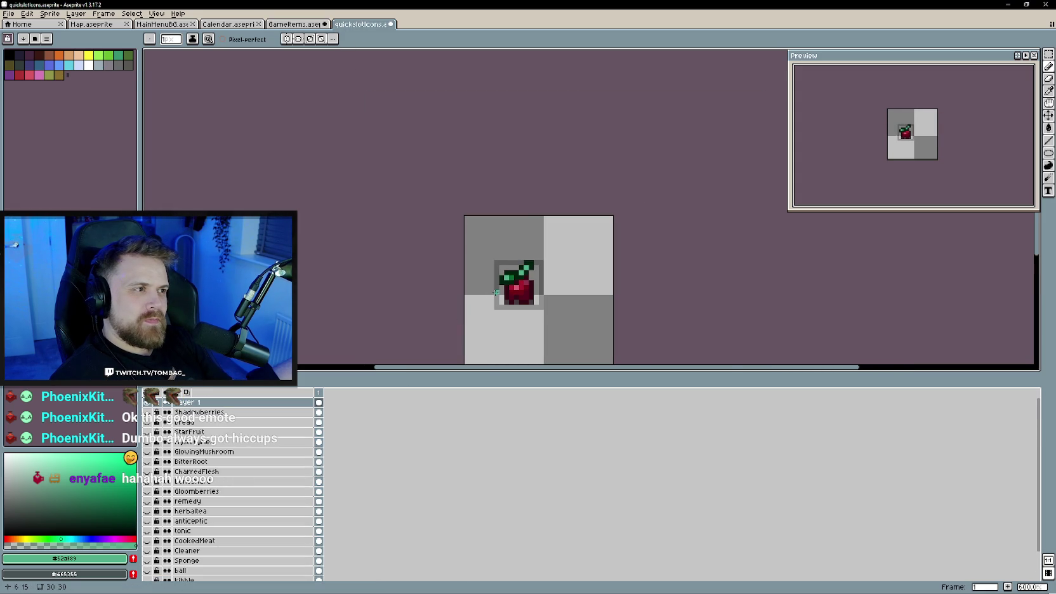
{"action": "scroll", "coordinate": [496, 293], "scroll_direction": "up", "scroll_amount": 1}
{"action": "left_click", "coordinate": [295, 24]}
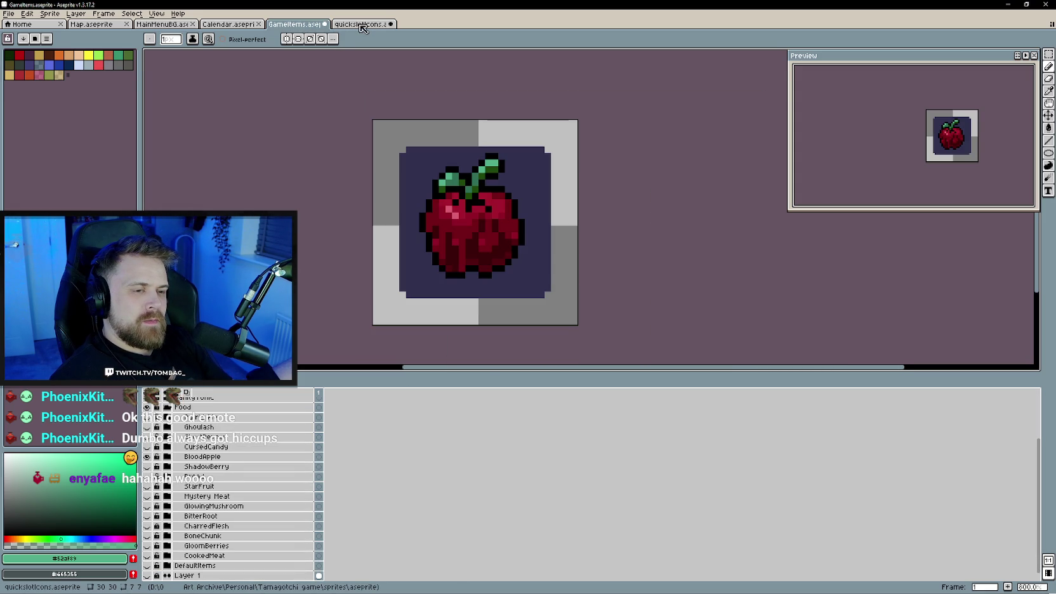
{"action": "left_click", "coordinate": [362, 25]}
{"action": "scroll", "coordinate": [525, 291], "scroll_direction": "up", "scroll_amount": 1}
{"action": "left_click", "coordinate": [527, 295], "text": "alt"}
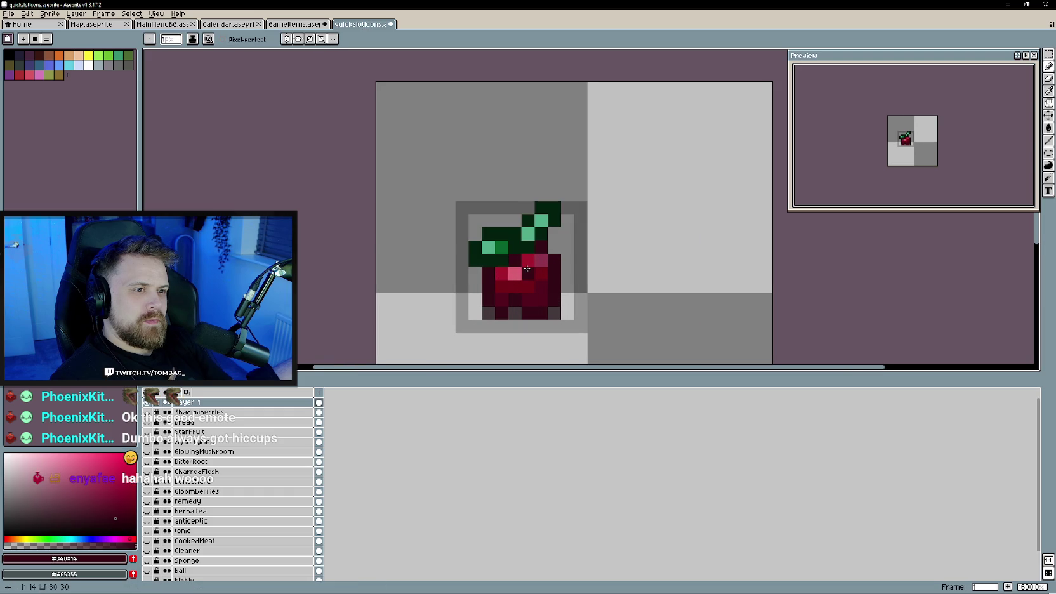
{"action": "scroll", "coordinate": [562, 326], "scroll_direction": "down", "scroll_amount": 1}
{"action": "scroll", "coordinate": [562, 325], "scroll_direction": "down", "scroll_amount": 1}
- Undo the last pencil stroke and rename Layer 1 to 'BloodApple'
{"action": "key", "text": "ctrl+z"}
{"action": "scroll", "coordinate": [535, 316], "scroll_direction": "up", "scroll_amount": 1}
{"action": "scroll", "coordinate": [535, 317], "scroll_direction": "up", "scroll_amount": 2}
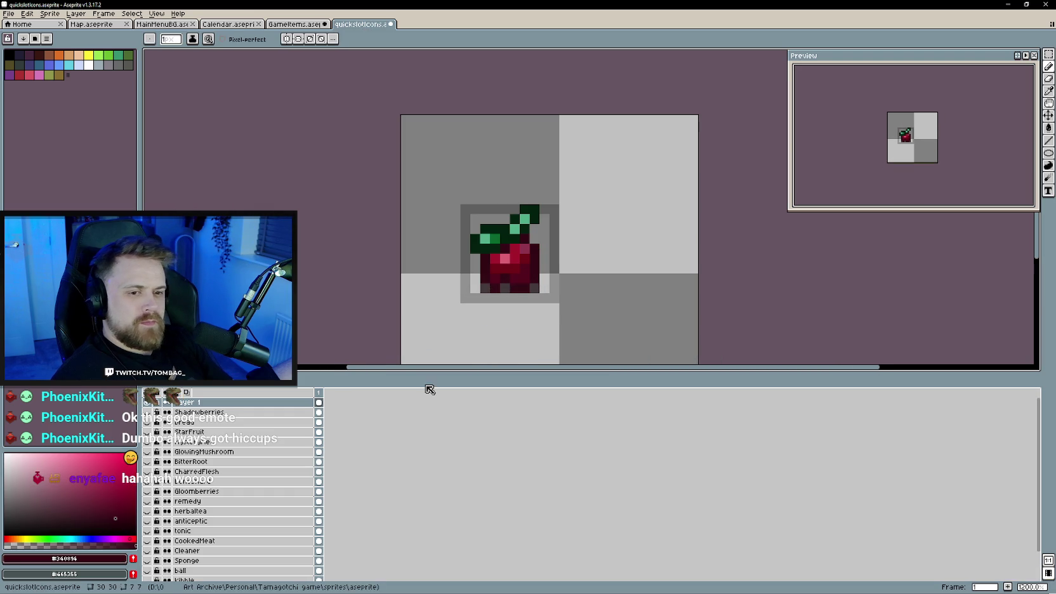
{"action": "double_click", "coordinate": [203, 404]}
{"action": "type", "text": "BloodAppl"}
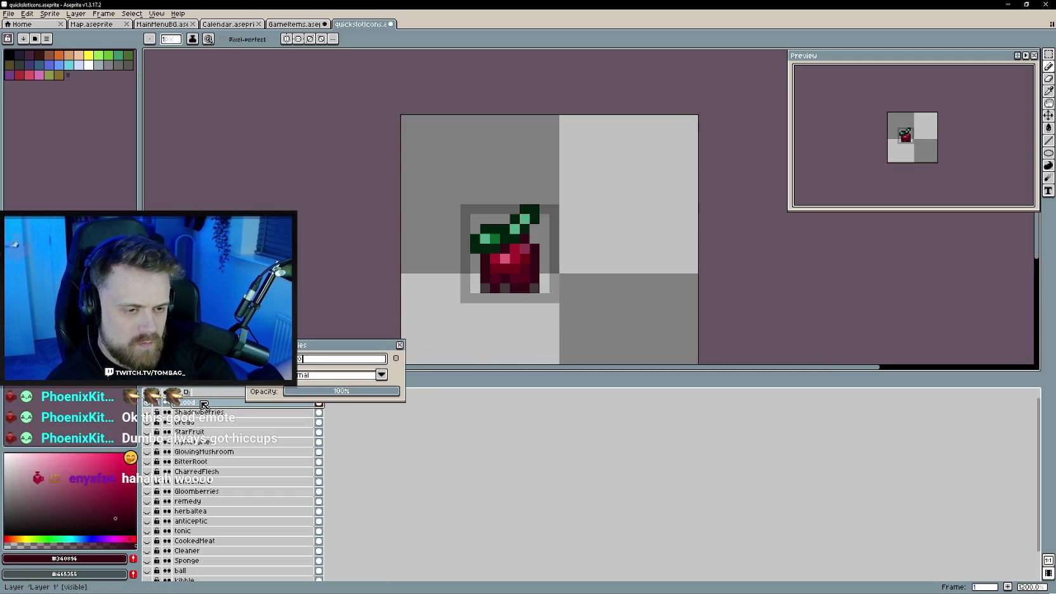
{"action": "type", "text": "e"}
{"action": "key", "text": "Return"}
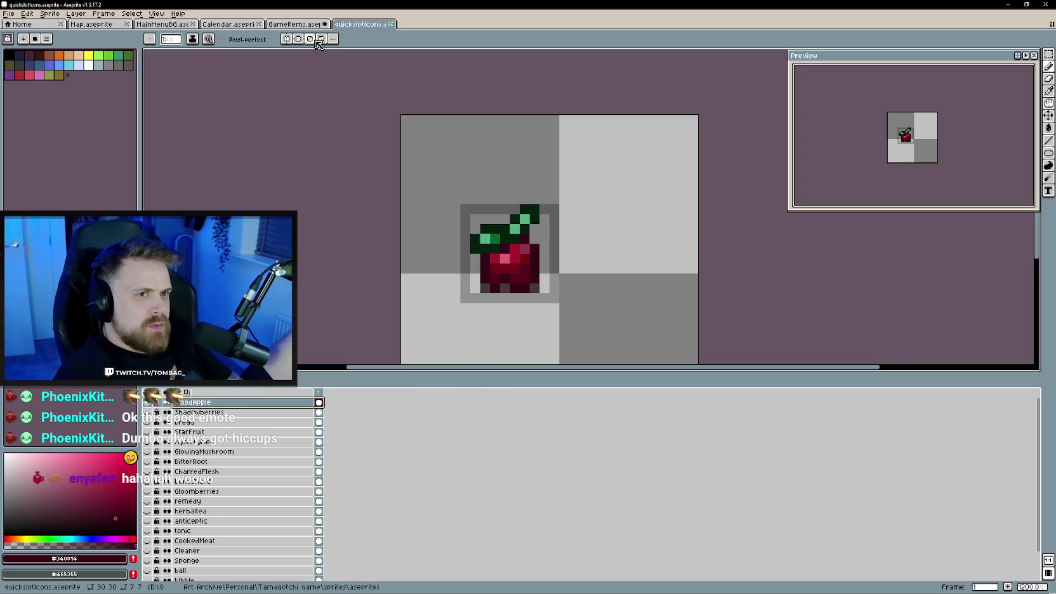
- Add a new empty layer above BloodApple, then bring up the GameItems file
{"action": "left_click", "coordinate": [293, 24]}
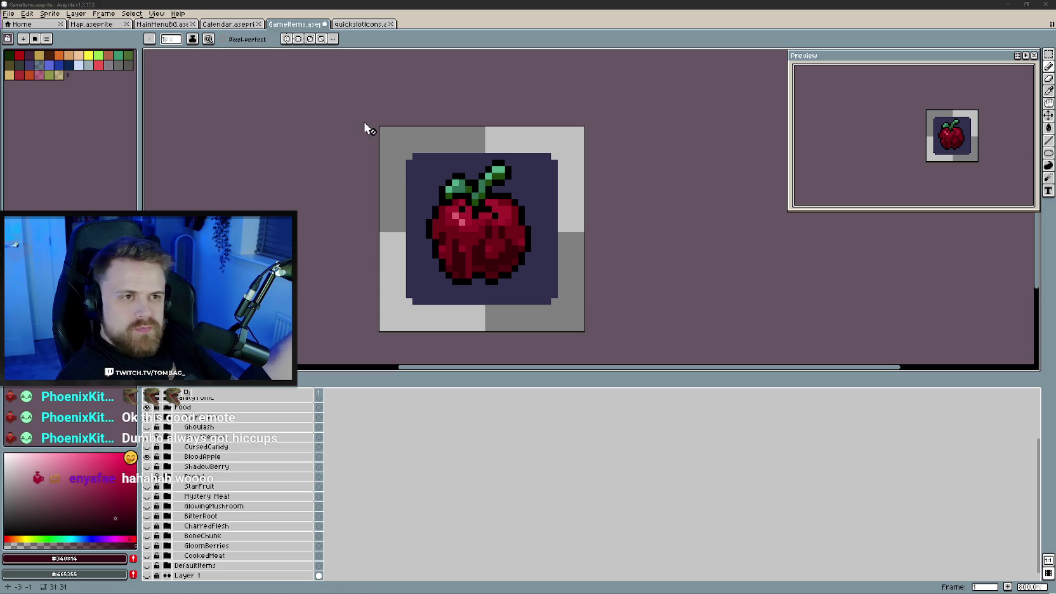
{"action": "left_click", "coordinate": [360, 25]}
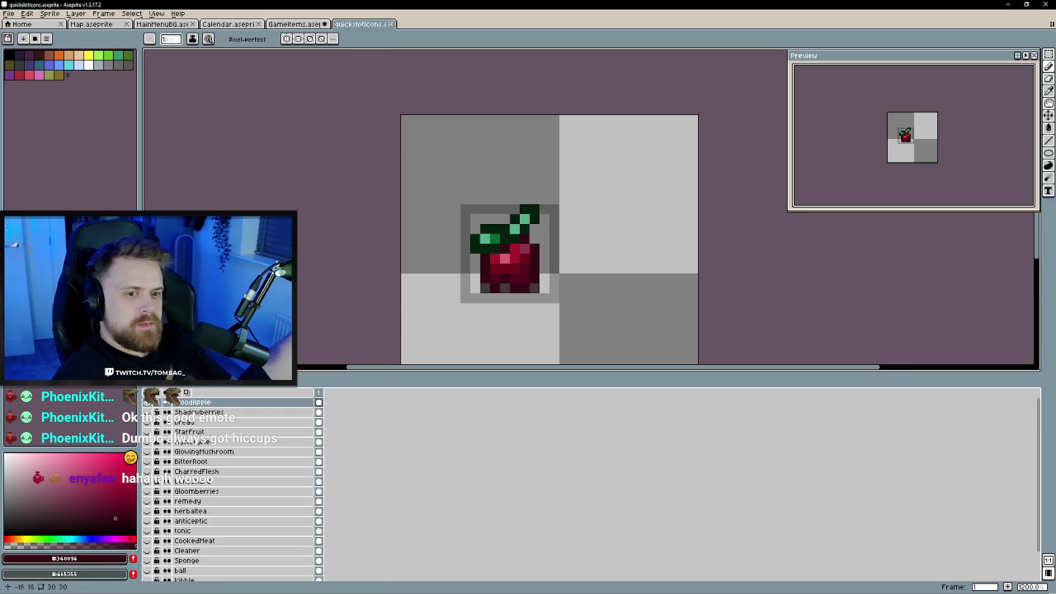
{"action": "right_click", "coordinate": [240, 404]}
{"action": "left_click", "coordinate": [343, 422]}
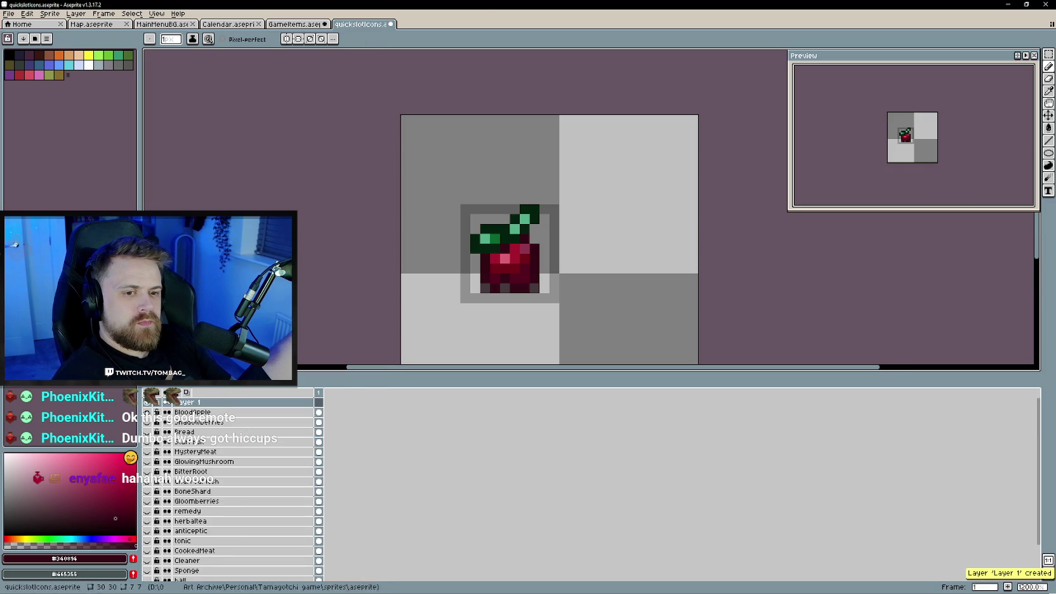
{"action": "left_click", "coordinate": [293, 24]}
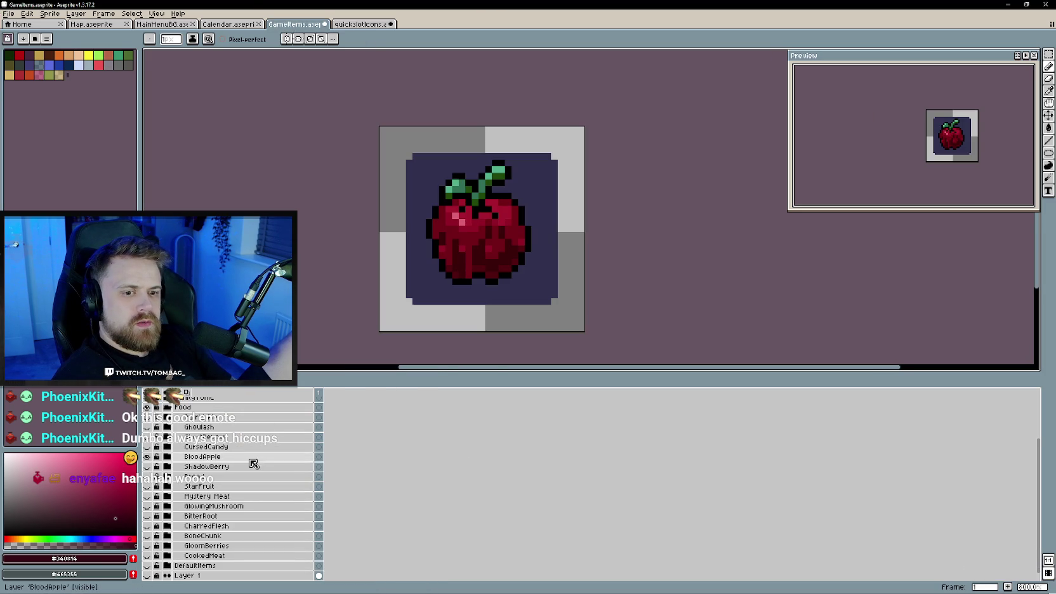
- Show CursedCandy instead of BloodApple in GameItems and rename the new quickslot layer 'Unused'
{"action": "left_click", "coordinate": [147, 456]}
{"action": "left_click", "coordinate": [147, 447]}
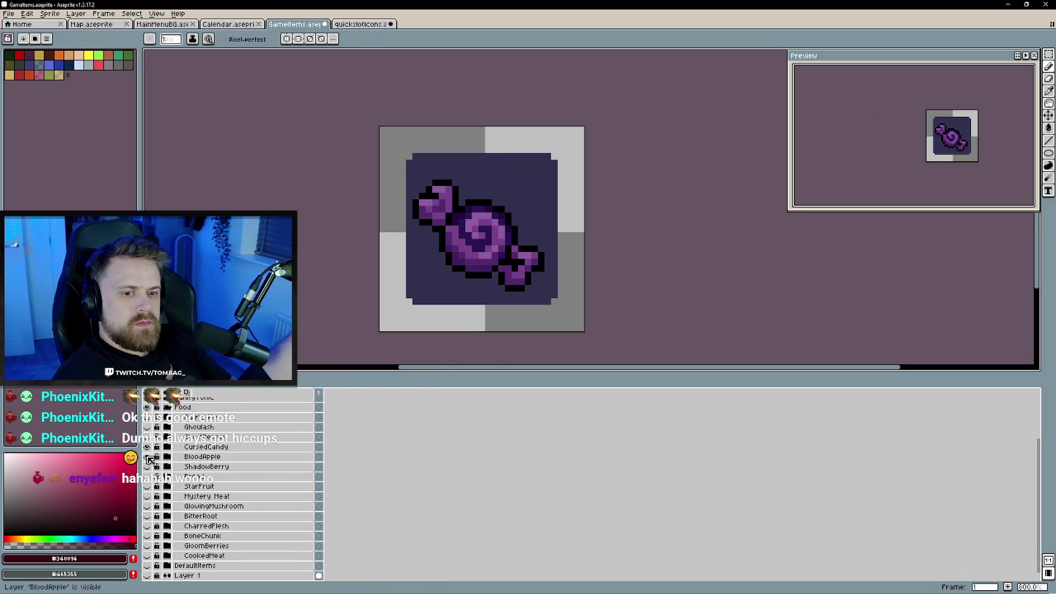
{"action": "left_click", "coordinate": [353, 25]}
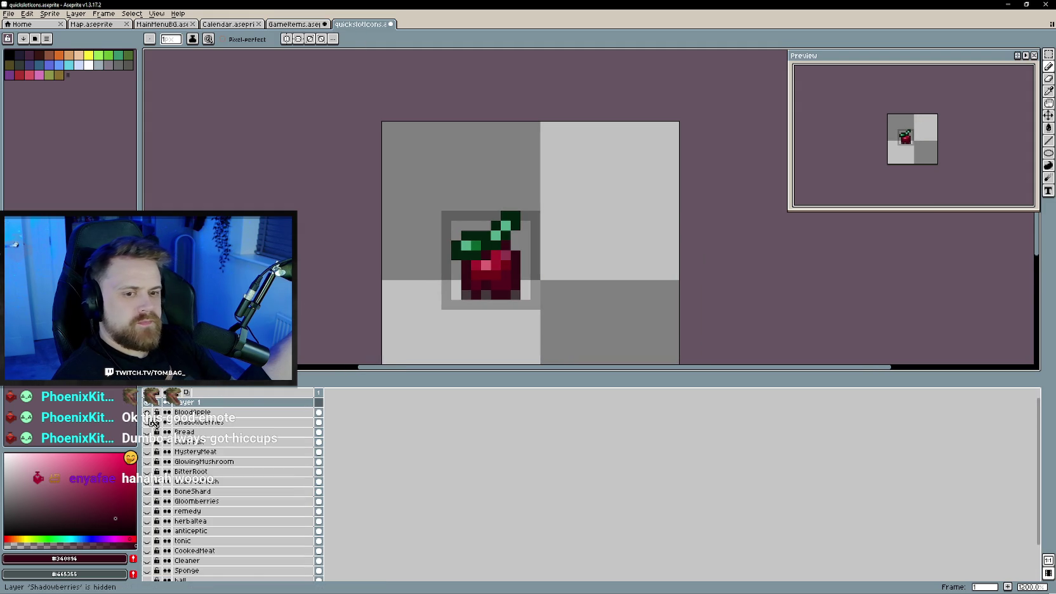
{"action": "double_click", "coordinate": [194, 404]}
{"action": "type", "text": "Unused"}
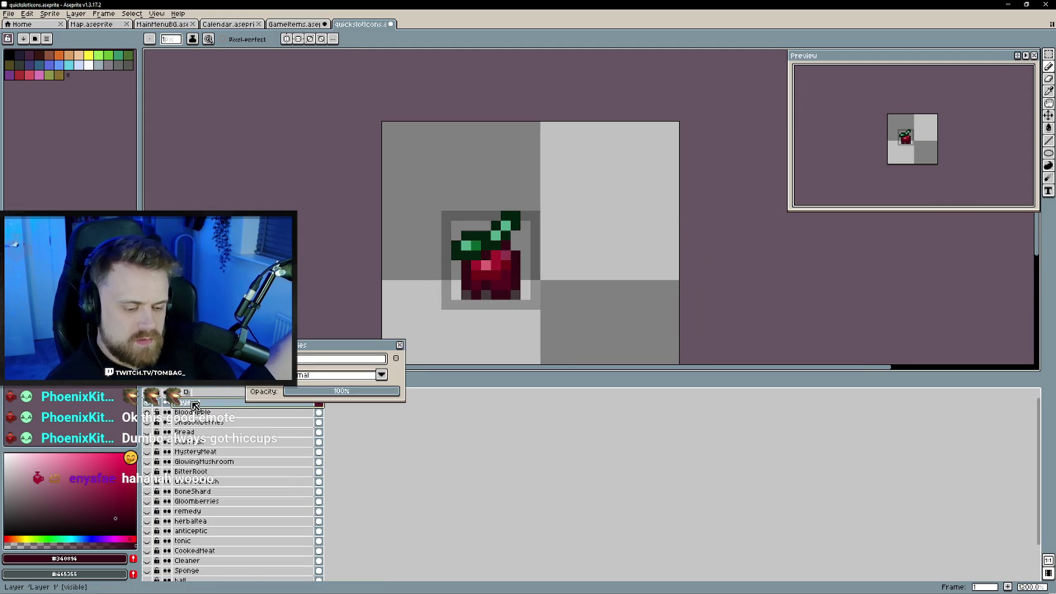
{"action": "key", "text": "Return"}
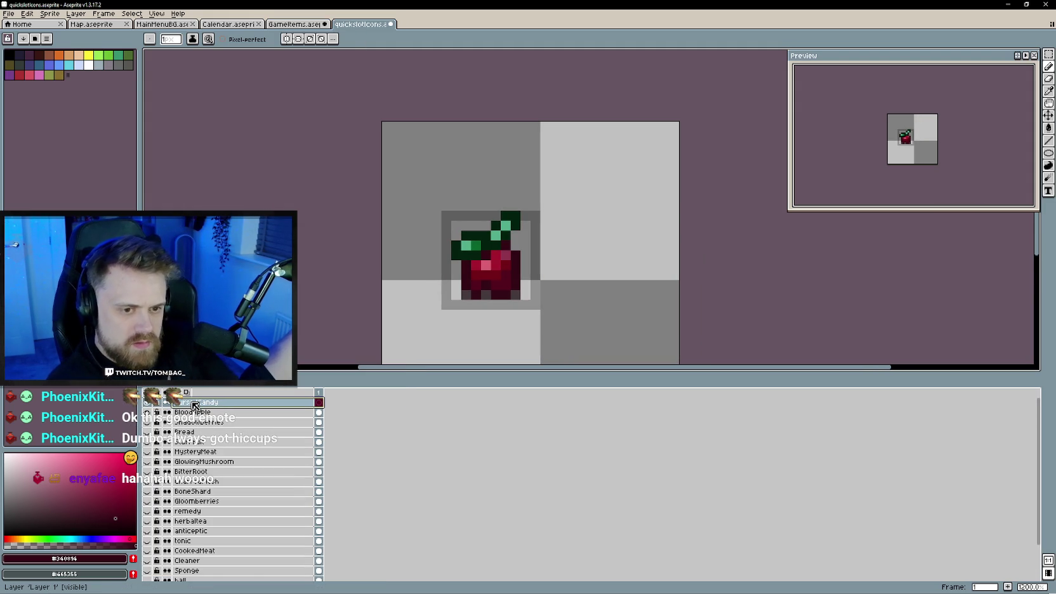
- Clear the apple from the slot, test and undo a black pixel, and delete the CursedCandy layer
{"action": "key", "text": "Delete"}
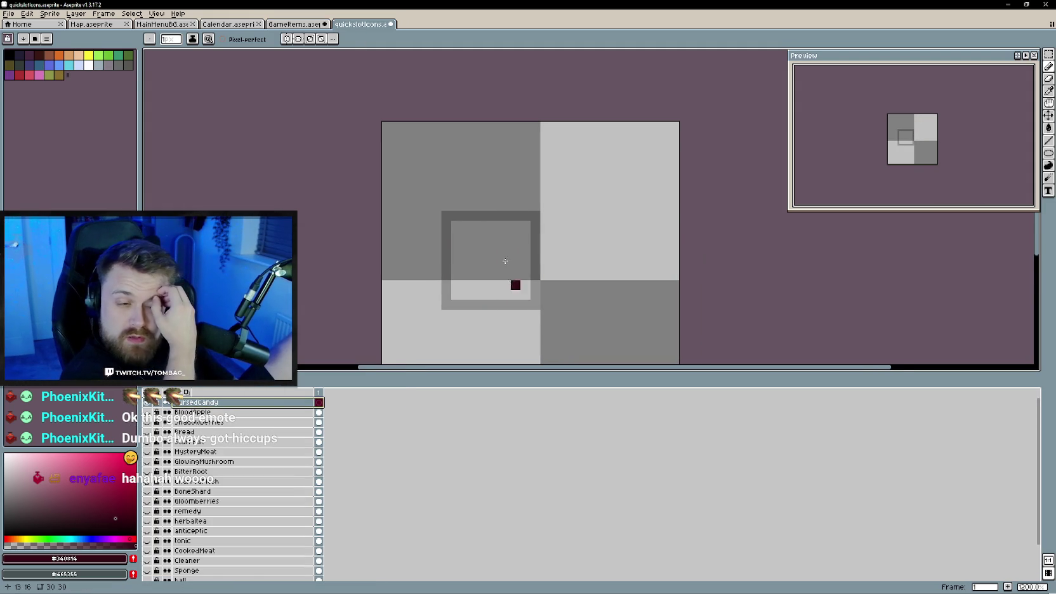
{"action": "left_click_drag", "start_coordinate": [502, 260], "coordinate": [477, 269]}
{"action": "left_click", "coordinate": [219, 151], "text": "alt"}
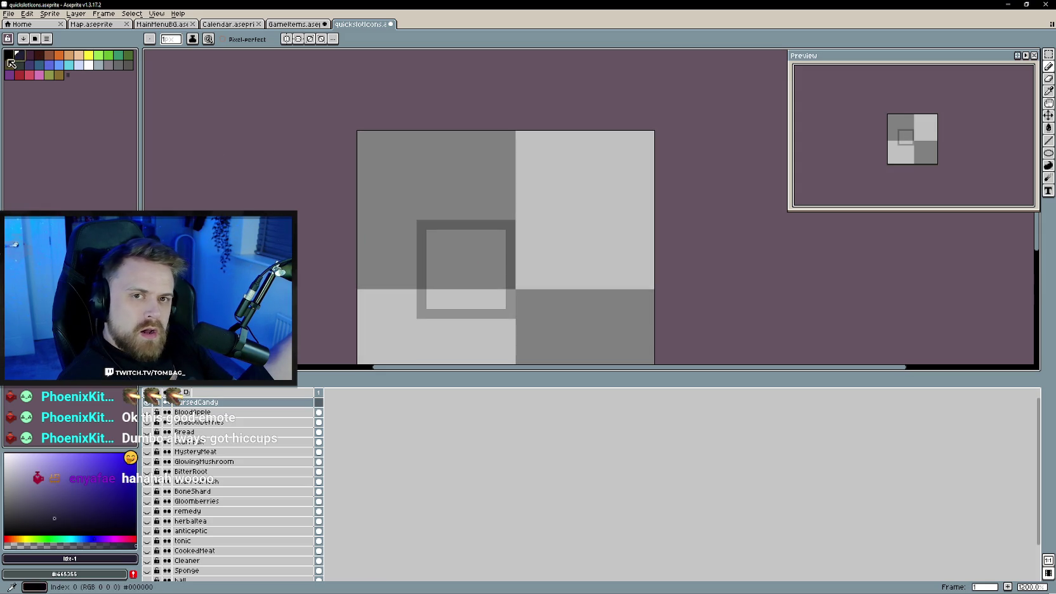
{"action": "key", "text": "bracketleft"}
{"action": "left_click", "coordinate": [481, 255]}
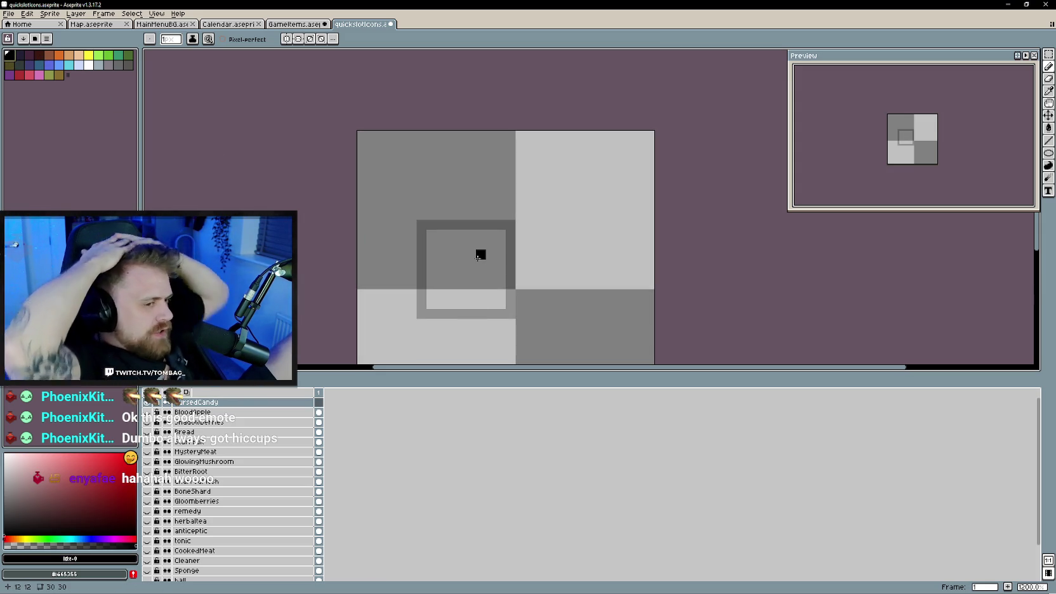
{"action": "key", "text": "ctrl+z"}
{"action": "right_click", "coordinate": [250, 405]}
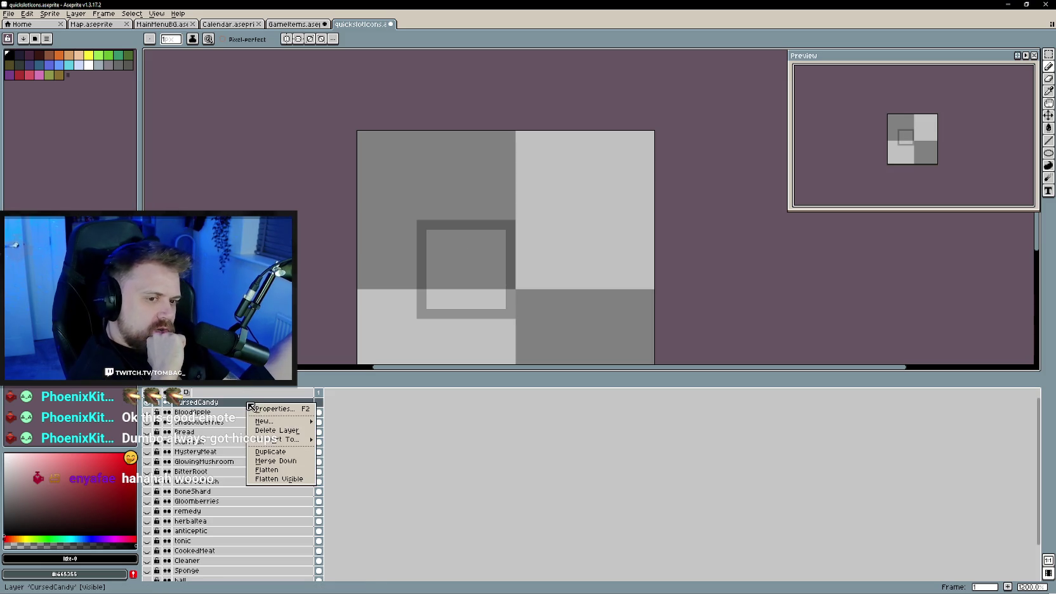
{"action": "left_click", "coordinate": [278, 430]}
{"action": "left_click", "coordinate": [280, 24]}
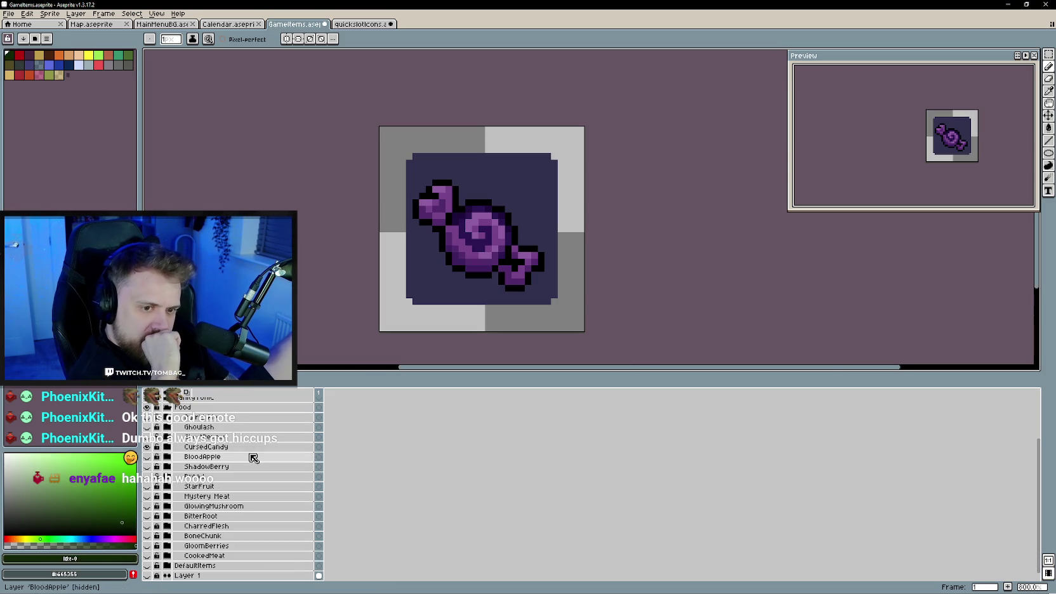
- Hide CursedCandy, enlarge the canvas area, and show Ghoulash in place of GhostPepper
{"action": "left_click", "coordinate": [146, 447]}
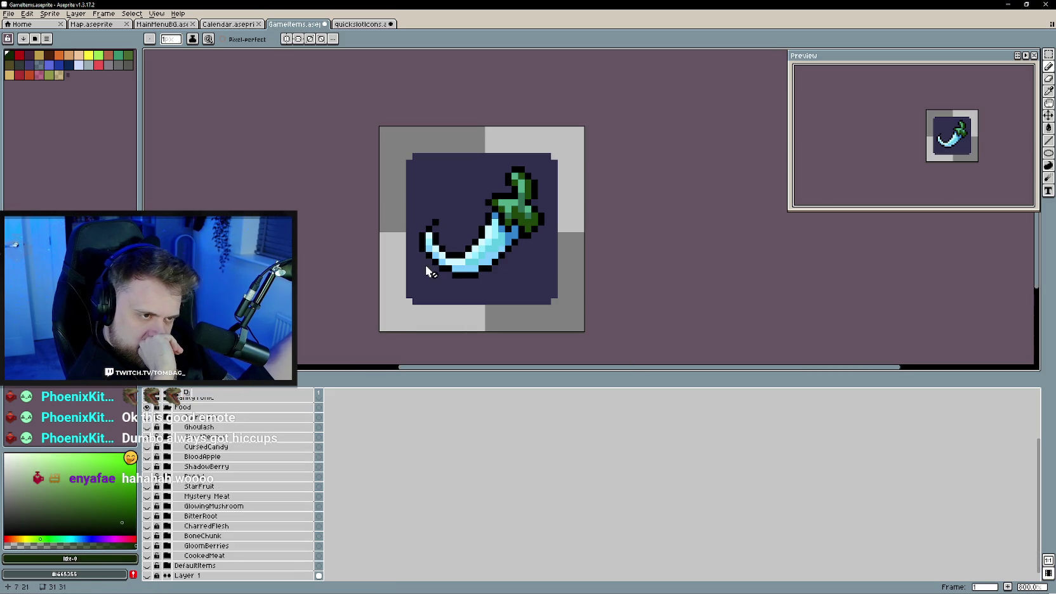
{"action": "left_click_drag", "start_coordinate": [480, 379], "coordinate": [481, 405]}
{"action": "mouse_move", "coordinate": [147, 457]}
{"action": "left_mouse_down"}
{"action": "mouse_move", "coordinate": [150, 466]}
{"action": "mouse_move", "coordinate": [146, 446]}
{"action": "left_mouse_up"}
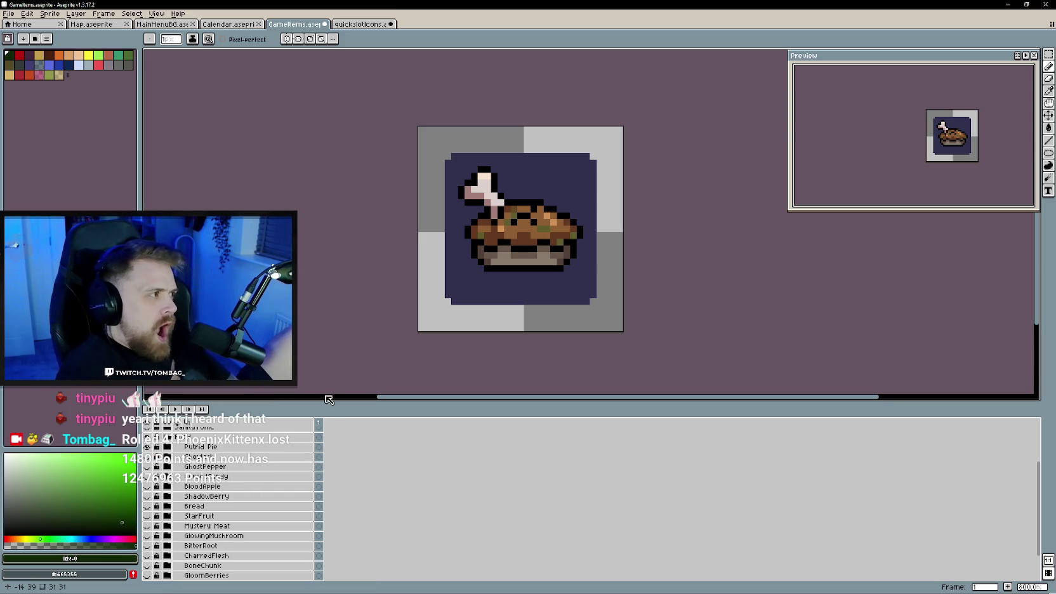
- Toggle through the Ghoulash, BloodApple and Putrid Pie layers to preview each food icon
{"action": "left_click", "coordinate": [147, 447]}
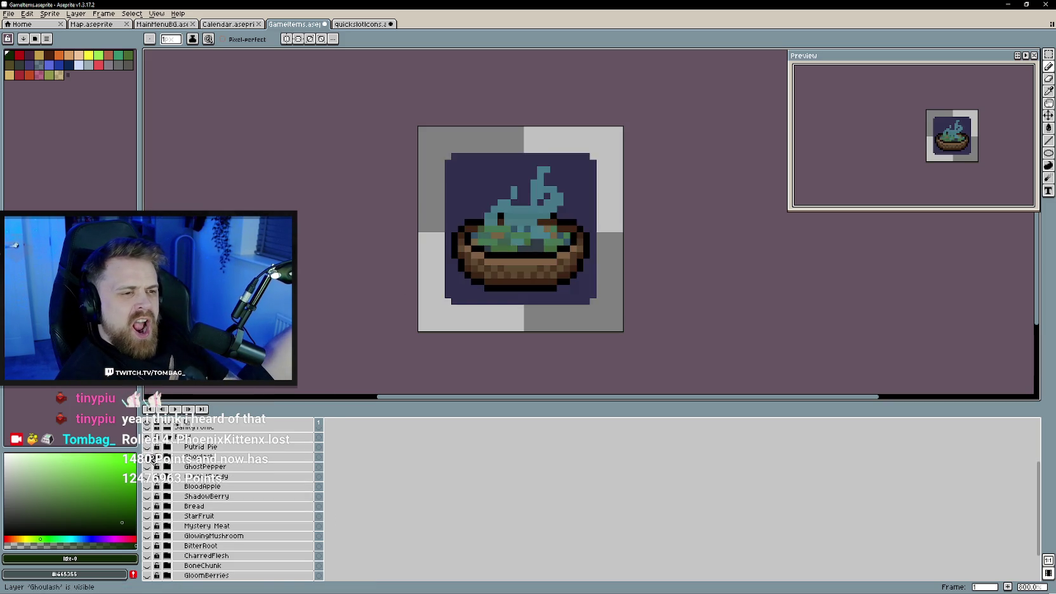
{"action": "left_click", "coordinate": [147, 457]}
{"action": "left_click", "coordinate": [146, 486]}
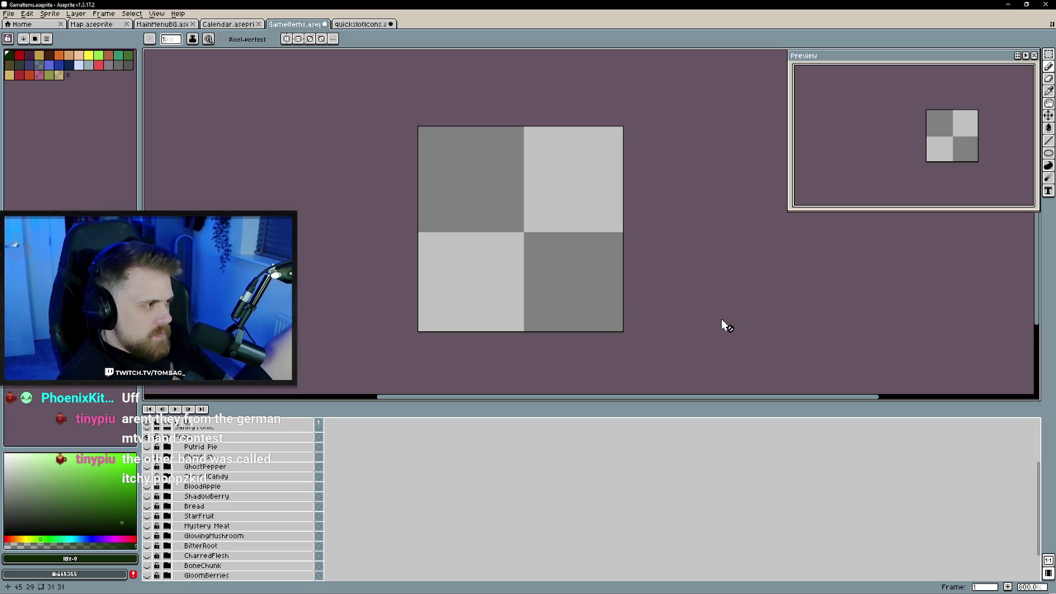
{"action": "left_click", "coordinate": [149, 449]}
{"action": "left_click", "coordinate": [150, 457]}
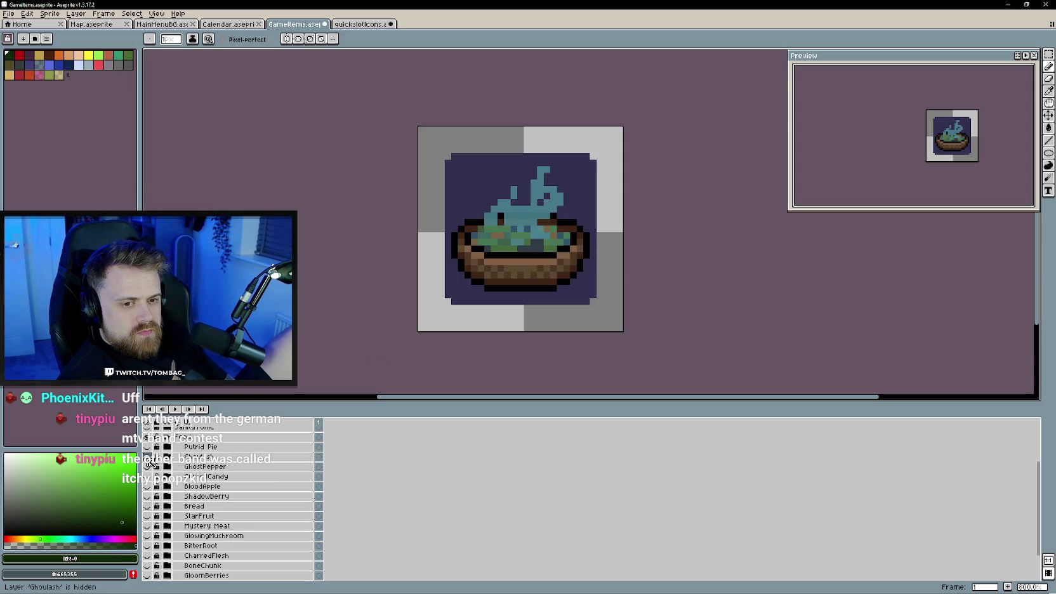
{"action": "left_click", "coordinate": [150, 457]}
- Preview GloomBerries, leave only the BoneChunk bone visible, and enlarge the timeline
{"action": "scroll", "coordinate": [215, 515], "scroll_direction": "down", "scroll_amount": 4}
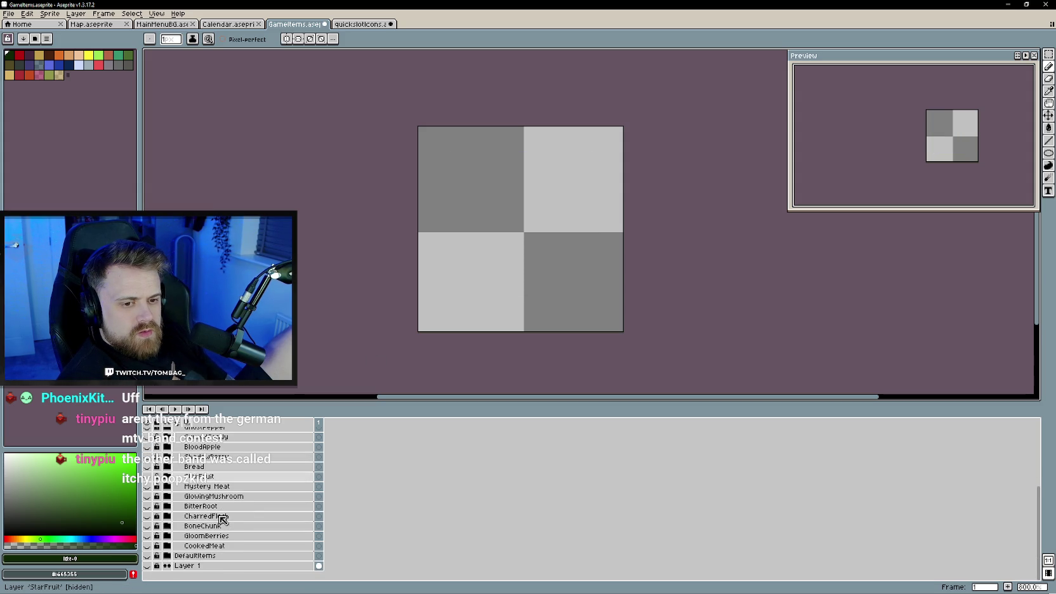
{"action": "left_click", "coordinate": [150, 546]}
{"action": "left_click", "coordinate": [150, 545]}
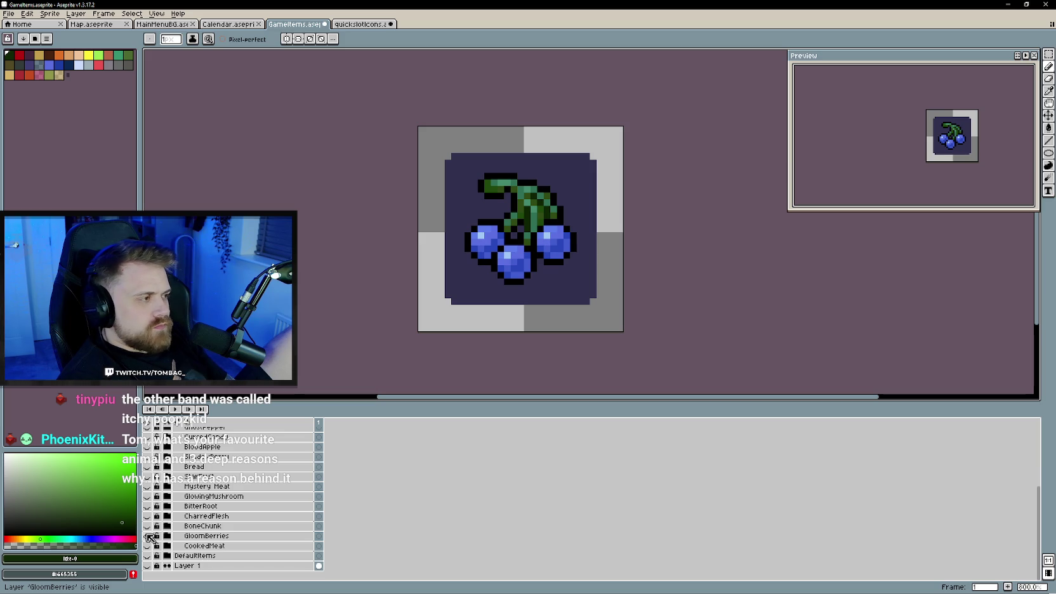
{"action": "left_click", "coordinate": [149, 536]}
{"action": "left_click", "coordinate": [149, 526]}
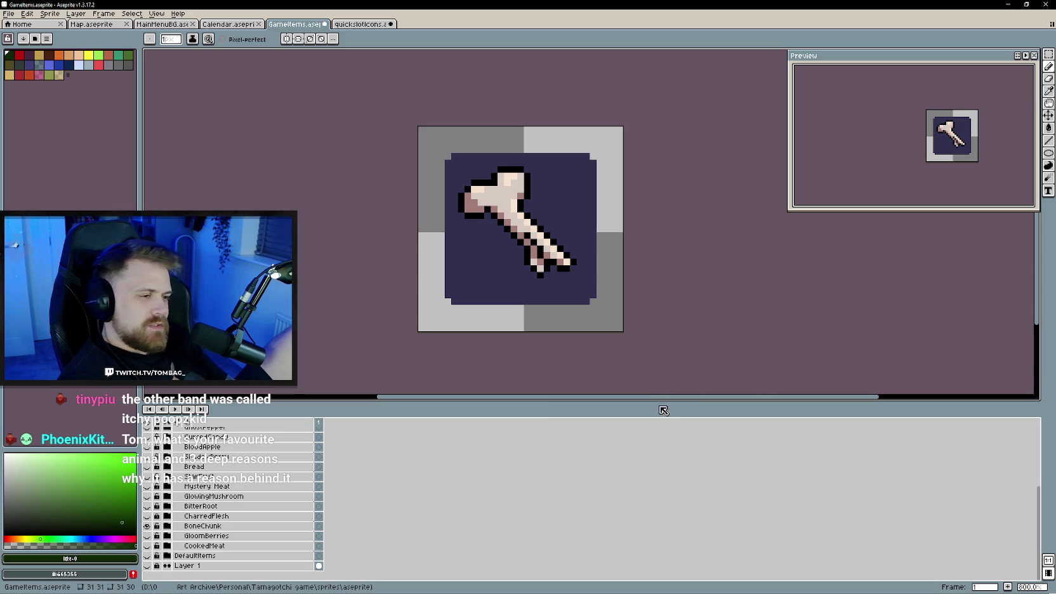
{"action": "left_click_drag", "start_coordinate": [492, 406], "coordinate": [520, 348]}
{"action": "left_click_drag", "start_coordinate": [541, 309], "coordinate": [553, 282]}
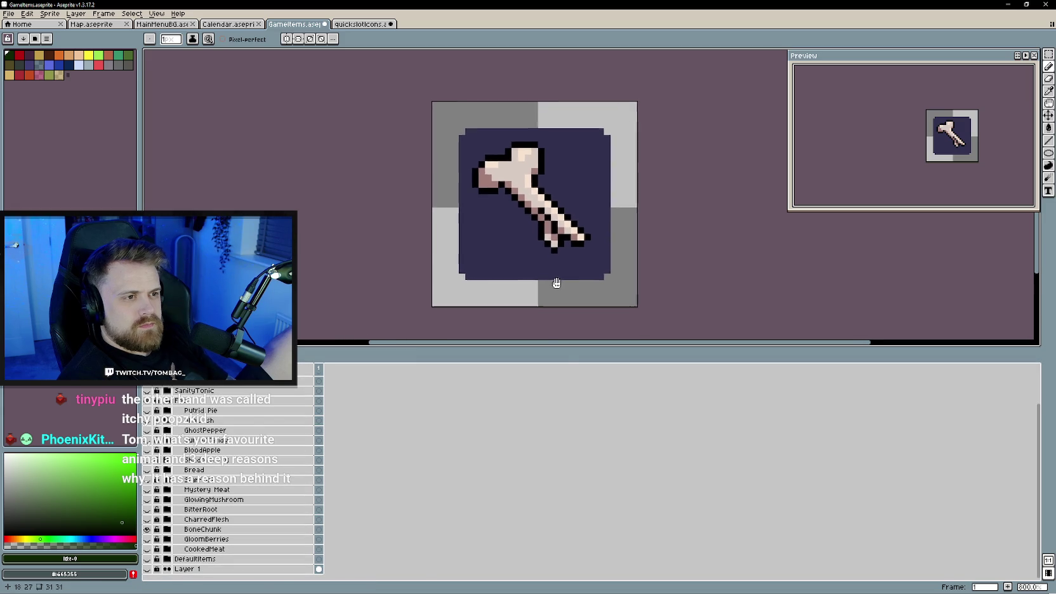
{"action": "left_click_drag", "start_coordinate": [558, 347], "coordinate": [560, 344]}
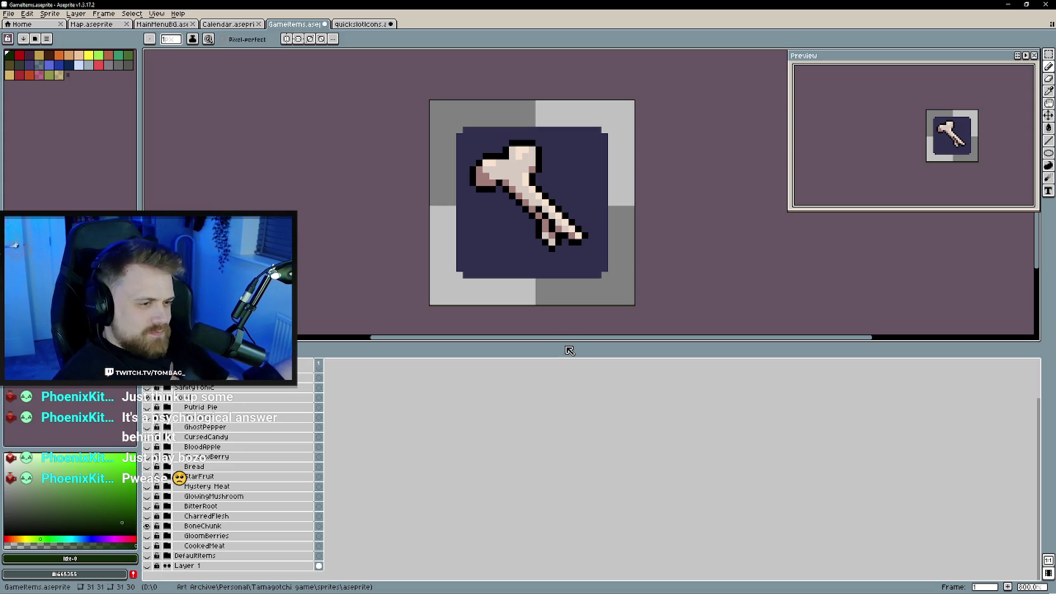
{"action": "scroll", "coordinate": [421, 456], "scroll_direction": "up", "scroll_amount": 3}
{"action": "scroll", "coordinate": [421, 456], "scroll_direction": "up", "scroll_amount": 1}
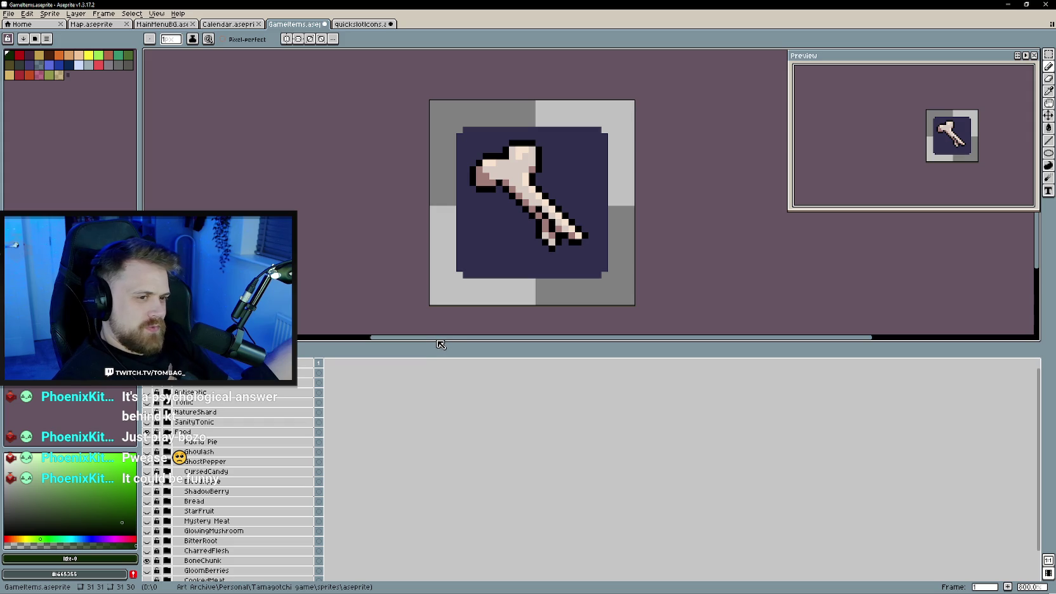
{"action": "left_click_drag", "start_coordinate": [435, 346], "coordinate": [436, 336]}
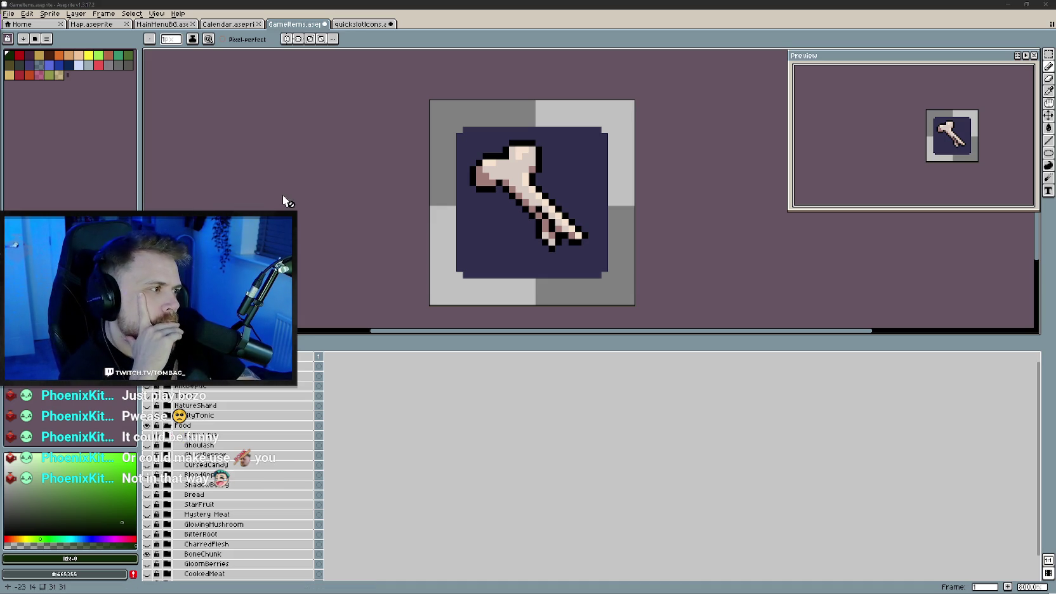
- Paste the apple icon into quicksloticons.aseprite, save it, and bring up the Calendar sprite
{"action": "left_click", "coordinate": [346, 24]}
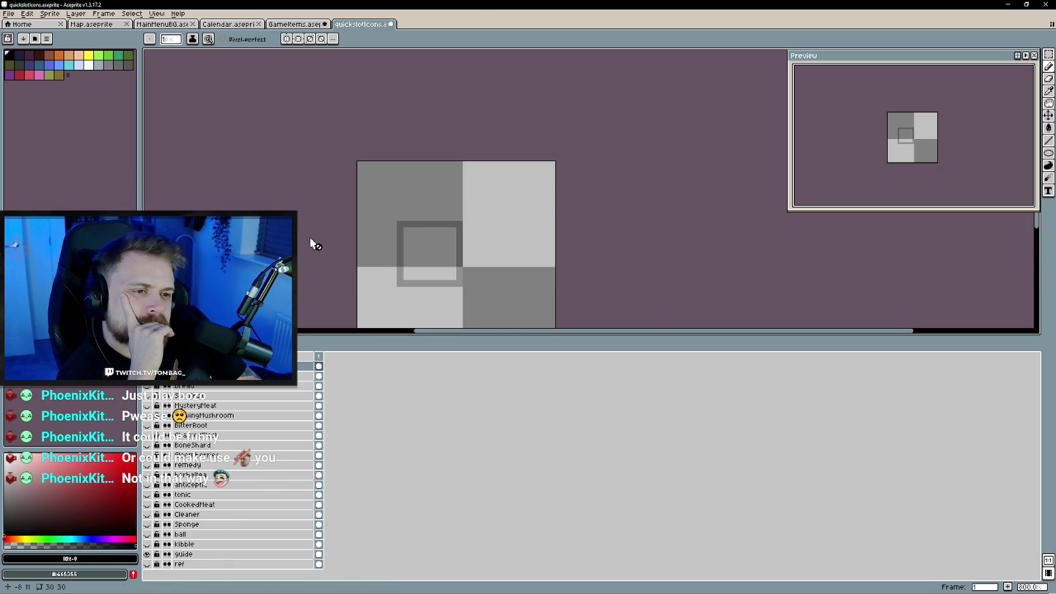
{"action": "key", "text": "ctrl+v"}
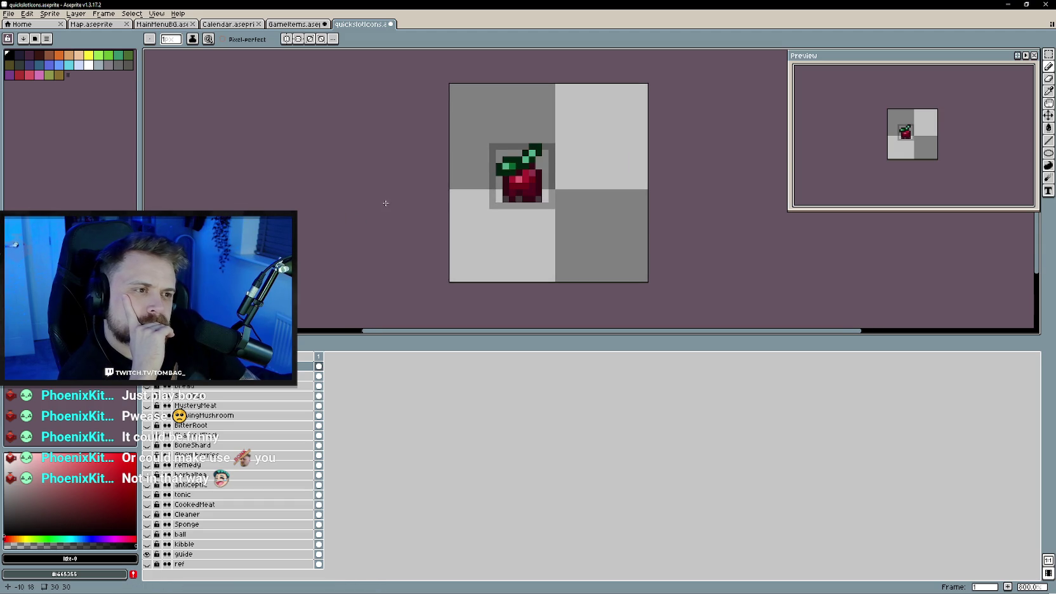
{"action": "key", "text": "ctrl+s"}
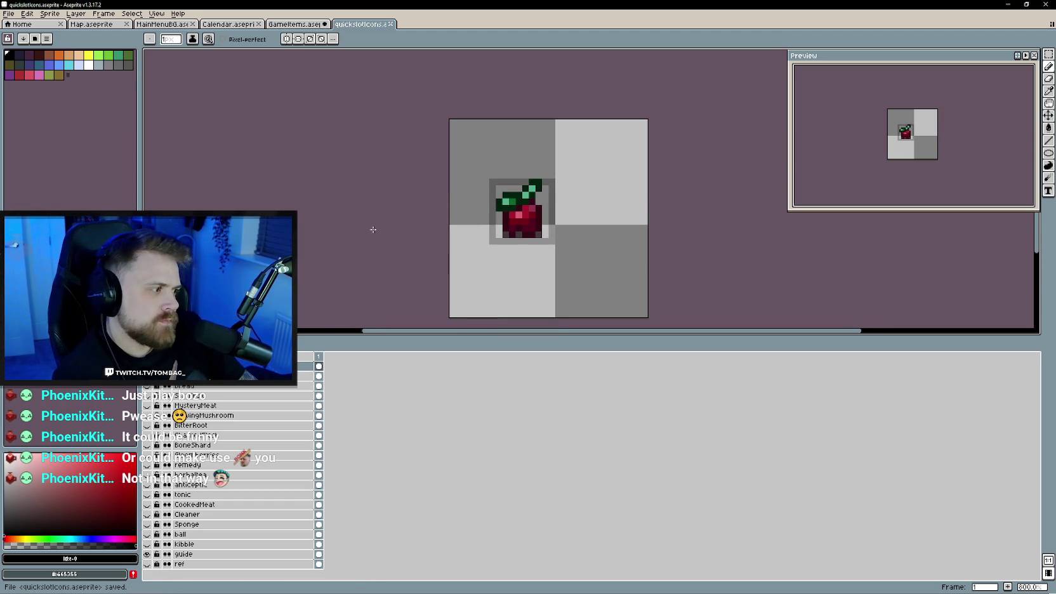
{"action": "left_click", "coordinate": [228, 24]}
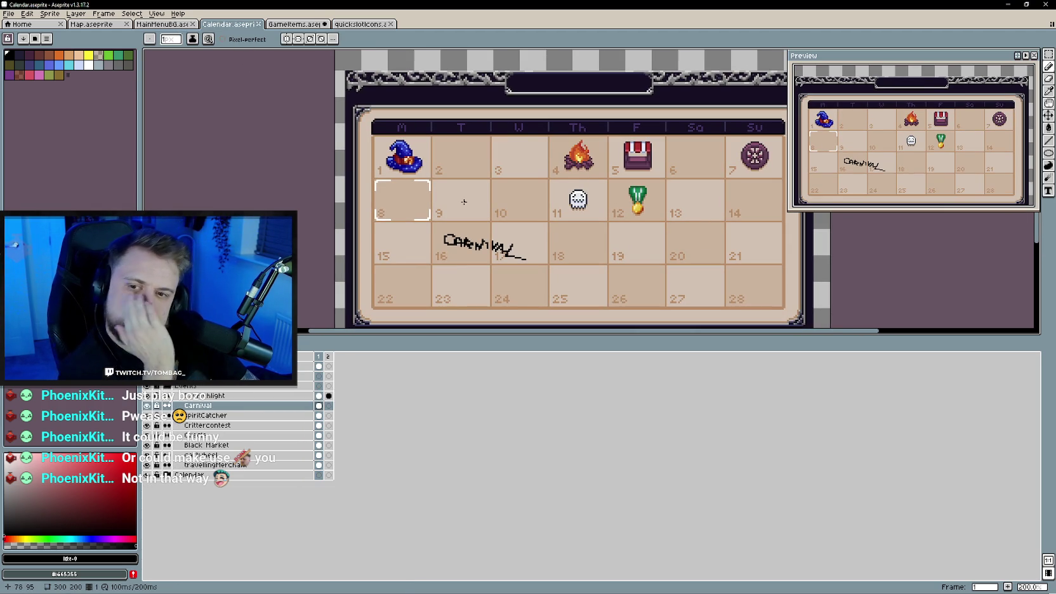
- Enlarge the calendar view, select the spiritCatcher layer, and pick dark blue #222f42
{"action": "mouse_move", "coordinate": [460, 208]}
{"action": "left_mouse_down"}
{"action": "mouse_move", "coordinate": [446, 212]}
{"action": "mouse_move", "coordinate": [463, 194]}
{"action": "left_mouse_up"}
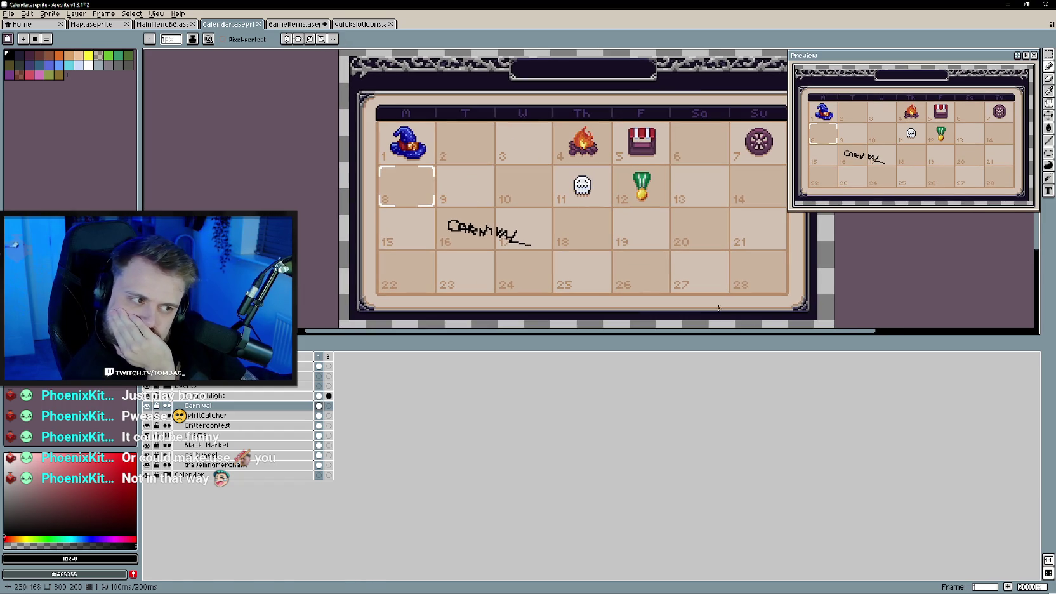
{"action": "left_click_drag", "start_coordinate": [671, 342], "coordinate": [669, 429]}
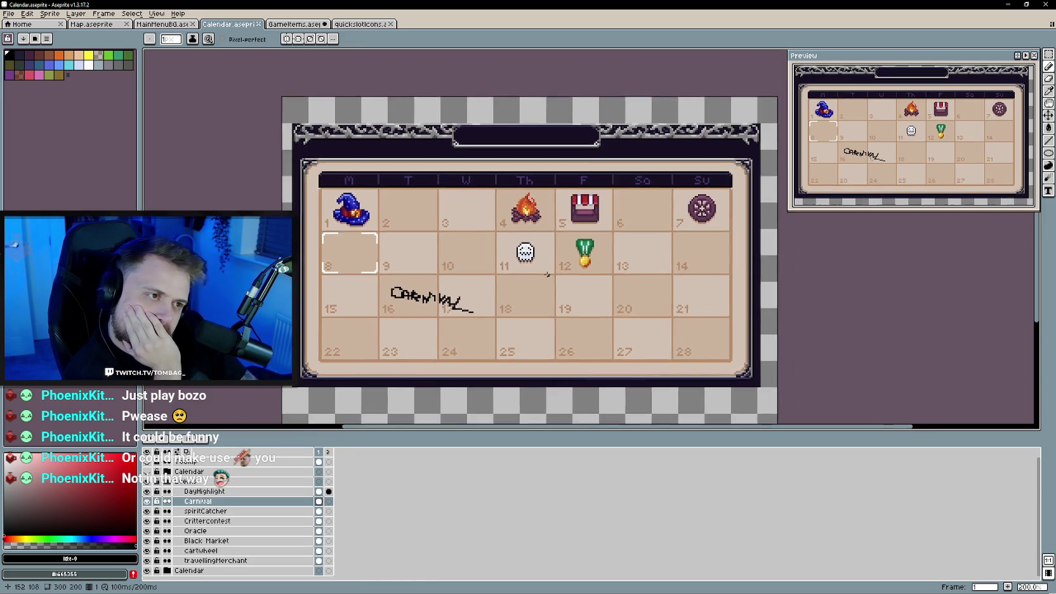
{"action": "scroll", "coordinate": [534, 265], "scroll_direction": "up", "scroll_amount": 3}
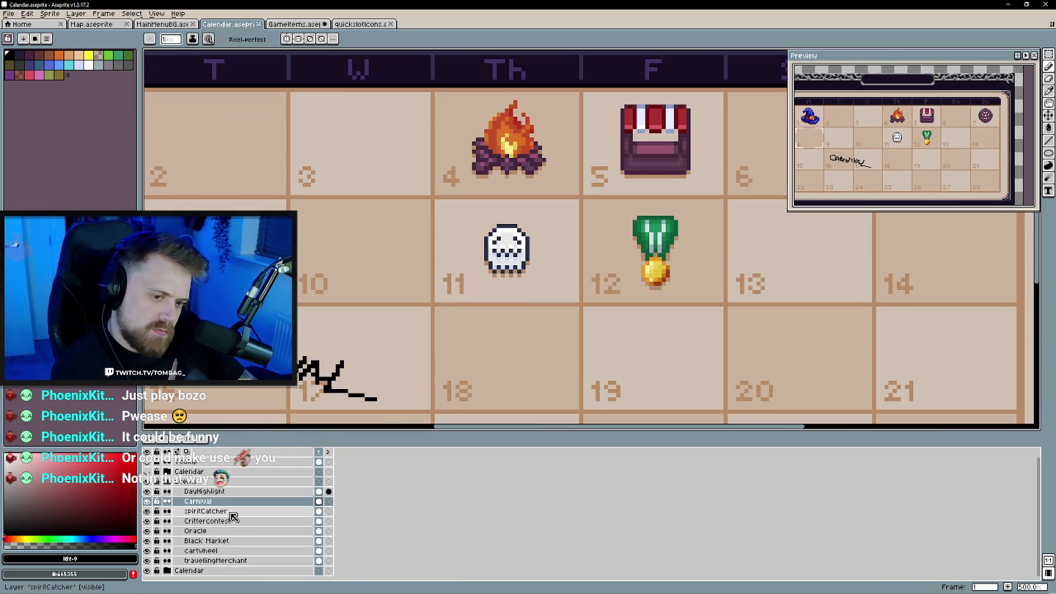
{"action": "left_click", "coordinate": [228, 511]}
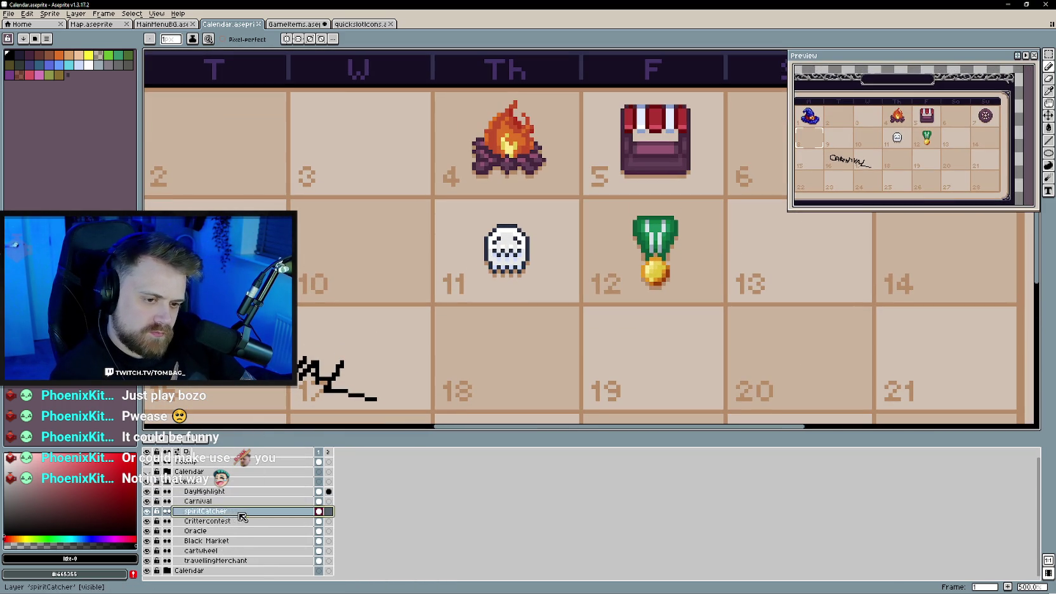
{"action": "right_click", "coordinate": [241, 511]}
{"action": "key", "text": "Escape"}
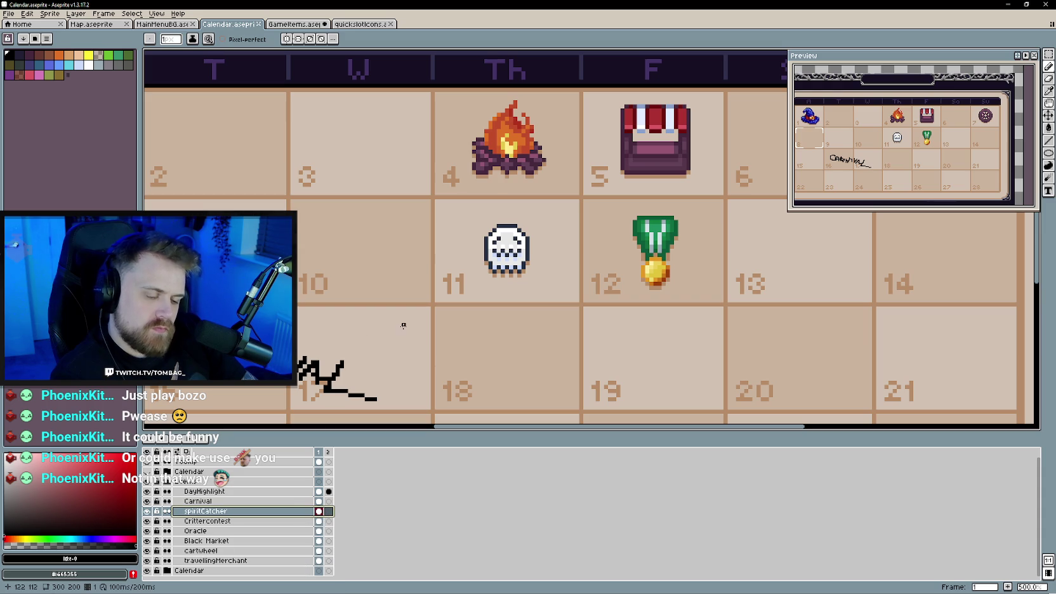
{"action": "left_click", "coordinate": [495, 242], "text": "alt"}
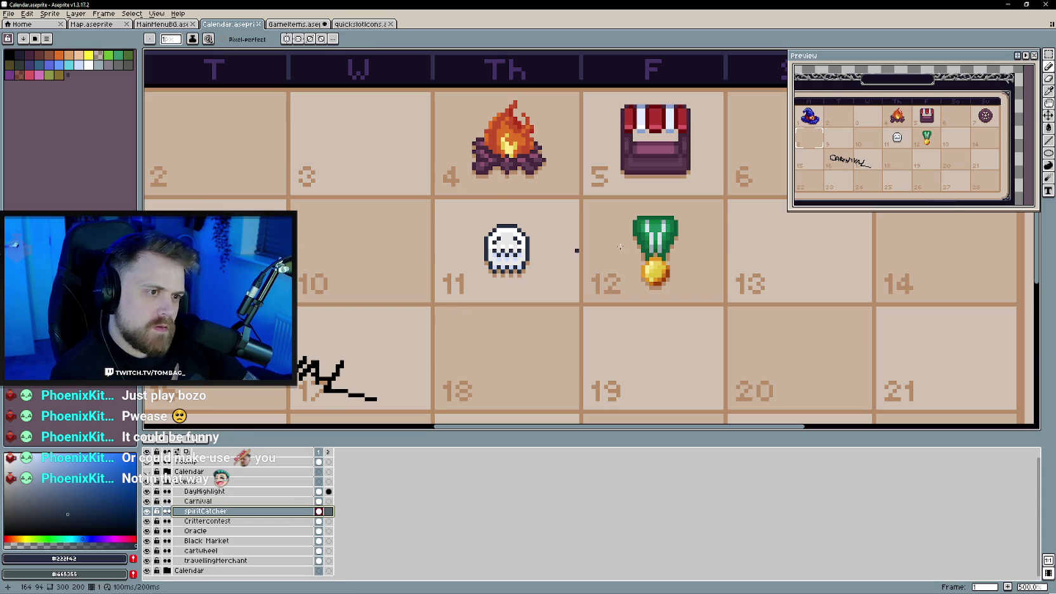
- Try rectangle and magic-wand selections on the day-5 chest, undoing the unwanted ones
{"action": "left_click", "coordinate": [1049, 153]}
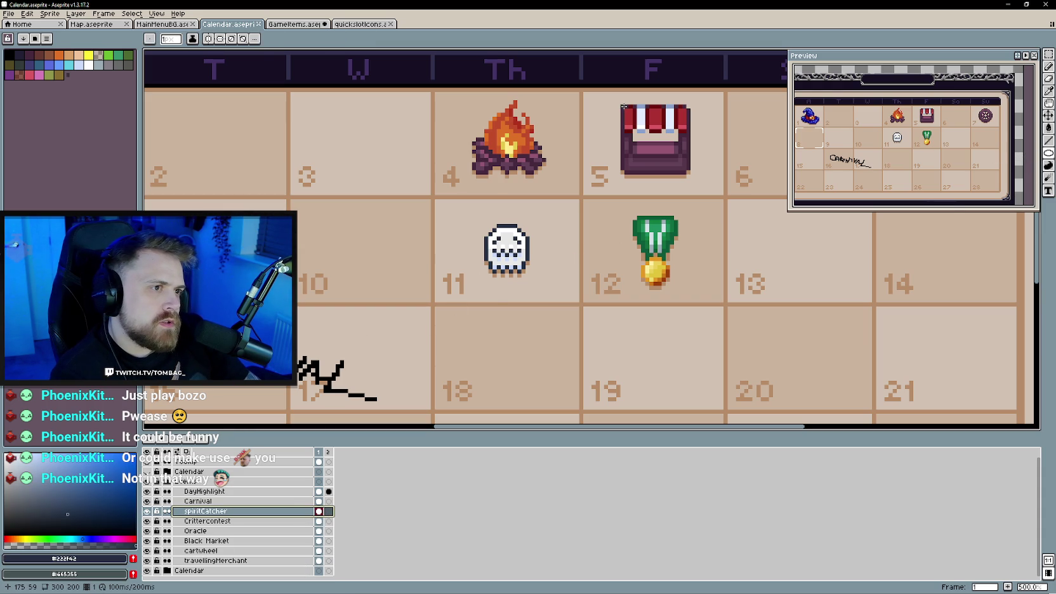
{"action": "left_click_drag", "start_coordinate": [626, 107], "coordinate": [691, 166]}
{"action": "key", "text": "w"}
{"action": "left_click", "coordinate": [705, 176]}
{"action": "key", "text": "ctrl+z"}
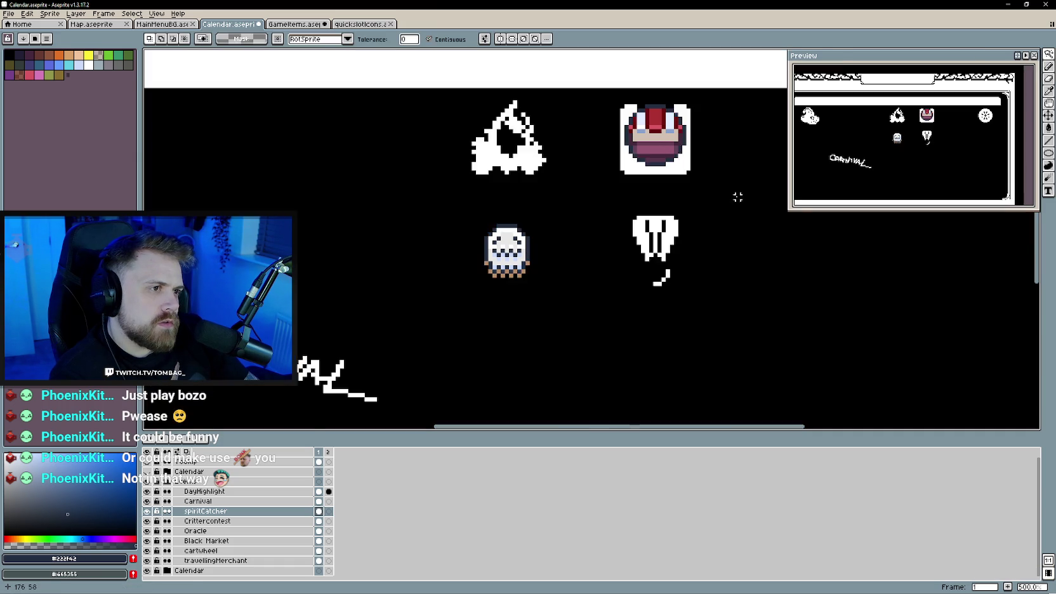
{"action": "left_click", "coordinate": [657, 137]}
{"action": "key", "text": "ctrl+z"}
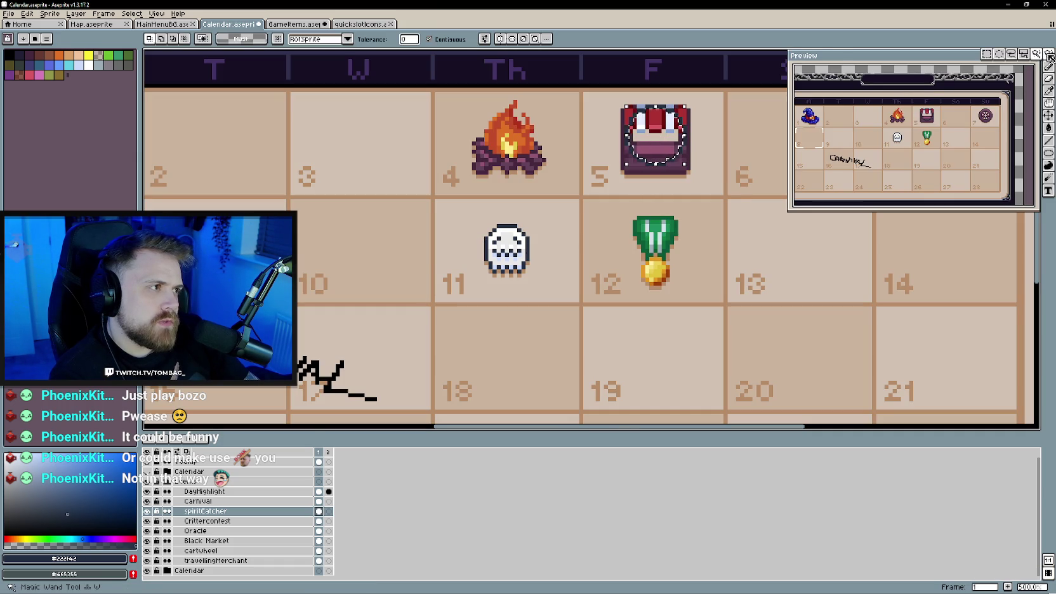
{"action": "key", "text": "m"}
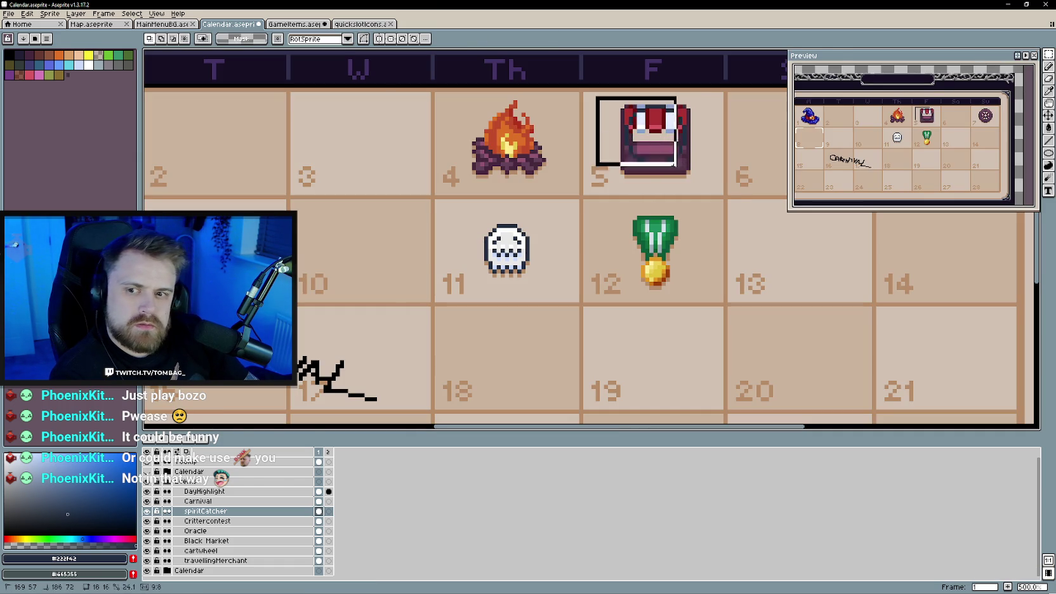
{"action": "left_click_drag", "start_coordinate": [594, 94], "coordinate": [721, 197]}
- Paste the circle outline into day 18 and erase pixels from its lower-left arc
{"action": "key", "text": "ctrl+v"}
{"action": "left_click_drag", "start_coordinate": [541, 327], "coordinate": [513, 356]}
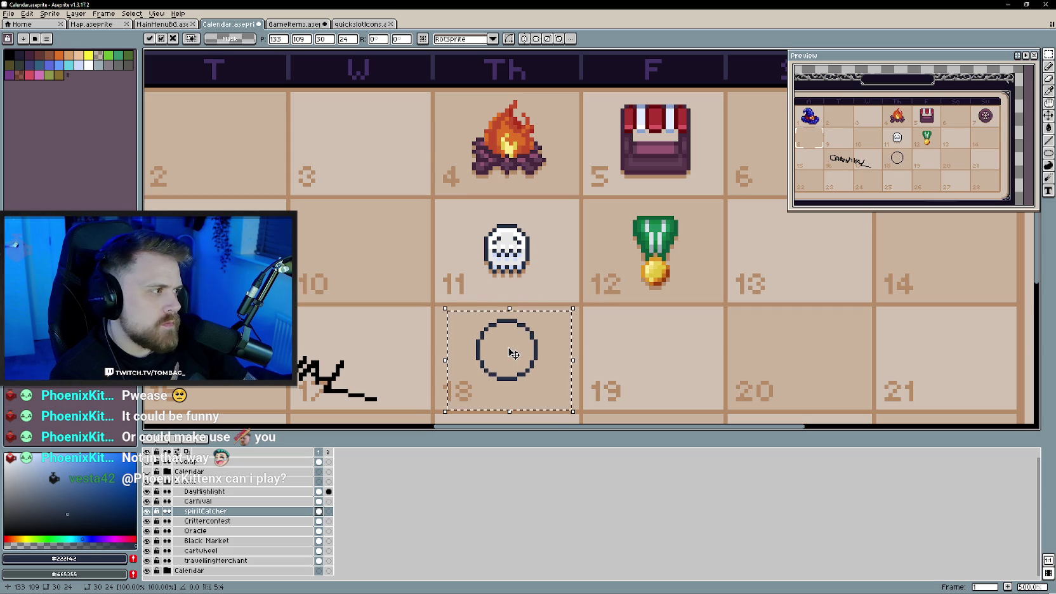
{"action": "scroll", "coordinate": [488, 348], "scroll_direction": "down", "scroll_amount": 1}
{"action": "scroll", "coordinate": [488, 348], "scroll_direction": "up", "scroll_amount": 1}
{"action": "key", "text": "ctrl+d"}
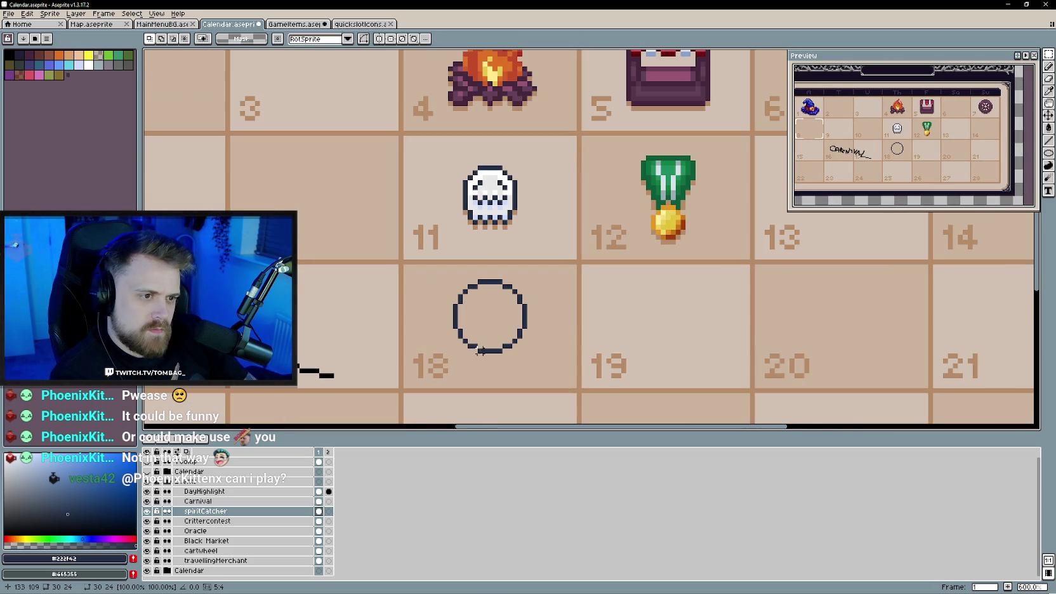
{"action": "key", "text": "e"}
{"action": "left_click_drag", "start_coordinate": [461, 331], "coordinate": [509, 341]}
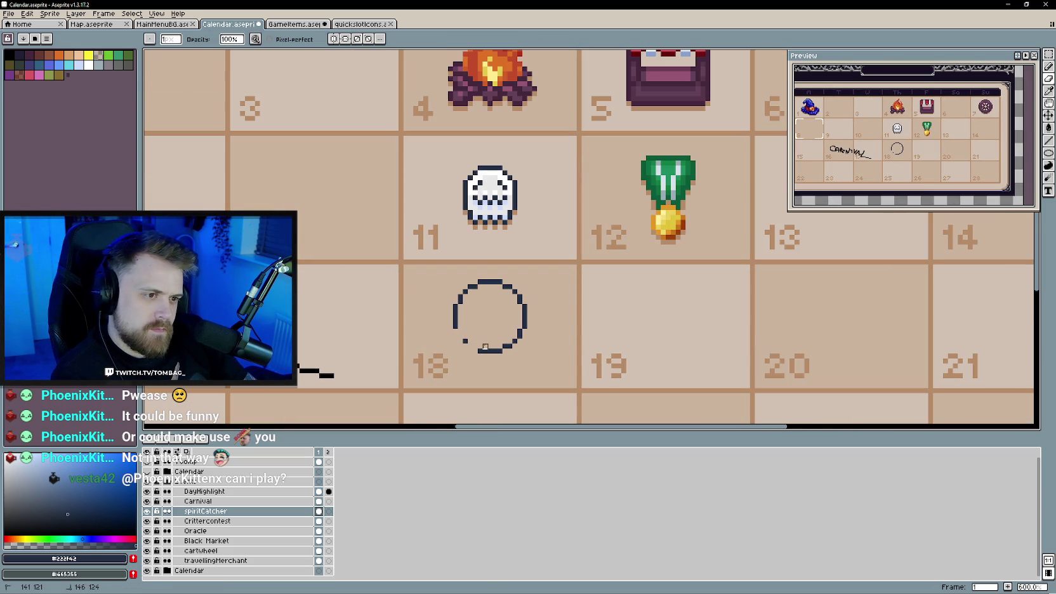